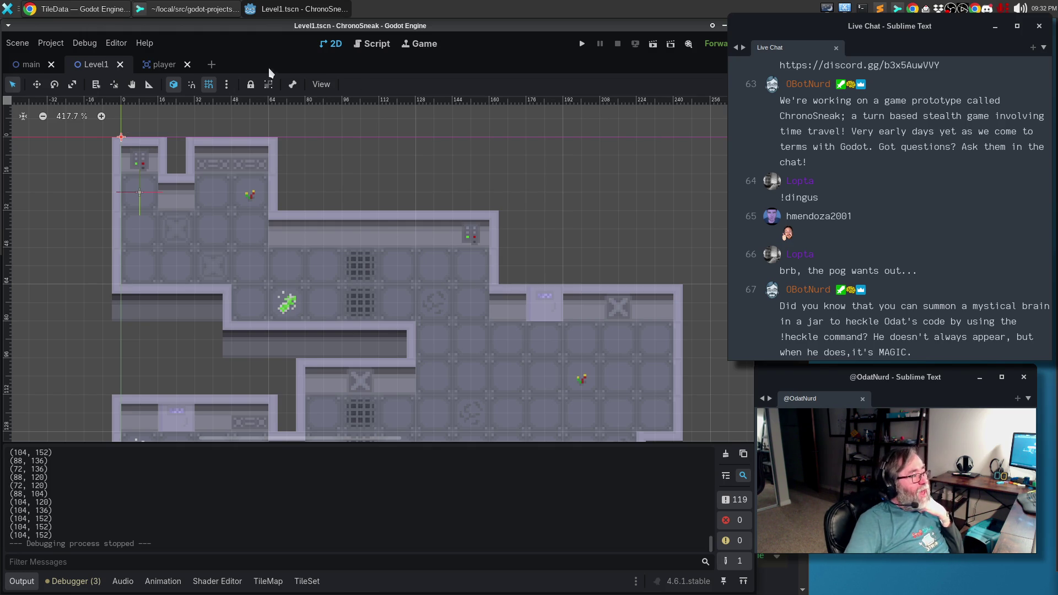
Switch from the Level1 2D view to the script editor showing actor.gd's process_movement_input function.
{"action": "left_click", "coordinate": [373, 47]}
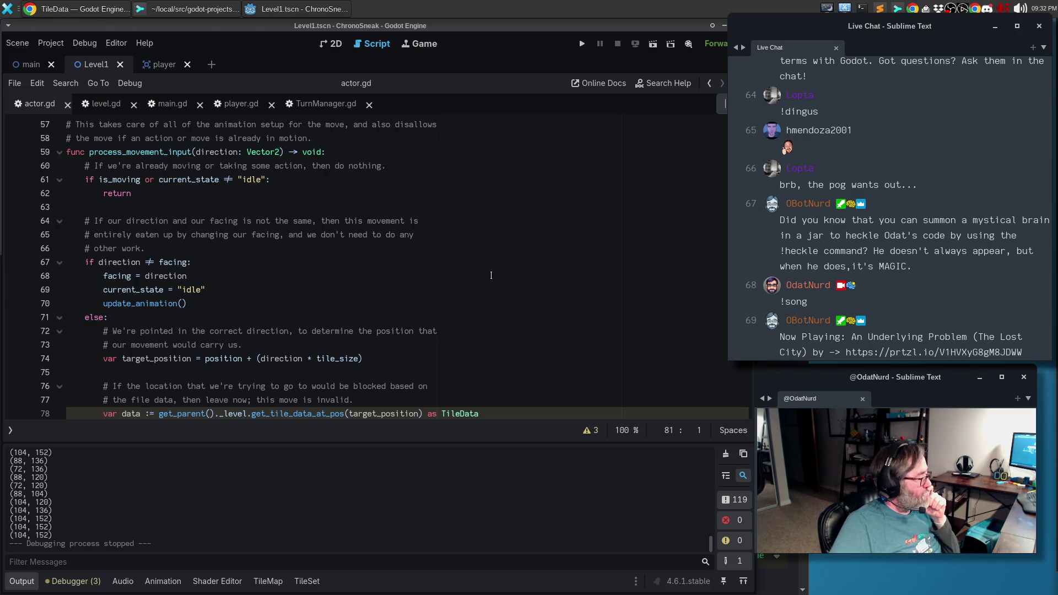
Delete the extra blank line 88 in actor.gd's movement code and save the script.
{"action": "left_click", "coordinate": [433, 275]}
{"action": "scroll", "coordinate": [341, 275], "scroll_direction": "down", "scroll_amount": 4}
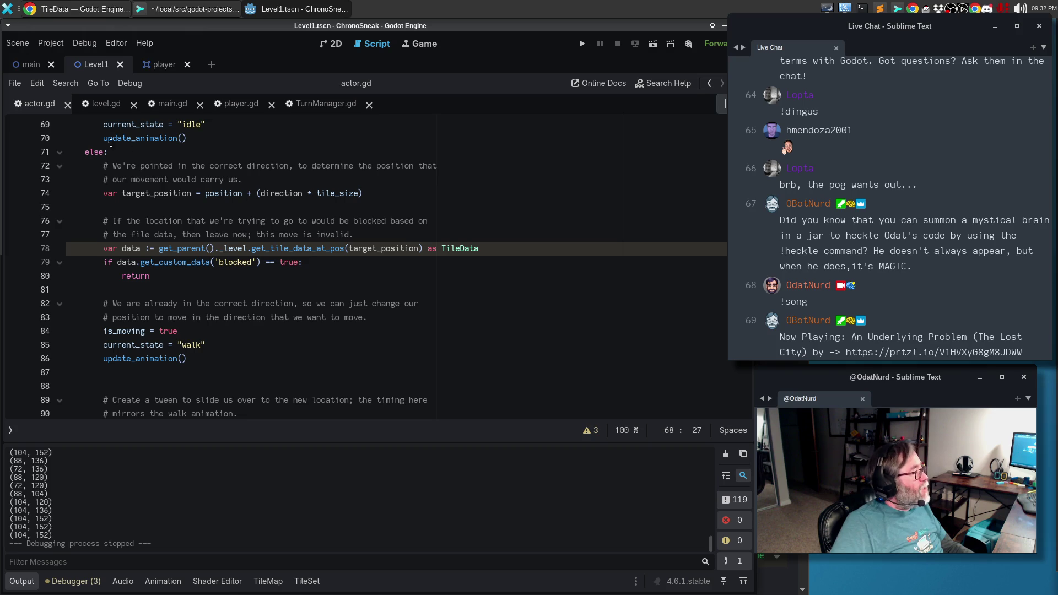
{"action": "scroll", "coordinate": [135, 181], "scroll_direction": "down", "scroll_amount": 2}
{"action": "left_click", "coordinate": [158, 305]}
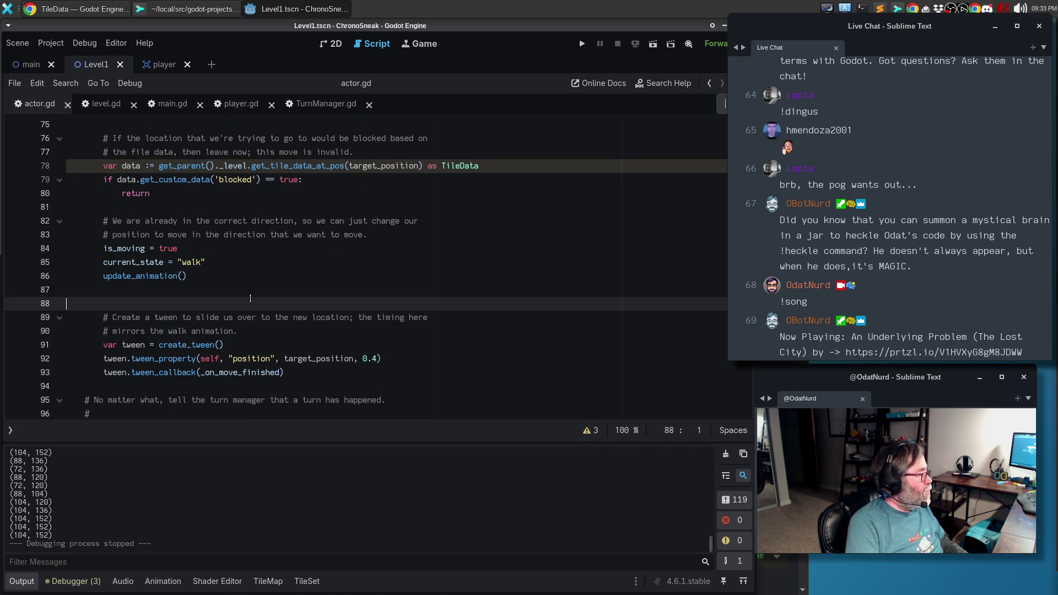
{"action": "key", "text": "BackSpace"}
{"action": "key", "text": "ctrl+s"}
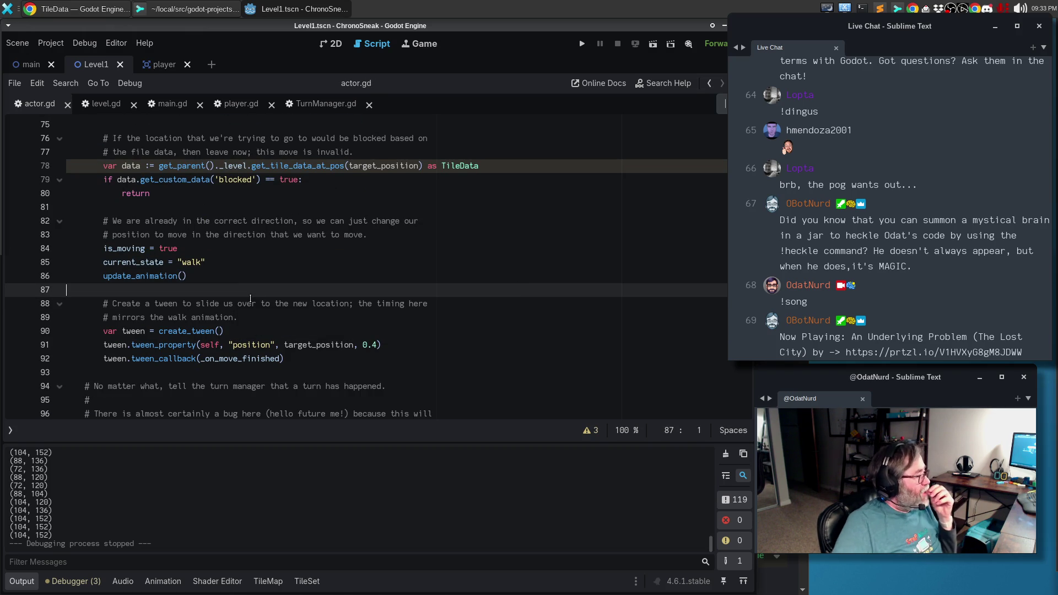
Jump from line 78 to the get_tile_data_at_pos definition in level.gd.
{"action": "scroll", "coordinate": [321, 258], "scroll_direction": "down", "scroll_amount": 3}
{"action": "scroll", "coordinate": [320, 259], "scroll_direction": "down", "scroll_amount": 8}
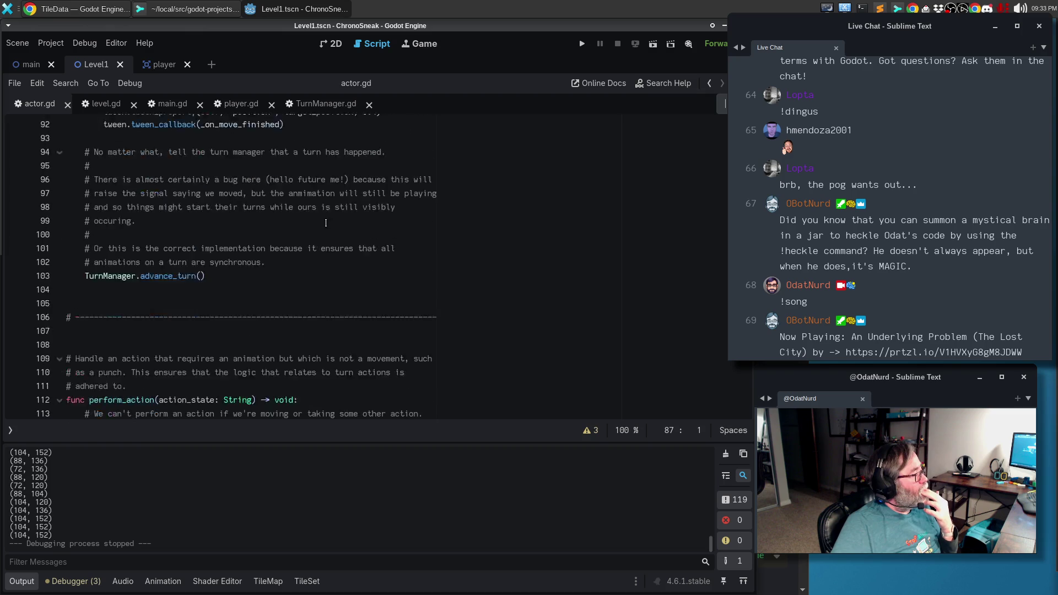
{"action": "scroll", "coordinate": [329, 218], "scroll_direction": "down", "scroll_amount": 11}
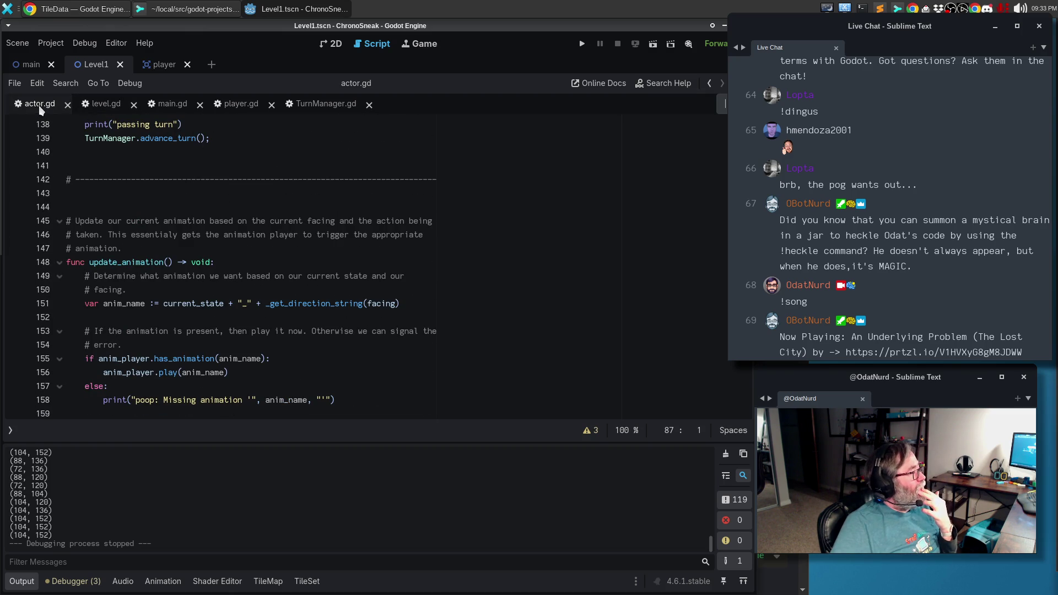
{"action": "scroll", "coordinate": [336, 215], "scroll_direction": "down", "scroll_amount": 3}
{"action": "scroll", "coordinate": [335, 215], "scroll_direction": "down", "scroll_amount": 13}
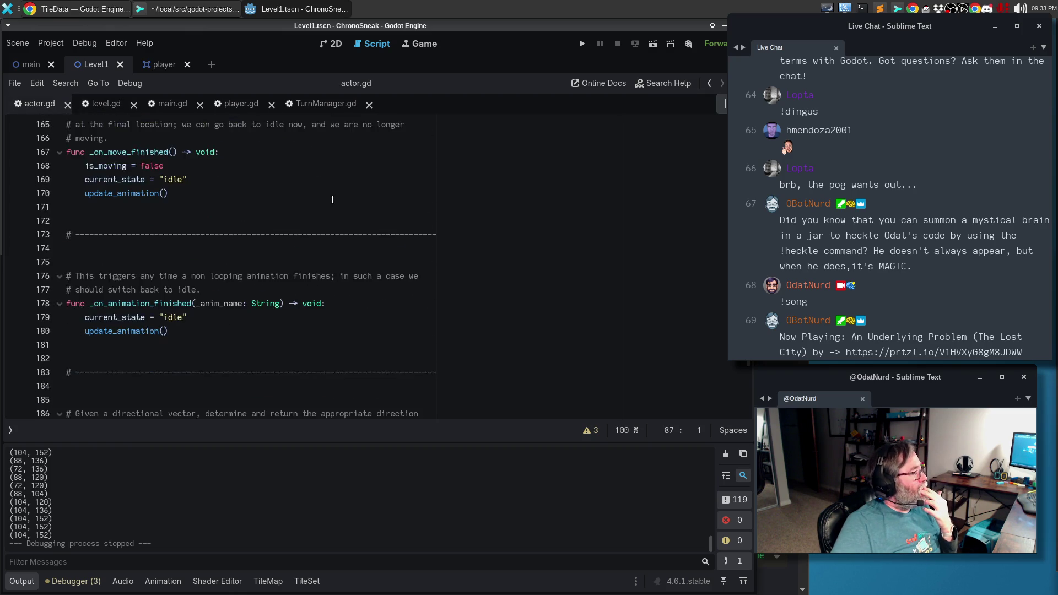
{"action": "scroll", "coordinate": [333, 199], "scroll_direction": "up", "scroll_amount": 20}
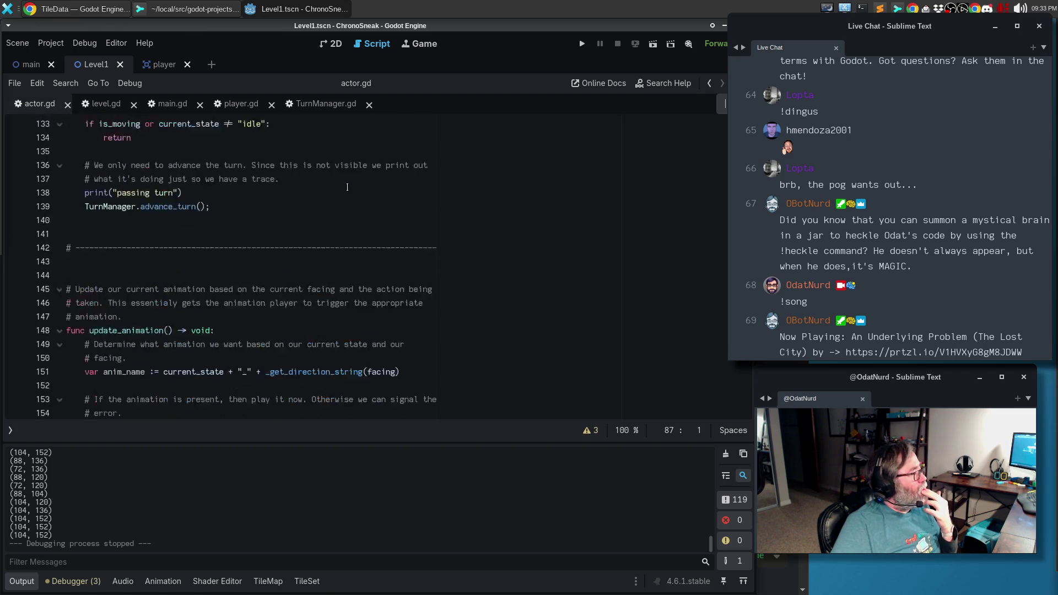
{"action": "scroll", "coordinate": [353, 189], "scroll_direction": "up", "scroll_amount": 7}
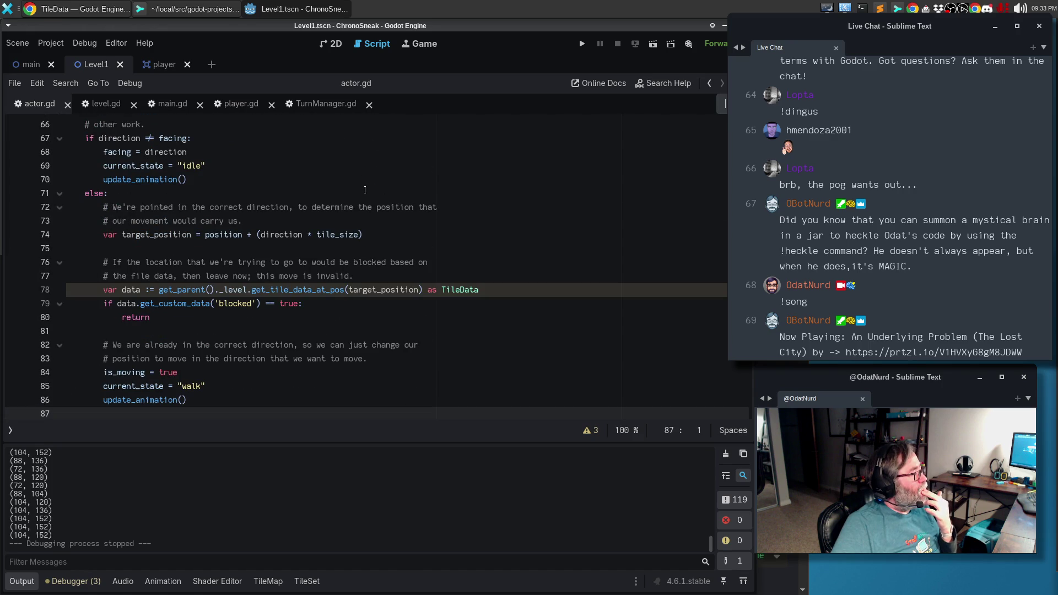
{"action": "left_click", "coordinate": [268, 316]}
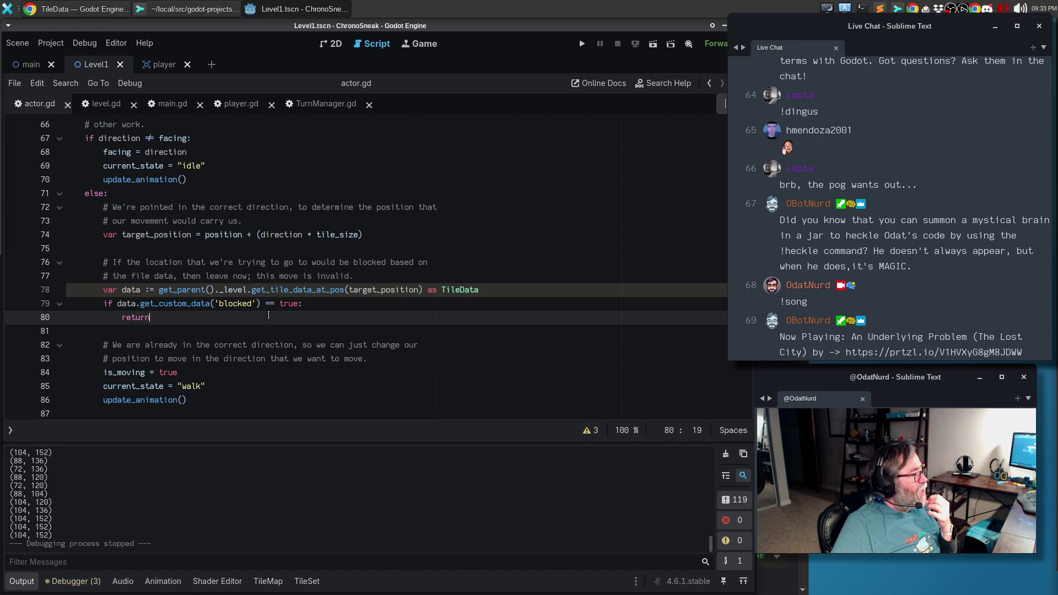
{"action": "left_click", "coordinate": [295, 283], "text": "ctrl"}
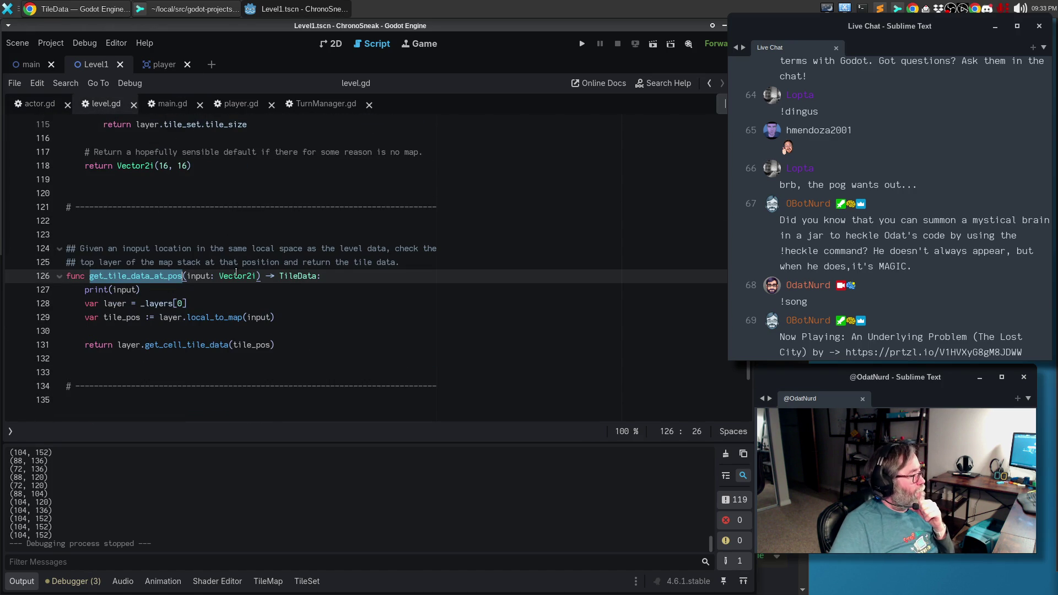
Delete the print(input) debug line from get_tile_data_at_pos and select the function name for renaming.
{"action": "left_click", "coordinate": [176, 222]}
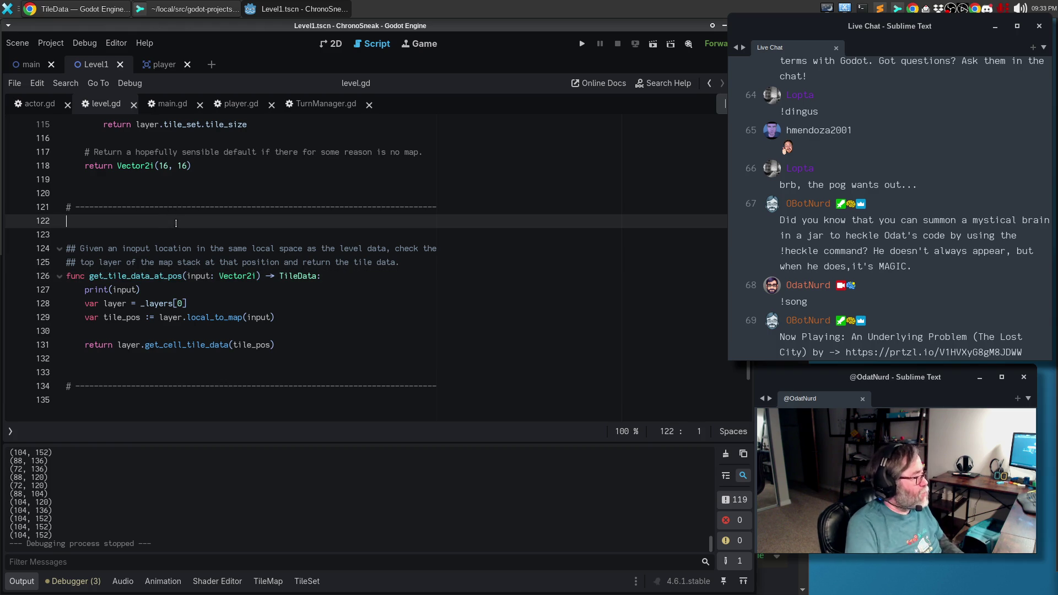
{"action": "key", "text": "Down"}
{"action": "key", "text": "Down"}
{"action": "key", "text": "Down"}
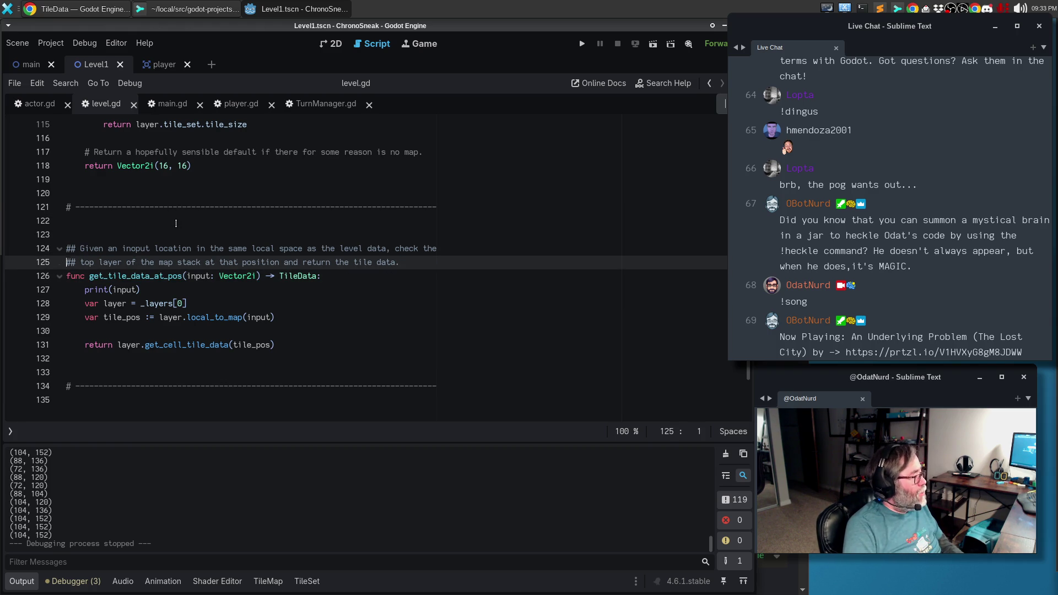
{"action": "key", "text": "Down"}
{"action": "key", "text": "Up"}
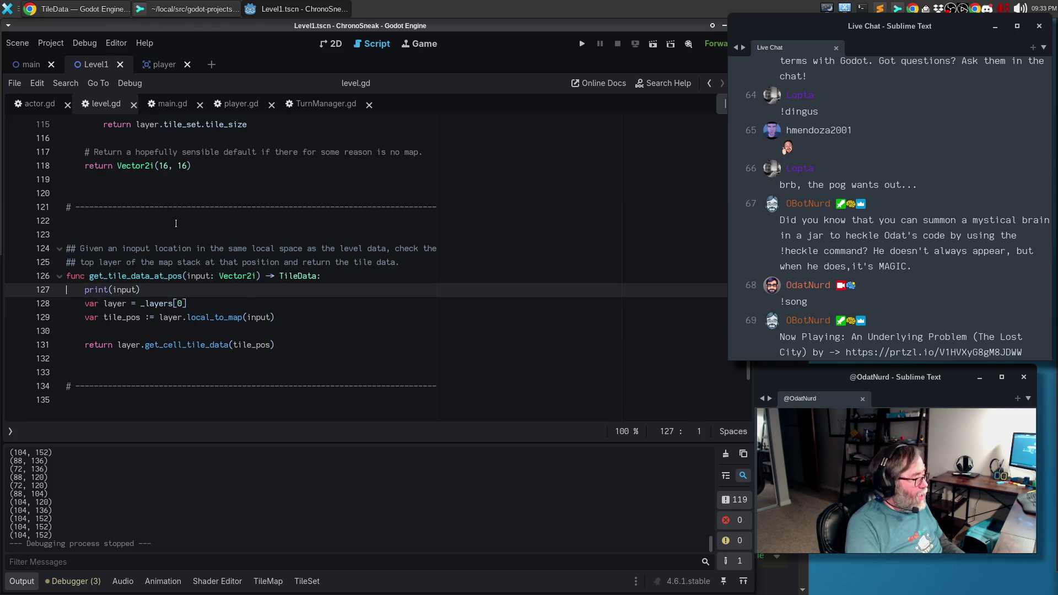
{"action": "key", "text": "ctrl+shift+k"}
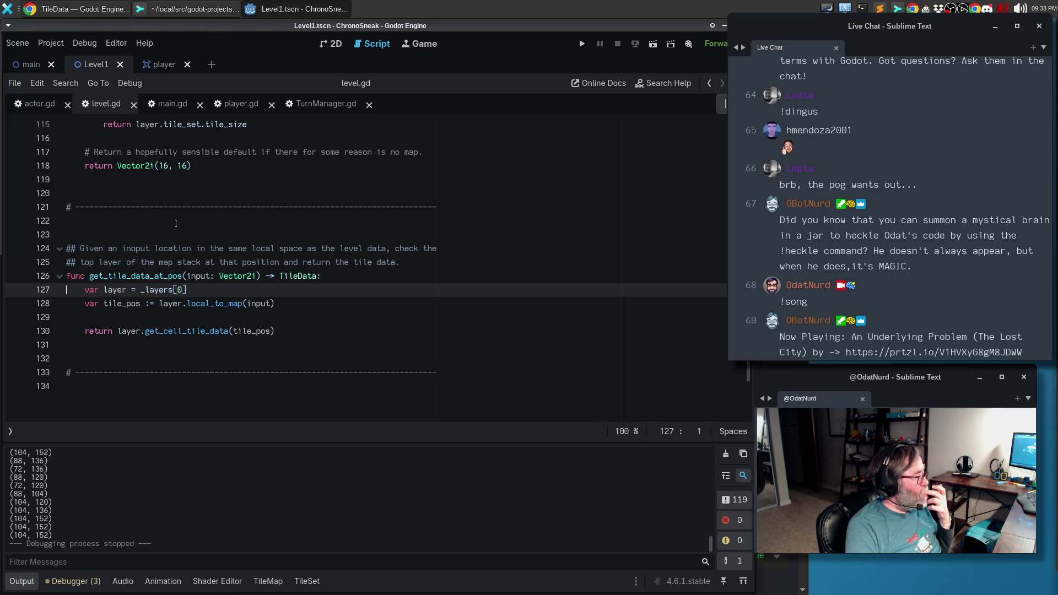
{"action": "double_click", "coordinate": [128, 276]}
Rename get_tile_data_at_pos to is_tile_blocked and change its return type to bool.
{"action": "type", "text": "is_tile_blocked"}
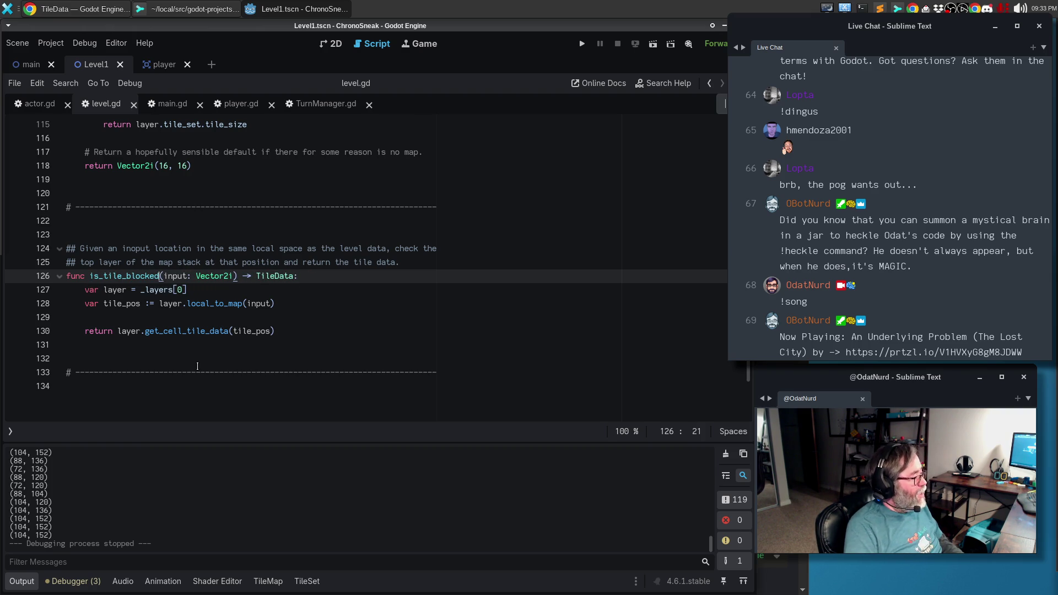
{"action": "key", "text": "End"}
{"action": "key", "text": "ctrl+shift+Left"}
{"action": "type", "text": "bool"}
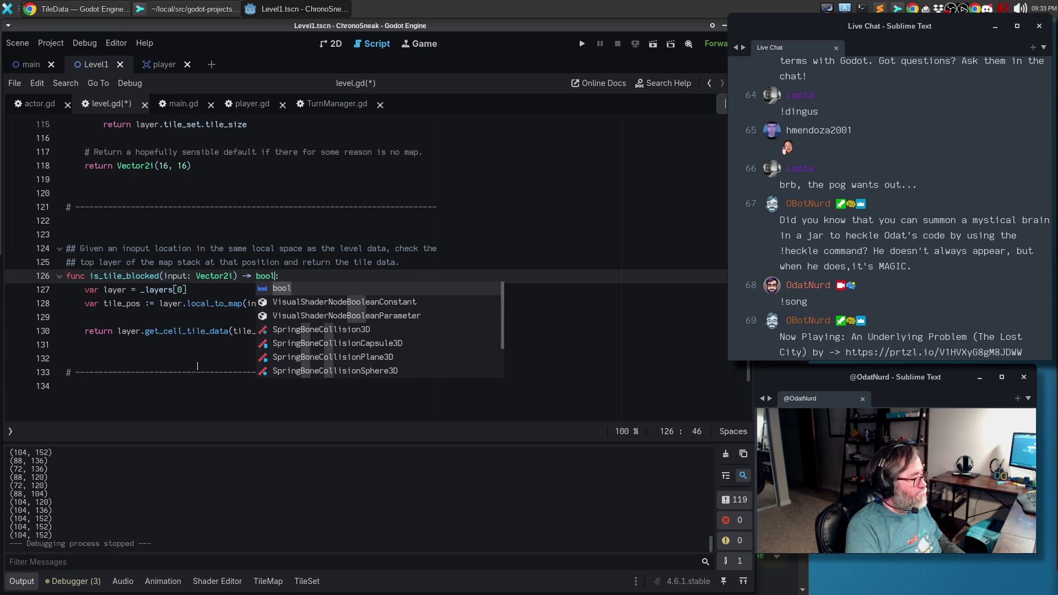
{"action": "key", "text": "Escape"}
Rewrite the doc comment to describe checking all map layers at the position for 'blocked' metadata.
{"action": "key", "text": "Up"}
{"action": "key", "text": "Up"}
{"action": "key", "text": "ctrl+shift+Return"}
{"action": "type", "text": "#"}
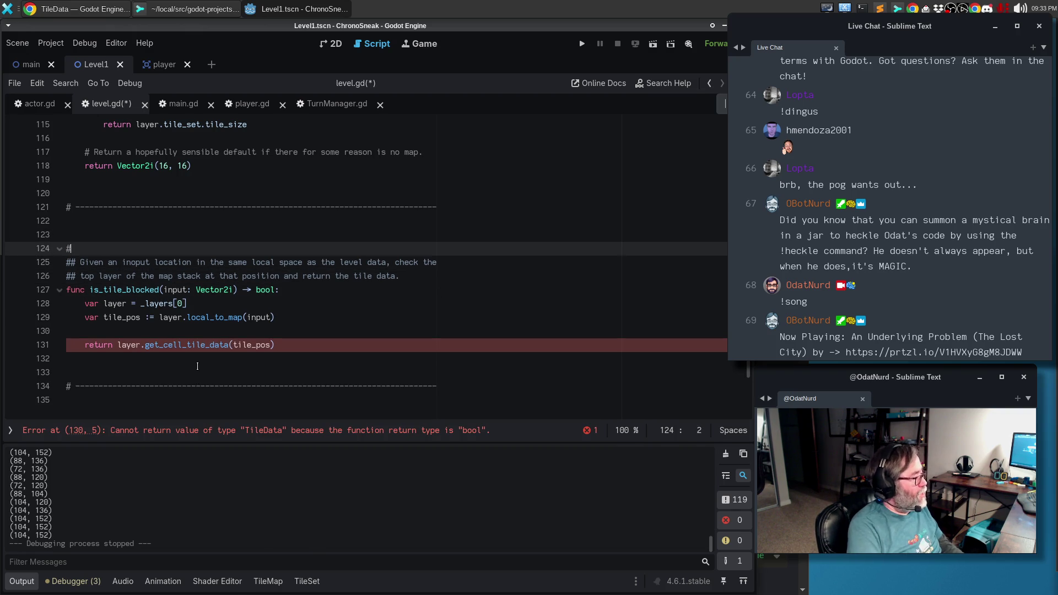
{"action": "key", "text": "BackSpace"}
{"action": "key", "text": "BackSpace"}
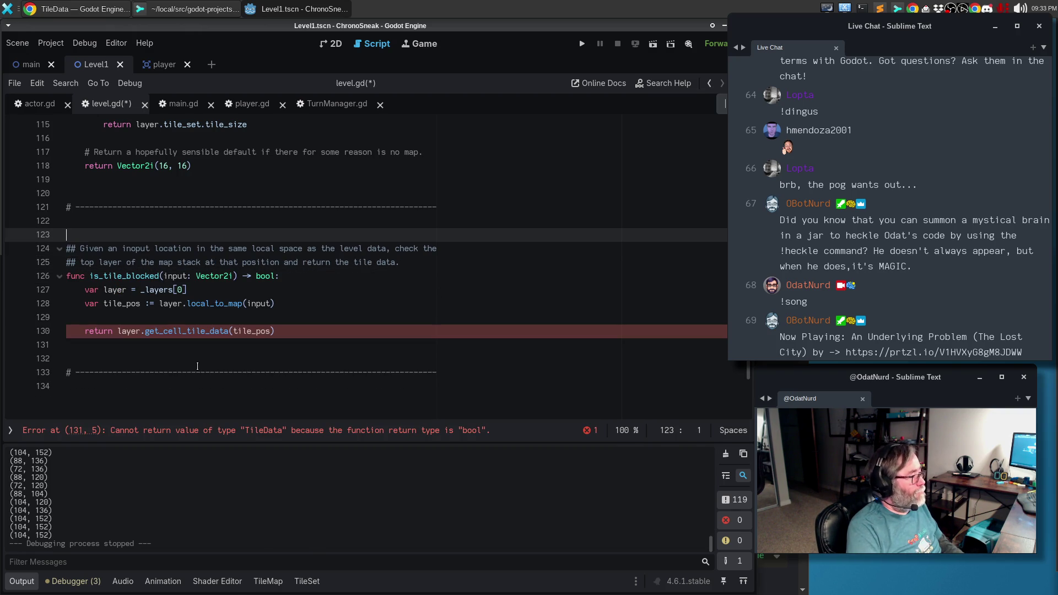
{"action": "key", "text": "Down"}
{"action": "key", "text": "End"}
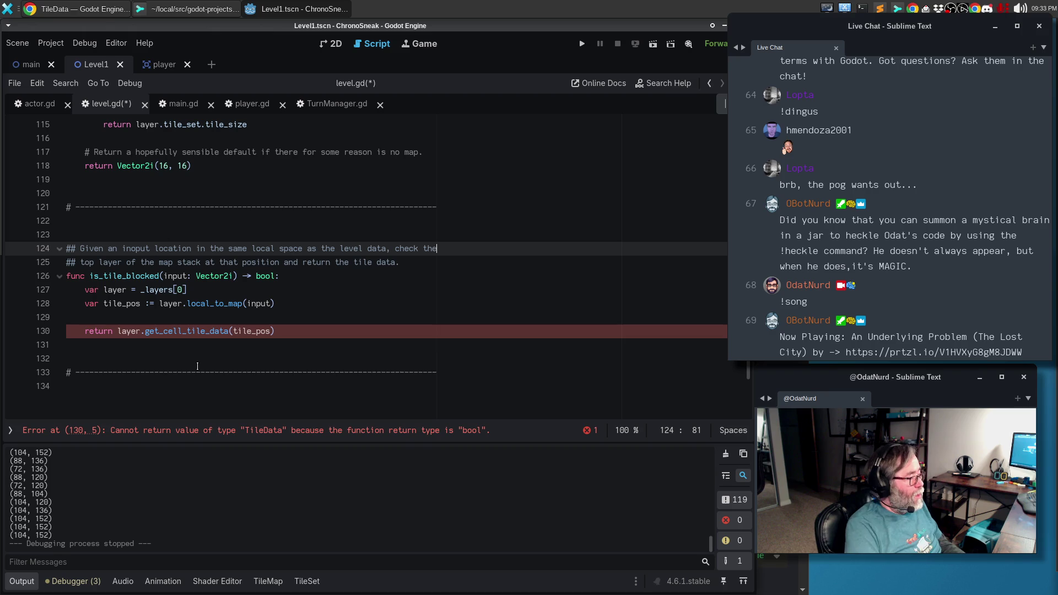
{"action": "key", "text": "BackSpace"}
{"action": "key", "text": "BackSpace"}
{"action": "key", "text": "BackSpace"}
{"action": "type", "text": "all of the"}
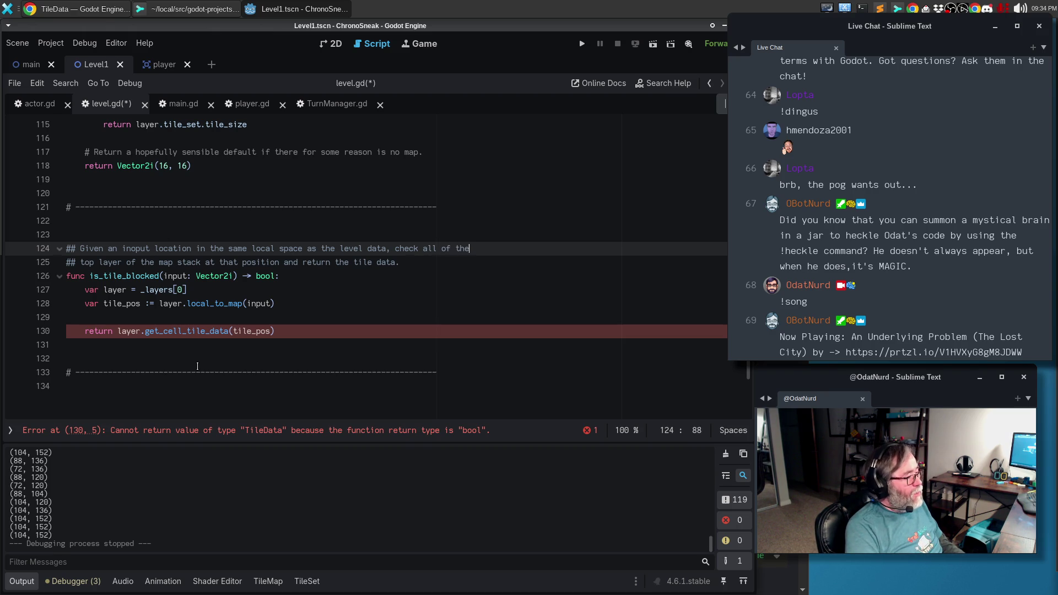
{"action": "key", "text": "Return"}
{"action": "type", "text": "map"}
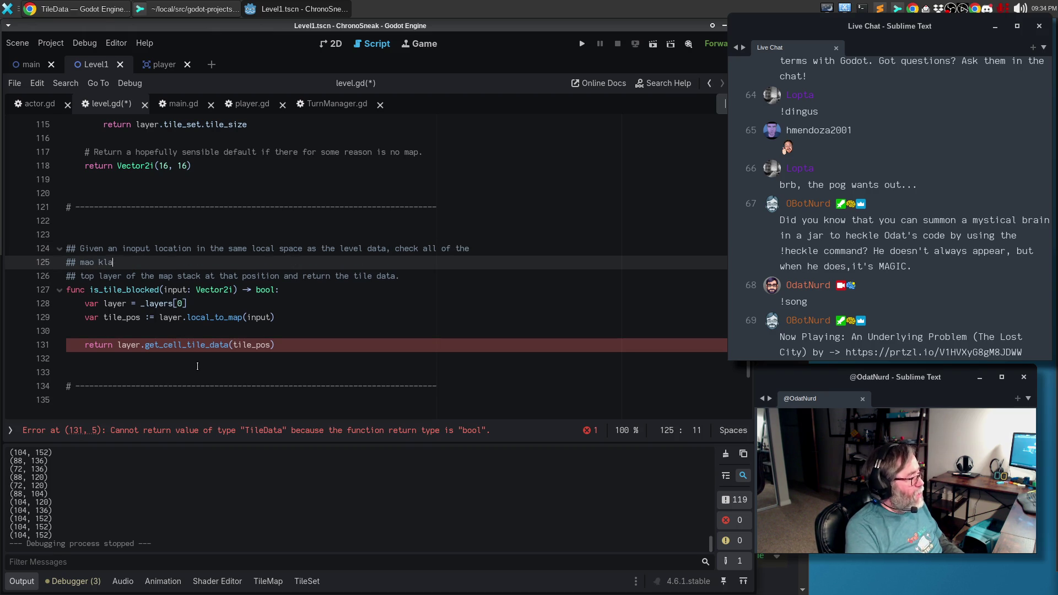
{"action": "type", "text": " lay"}
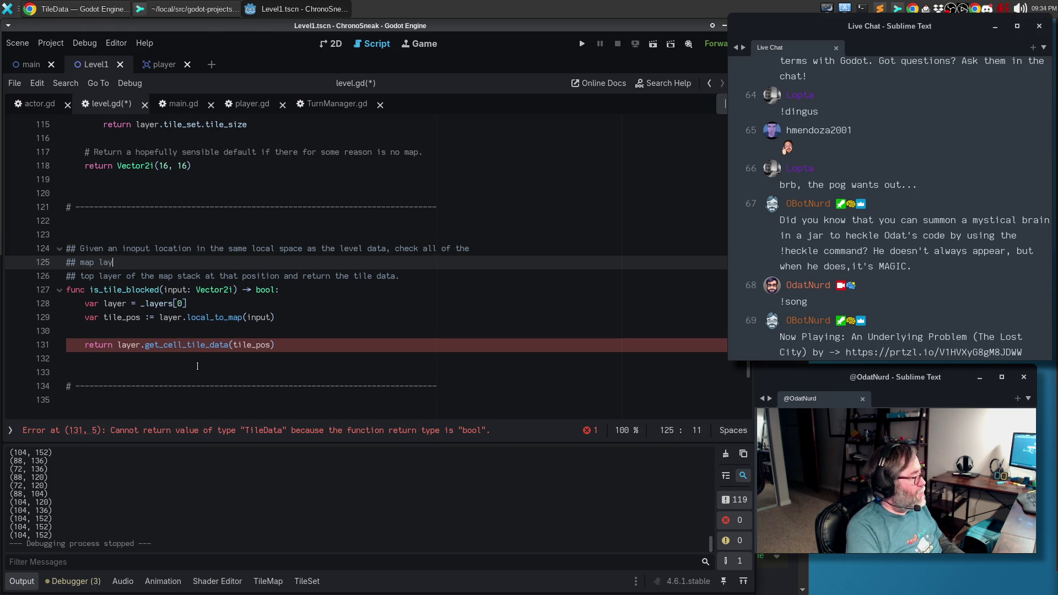
{"action": "type", "text": "ers at that position"}
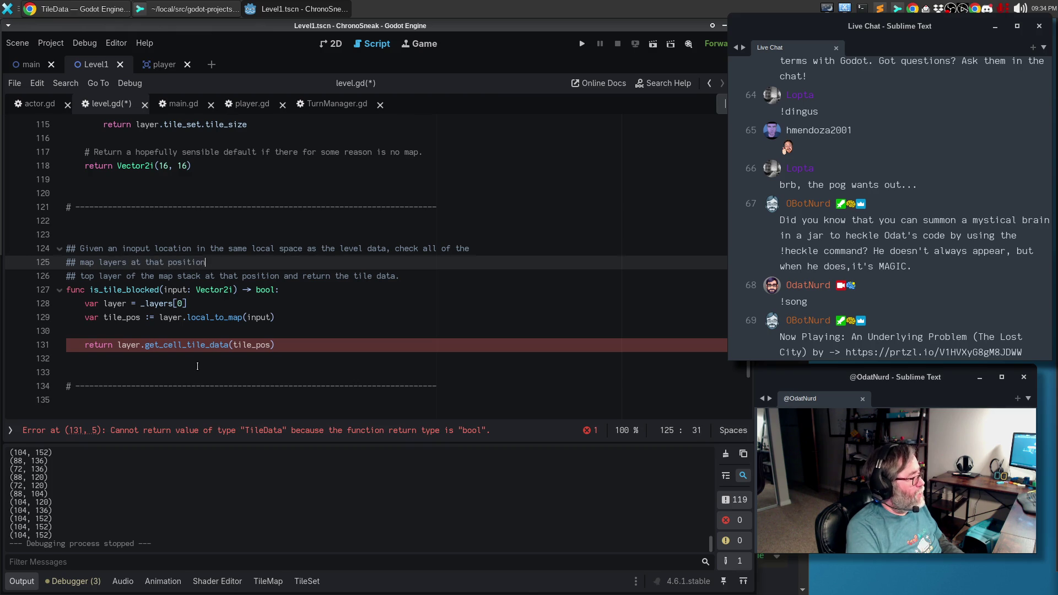
{"action": "type", "text": " and see if any of "}
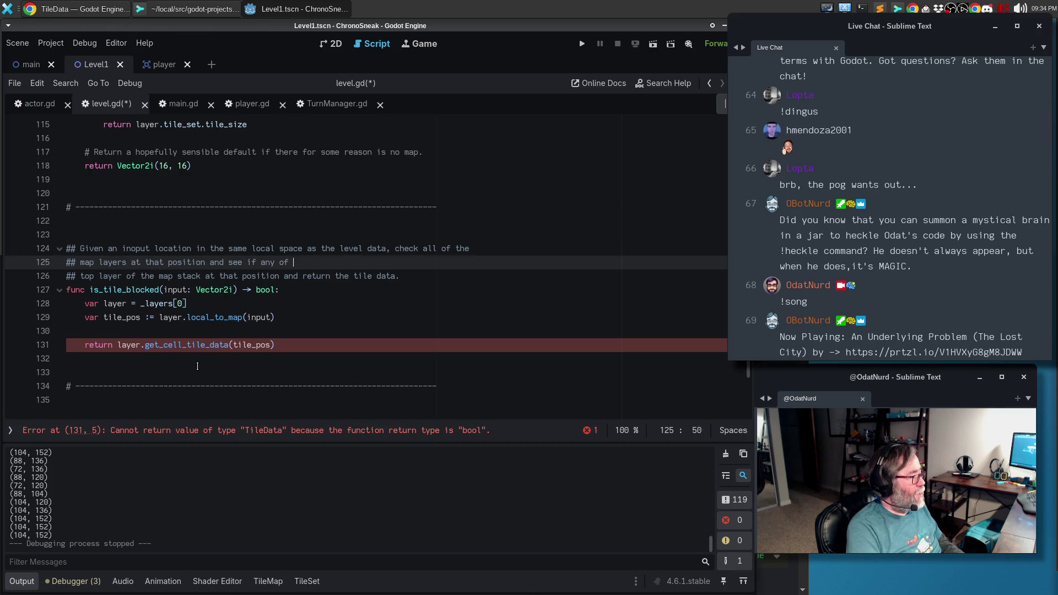
{"action": "type", "text": "them carry the met"}
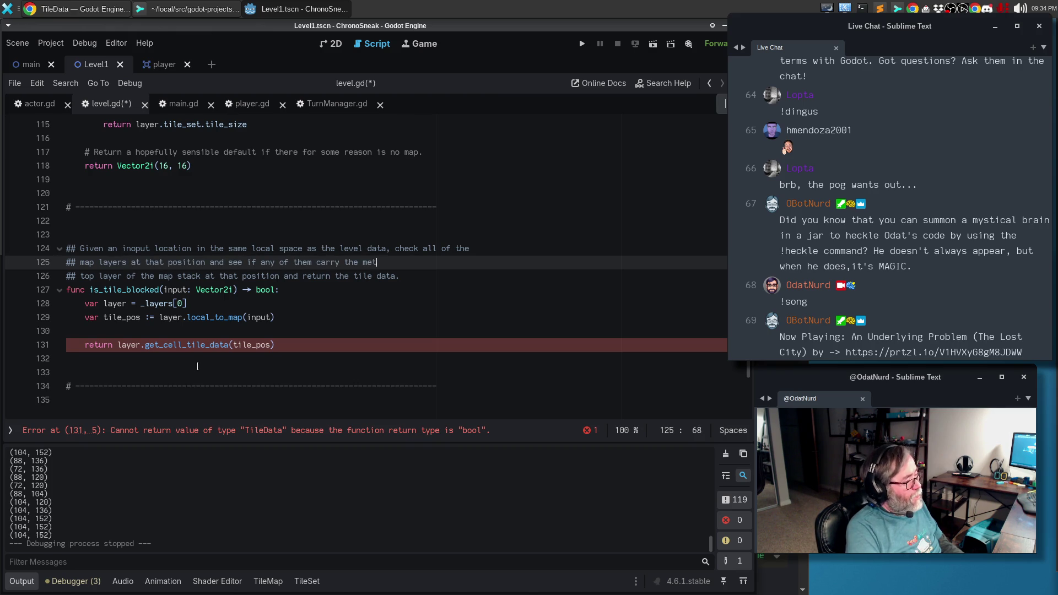
{"action": "type", "text": "adata that says that"}
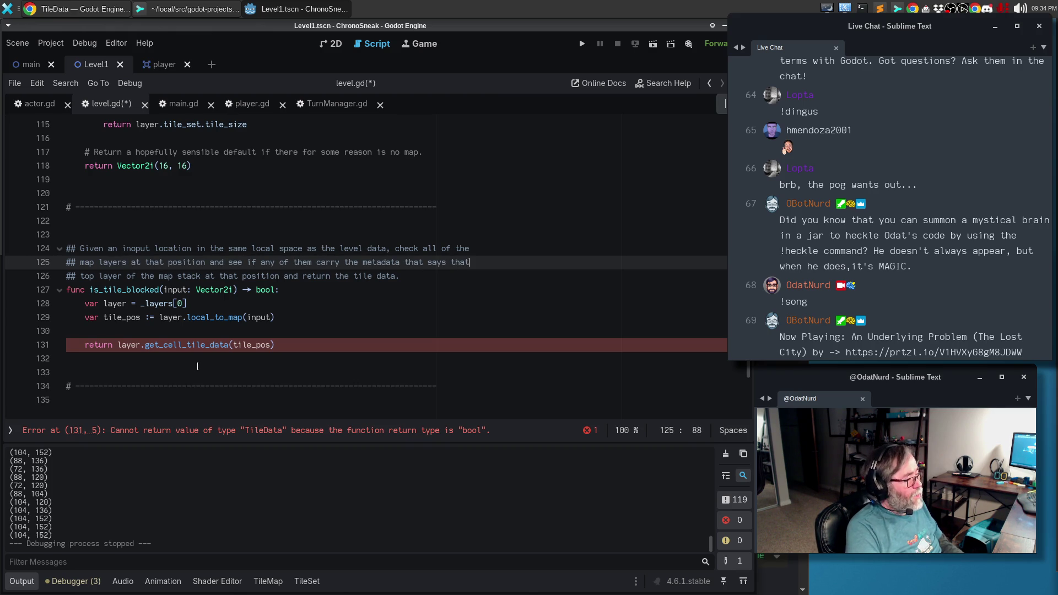
{"action": "key", "text": "Return"}
{"action": "type", "text": "they are "}
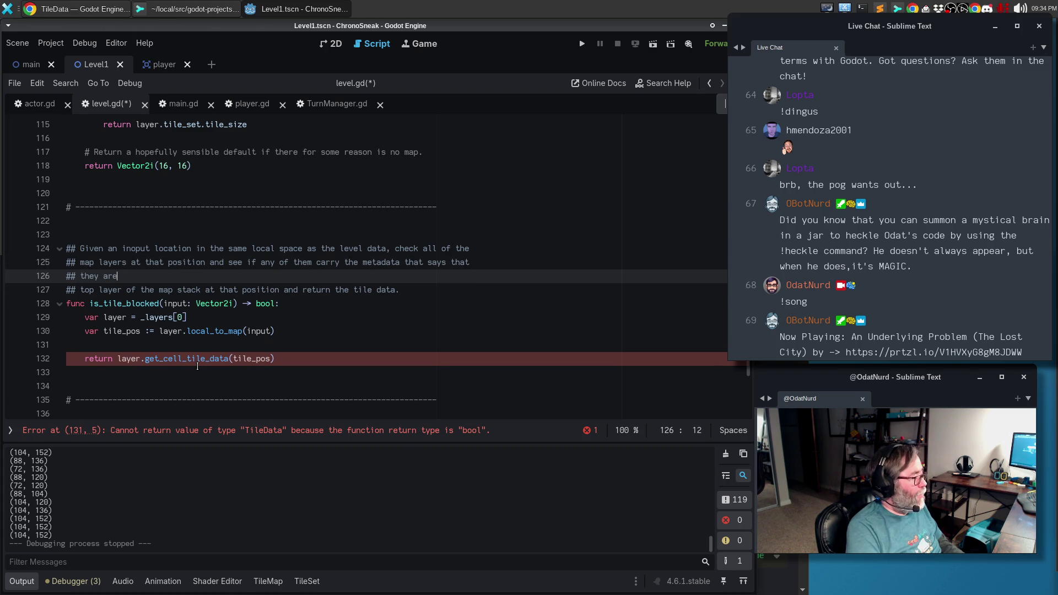
{"action": "type", "text": "blocked. If any does, then"}
Add doc comment lines: returns true if no map layers report the position blocked, otherwise false.
{"action": "key", "text": "BackSpace"}
{"action": "type", "text": "this w"}
{"action": "key", "text": "BackSpace"}
{"action": "key", "text": "BackSpace"}
{"action": "key", "text": "BackSpace"}
{"action": "key", "text": "Return"}
{"action": "type", "text": "##"}
{"action": "key", "text": "Return"}
{"action": "type", "text": "## Returns true "}
{"action": "type", "text": "is"}
{"action": "type", "text": "no"}
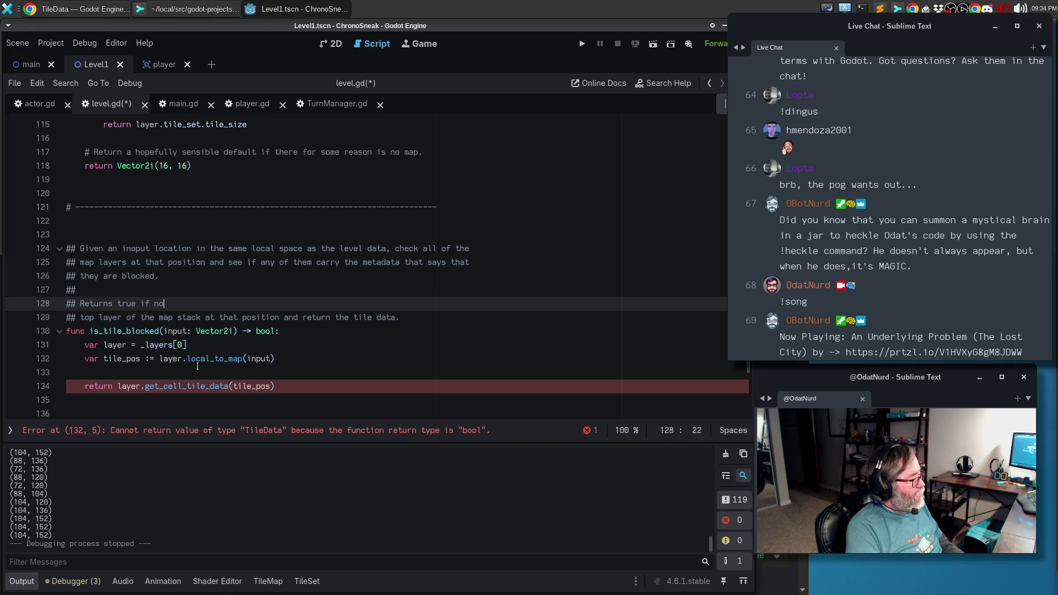
{"action": "type", "text": "map layers reoprt"}
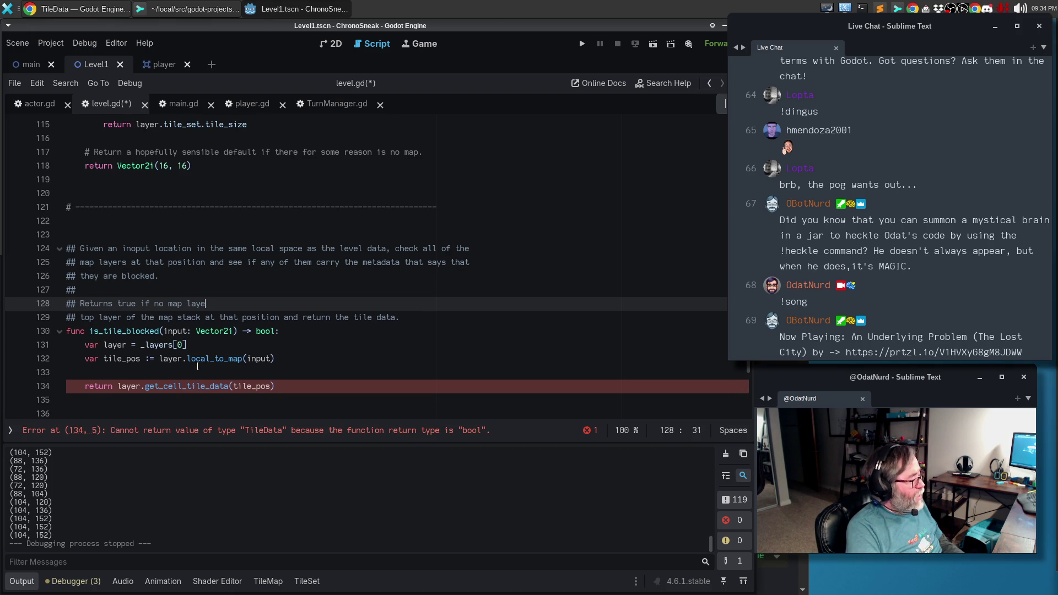
{"action": "key", "text": "BackSpace"}
{"action": "key", "text": "BackSpace"}
{"action": "key", "text": "BackSpace"}
{"action": "type", "text": "port the given position as "}
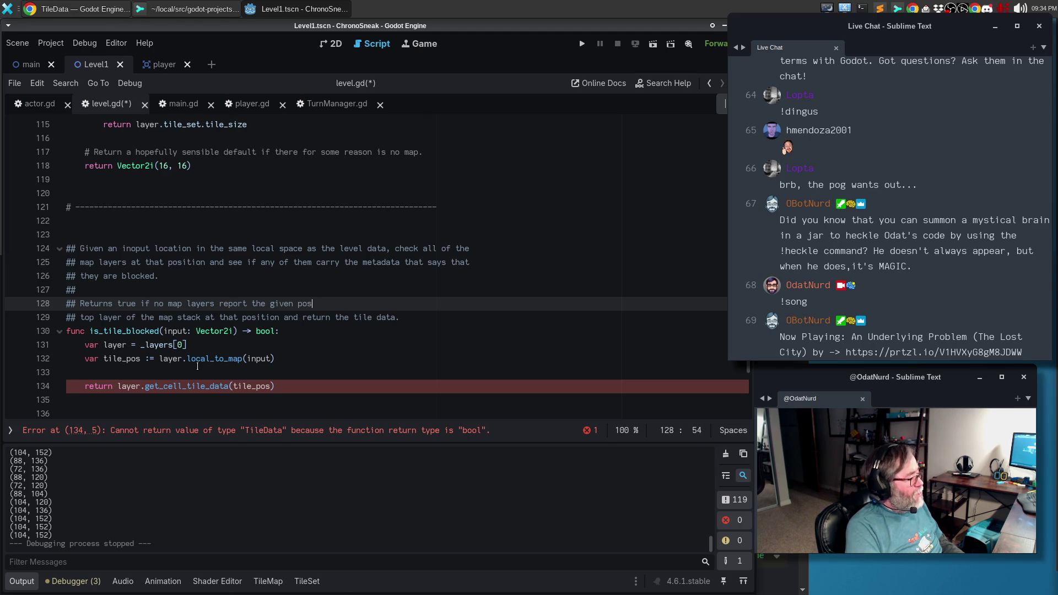
{"action": "type", "text": "blocked, o"}
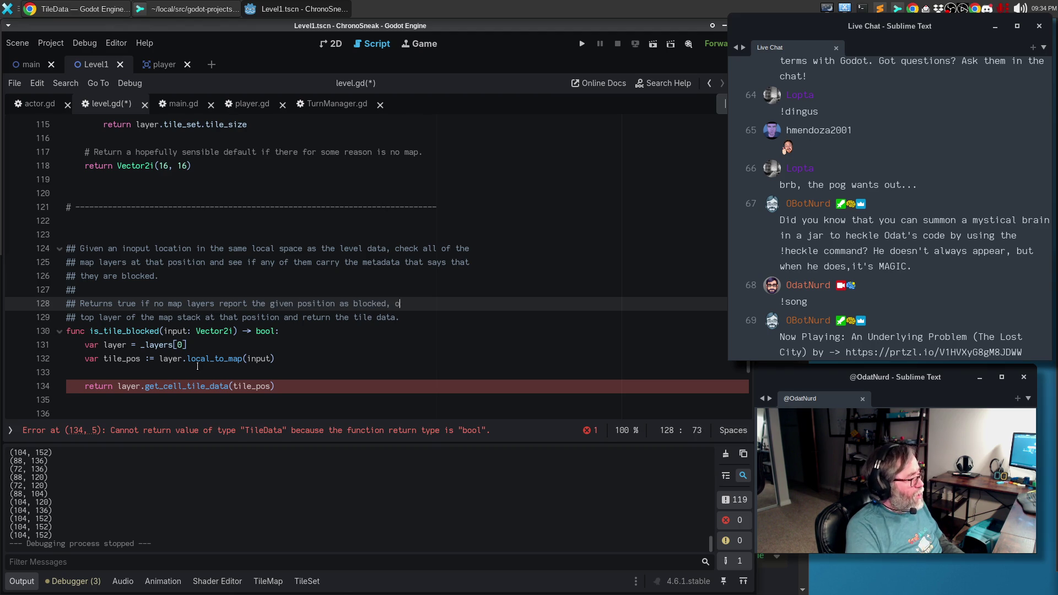
{"action": "type", "text": "r false if at"}
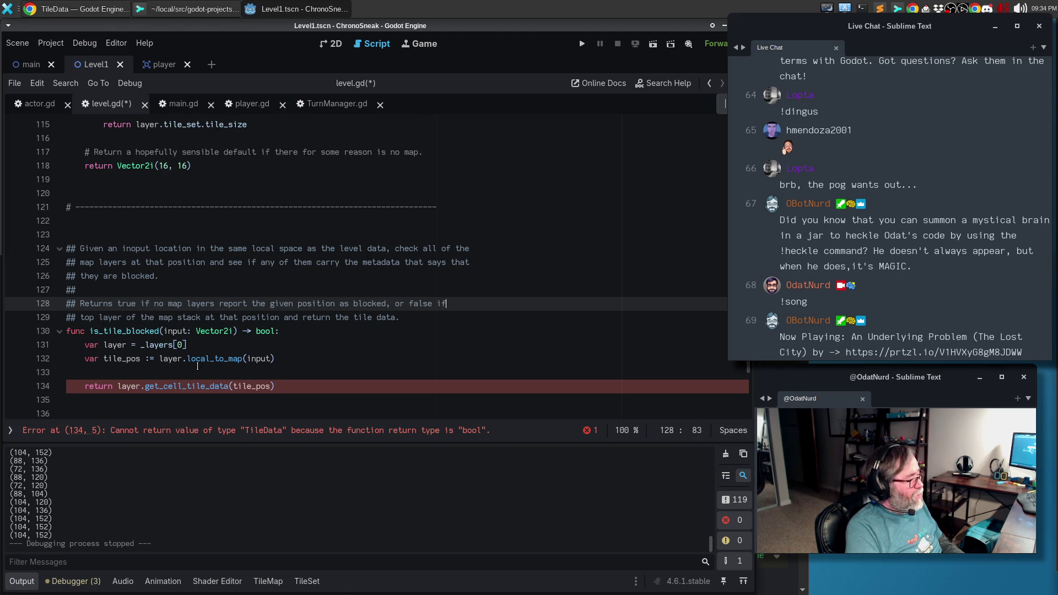
{"action": "key", "text": "Return"}
{"action": "type", "text": "least one"}
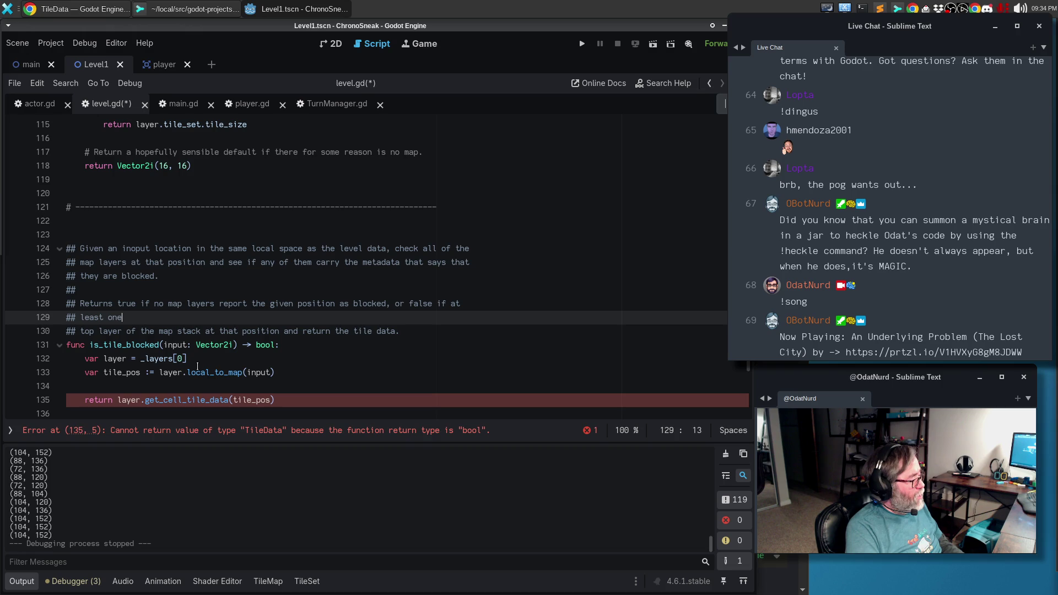
{"action": "type", "text": " says that "}
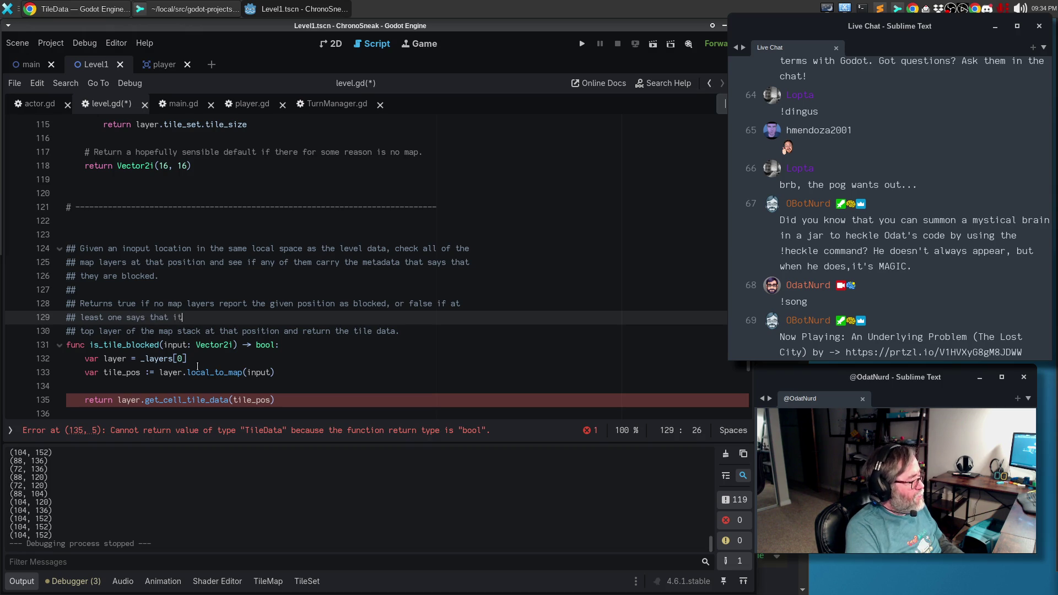
{"action": "type", "text": "the position is blocked."}
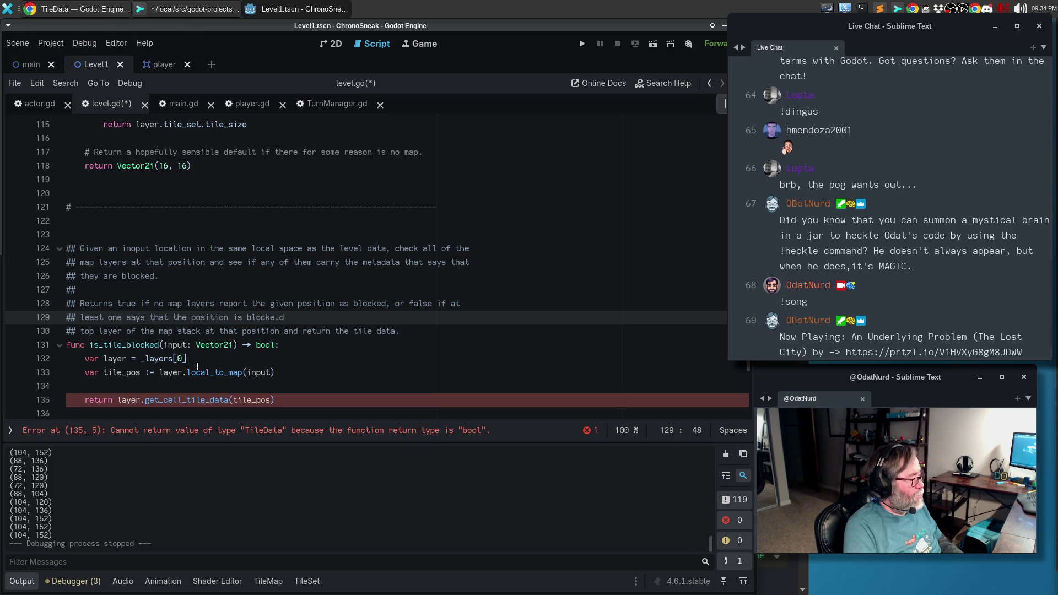
{"action": "key", "text": "BackSpace"}
{"action": "key", "text": "BackSpace"}
{"action": "type", "text": "d."}
Delete the obsolete 'top layer' comment line, rewrap the doc comment, and save level.gd.
{"action": "key", "text": "Down"}
{"action": "key", "text": "ctrl+shift+k"}
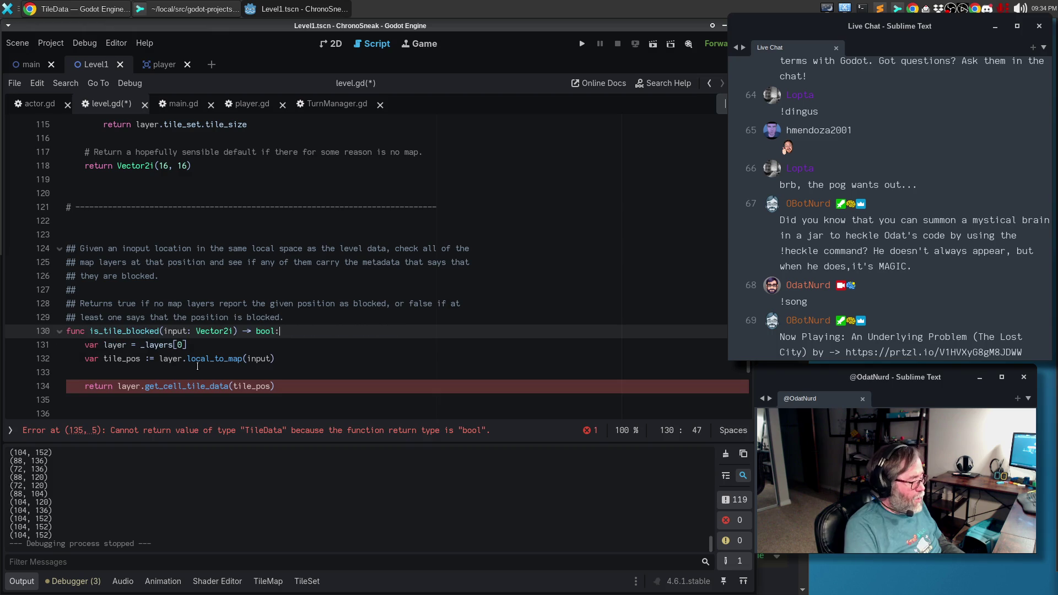
{"action": "key", "text": "Up"}
{"action": "key", "text": "alt+q"}
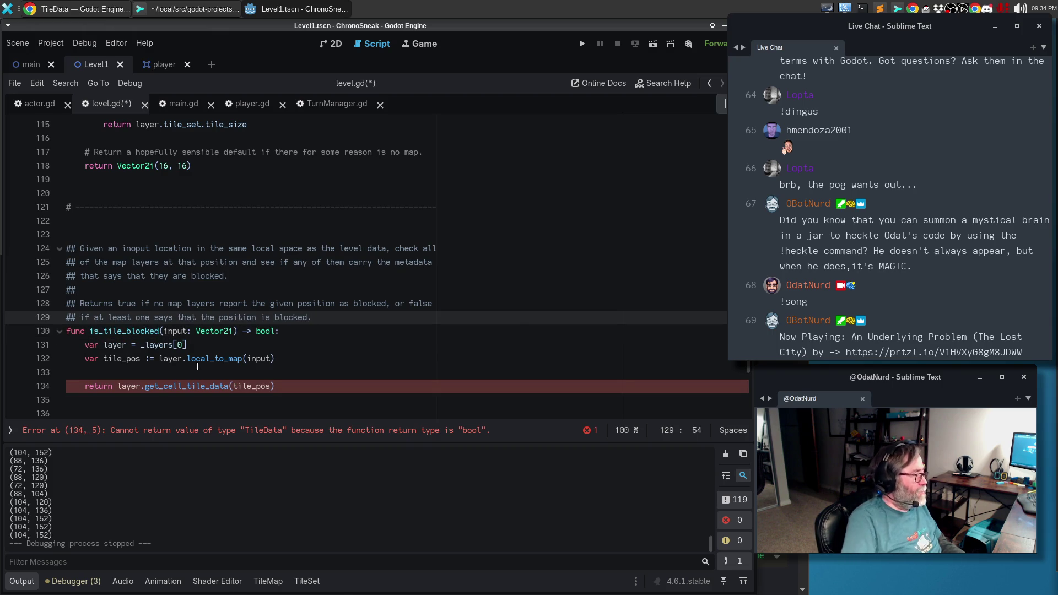
{"action": "key", "text": "ctrl+s"}
Add a 'for layer in _layers:' loop and move the local_to_map line inside it.
{"action": "scroll", "coordinate": [270, 362], "scroll_direction": "down", "scroll_amount": 1}
{"action": "left_click", "coordinate": [311, 293]}
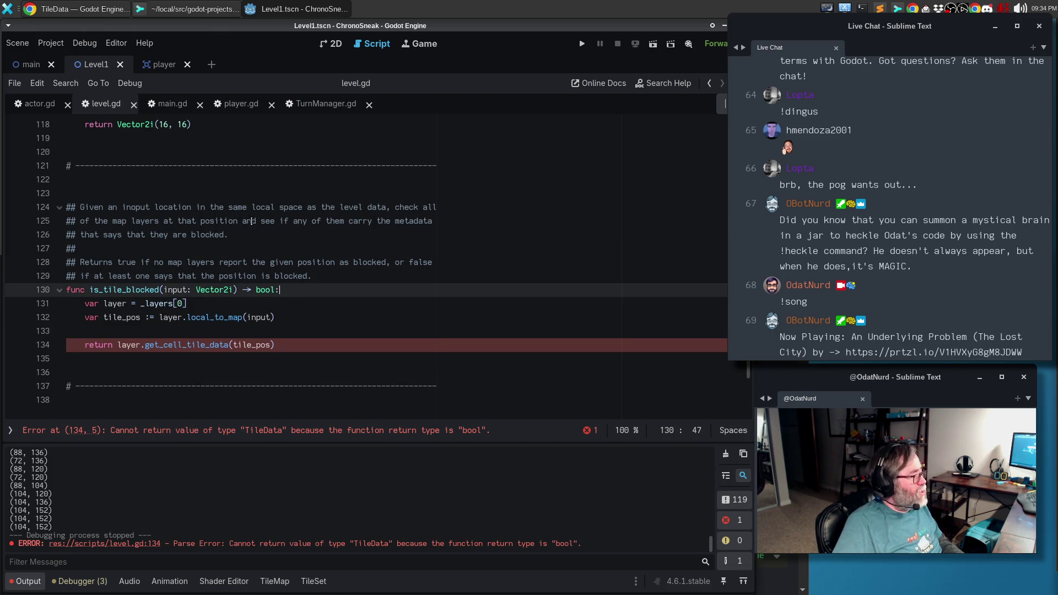
{"action": "scroll", "coordinate": [246, 220], "scroll_direction": "up", "scroll_amount": 10}
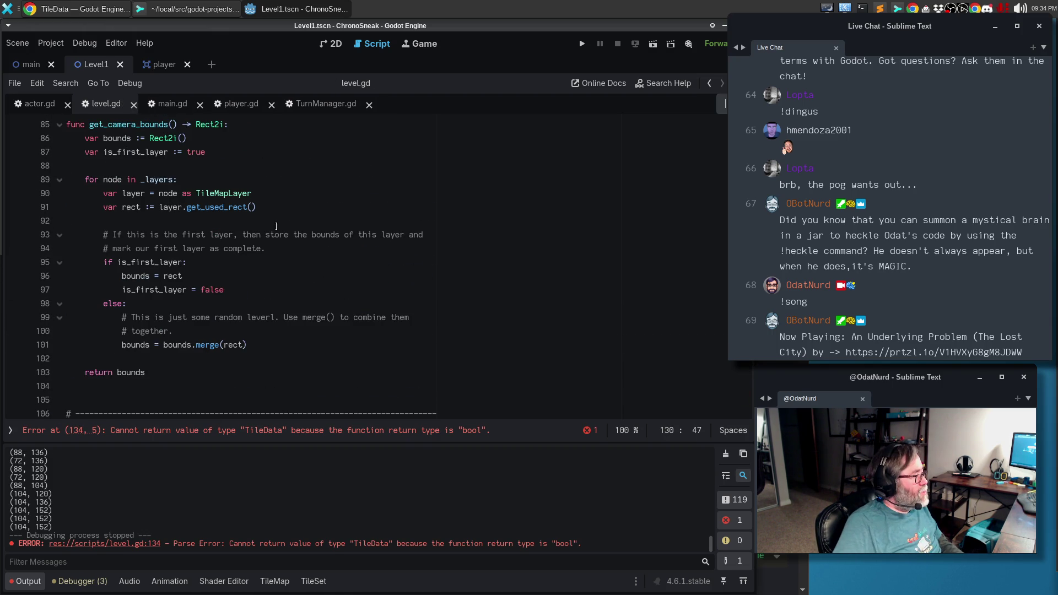
{"action": "scroll", "coordinate": [276, 225], "scroll_direction": "down", "scroll_amount": 9}
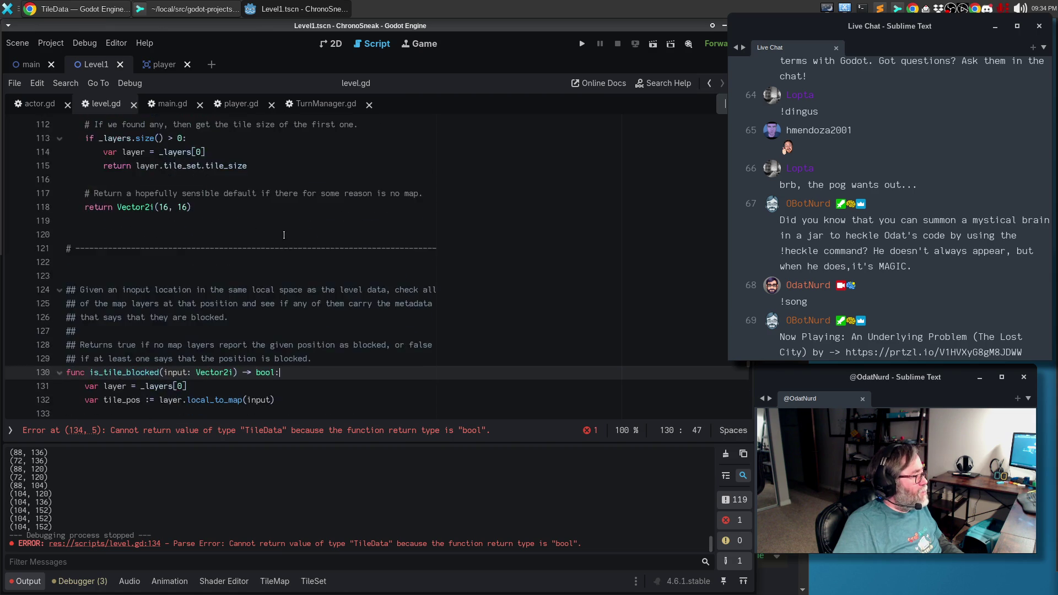
{"action": "scroll", "coordinate": [284, 235], "scroll_direction": "down", "scroll_amount": 3}
{"action": "key", "text": "Return"}
{"action": "type", "text": "for layer in _layer"}
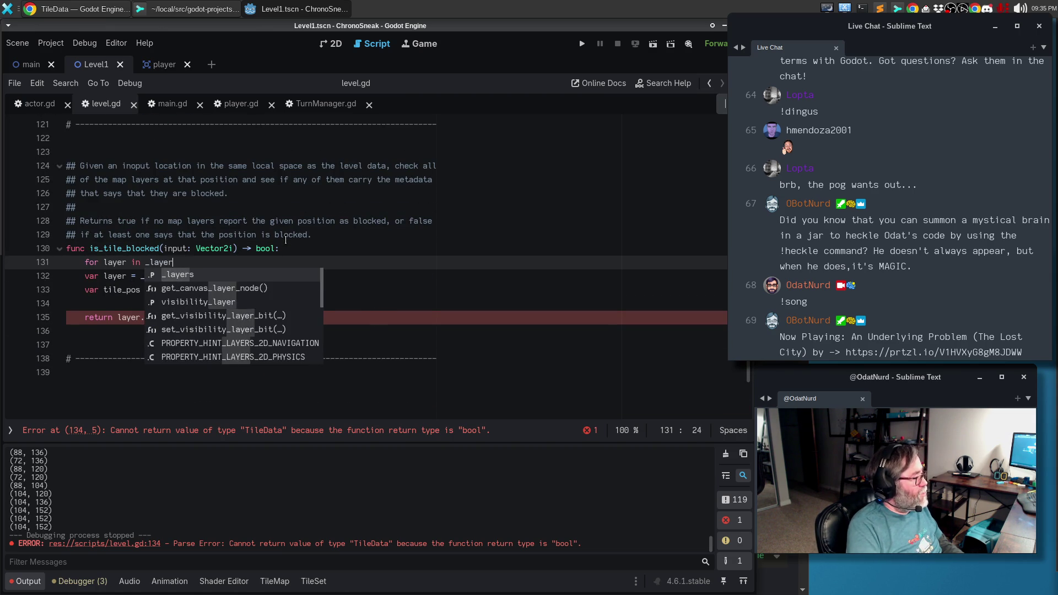
{"action": "type", "text": "s:"}
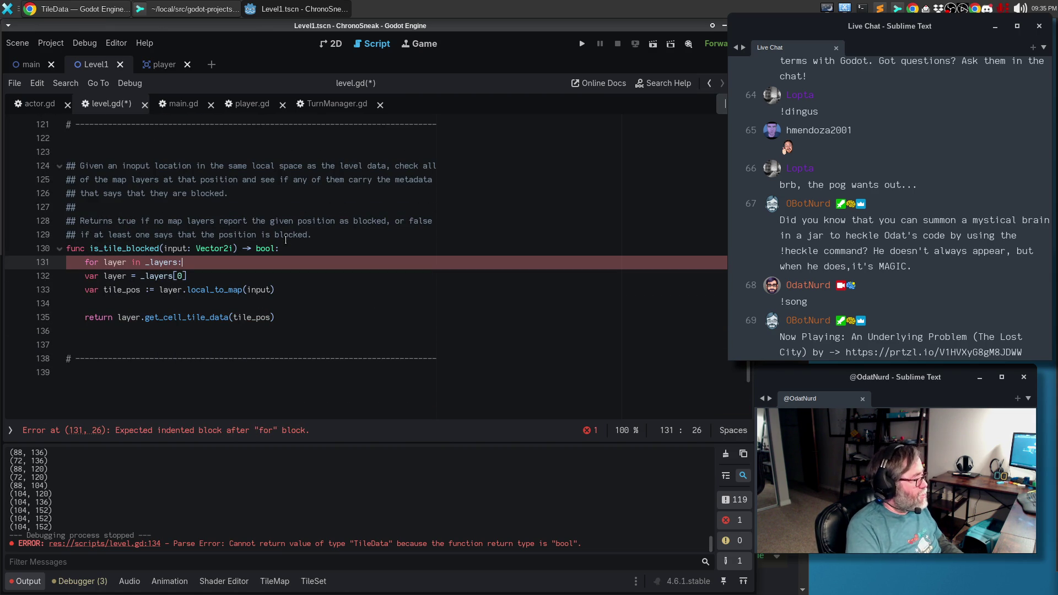
{"action": "key", "text": "Return"}
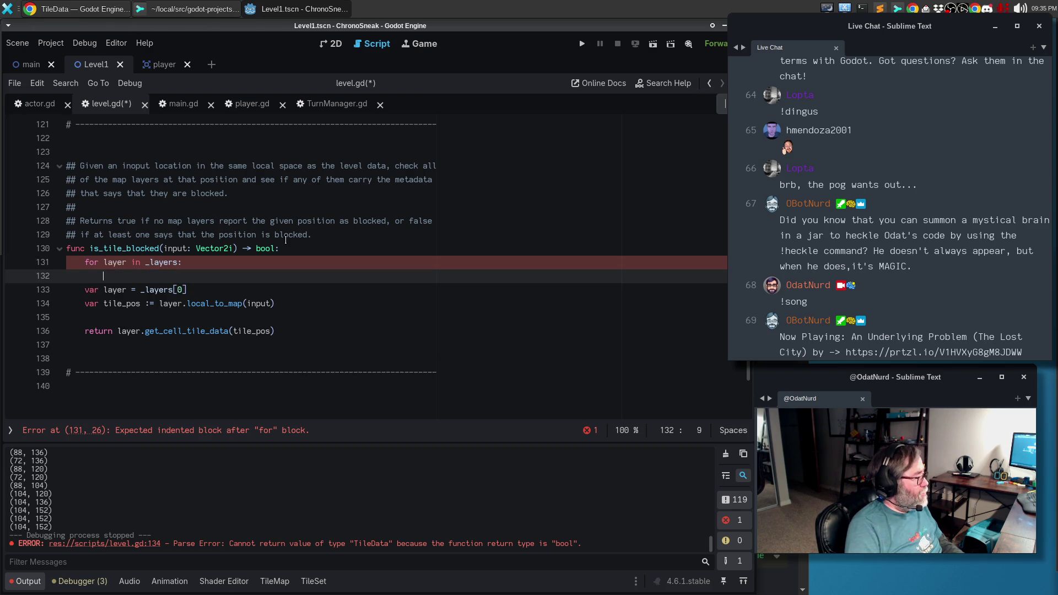
{"action": "key", "text": "Down"}
{"action": "key", "text": "Down"}
{"action": "key", "text": "alt+Up"}
{"action": "key", "text": "alt+Up"}
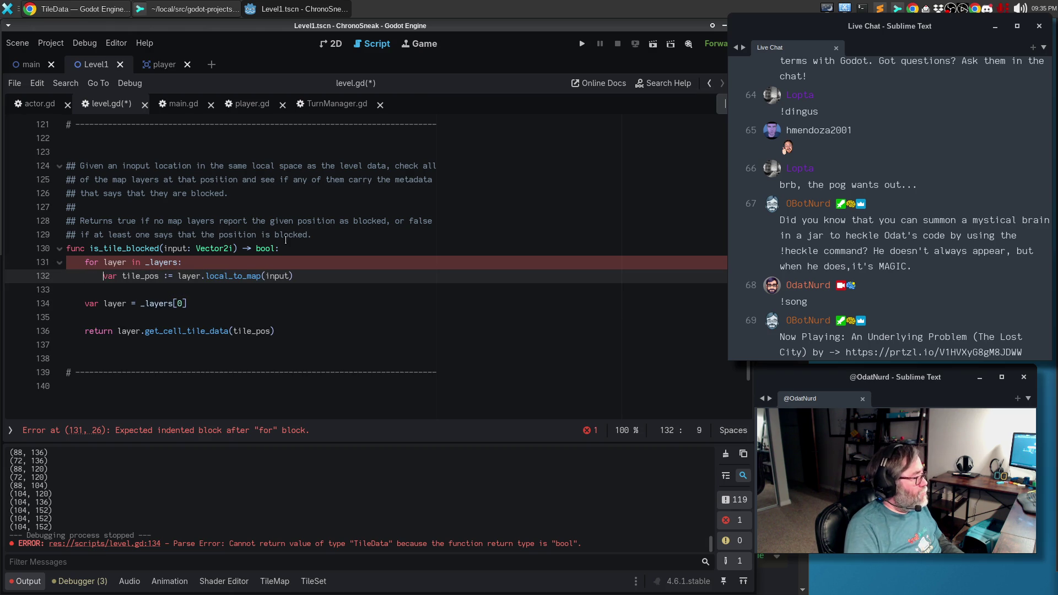
{"action": "key", "text": "Home"}
{"action": "key", "text": "Tab"}
Declare 'var tile_pos: Vector2i' above the loop and make the inner line assign tile_pos without 'var'.
{"action": "key", "text": "Up"}
{"action": "key", "text": "Up"}
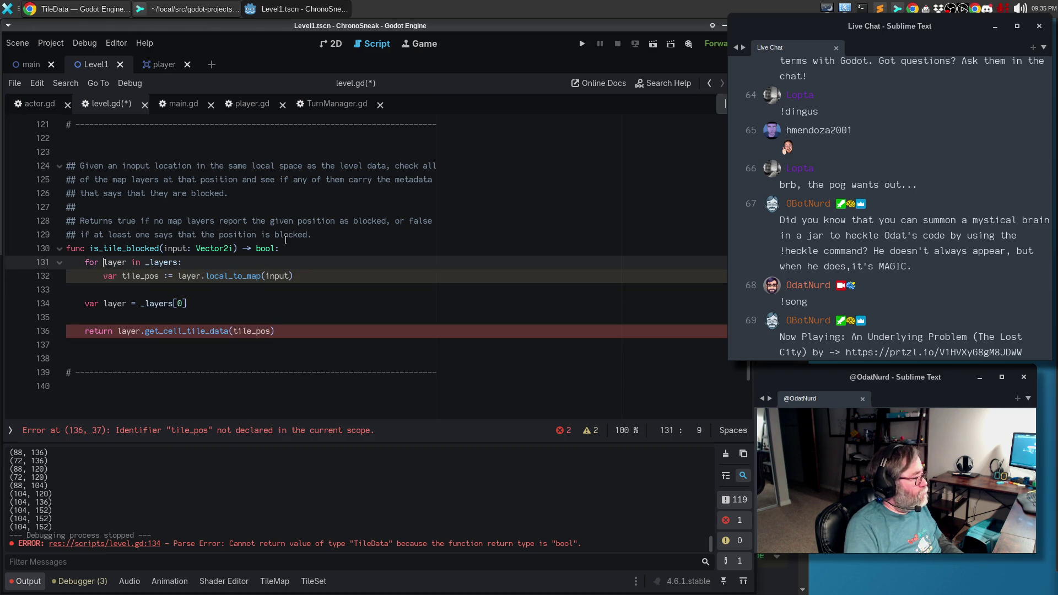
{"action": "key", "text": "End"}
{"action": "key", "text": "Return"}
{"action": "type", "text": "var tile_pos"}
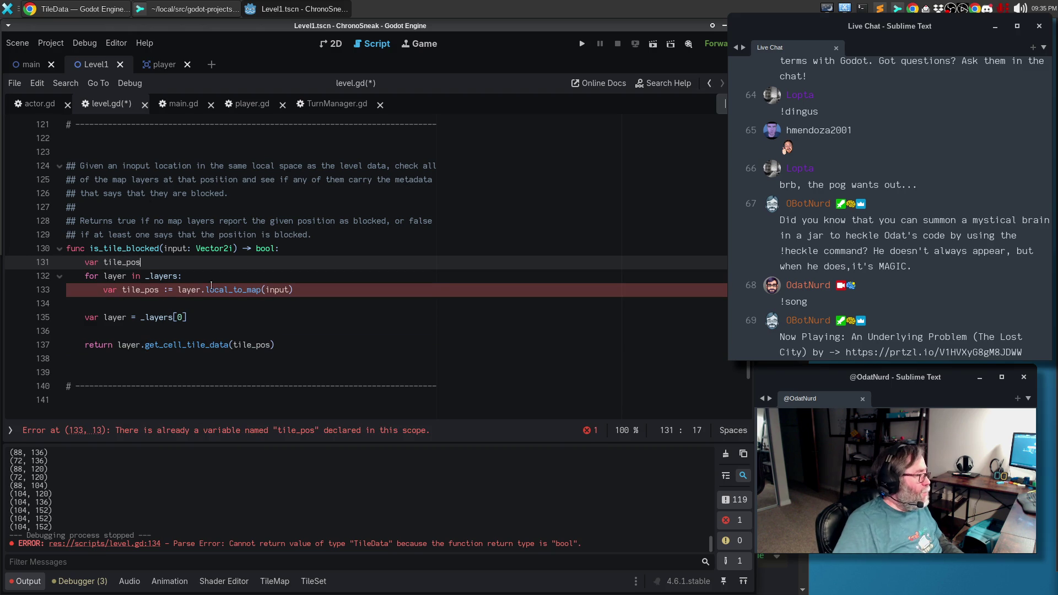
{"action": "mouse_move", "coordinate": [228, 292]}
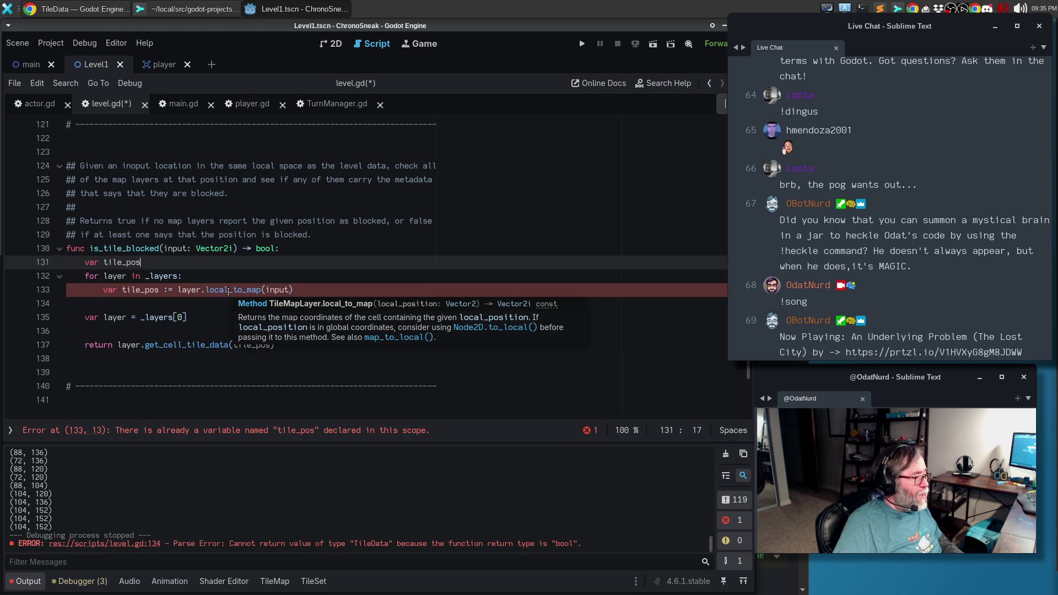
{"action": "type", "text": ": vector"}
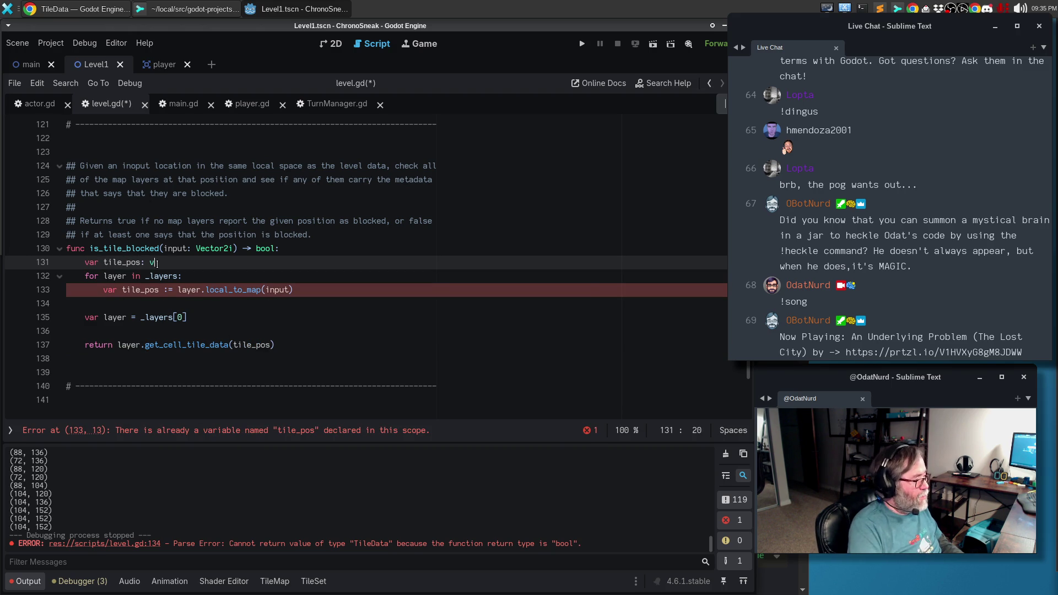
{"action": "key", "text": "BackSpace"}
{"action": "key", "text": "BackSpace"}
{"action": "key", "text": "BackSpace"}
{"action": "type", "text": "Vec"}
{"action": "key", "text": "Down"}
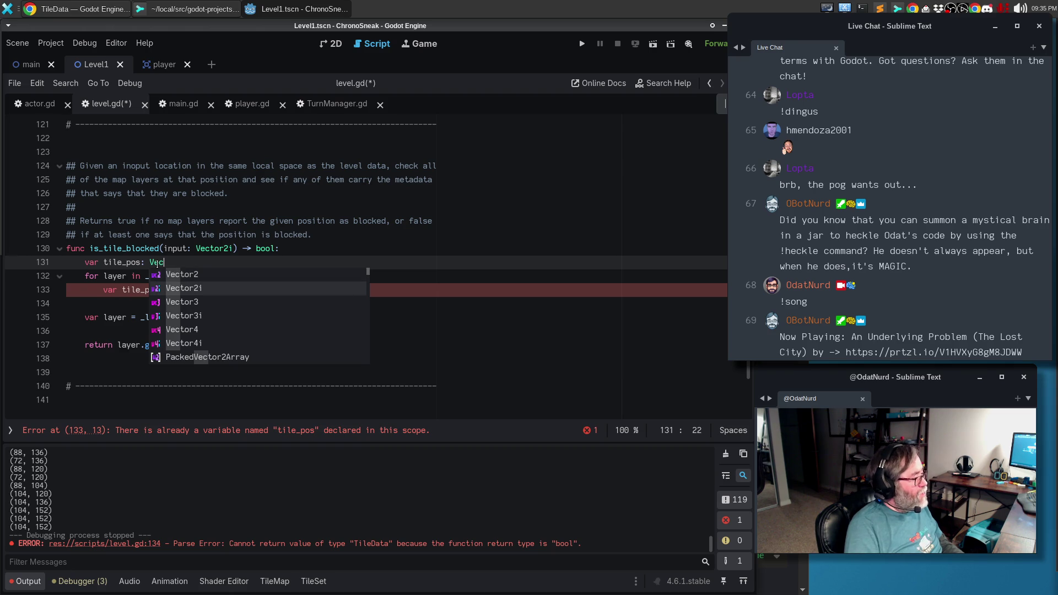
{"action": "key", "text": "Return"}
{"action": "key", "text": "Return"}
{"action": "key", "text": "Down"}
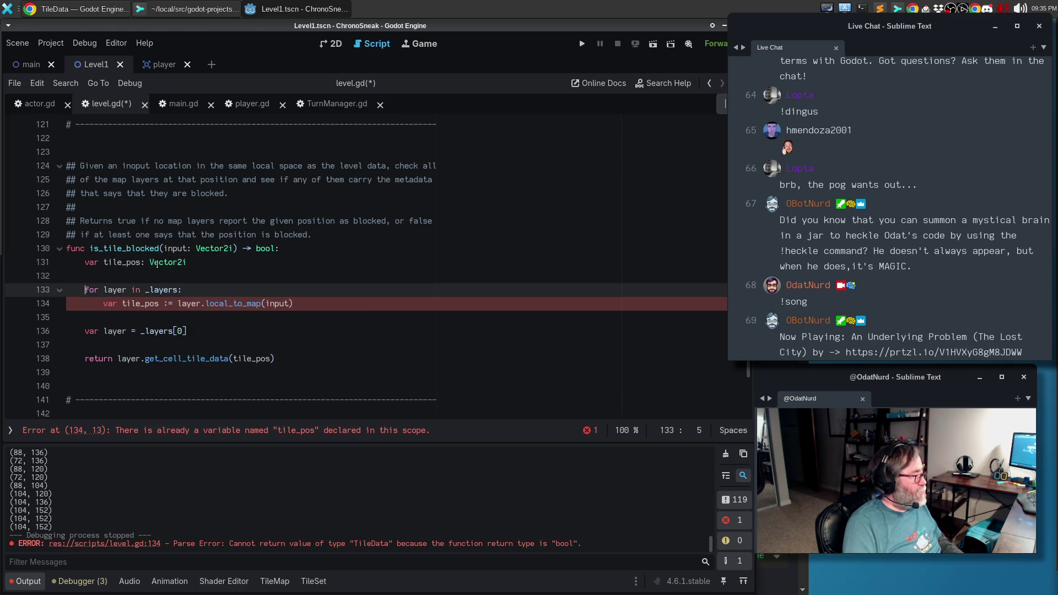
{"action": "key", "text": "Down"}
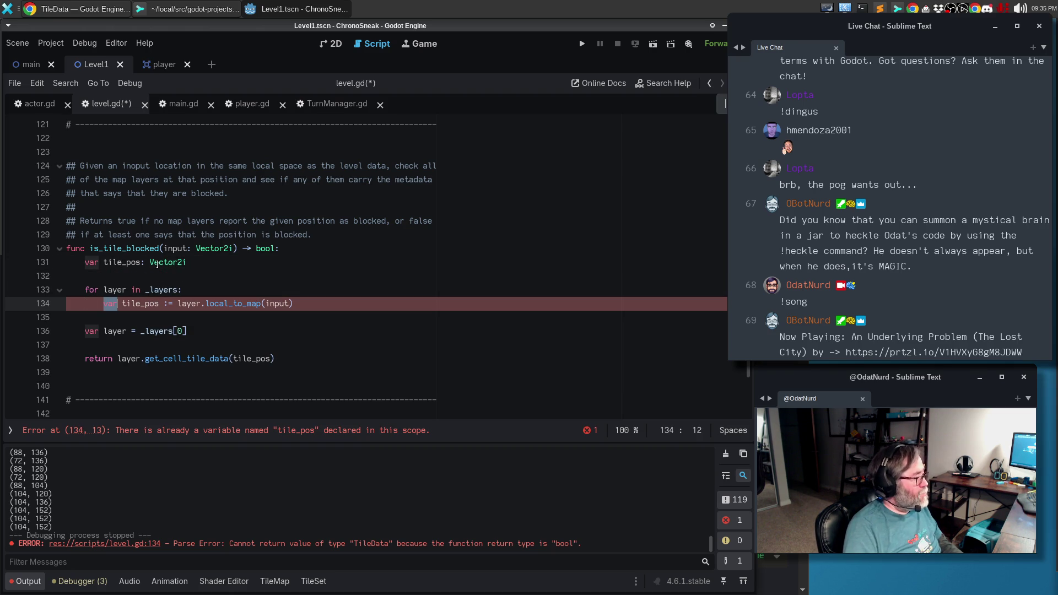
{"action": "key", "text": "Delete"}
{"action": "key", "text": "Delete"}
{"action": "key", "text": "Delete"}
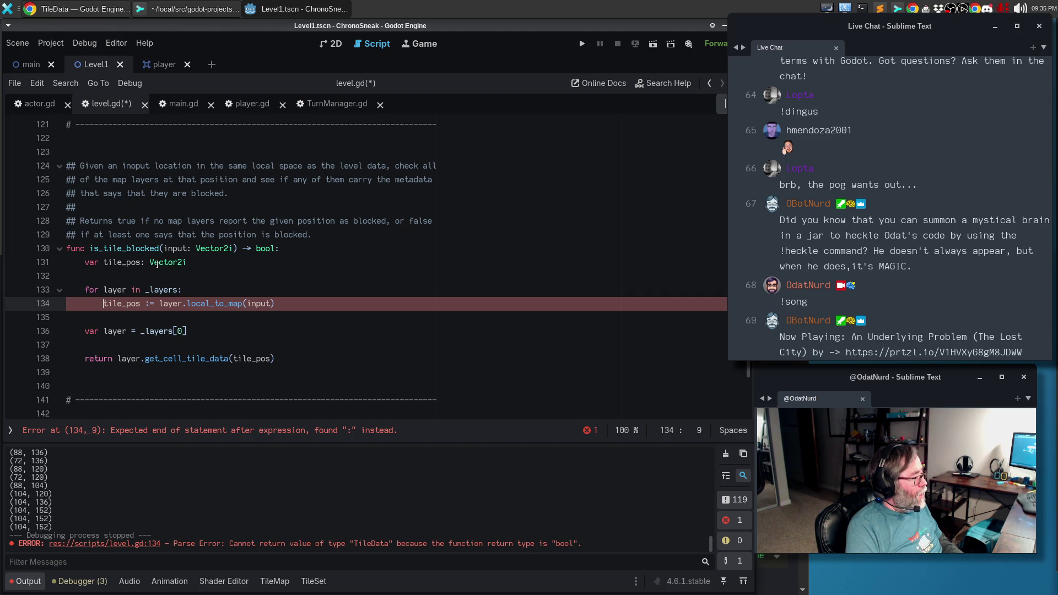
{"action": "key", "text": "Up"}
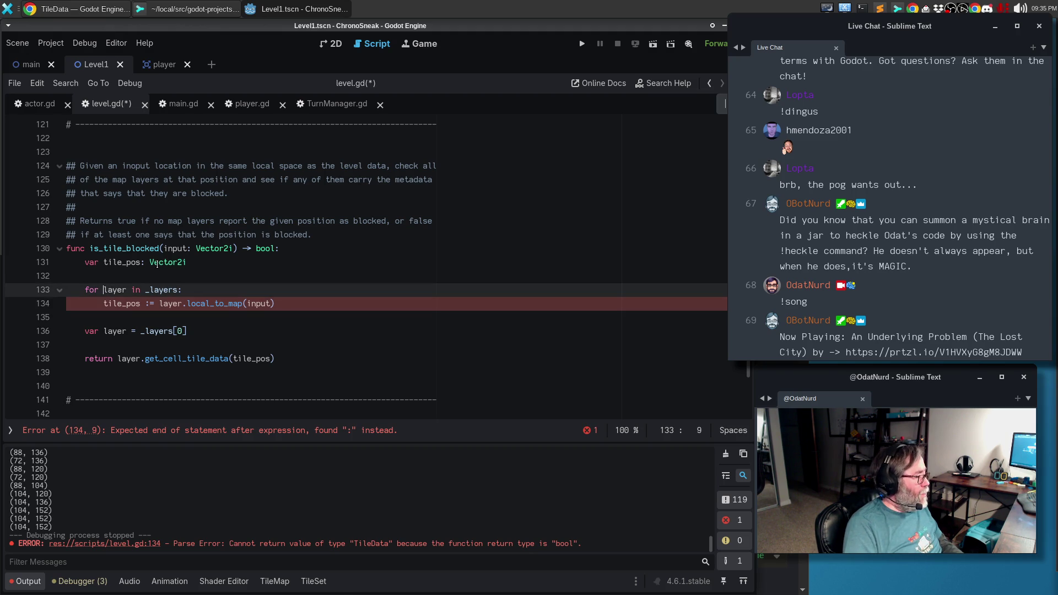
{"action": "key", "text": "Return"}
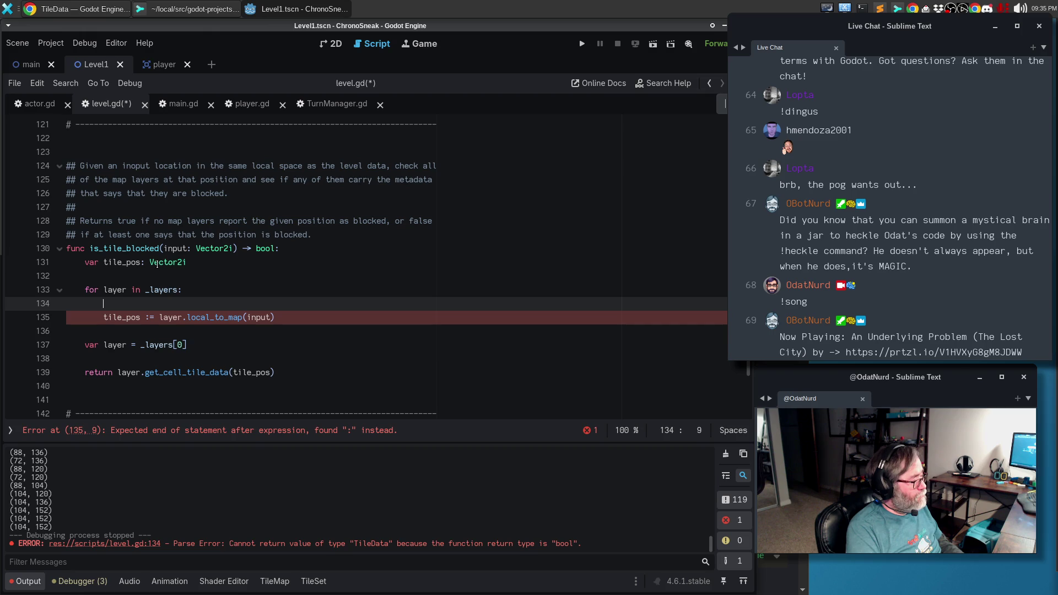
Add 'if layer.get_cell_tile_data(tile_pos)' below the tile_pos assignment in the loop.
{"action": "type", "text": "if "}
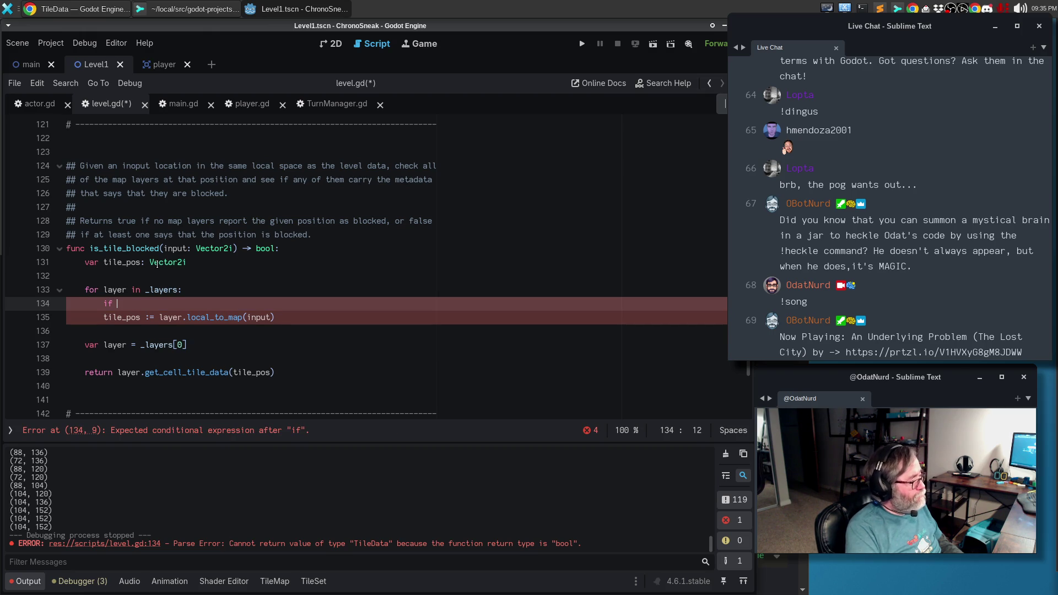
{"action": "type", "text": "layer.ge"}
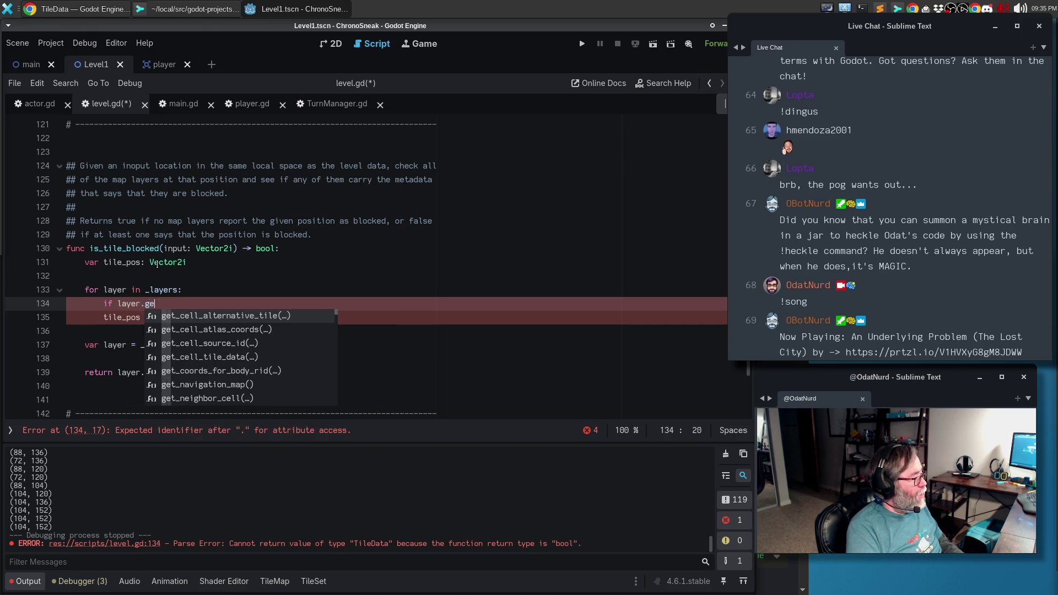
{"action": "type", "text": "t_"}
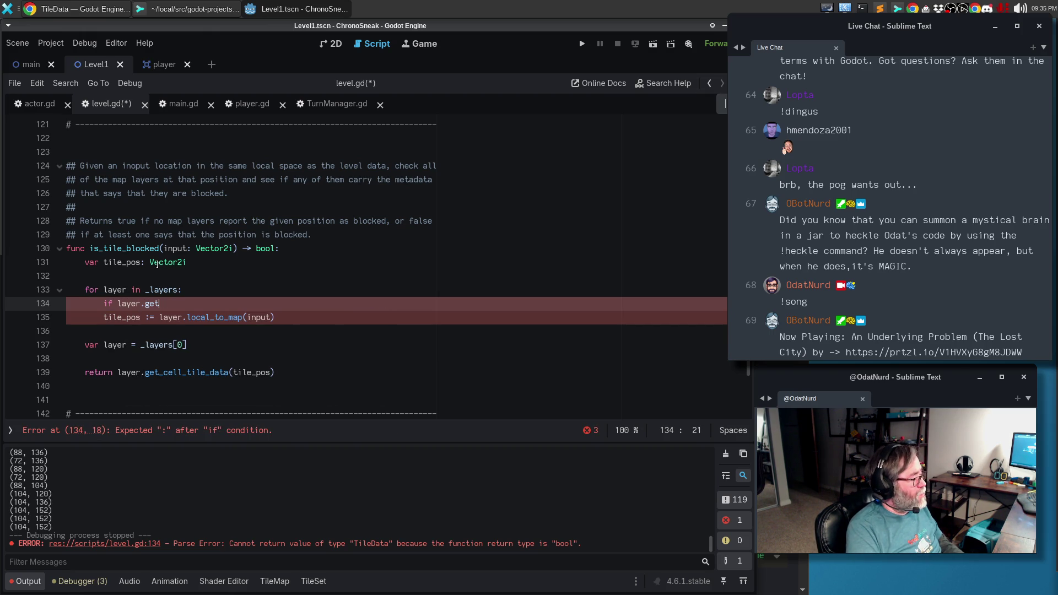
{"action": "type", "text": "cell_"}
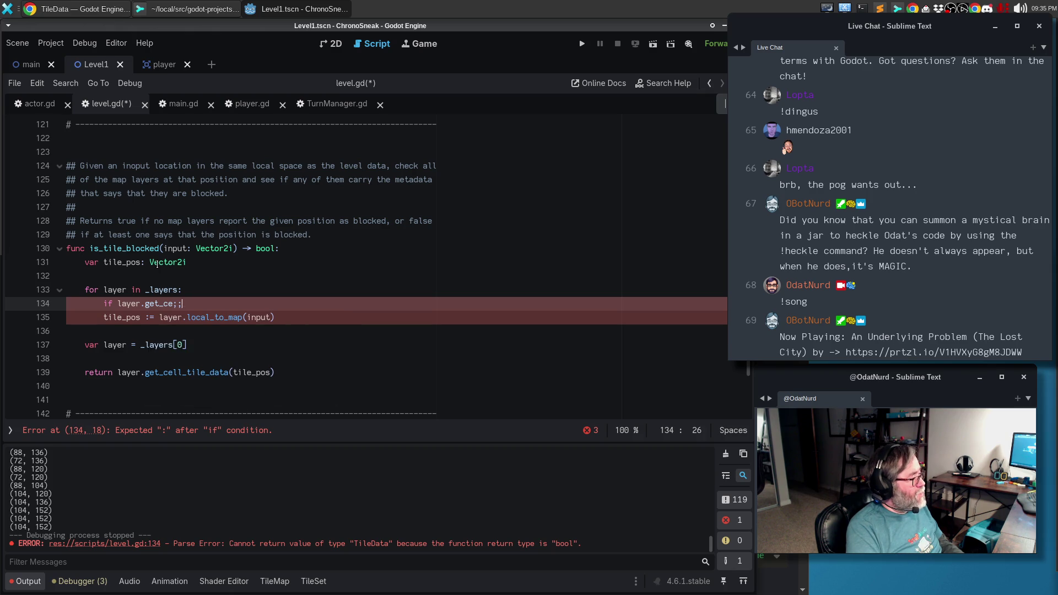
{"action": "type", "text": "tile_data("}
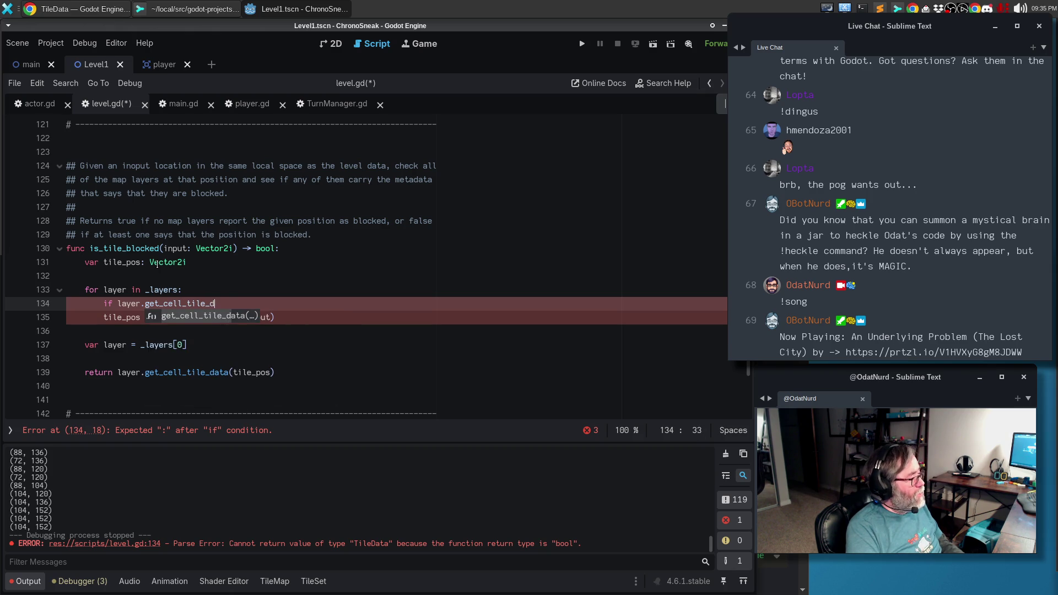
{"action": "key", "text": "Escape"}
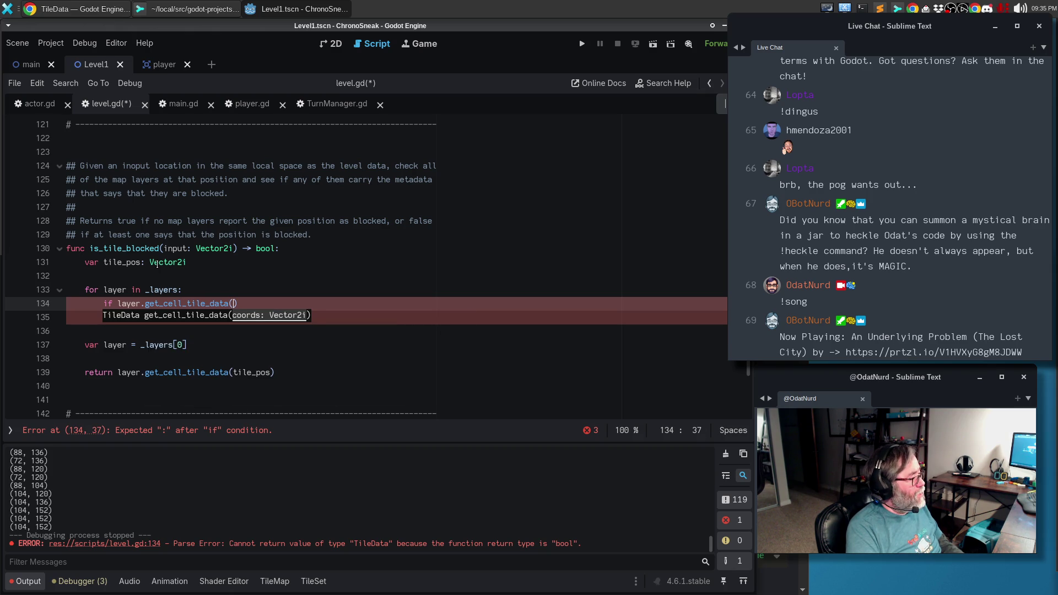
{"action": "key", "text": "Escape"}
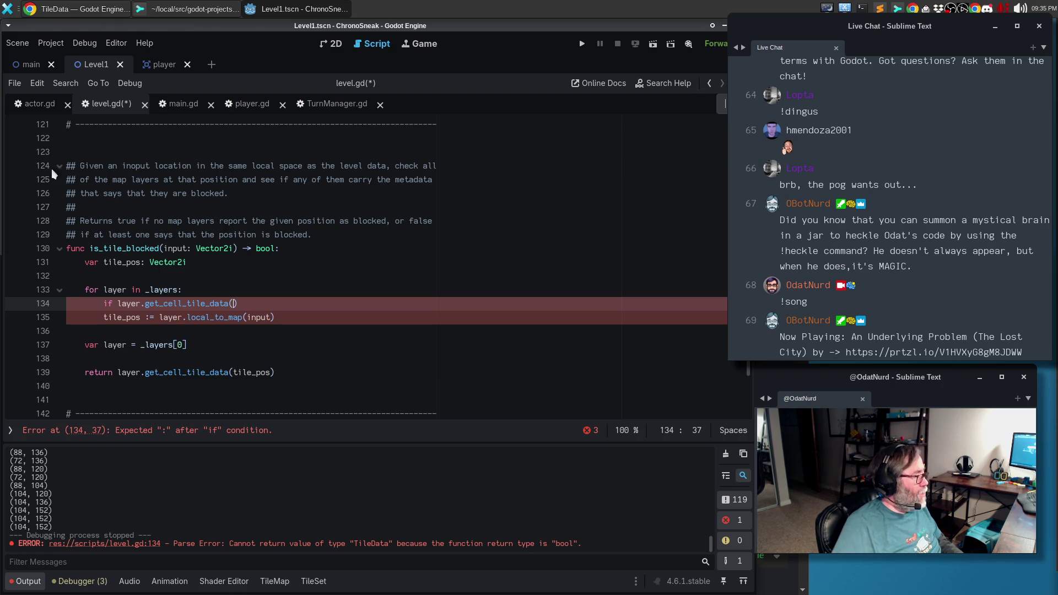
{"action": "left_click", "coordinate": [160, 316]}
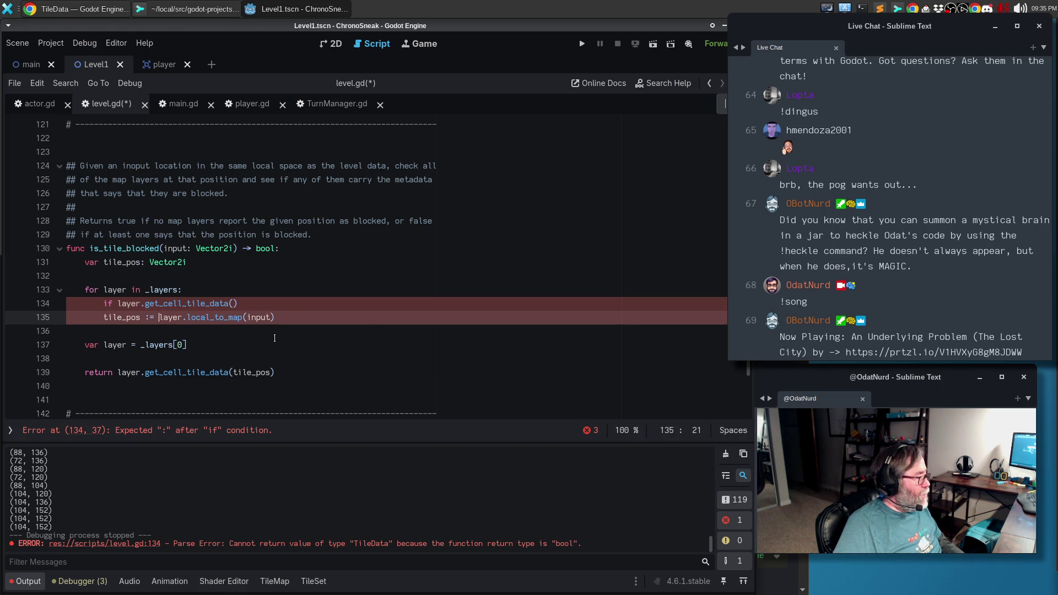
{"action": "key", "text": "alt+Up"}
{"action": "key", "text": "Down"}
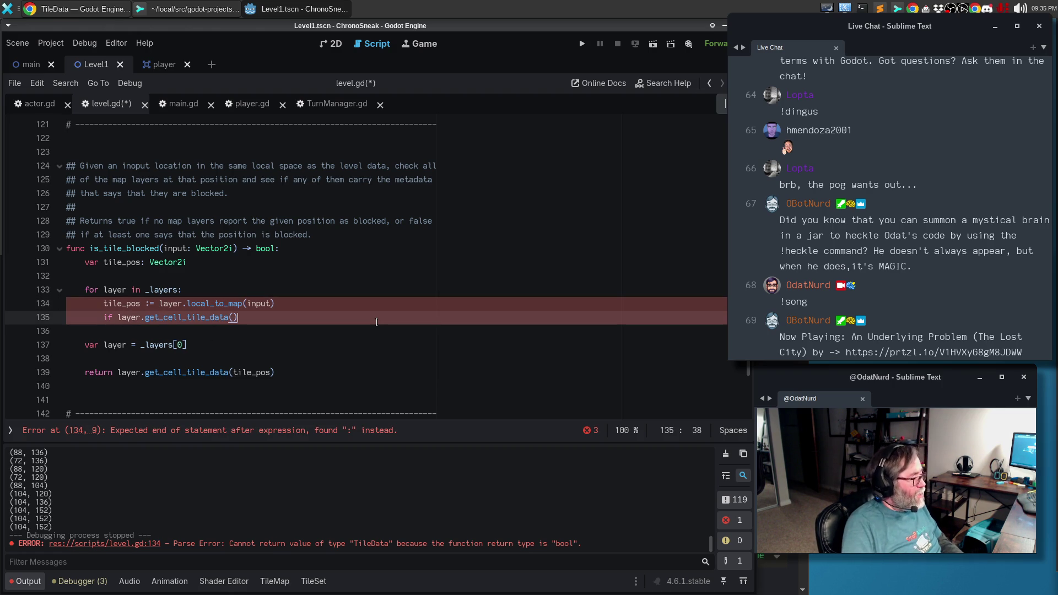
{"action": "key", "text": "End"}
{"action": "key", "text": "Left"}
{"action": "type", "text": "tile_pos"}
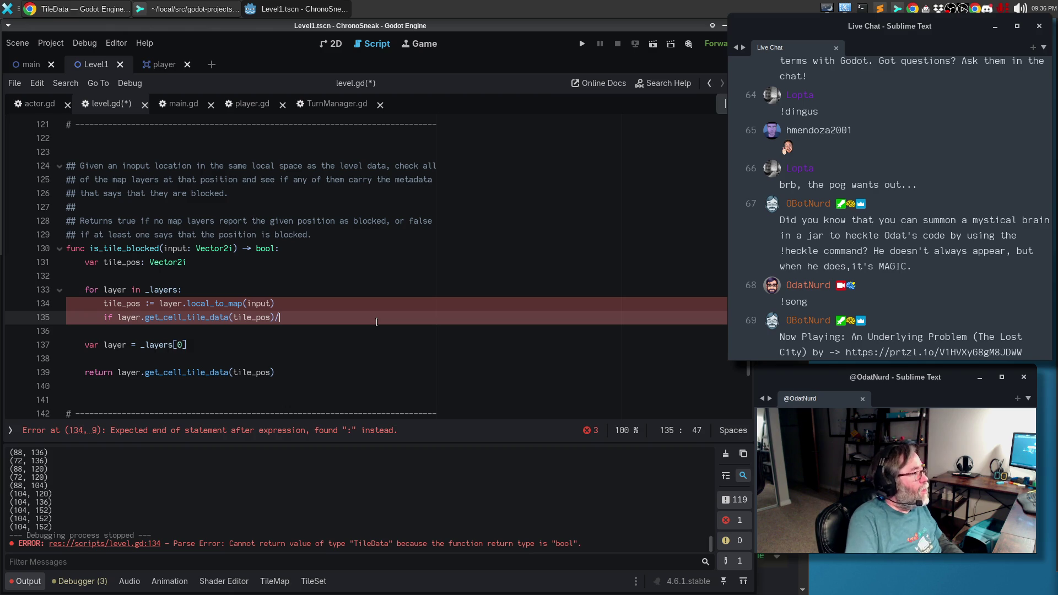
{"action": "left_click", "coordinate": [42, 106]}
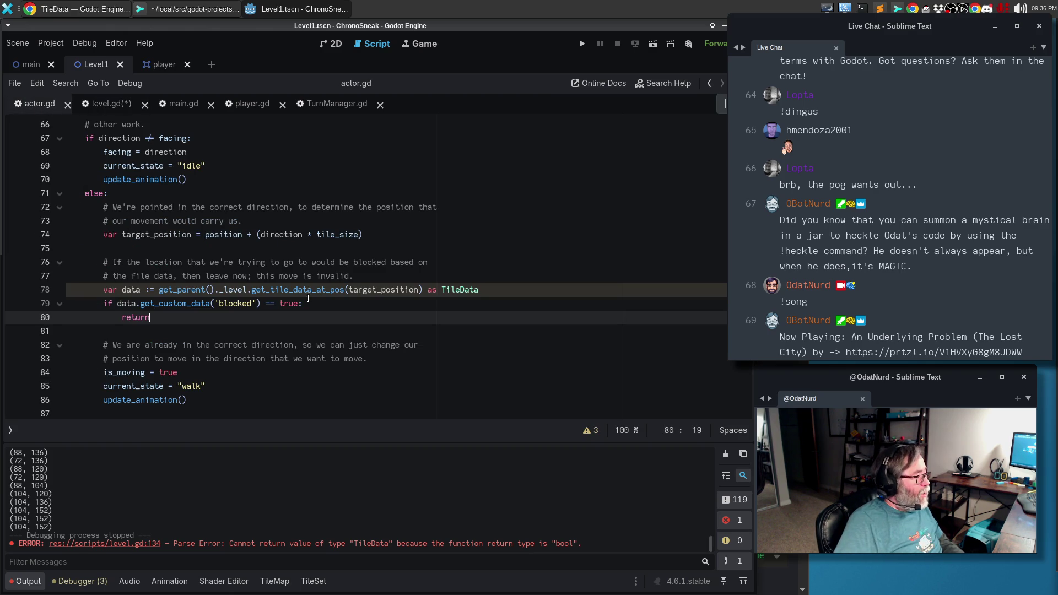
Copy actor.gd's blocked-check lines 78–80 and paste them below the if in level.gd.
{"action": "left_click_drag", "start_coordinate": [251, 290], "coordinate": [305, 288]}
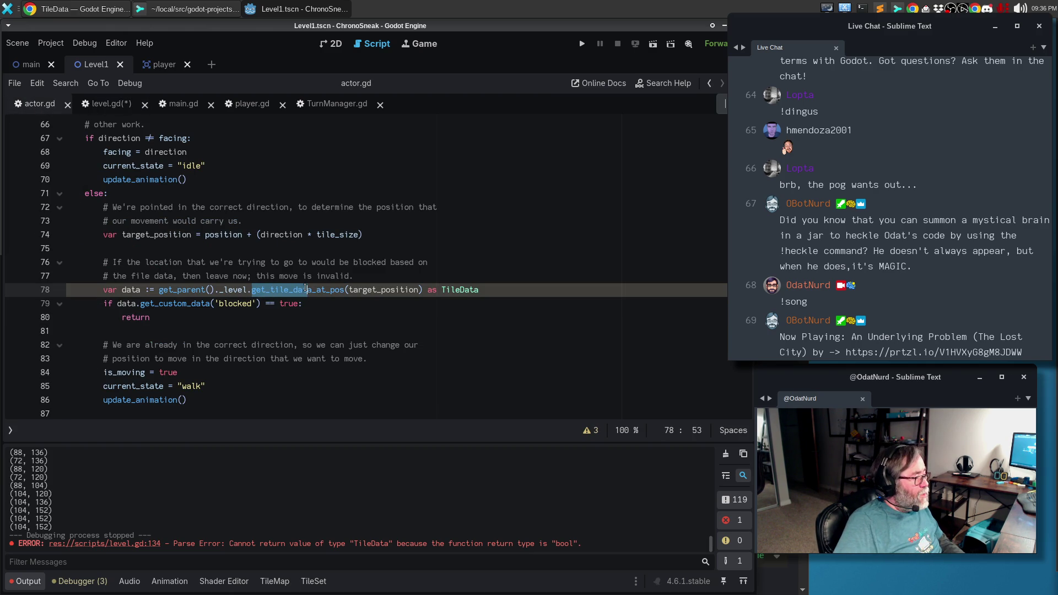
{"action": "left_click_drag", "start_coordinate": [202, 319], "coordinate": [34, 285]}
{"action": "key", "text": "ctrl+c"}
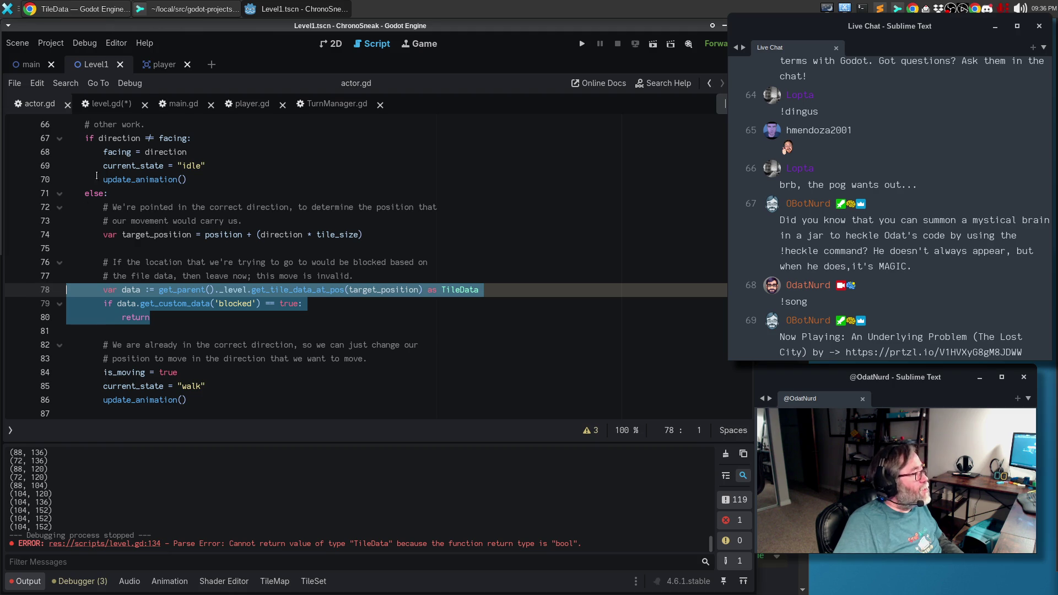
{"action": "left_click", "coordinate": [109, 104]}
{"action": "left_click", "coordinate": [154, 329]}
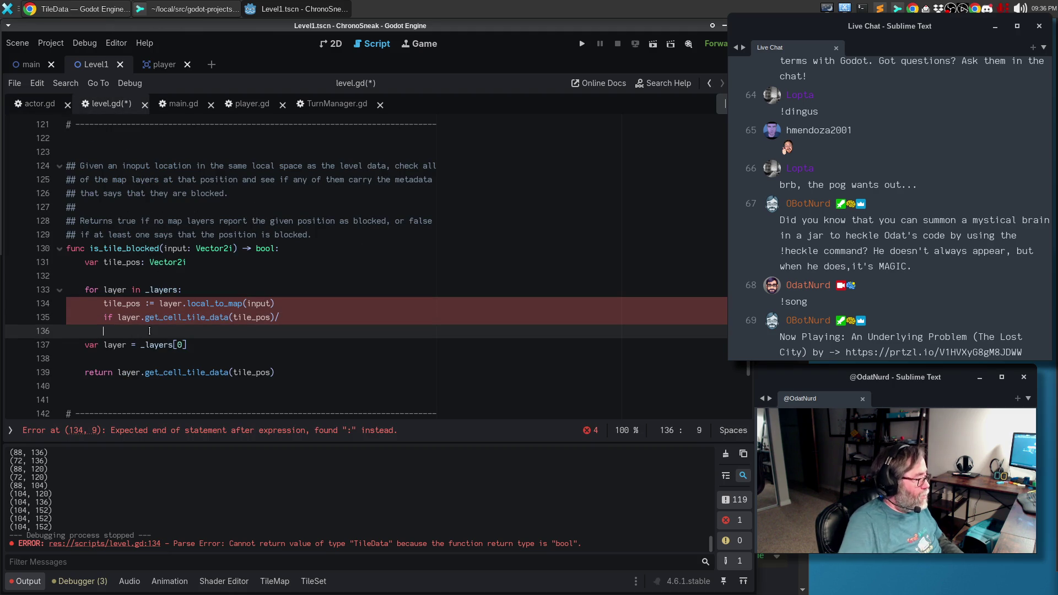
{"action": "key", "text": "Return"}
{"action": "key", "text": "ctrl+v"}
Change tile_pos := to a plain = assignment and remove the stray slash after tile_pos).
{"action": "key", "text": "Up"}
{"action": "key", "text": "Up"}
{"action": "key", "text": "Up"}
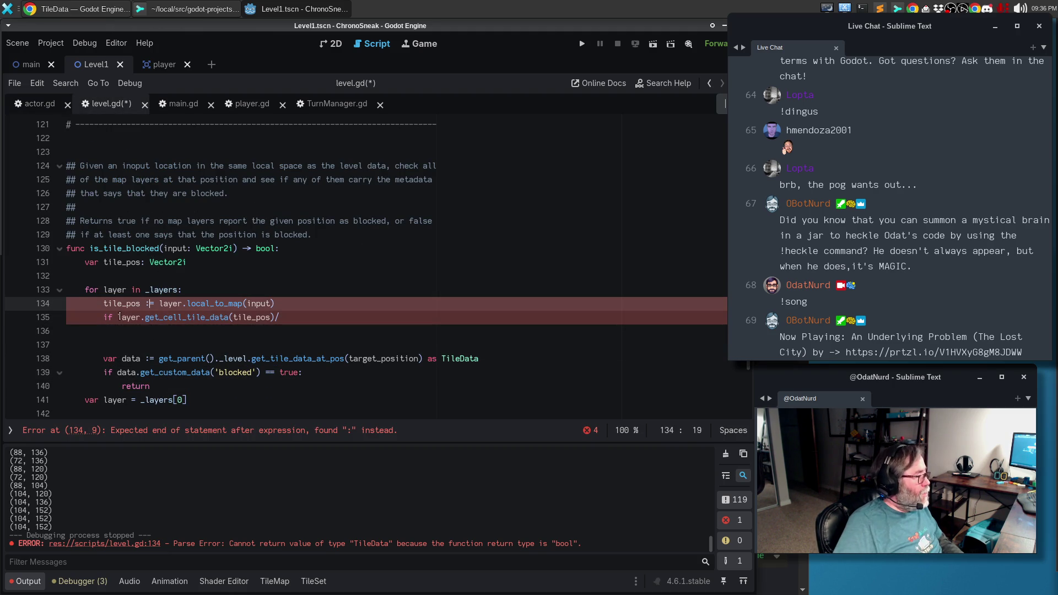
{"action": "mouse_move", "coordinate": [121, 302]}
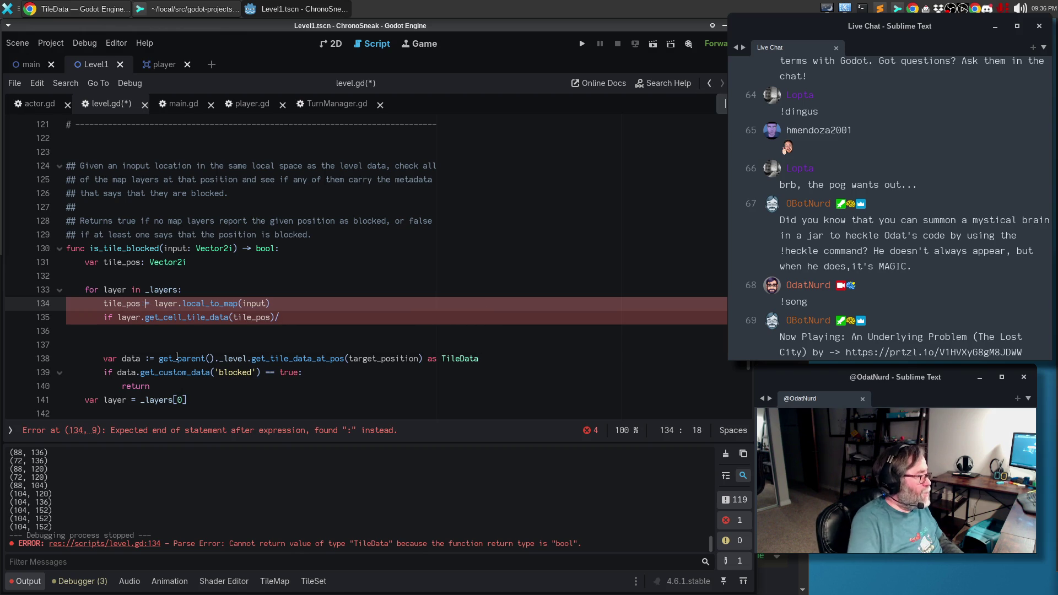
{"action": "key", "text": "BackSpace"}
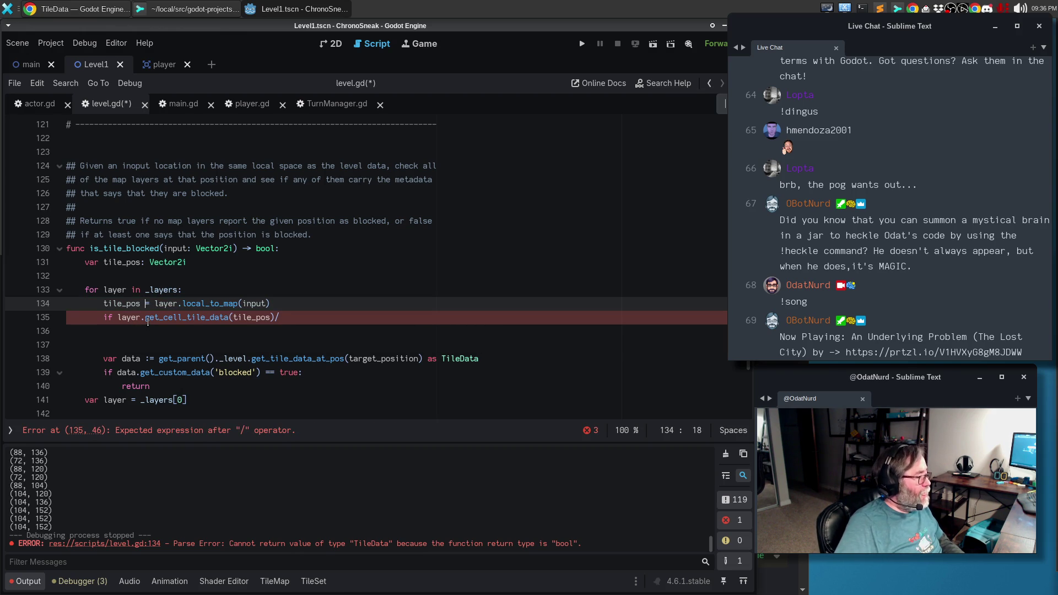
{"action": "left_click", "coordinate": [287, 316]}
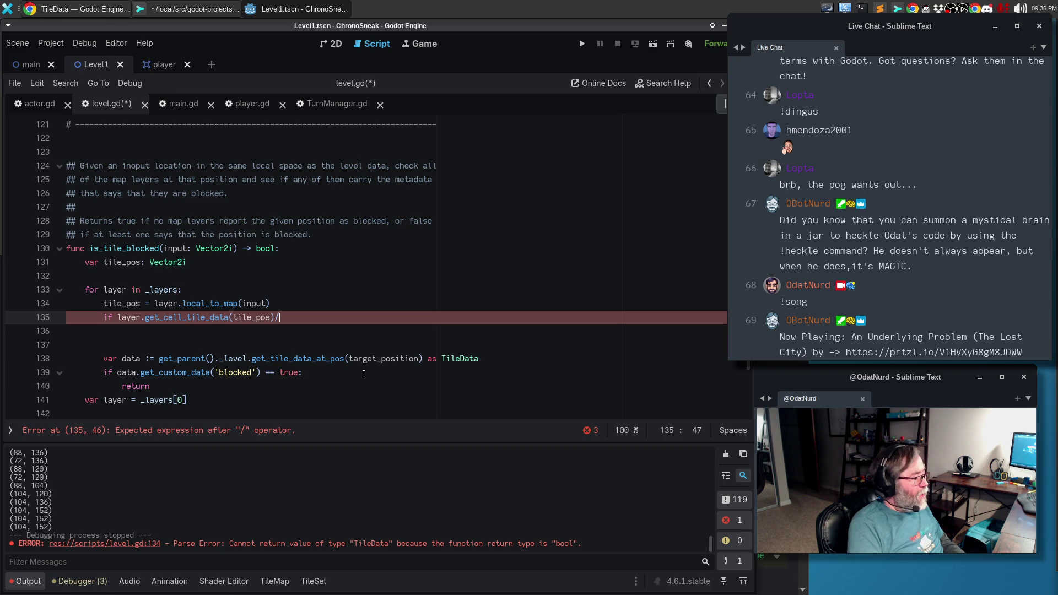
{"action": "key", "text": "BackSpace"}
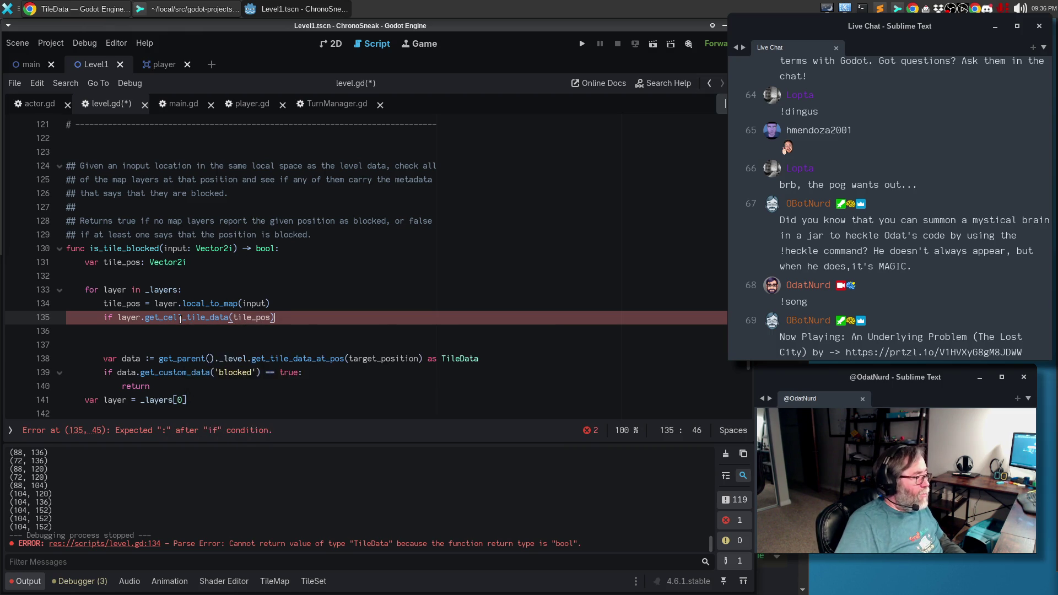
Finish the if with .get_custom_data('blocked') == true returning true, else return false.
{"action": "type", "text": ".get_custom_da"}
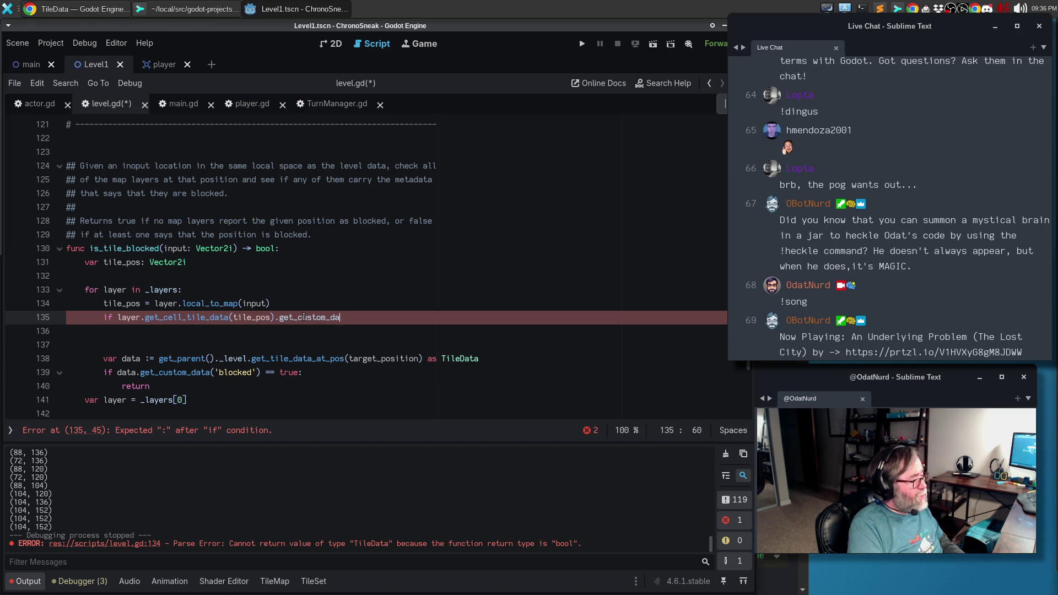
{"action": "type", "text": "ta"}
{"action": "type", "text": "('blocked') "}
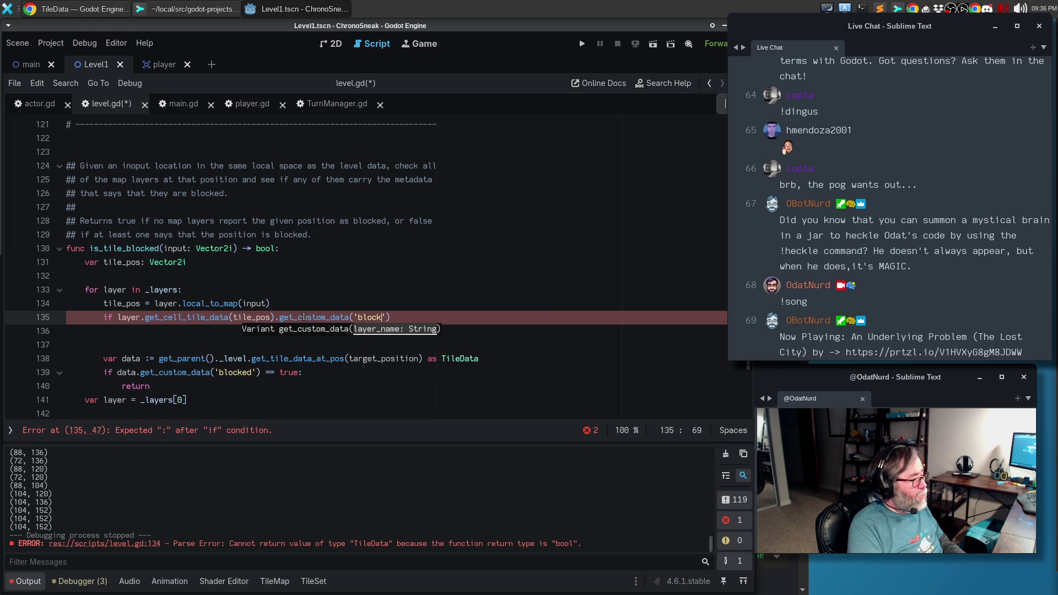
{"action": "type", "text": "== true:"}
{"action": "key", "text": "Return"}
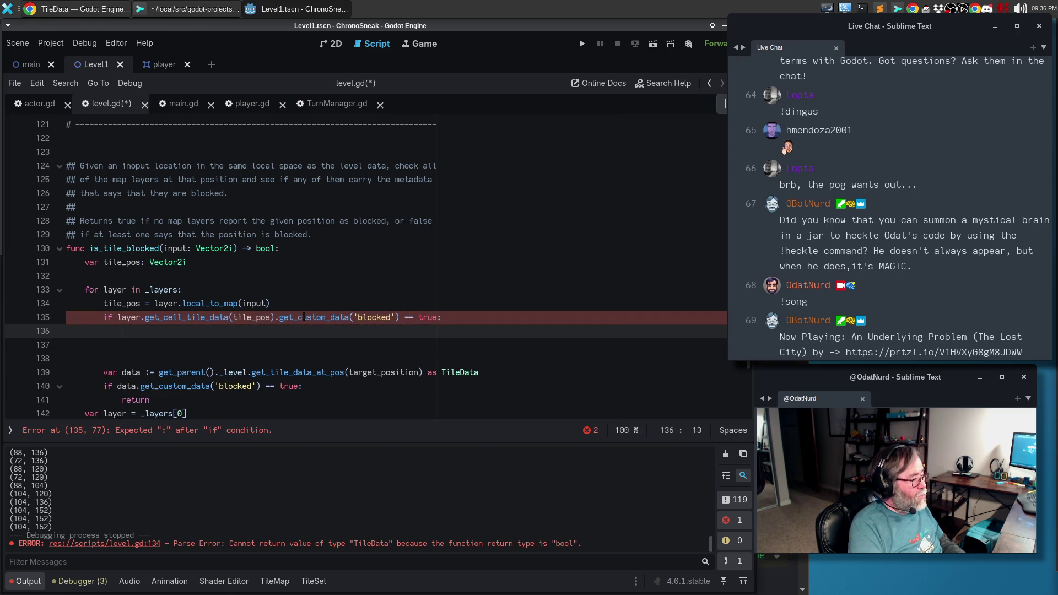
{"action": "type", "text": "return true"}
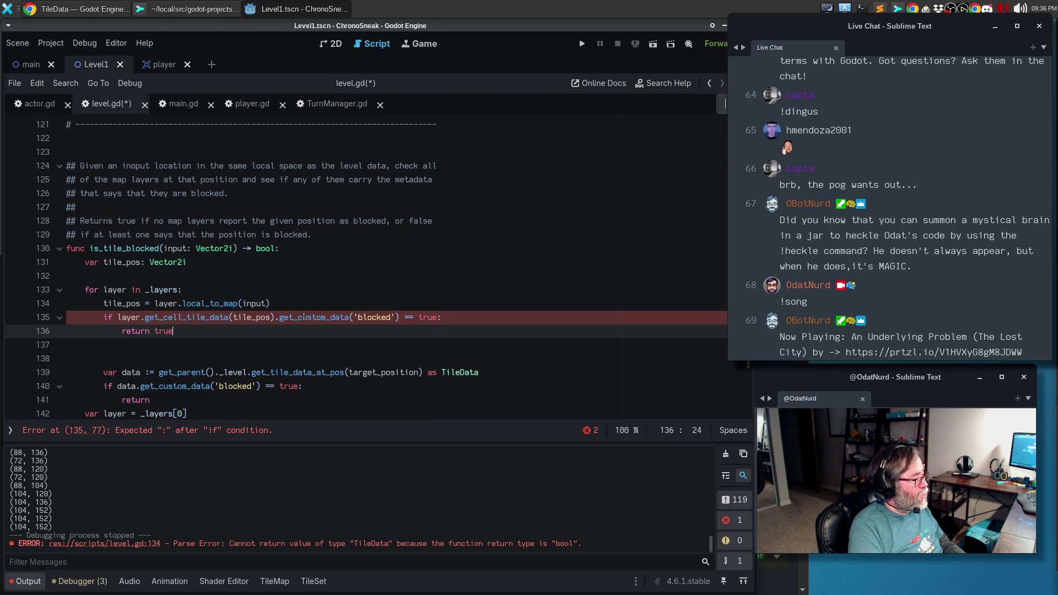
{"action": "key", "text": "Return"}
{"action": "key", "text": "Return"}
{"action": "type", "text": "return false"}
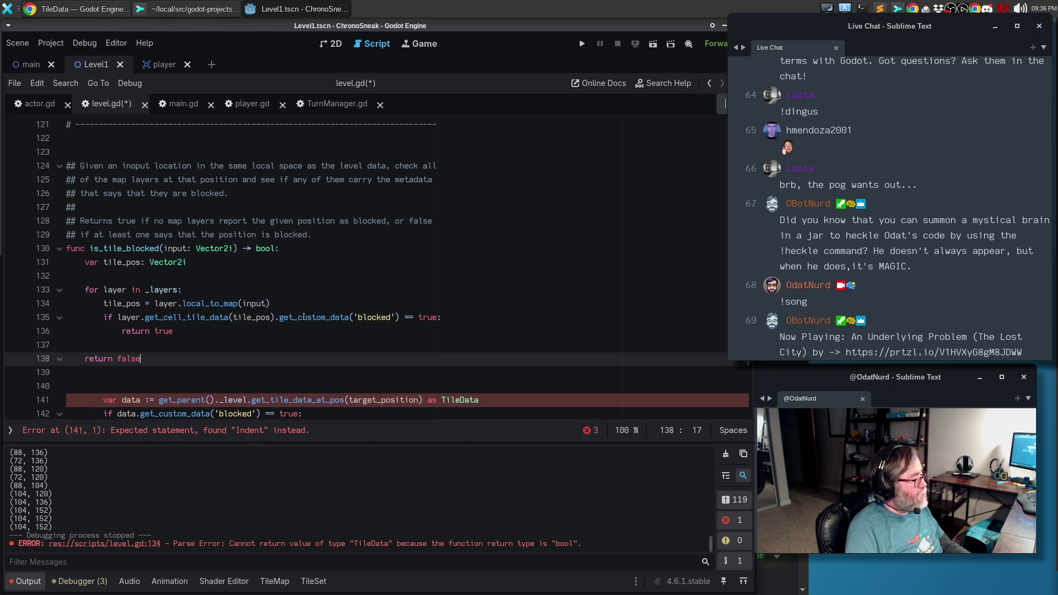
Delete the leftover pasted and old code below return false.
{"action": "key", "text": "Down"}
{"action": "key", "text": "shift+Down"}
{"action": "key", "text": "shift+Down"}
{"action": "key", "text": "shift+Down"}
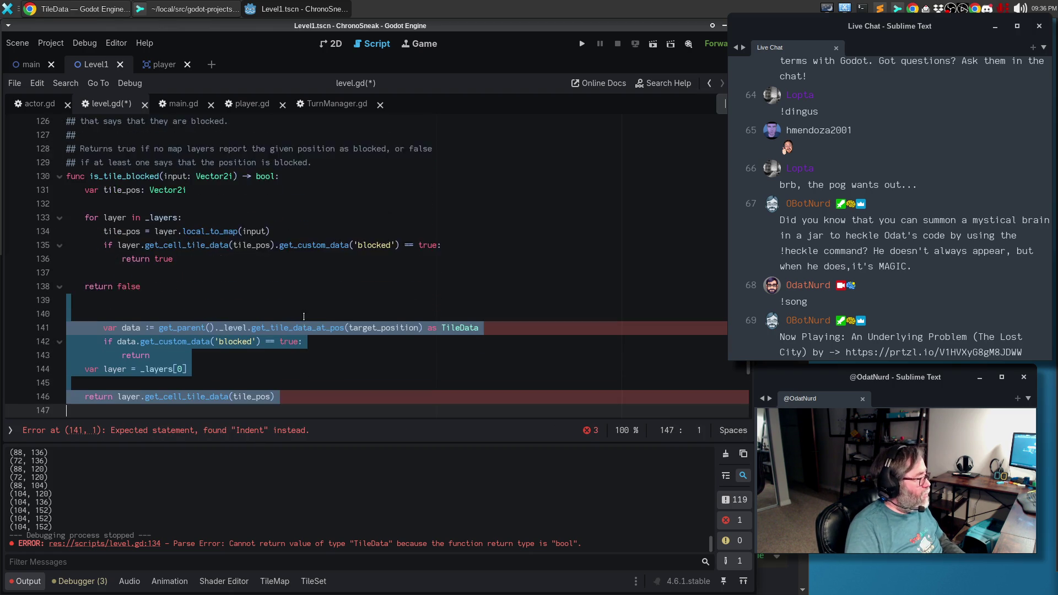
{"action": "key", "text": "BackSpace"}
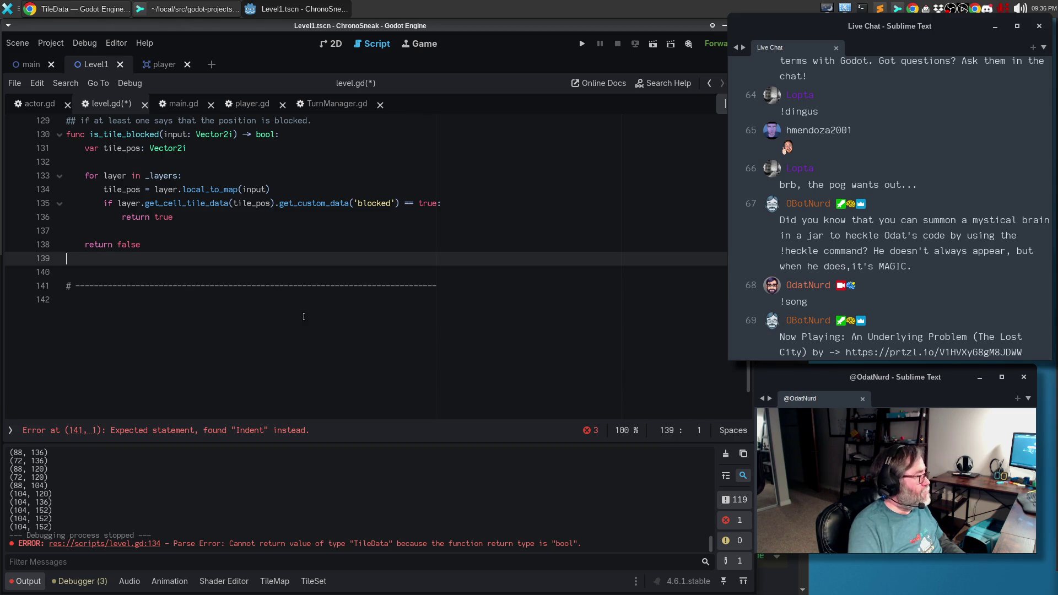
{"action": "key", "text": "BackSpace"}
{"action": "key", "text": "Return"}
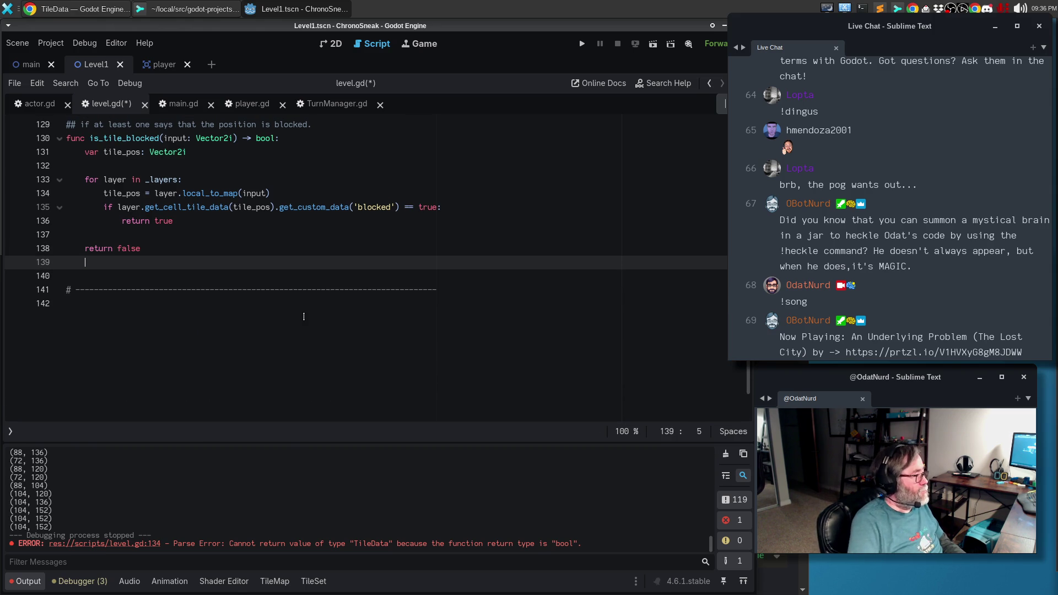
{"action": "scroll", "coordinate": [183, 196], "scroll_direction": "up", "scroll_amount": 2}
{"action": "scroll", "coordinate": [183, 195], "scroll_direction": "up", "scroll_amount": 1}
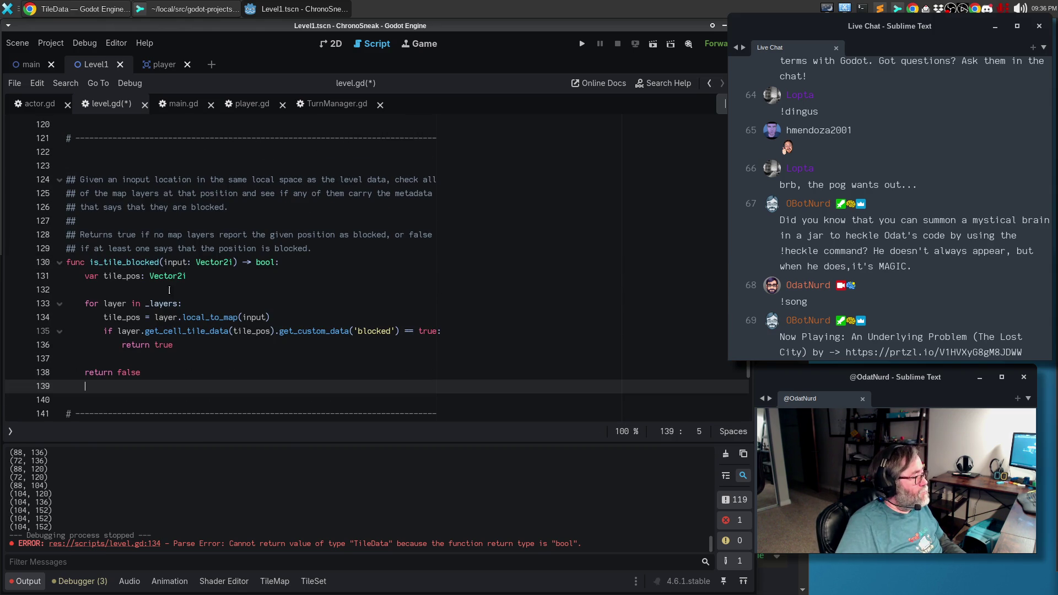
Add the comment '# Iterate and stop at the first layer that has the given position marked' above the loop.
{"action": "left_click", "coordinate": [175, 288]}
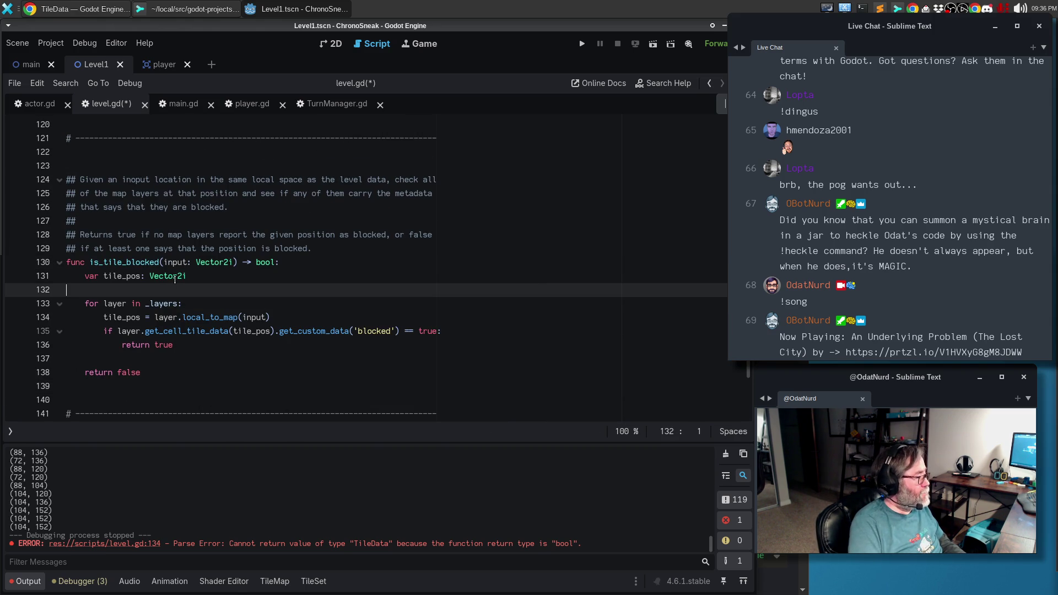
{"action": "key", "text": "Return"}
{"action": "key", "text": "Tab"}
{"action": "type", "text": "# Iterate and stop at the fir"}
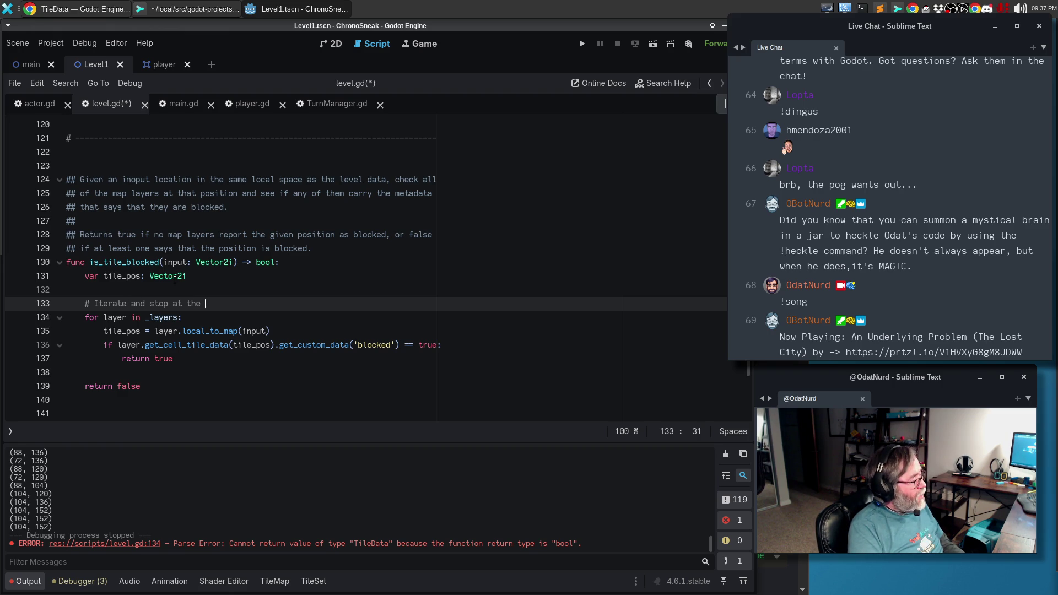
{"action": "type", "text": "st layer that has "}
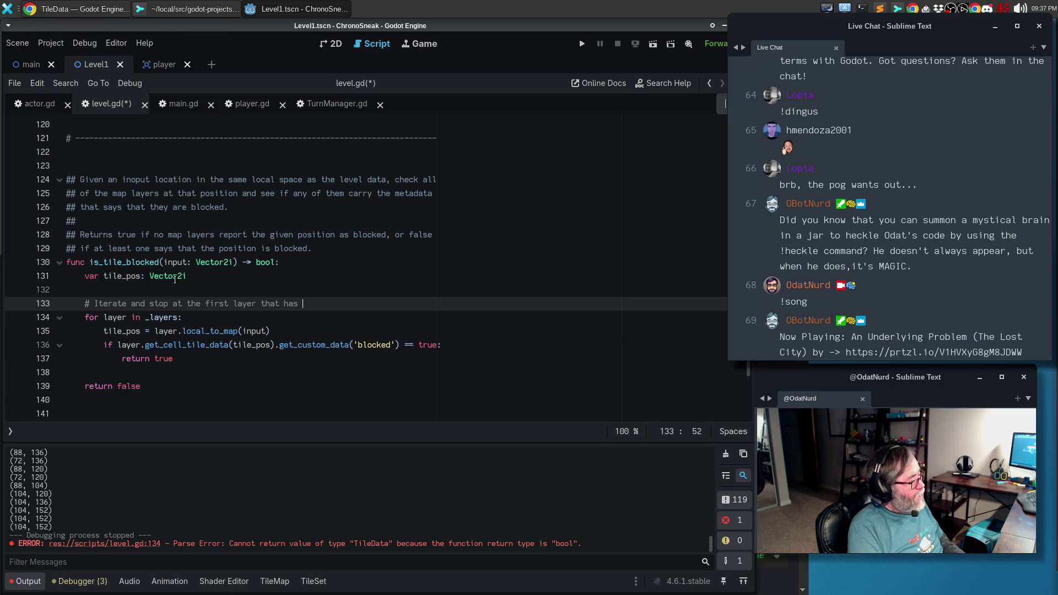
{"action": "type", "text": "the given position marjke"}
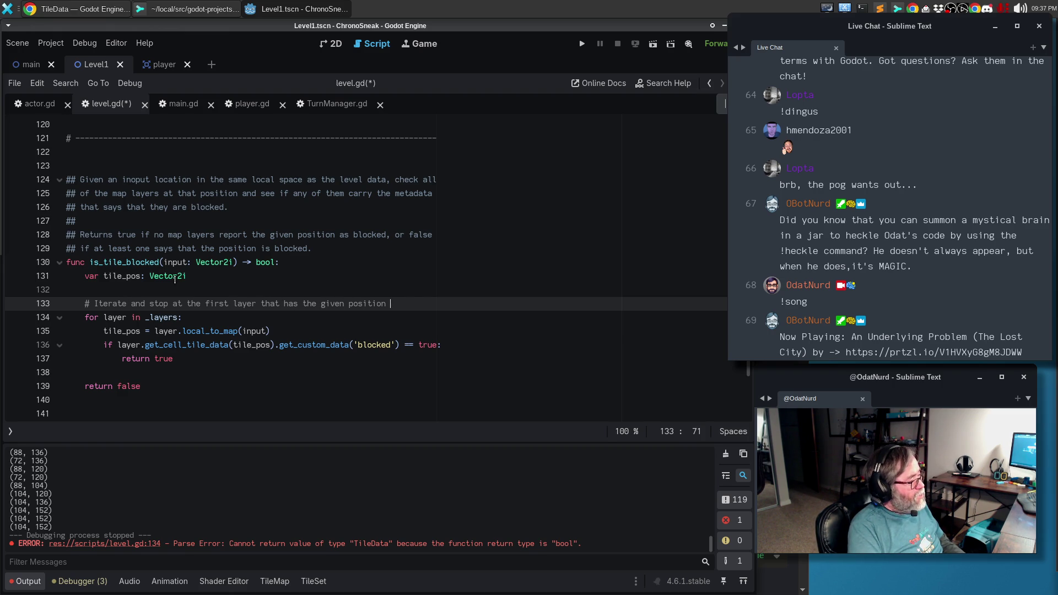
{"action": "key", "text": "BackSpace"}
{"action": "key", "text": "BackSpace"}
{"action": "key", "text": "BackSpace"}
{"action": "type", "text": "ked"}
Finish the comment with 'as blocked' on the next line and save level.gd.
{"action": "key", "text": "Return"}
{"action": "type", "text": "# as being"}
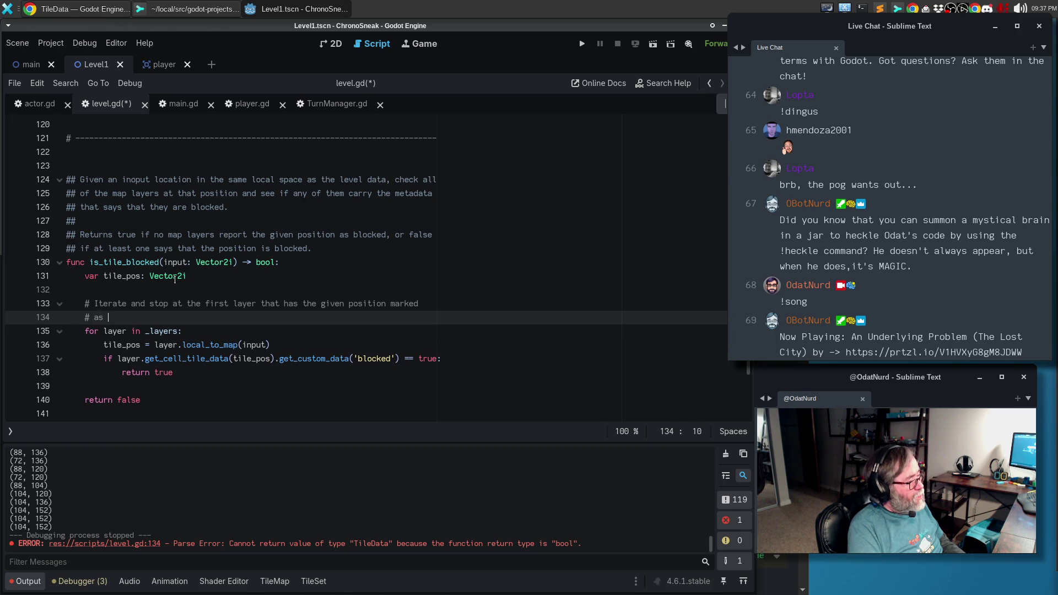
{"action": "key", "text": "ctrl+Left"}
{"action": "key", "text": "ctrl+Left"}
{"action": "key", "text": "BackSpace"}
{"action": "key", "text": "BackSpace"}
{"action": "key", "text": "BackSpace"}
{"action": "key", "text": "ctrl+Right"}
{"action": "key", "text": "Return"}
{"action": "type", "text": "#"}
{"action": "key", "text": "End"}
{"action": "type", "text": "locke"}
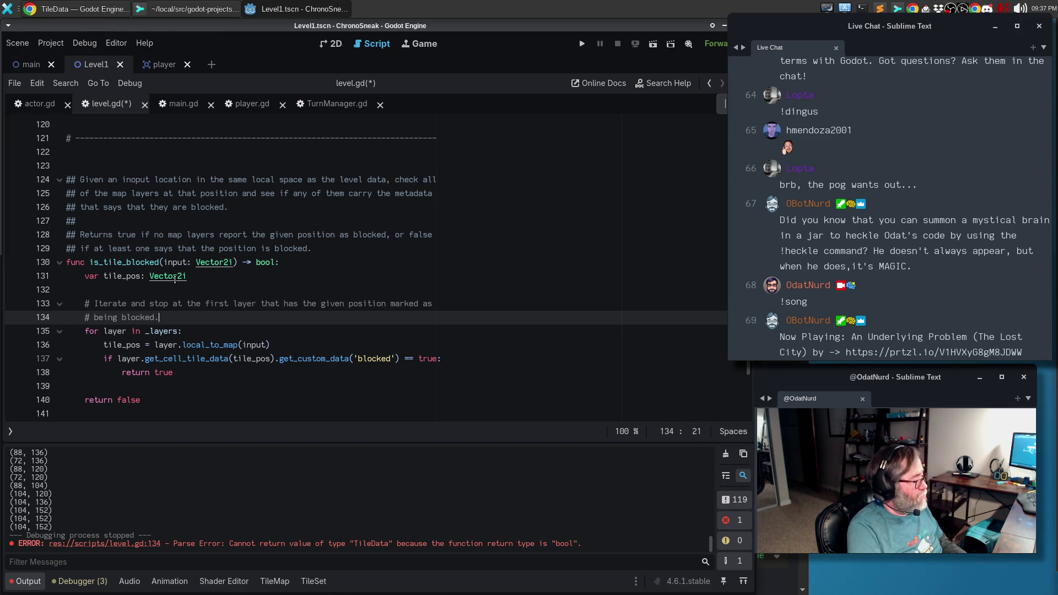
{"action": "key", "text": "ctrl+s"}
Add a '# Must not be blocked' comment above return false and save.
{"action": "key", "text": "Down"}
{"action": "key", "text": "Down"}
{"action": "key", "text": "Down"}
{"action": "key", "text": "Down"}
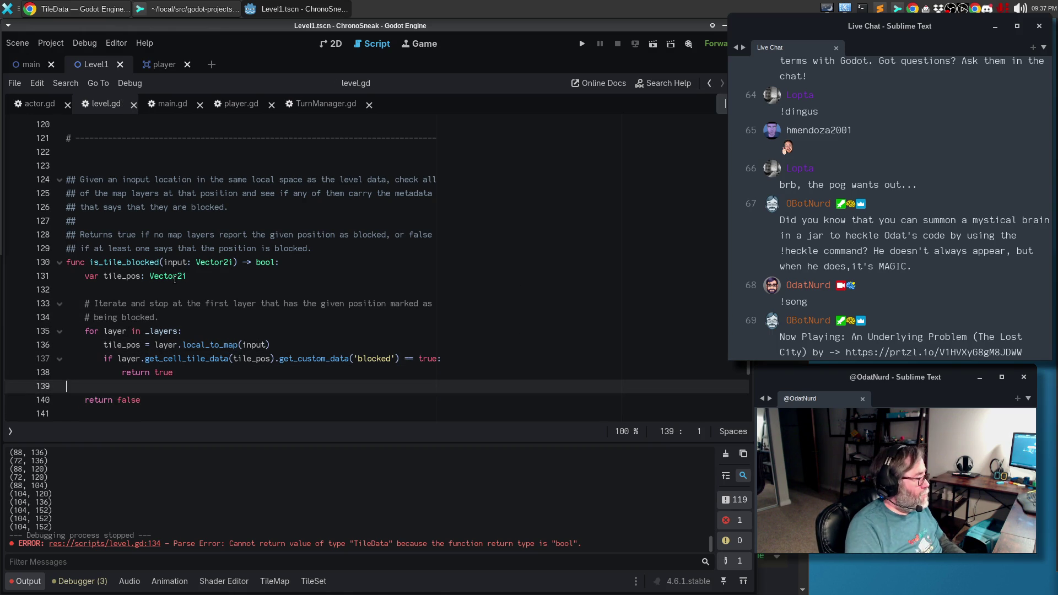
{"action": "key", "text": "ctrl+shift+Return"}
{"action": "type", "text": "# Must not be blocked"}
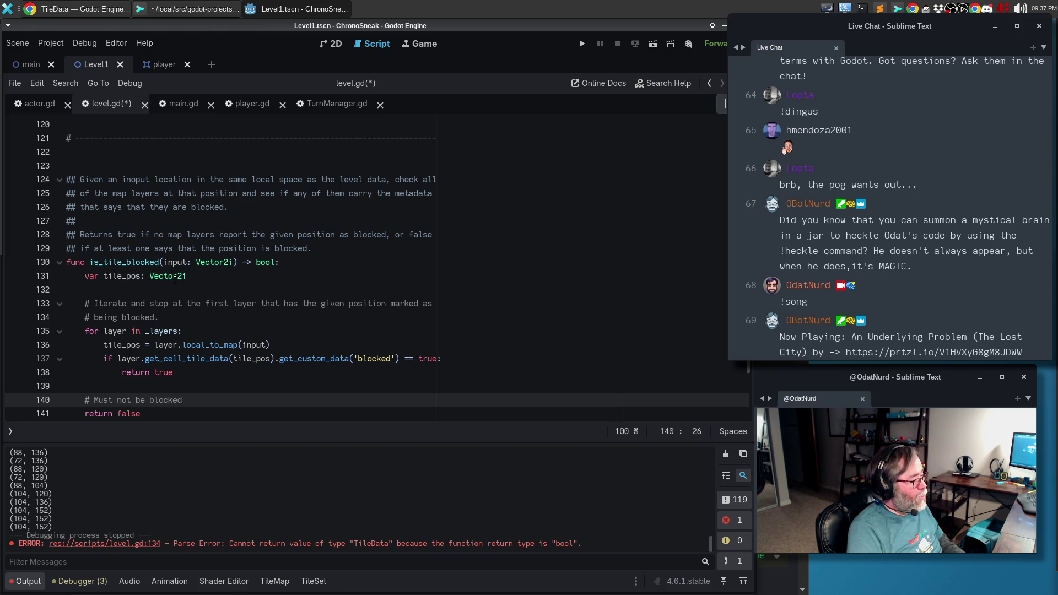
{"action": "key", "text": "ctrl+s"}
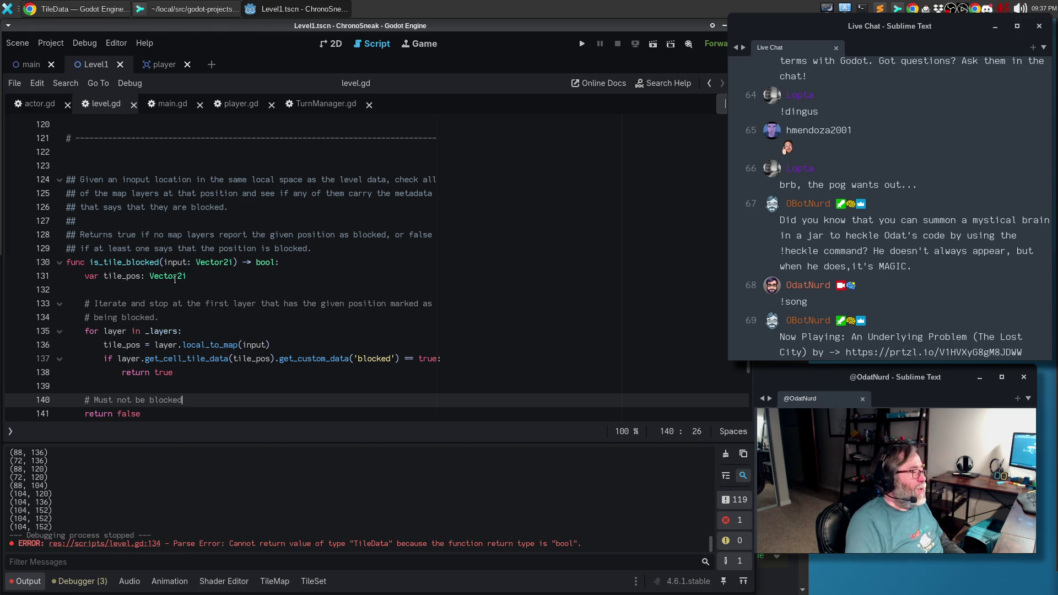
Explain the flag: 'The value of the flag is a boolean, or null if this tile does not carry that data.'.
{"action": "key", "text": "Up"}
{"action": "key", "text": "Up"}
{"action": "key", "text": "Up"}
{"action": "type", "text": "The value of the flag is"}
{"action": "key", "text": "BackSpace"}
{"action": "type", "text": "a boole"}
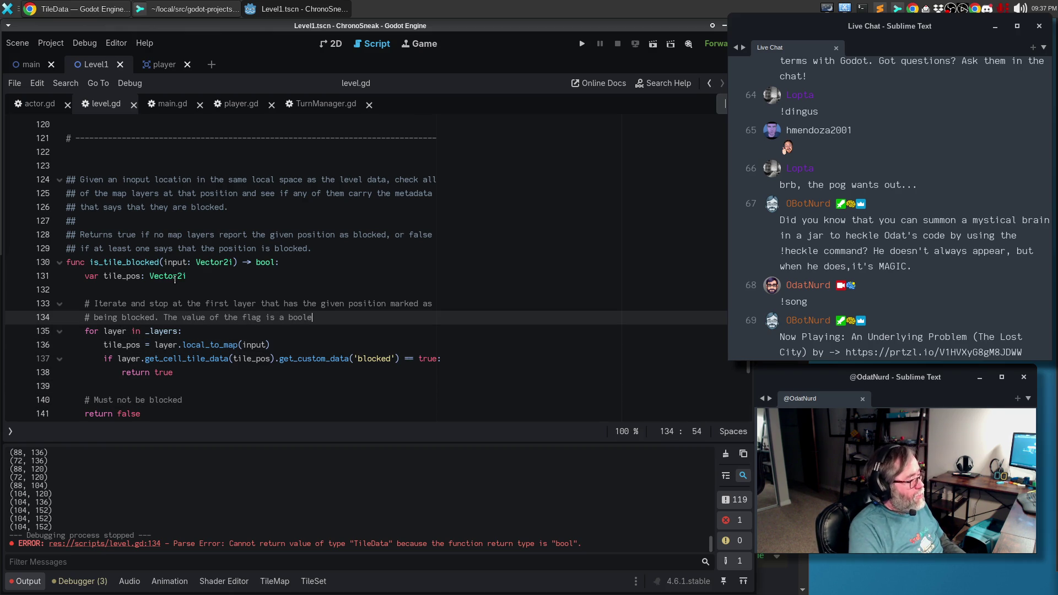
{"action": "type", "text": "an, or null if this tile fdo"}
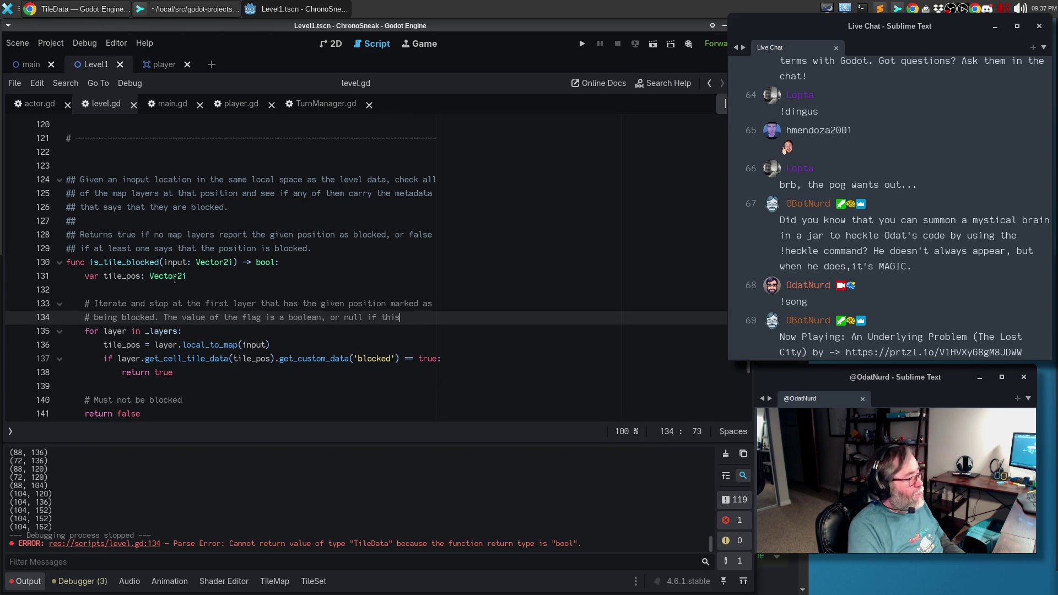
{"action": "key", "text": "BackSpace"}
{"action": "key", "text": "BackSpace"}
{"action": "key", "text": "BackSpace"}
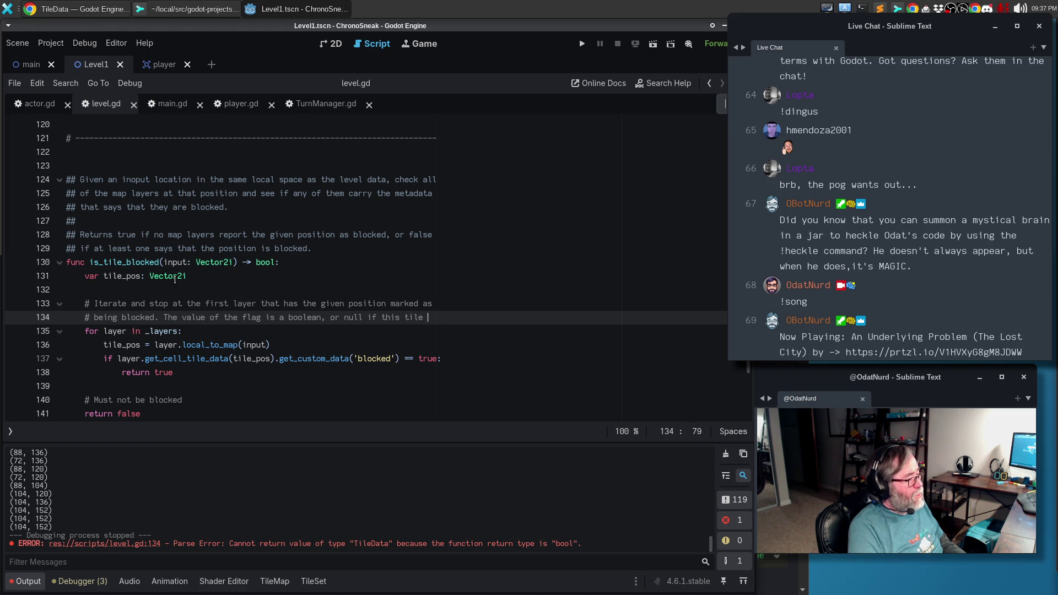
{"action": "key", "text": "Return"}
{"action": "type", "text": "# does not carry that data."}
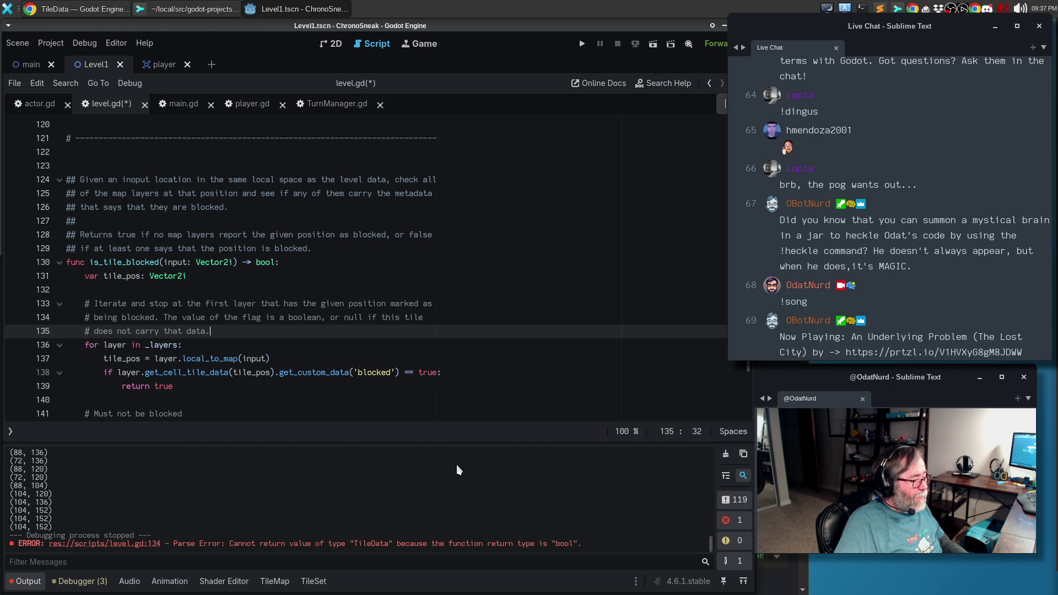
Review the tile_pos line and the is_tile_blocked function name before moving to actor.gd.
{"action": "scroll", "coordinate": [352, 324], "scroll_direction": "down", "scroll_amount": 1}
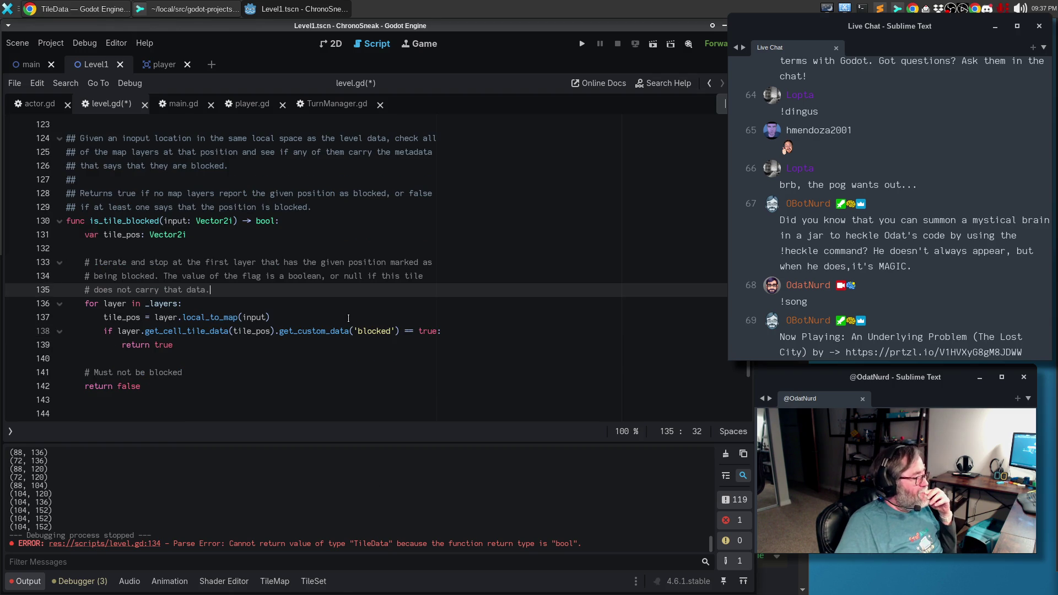
{"action": "left_click", "coordinate": [255, 331]}
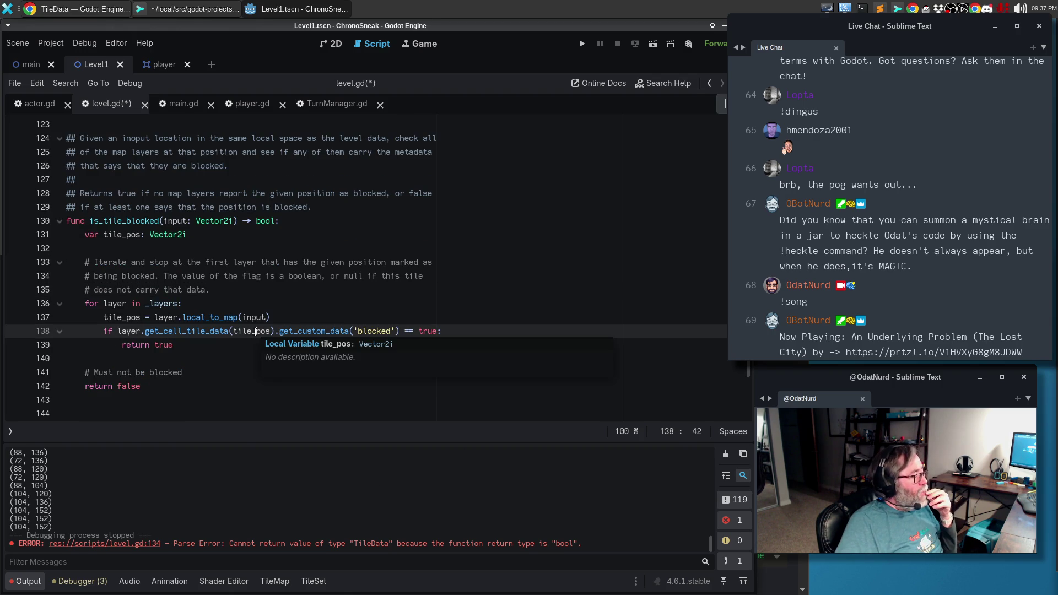
{"action": "double_click", "coordinate": [124, 221]}
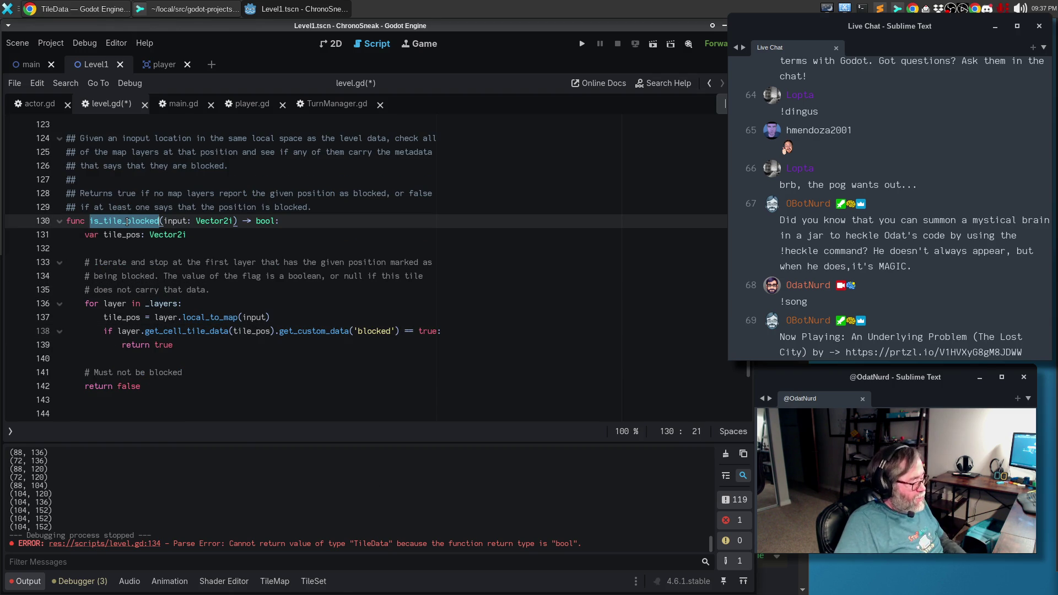
{"action": "left_click", "coordinate": [39, 103]}
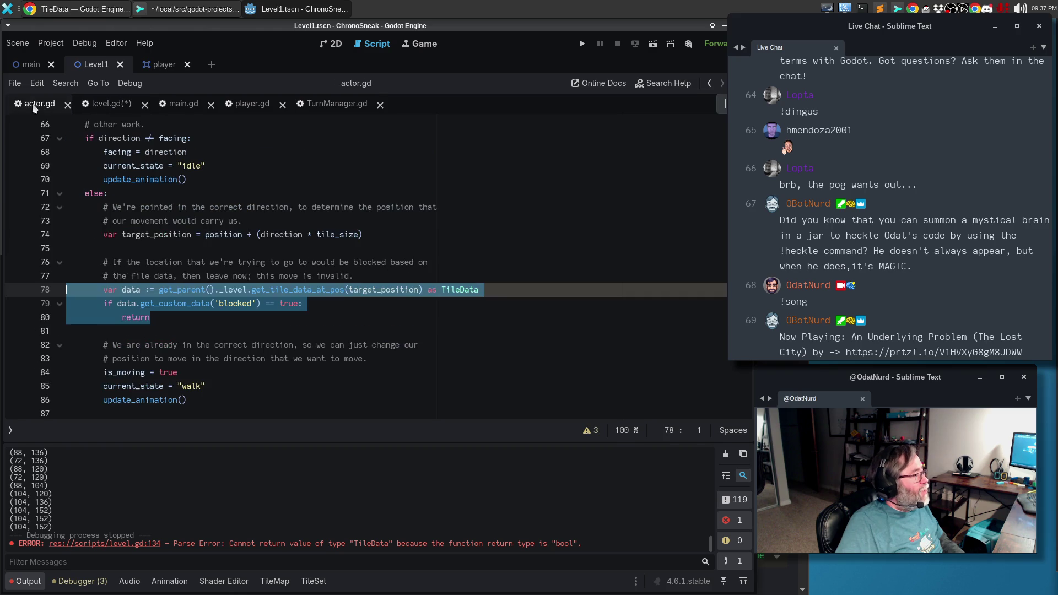
Add 'if get_parent()._level.is_tile_blocked(target_position): return' below the line 77 comment.
{"action": "left_click", "coordinate": [381, 279]}
{"action": "key", "text": "Return"}
{"action": "type", "text": "#"}
{"action": "key", "text": "BackSpace"}
{"action": "type", "text": "if "}
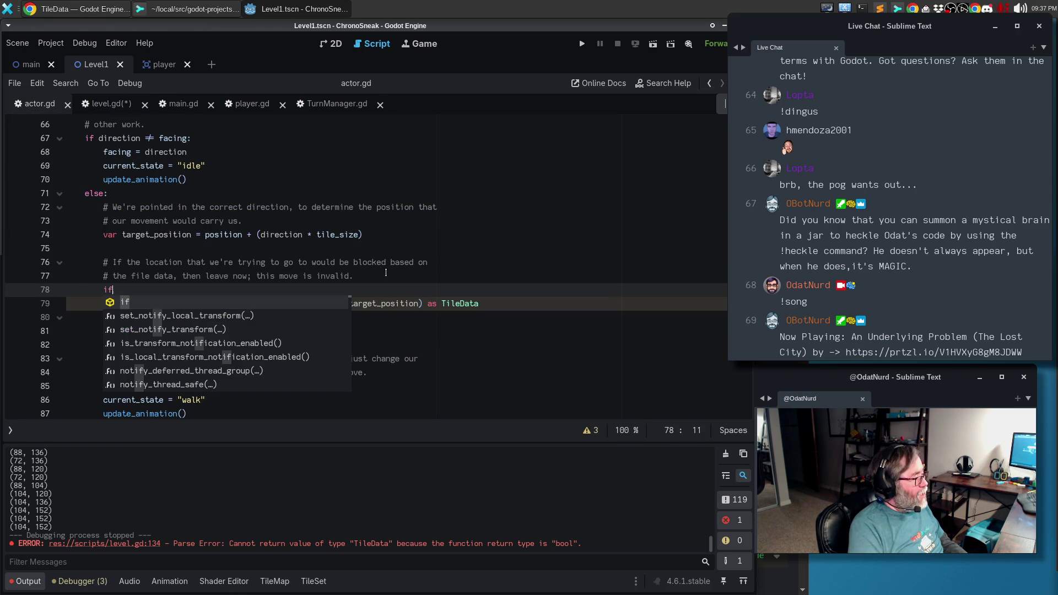
{"action": "type", "text": "get_pa"}
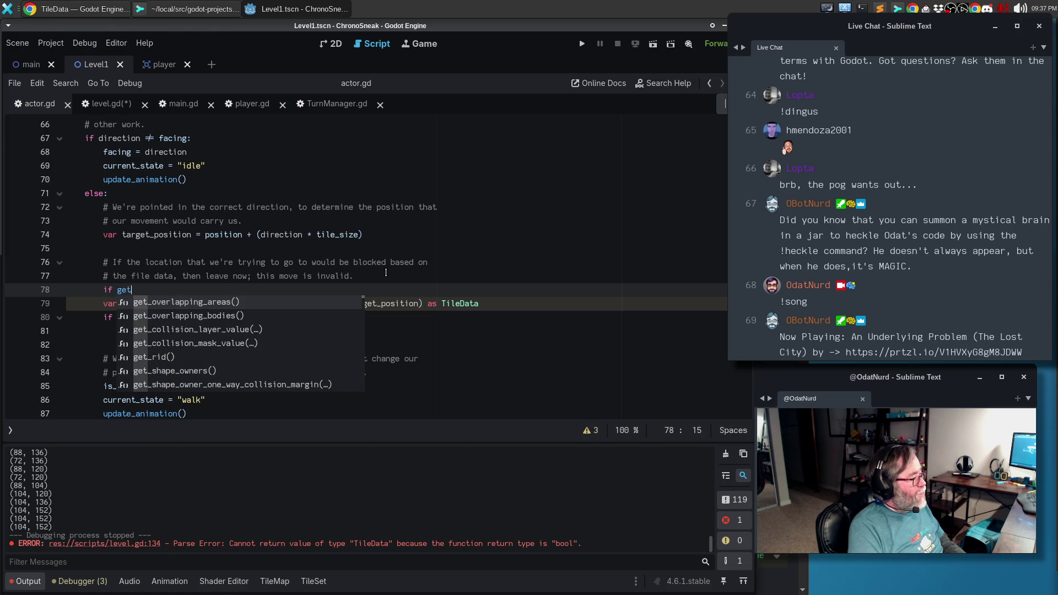
{"action": "key", "text": "Return"}
{"action": "type", "text": "."}
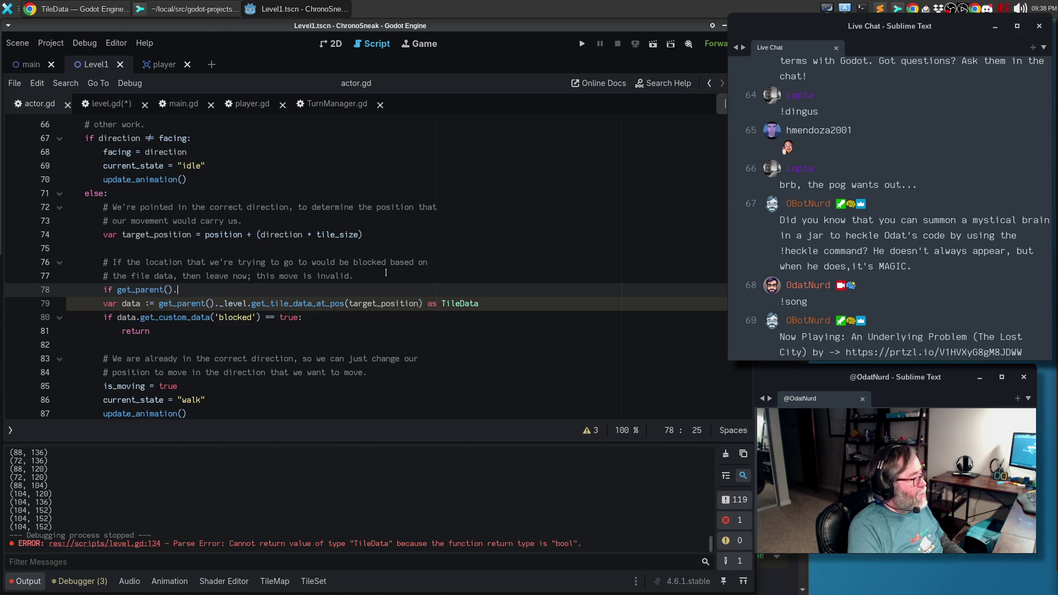
{"action": "type", "text": "_leve"}
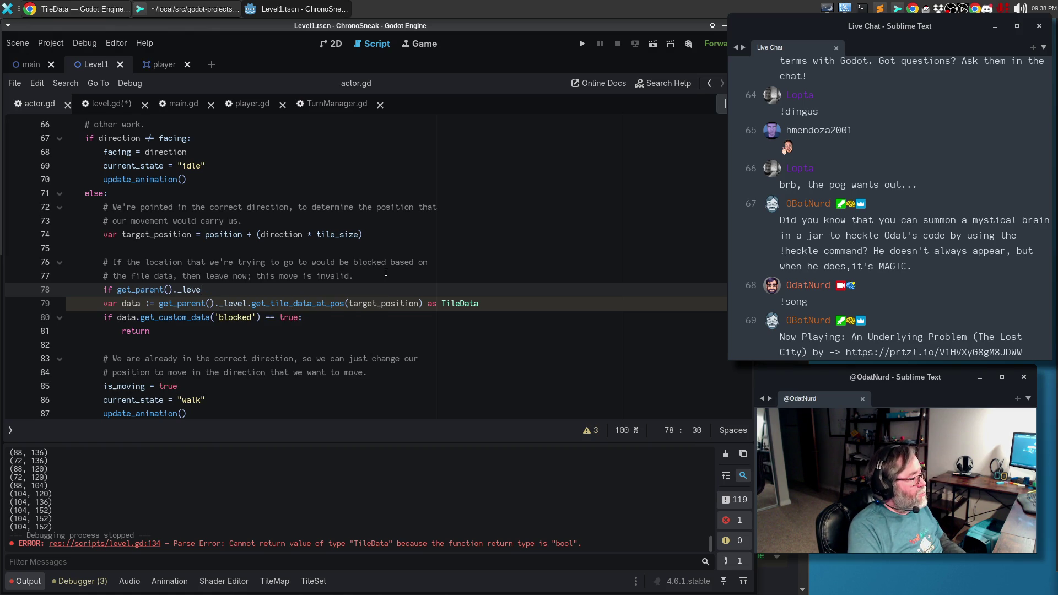
{"action": "type", "text": "l.is_tile_blocked"}
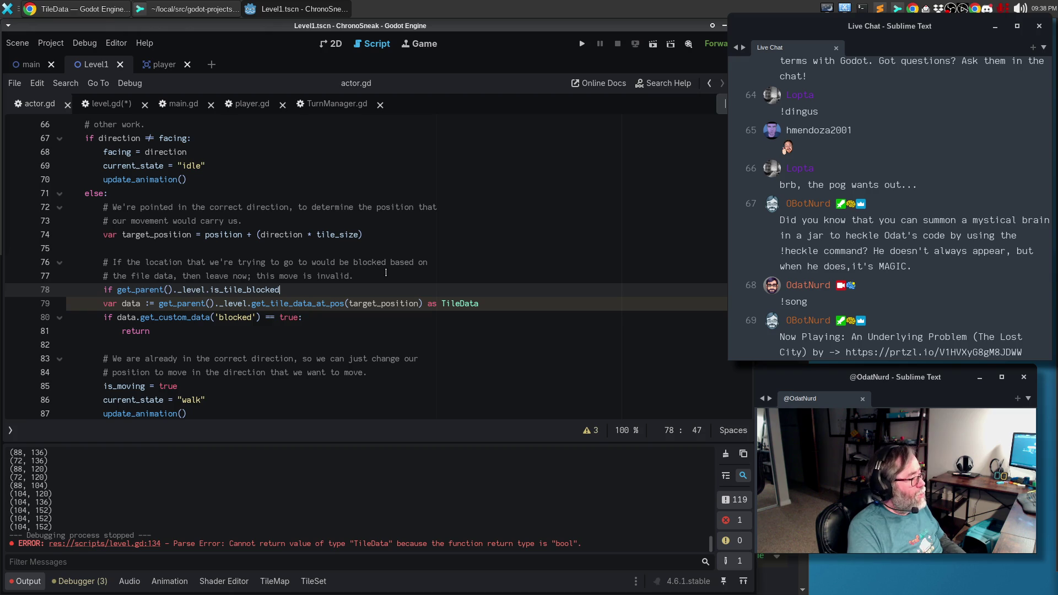
{"action": "type", "text": "(target_"}
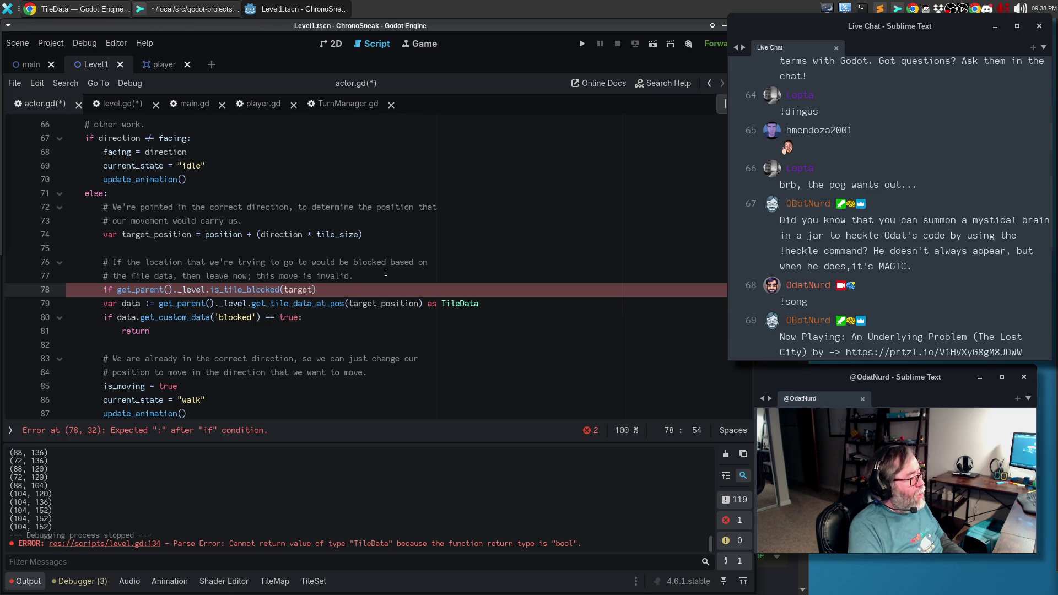
{"action": "key", "text": "Return"}
{"action": "type", "text": ":"}
{"action": "key", "text": "Return"}
{"action": "type", "text": "return"}
Delete the old tile-data lookup lines, then save and run the game with F5.
{"action": "key", "text": "Down"}
{"action": "key", "text": "shift+Down"}
{"action": "key", "text": "shift+Down"}
{"action": "key", "text": "shift+Down"}
{"action": "key", "text": "BackSpace"}
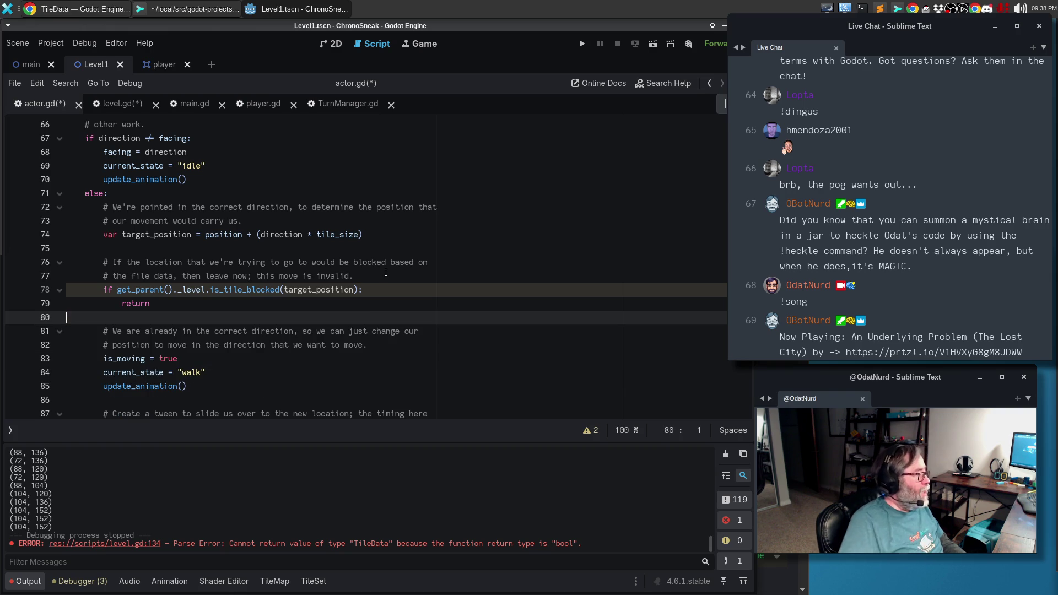
{"action": "left_click", "coordinate": [185, 338]}
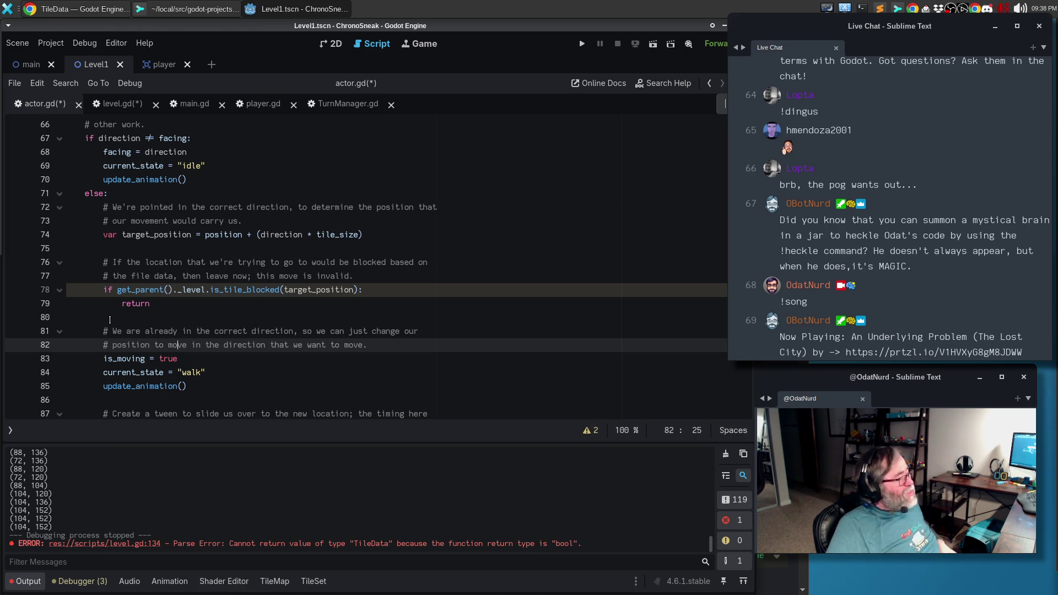
{"action": "key", "text": "F5"}
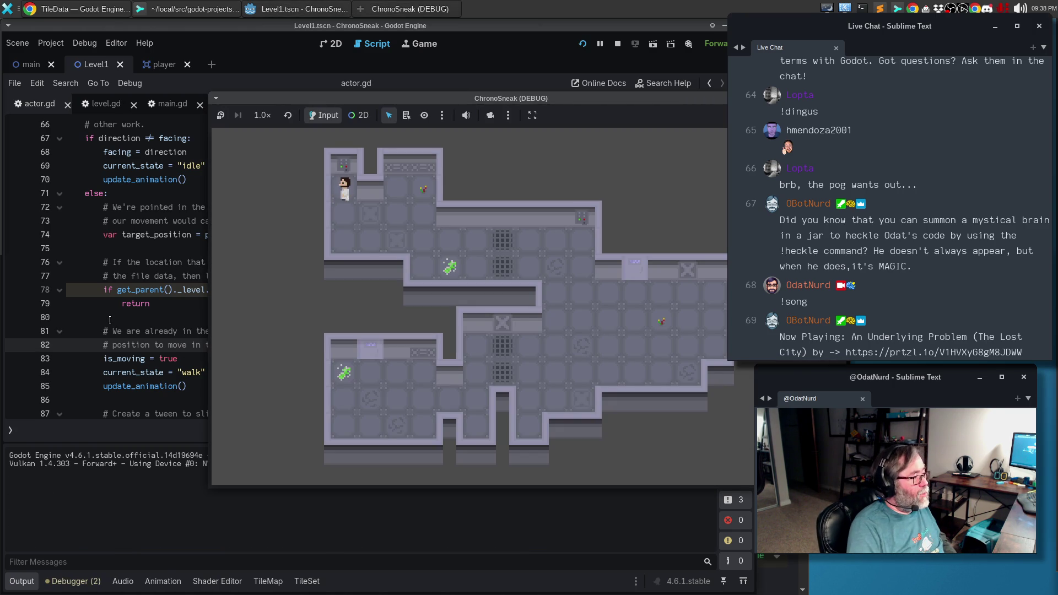
Walk the player down, right, right, down and up, then stop the game with F8.
{"action": "key", "text": "Down"}
{"action": "key", "text": "Down"}
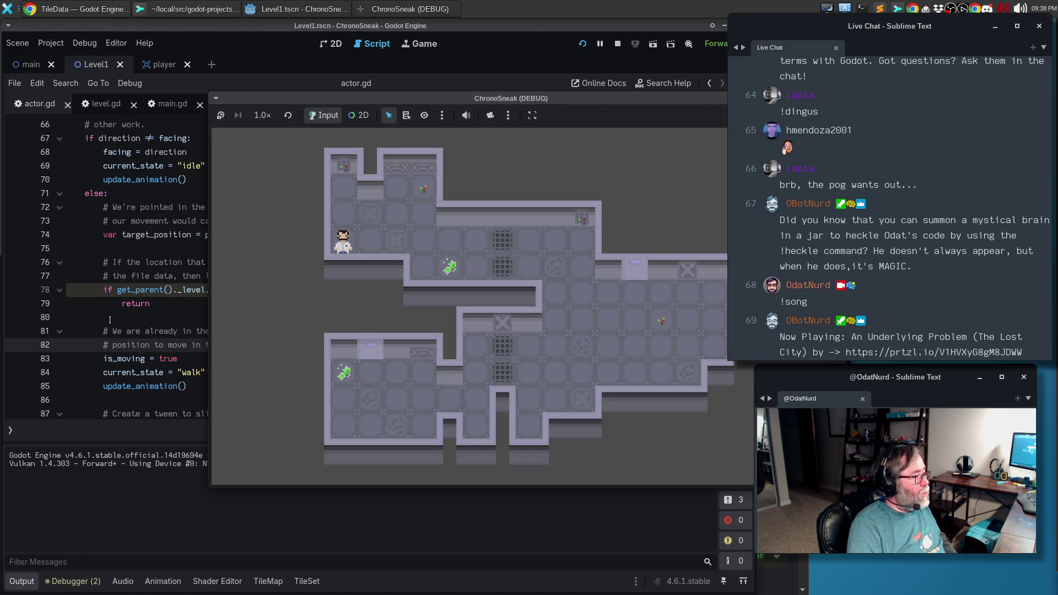
{"action": "key", "text": "Right"}
{"action": "key", "text": "Right"}
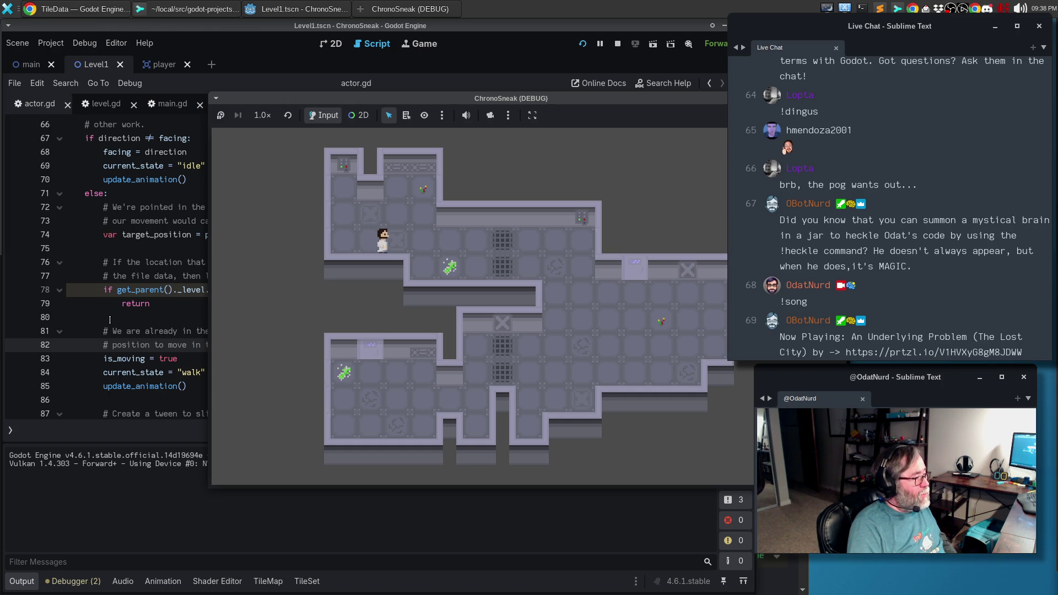
{"action": "key", "text": "Right"}
{"action": "key", "text": "Down"}
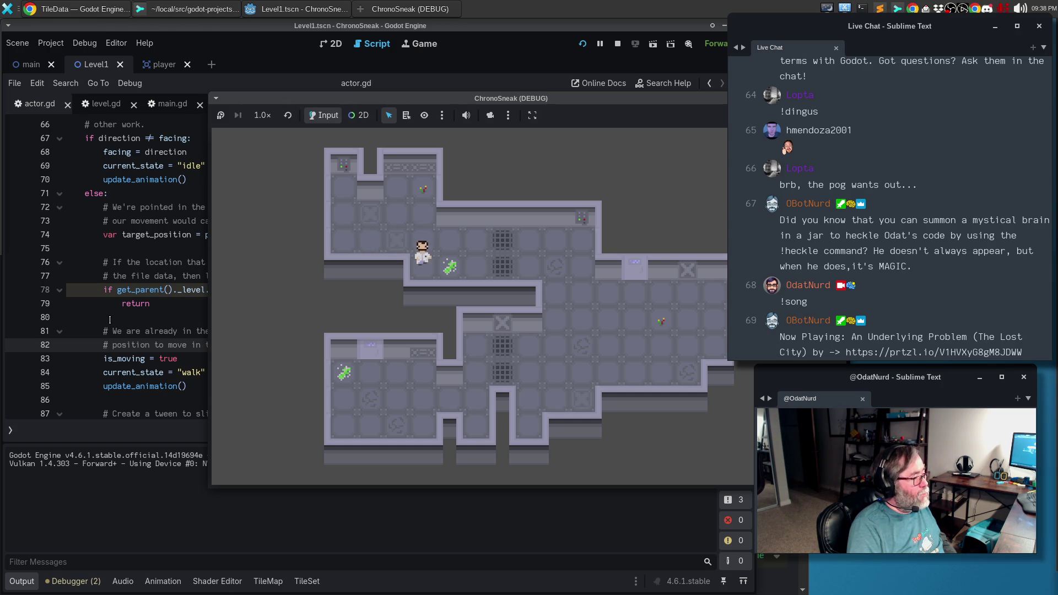
{"action": "key", "text": "Up"}
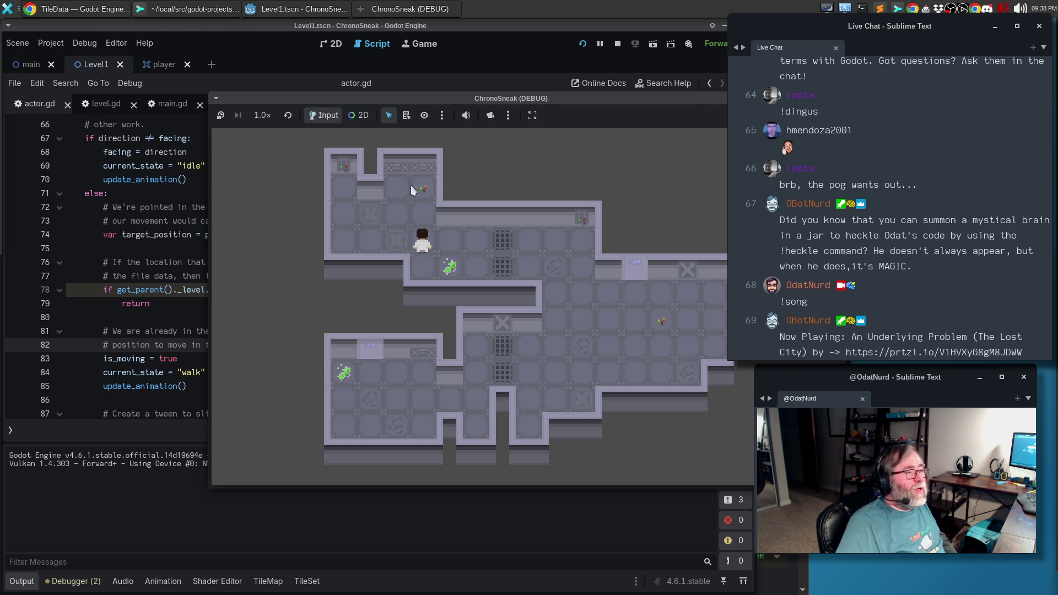
{"action": "key", "text": "F8"}
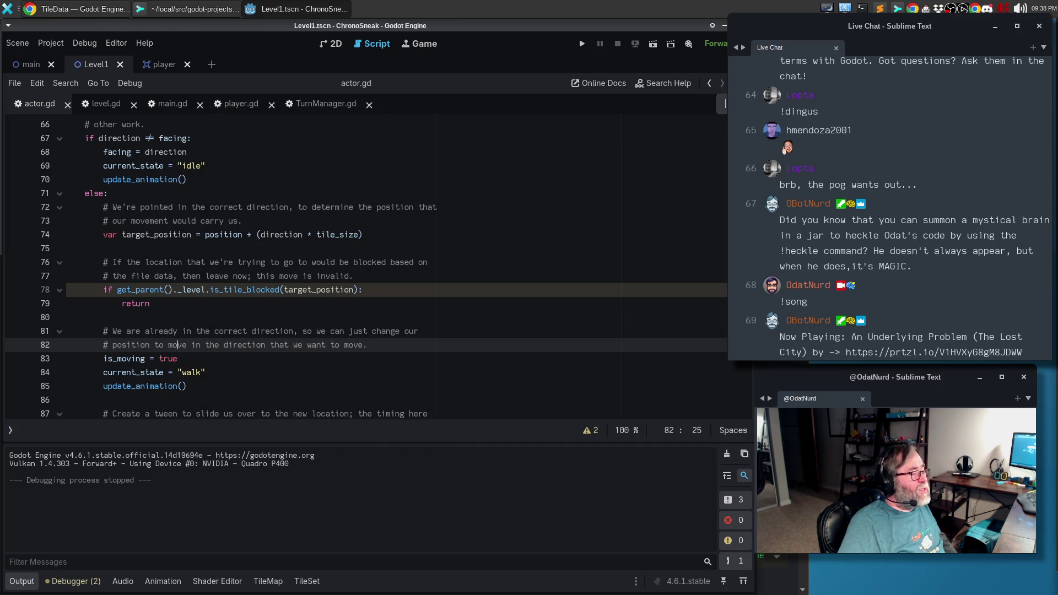
Return to the 2D view with docks restored and start adding a child node to Level1.
{"action": "left_click", "coordinate": [326, 46]}
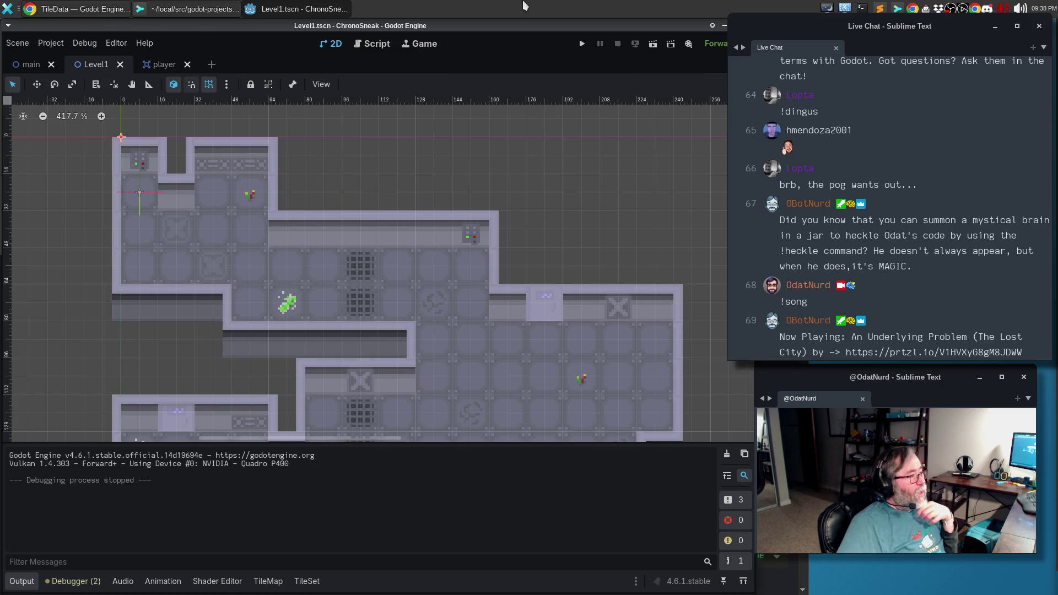
{"action": "key", "text": "ctrl+shift+F11"}
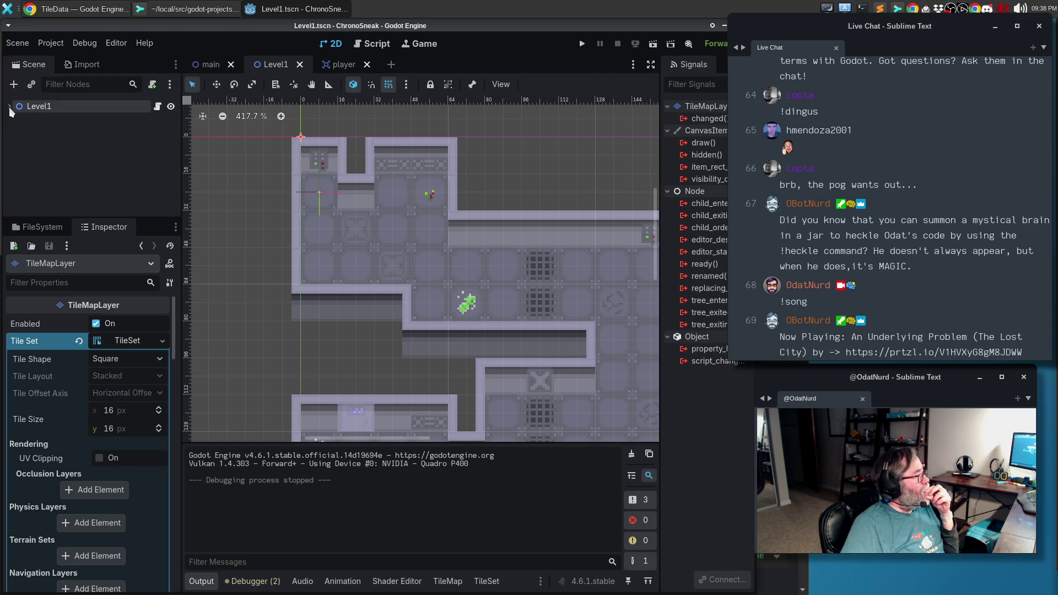
{"action": "left_click", "coordinate": [13, 84]}
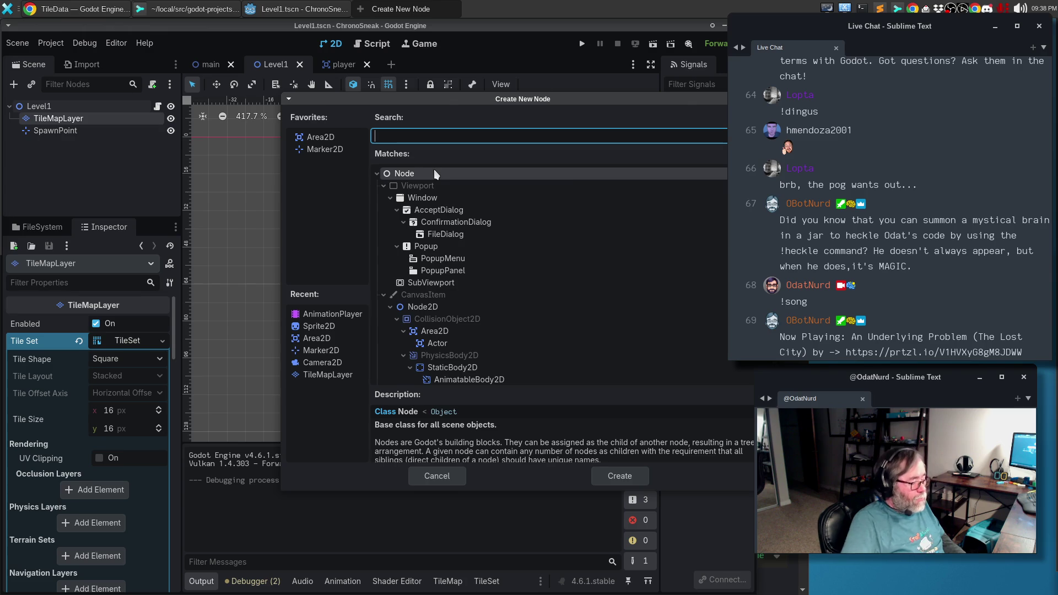
Search for TileMapLayer, star it as a favourite, and create the new TileMapLayer node.
{"action": "type", "text": "TileMapLay"}
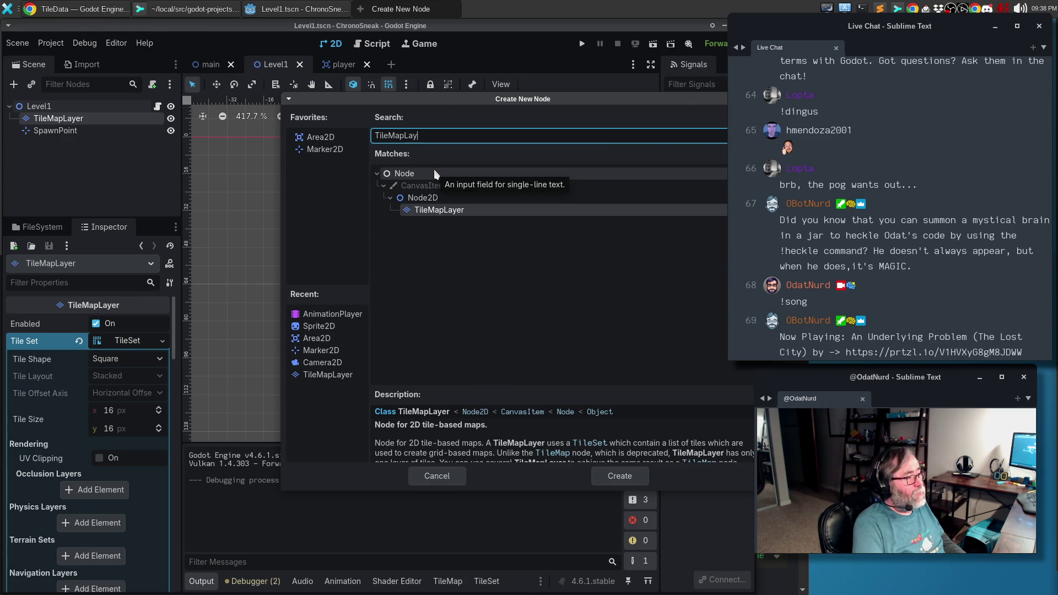
{"action": "left_click", "coordinate": [444, 211]}
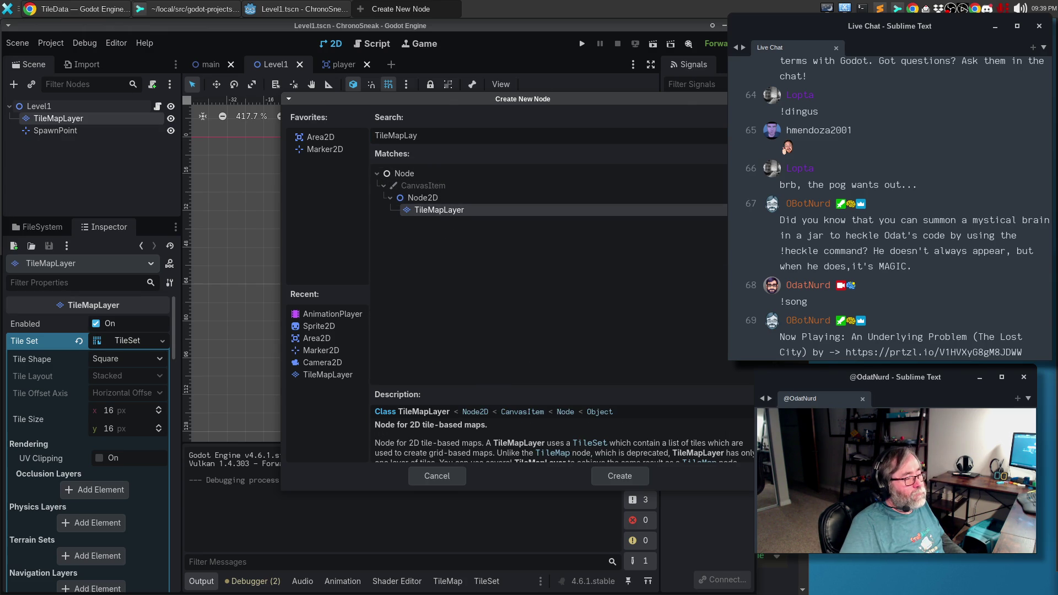
{"action": "left_click", "coordinate": [755, 135]}
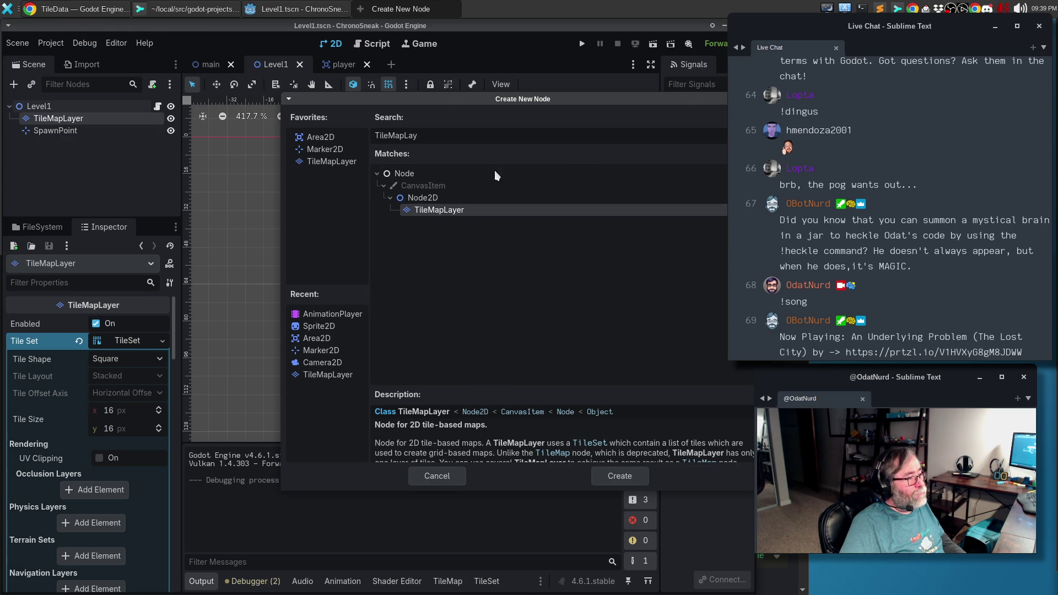
{"action": "double_click", "coordinate": [330, 162]}
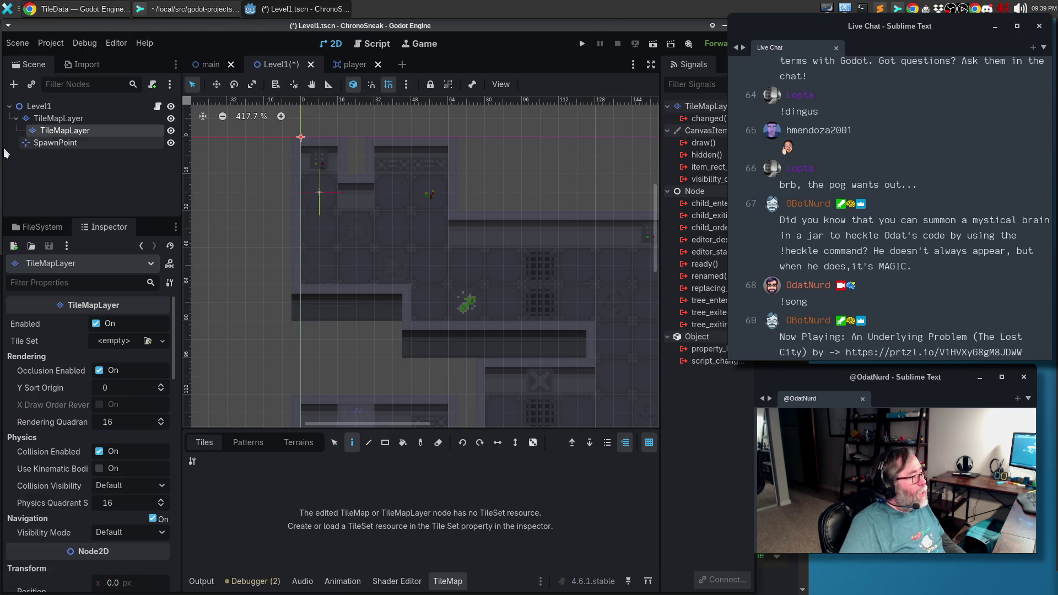
Move the new layer directly under Level1 and give it a New TileSet.
{"action": "mouse_move", "coordinate": [53, 134]}
{"action": "left_mouse_down"}
{"action": "mouse_move", "coordinate": [33, 112]}
{"action": "mouse_move", "coordinate": [61, 135]}
{"action": "left_mouse_up"}
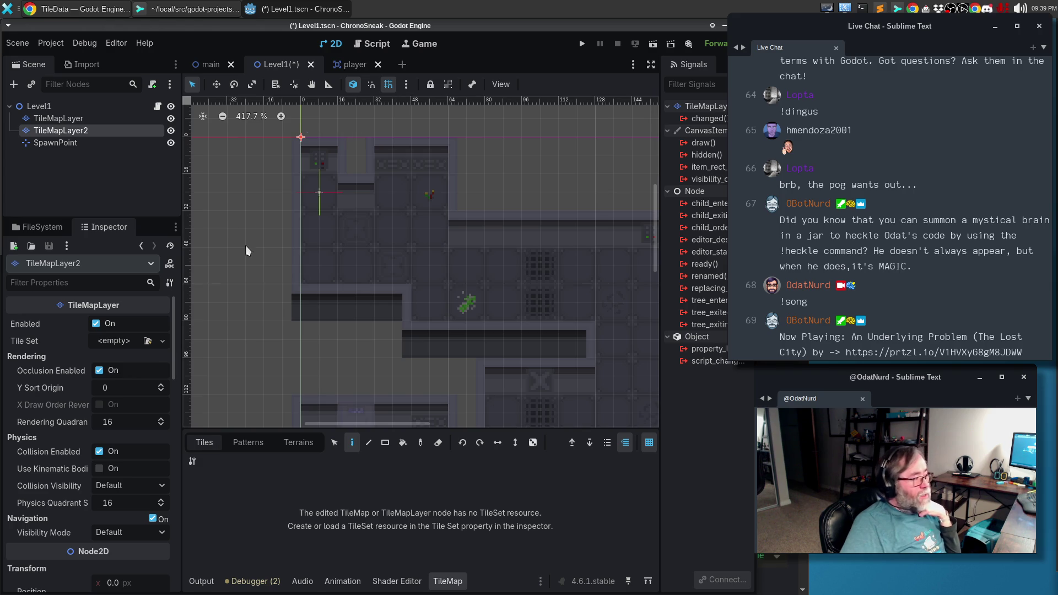
{"action": "left_click", "coordinate": [117, 341]}
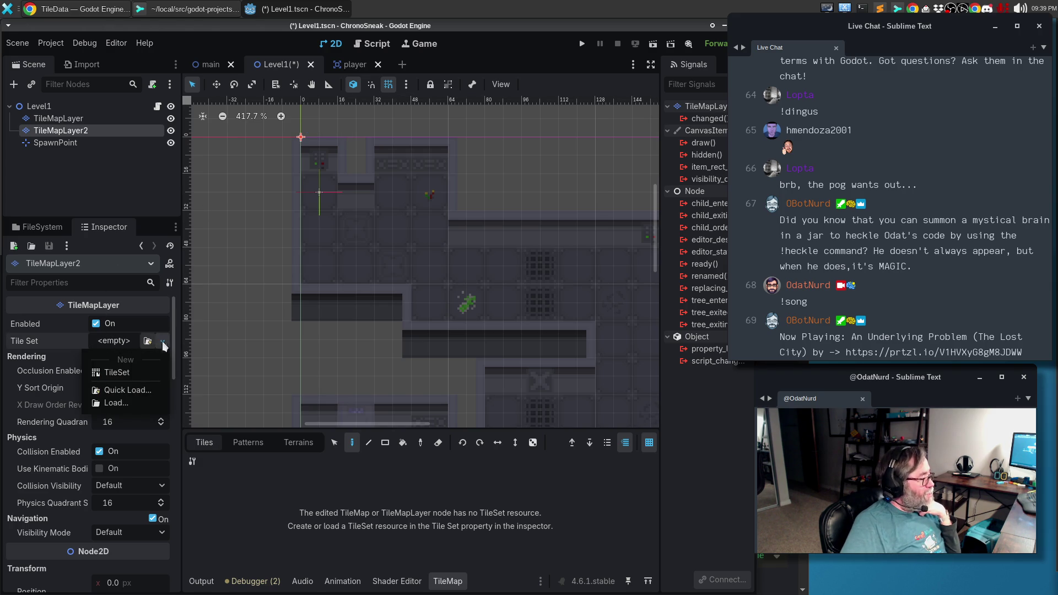
{"action": "left_click", "coordinate": [127, 374]}
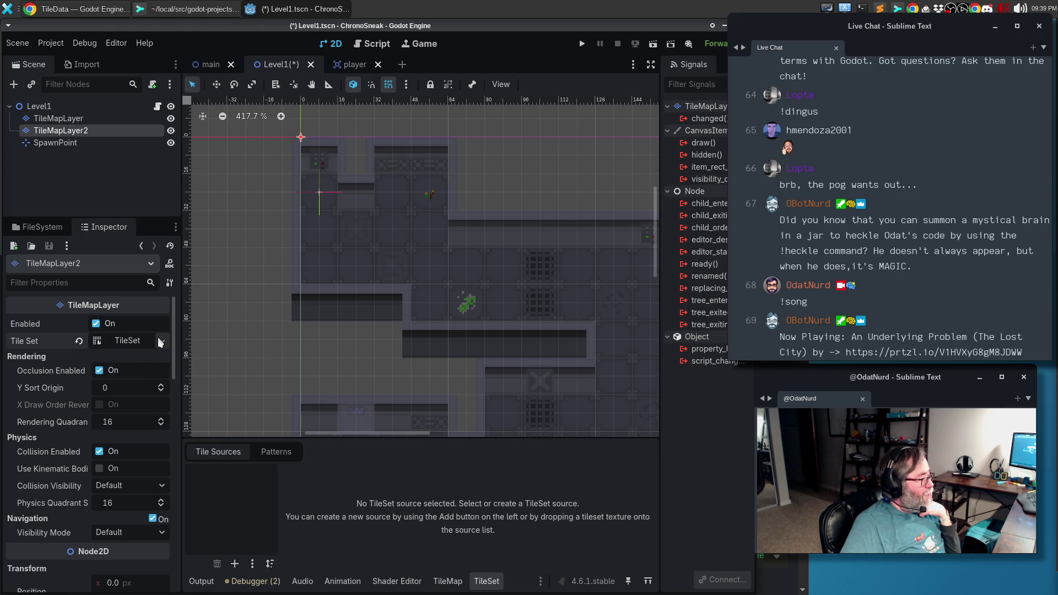
Try Quick Load and Load for an existing tile set, then clear the Tile Set to empty.
{"action": "left_click", "coordinate": [162, 341]}
{"action": "left_click", "coordinate": [124, 390]}
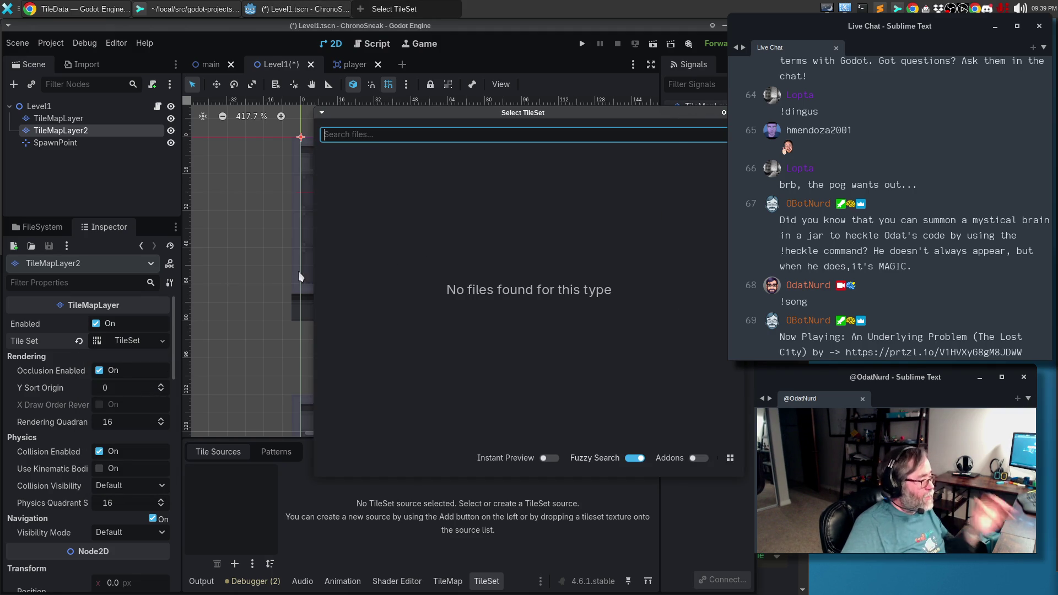
{"action": "key", "text": "Escape"}
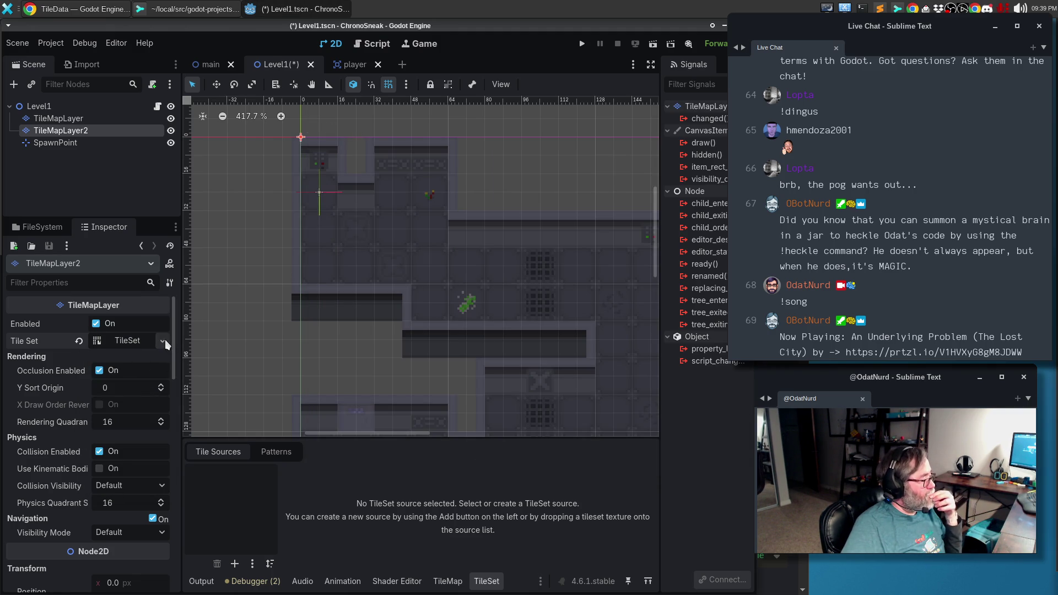
{"action": "left_click", "coordinate": [163, 342]}
{"action": "left_click", "coordinate": [122, 403]}
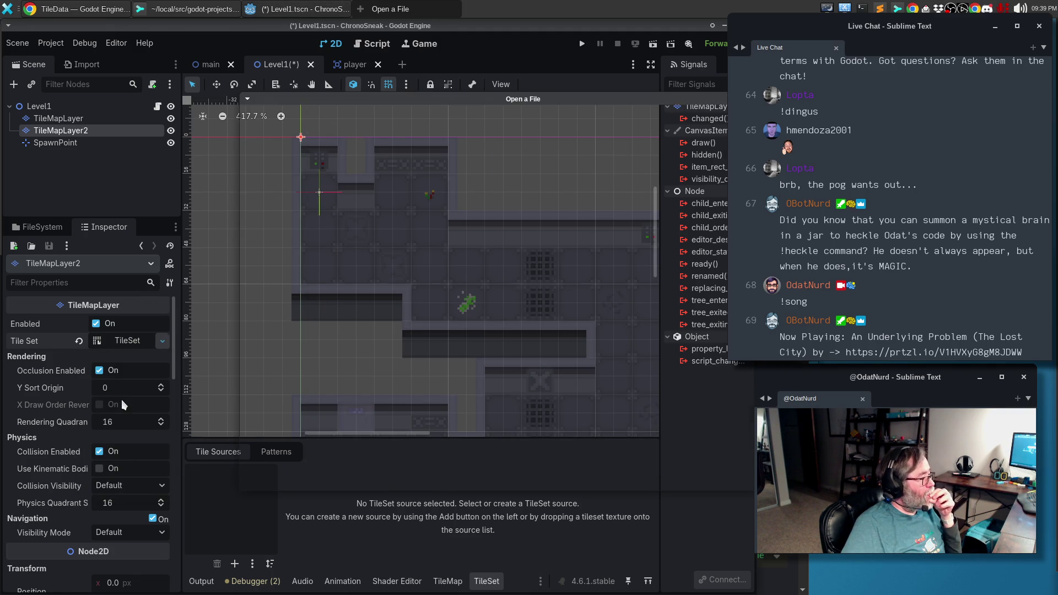
{"action": "key", "text": "Escape"}
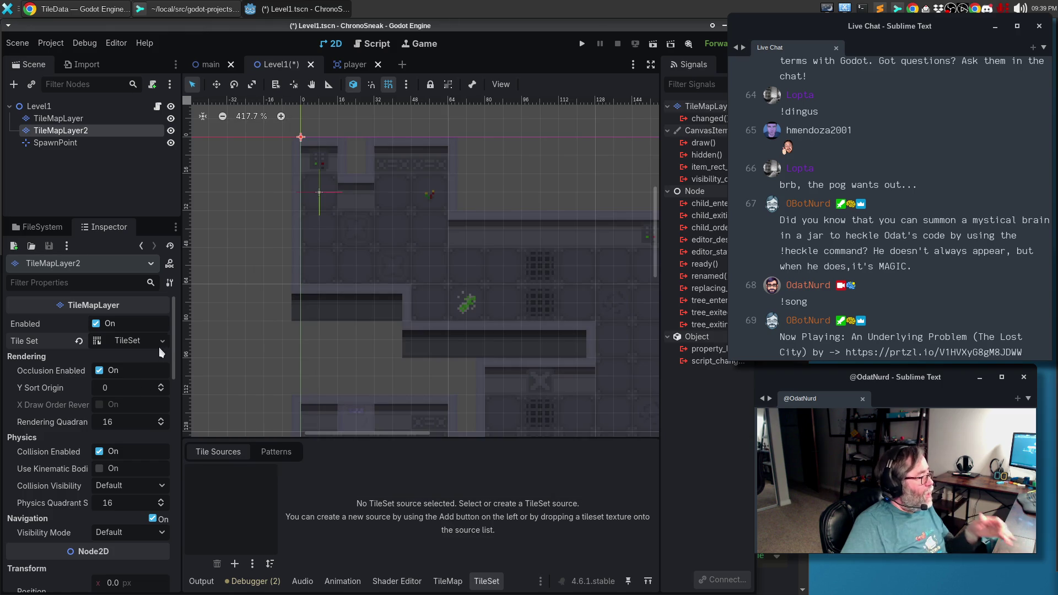
{"action": "left_click", "coordinate": [162, 341]}
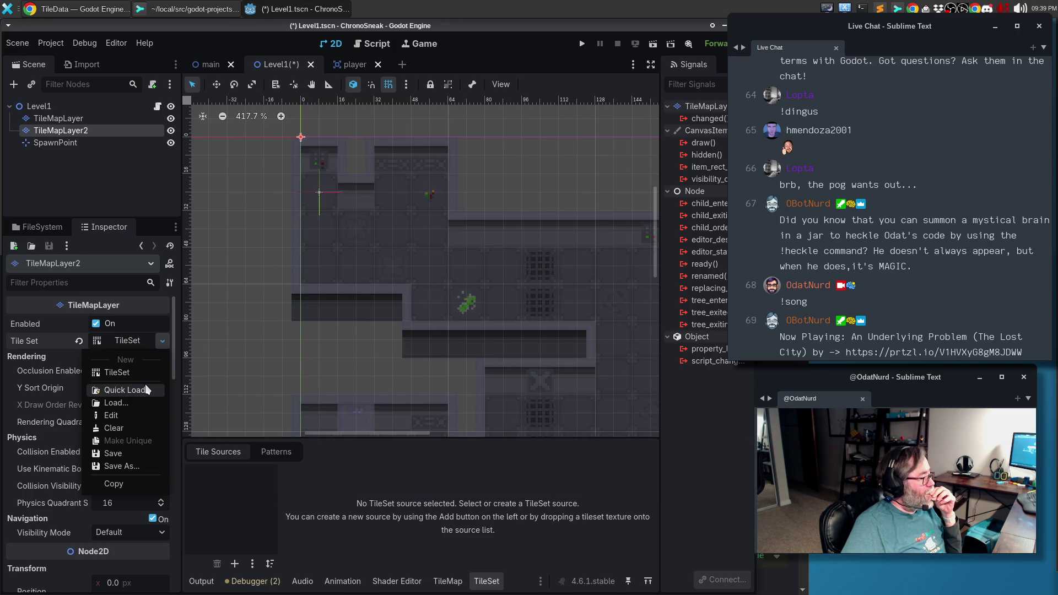
{"action": "left_click", "coordinate": [114, 428]}
{"action": "left_click", "coordinate": [161, 342]}
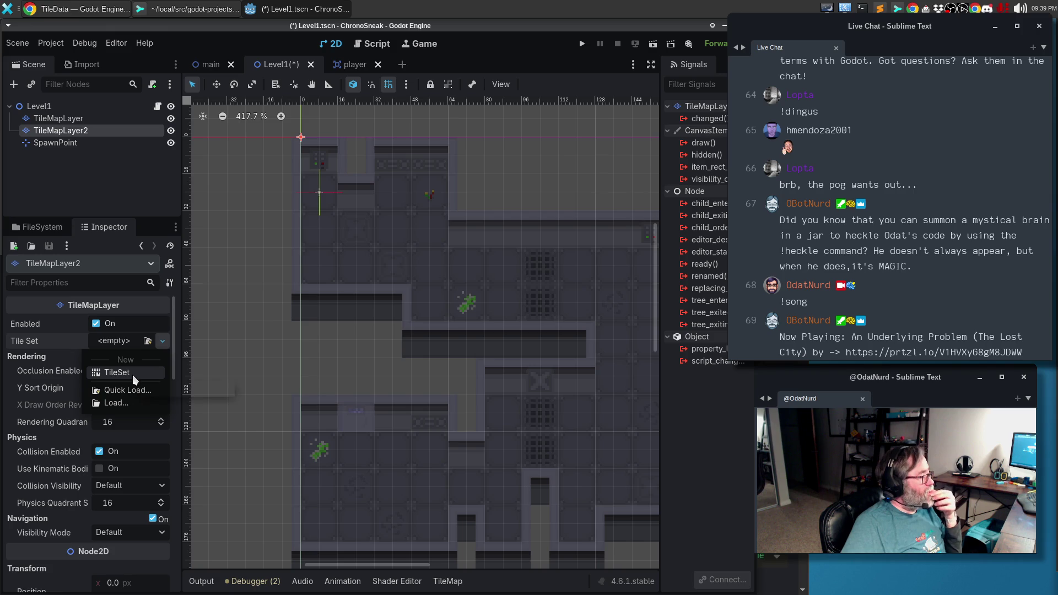
{"action": "left_click", "coordinate": [125, 391]}
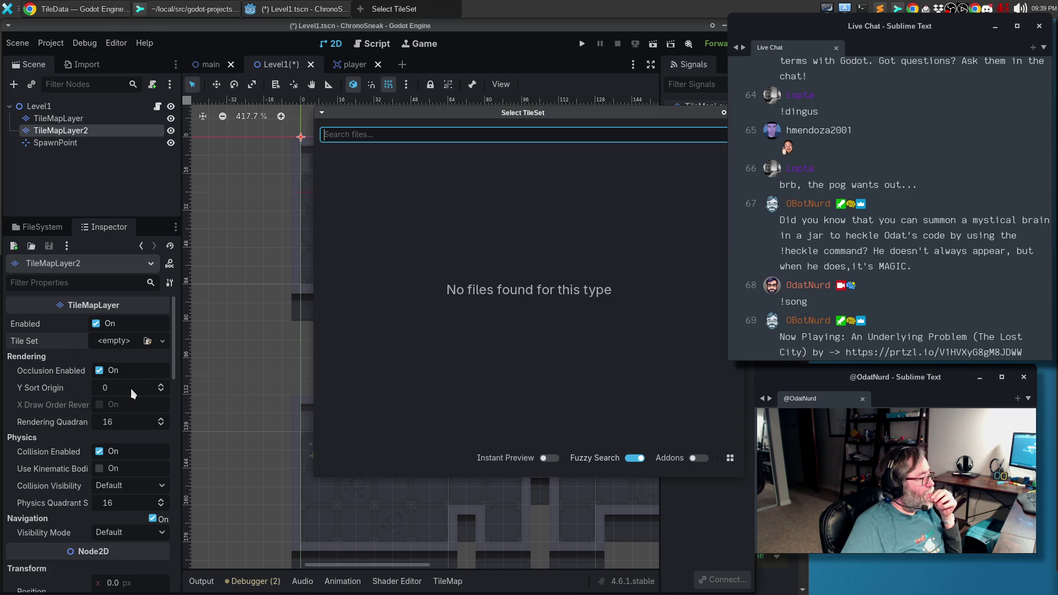
{"action": "key", "text": "Escape"}
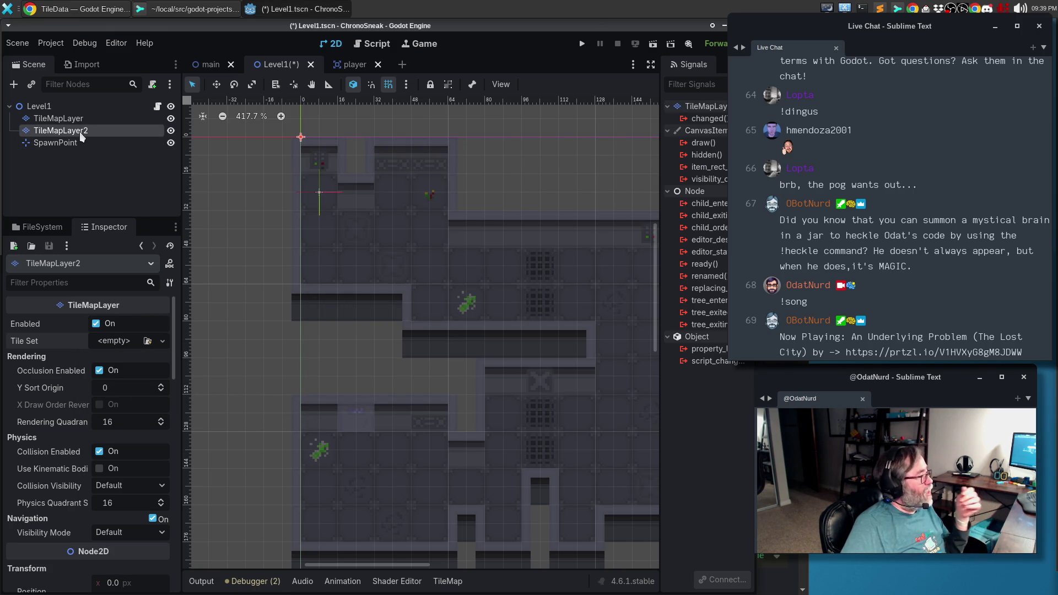
Delete the TileMapLayer2 node and confirm.
{"action": "right_click", "coordinate": [81, 135]}
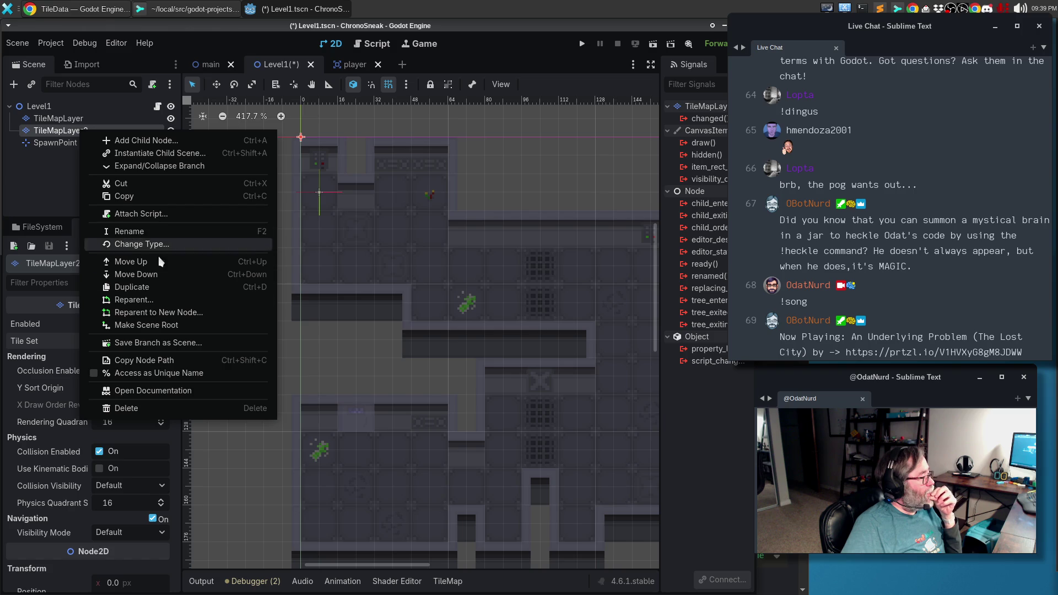
{"action": "left_click", "coordinate": [123, 407]}
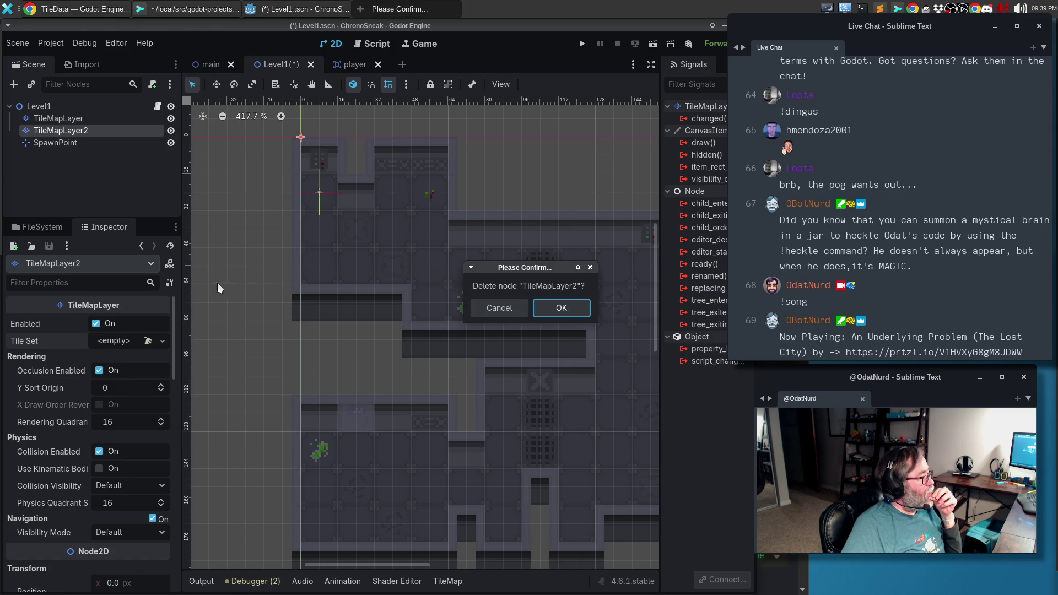
{"action": "left_click", "coordinate": [550, 308]}
Duplicate the original TileMapLayer as TileMapLayer2 and widen the canvas to show more map.
{"action": "left_click", "coordinate": [64, 118]}
{"action": "right_click", "coordinate": [64, 117]}
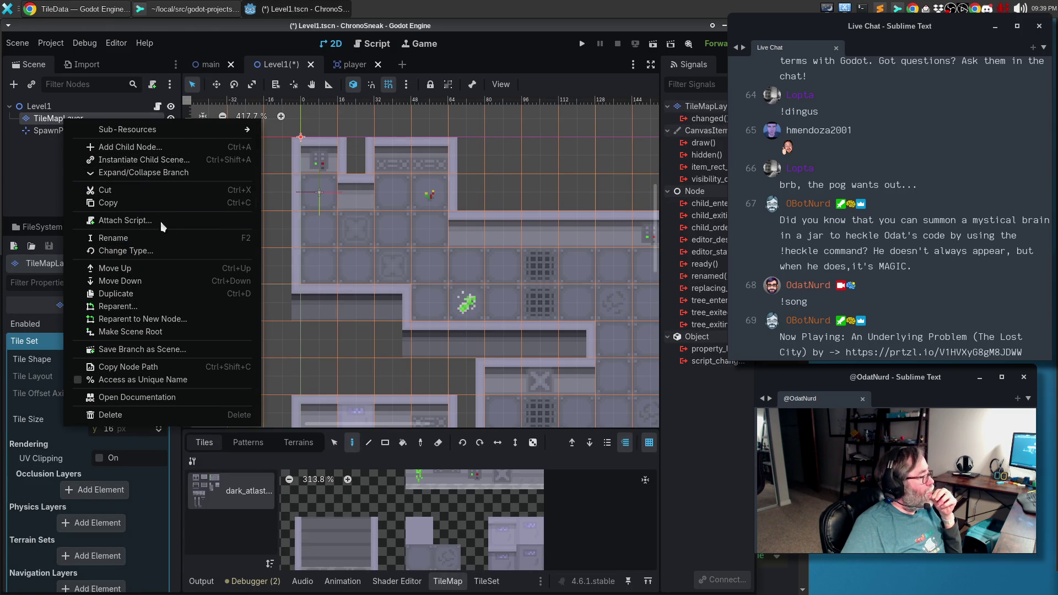
{"action": "left_click", "coordinate": [164, 296]}
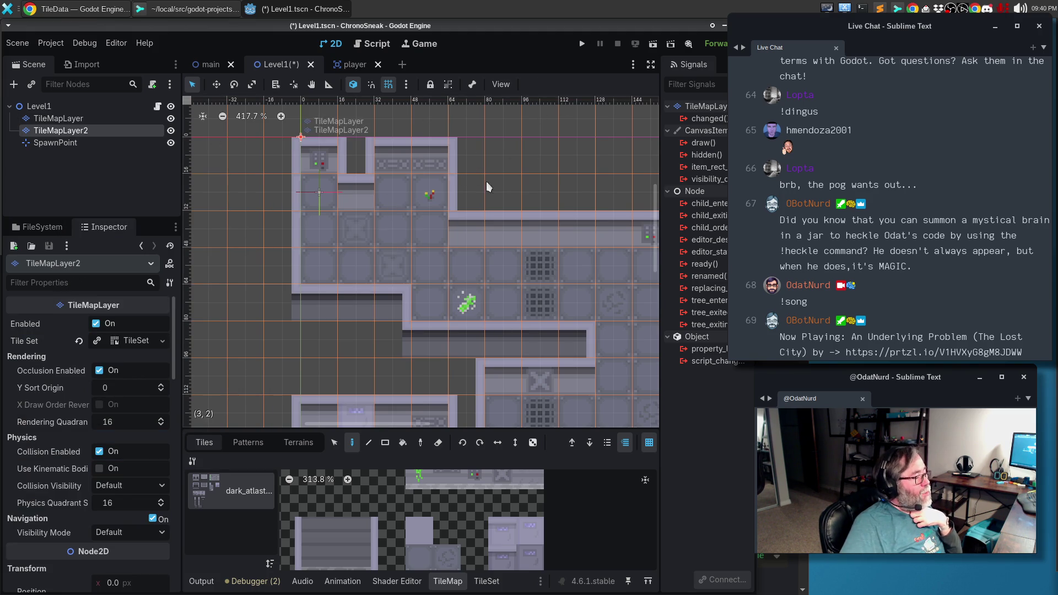
{"action": "left_click", "coordinate": [650, 65]}
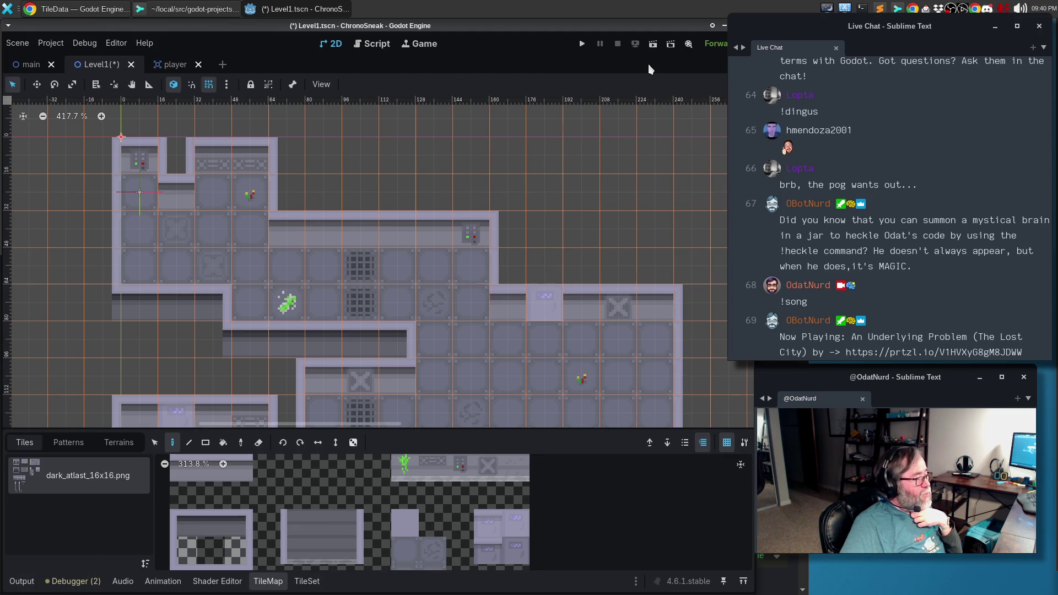
{"action": "mouse_move", "coordinate": [114, 209]}
{"action": "left_mouse_down"}
{"action": "mouse_move", "coordinate": [161, 247]}
{"action": "mouse_move", "coordinate": [144, 220]}
{"action": "mouse_move", "coordinate": [157, 202]}
{"action": "left_mouse_up"}
On TileMapLayer2, erase all copied tiles across the map with the Rectangle eraser.
{"action": "key", "text": "ctrl+shift+F11"}
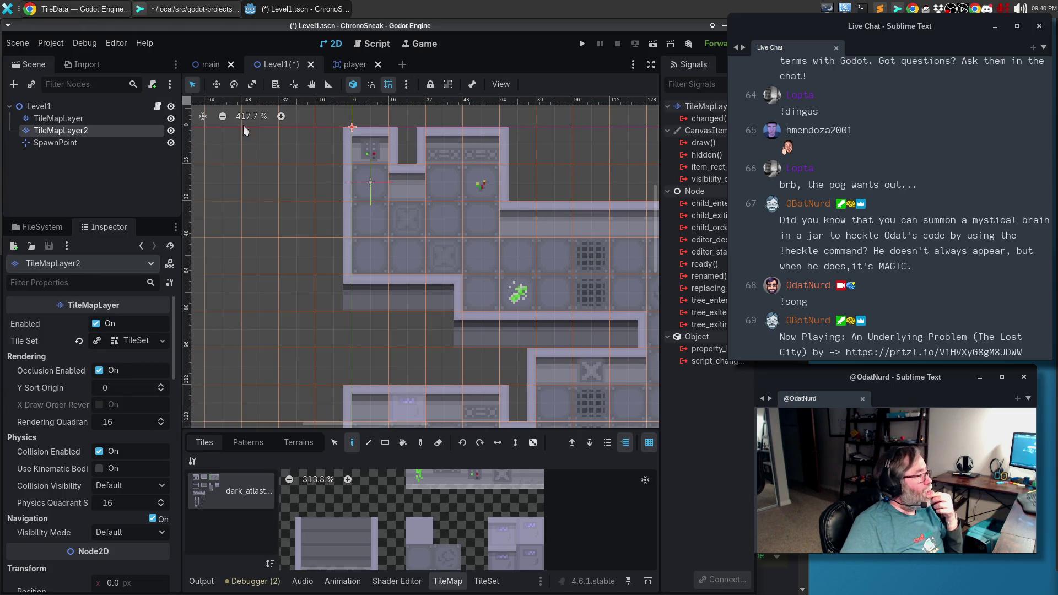
{"action": "left_click", "coordinate": [82, 119]}
{"action": "left_click", "coordinate": [86, 132]}
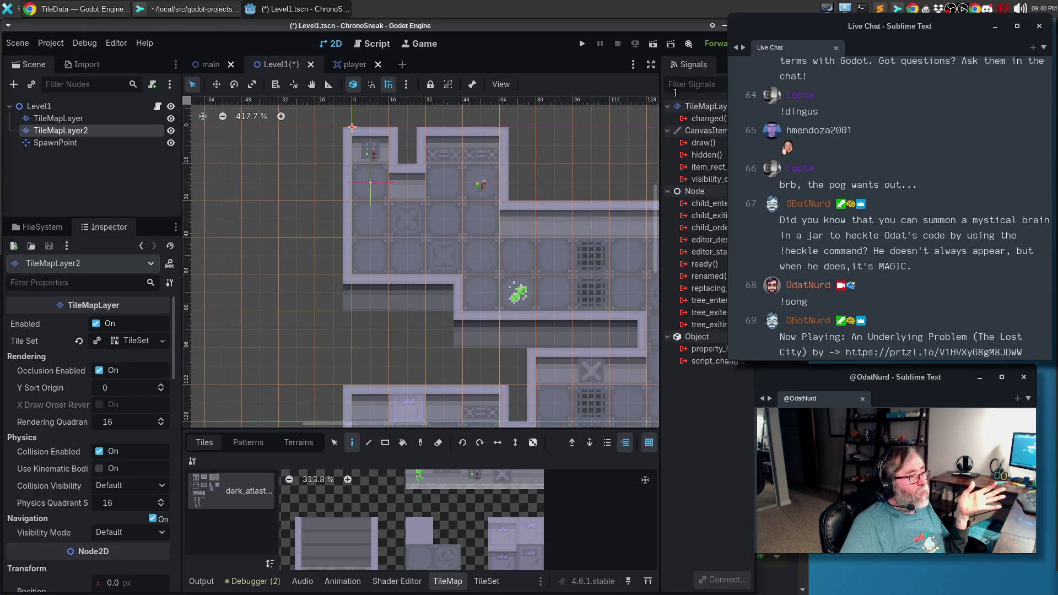
{"action": "left_click", "coordinate": [651, 65]}
{"action": "left_click", "coordinate": [258, 442]}
{"action": "left_click", "coordinate": [205, 442]}
{"action": "scroll", "coordinate": [251, 286], "scroll_direction": "down", "scroll_amount": 1}
{"action": "scroll", "coordinate": [250, 286], "scroll_direction": "down", "scroll_amount": 8}
{"action": "mouse_move", "coordinate": [199, 191]}
{"action": "left_mouse_down"}
{"action": "mouse_move", "coordinate": [245, 201]}
{"action": "mouse_move", "coordinate": [517, 407]}
{"action": "mouse_move", "coordinate": [507, 392]}
{"action": "left_mouse_up"}
{"action": "scroll", "coordinate": [363, 305], "scroll_direction": "up", "scroll_amount": 4}
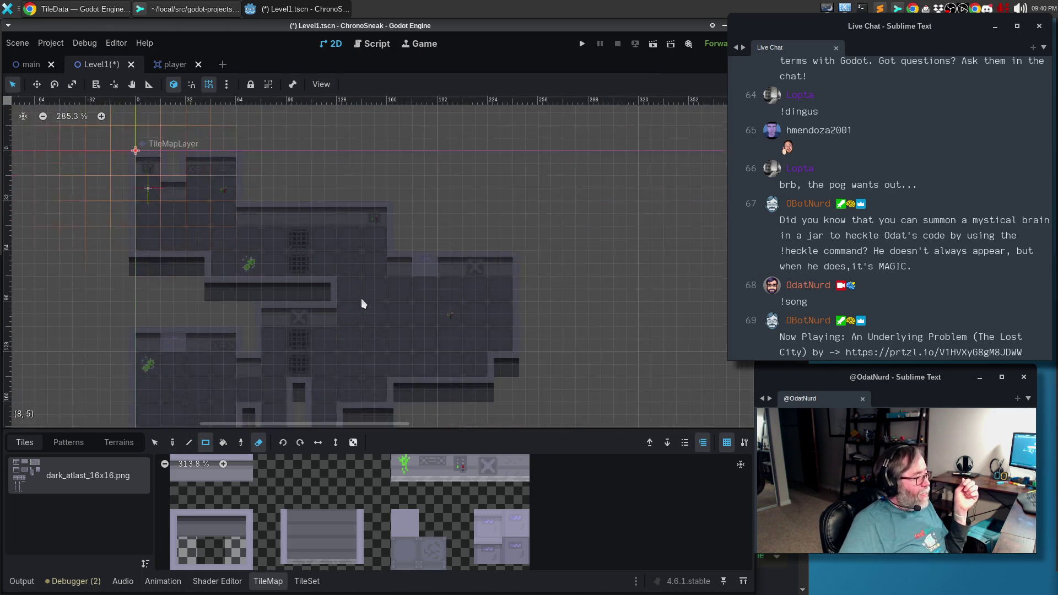
{"action": "scroll", "coordinate": [362, 305], "scroll_direction": "up", "scroll_amount": 4}
{"action": "scroll", "coordinate": [237, 245], "scroll_direction": "up", "scroll_amount": 3}
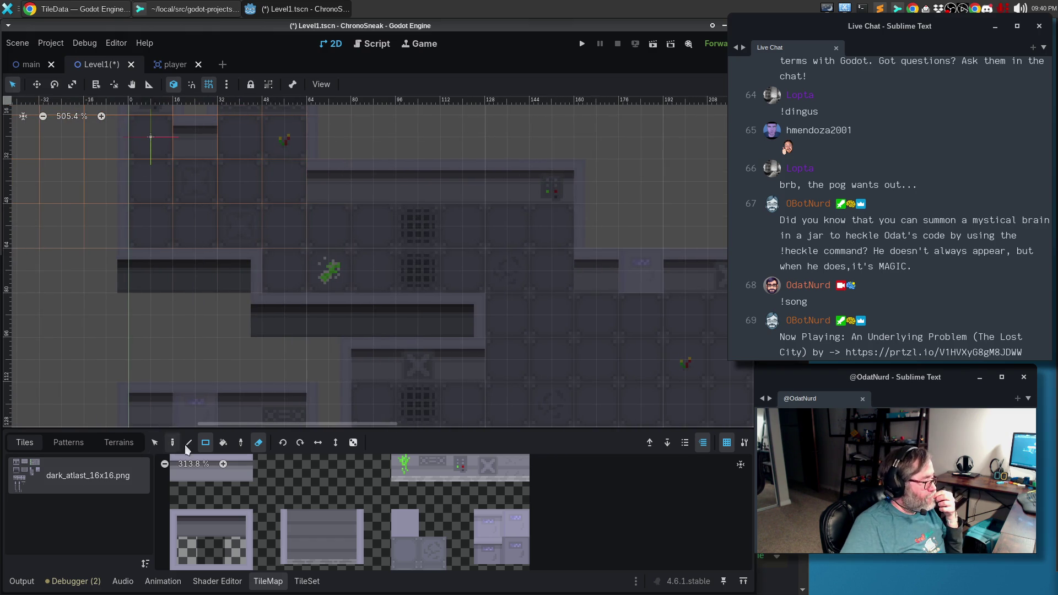
Paint two grate tiles onto the floor, then save and run the game with F5.
{"action": "left_click", "coordinate": [258, 443]}
{"action": "left_click", "coordinate": [173, 442]}
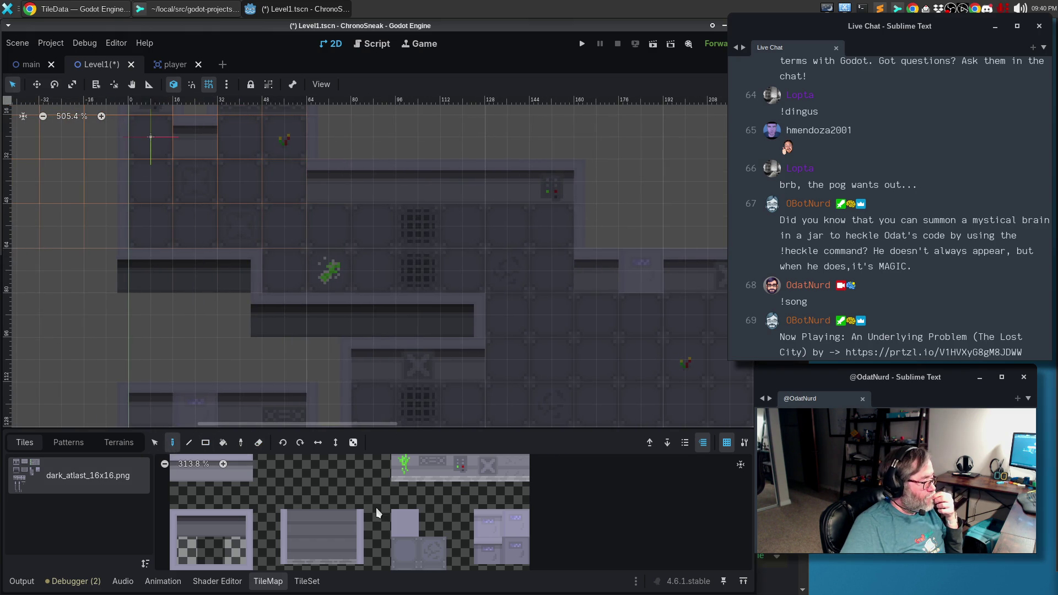
{"action": "scroll", "coordinate": [377, 510], "scroll_direction": "down", "scroll_amount": 2}
{"action": "left_click", "coordinate": [388, 504]}
{"action": "scroll", "coordinate": [412, 501], "scroll_direction": "down", "scroll_amount": 2}
{"action": "left_click", "coordinate": [414, 490]}
{"action": "left_click", "coordinate": [414, 236]}
{"action": "left_click", "coordinate": [415, 259]}
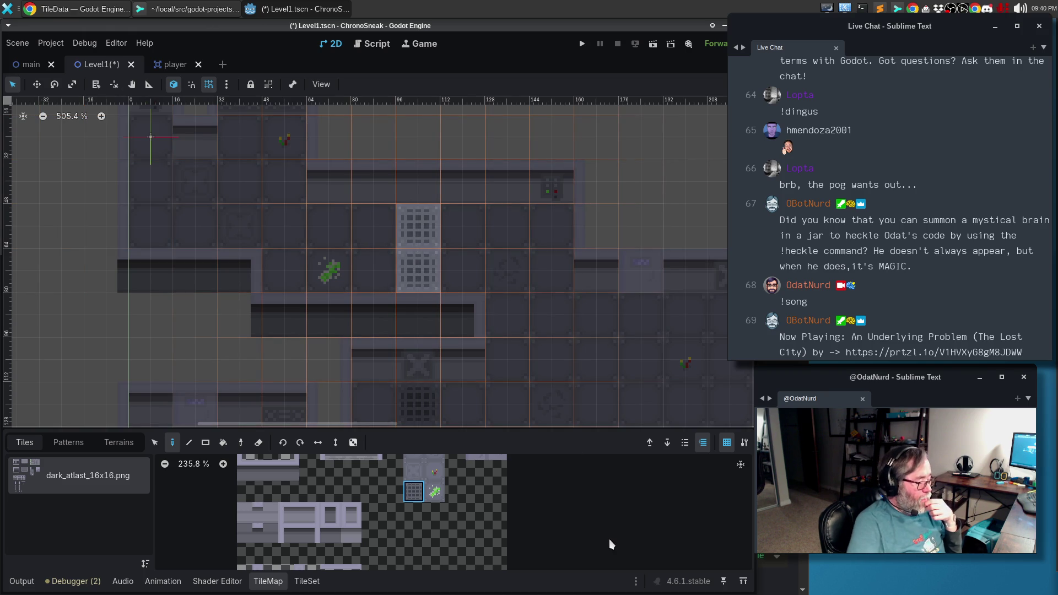
{"action": "key", "text": "F5"}
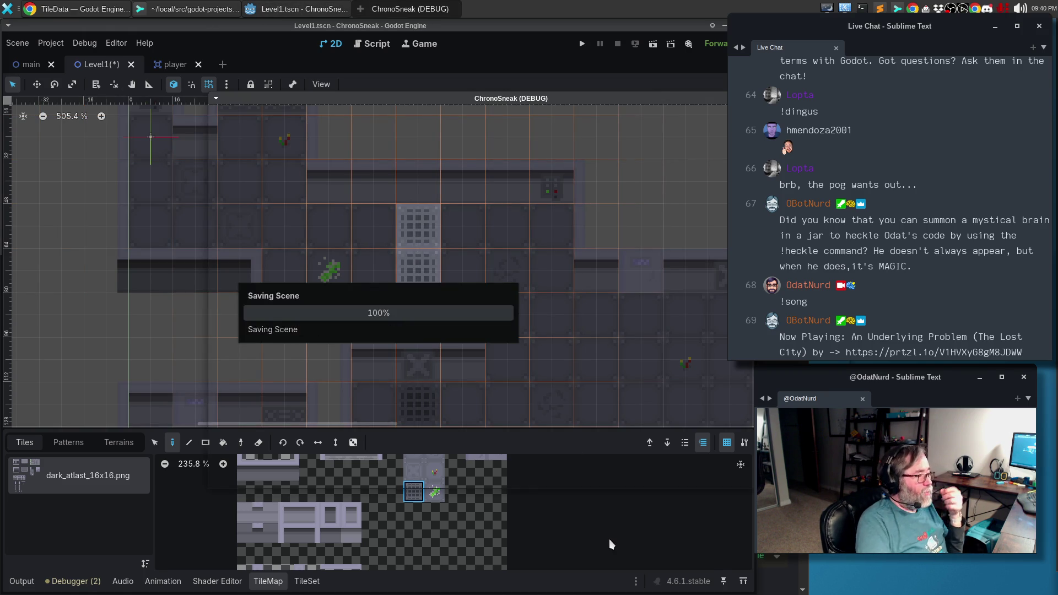
Inspect the 'get_custom_data on null' error at level.gd line 138 in is_tile_blocked.
{"action": "key", "text": "Down"}
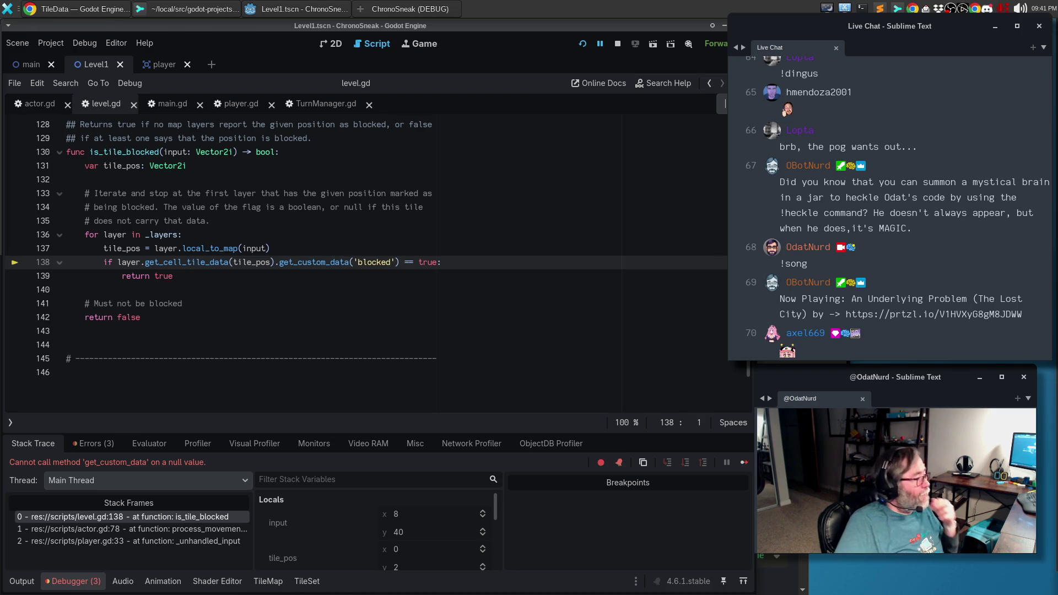
Declare a 'var tile_data: TileData' variable inside the blocked-tile loop.
{"action": "left_click", "coordinate": [233, 277]}
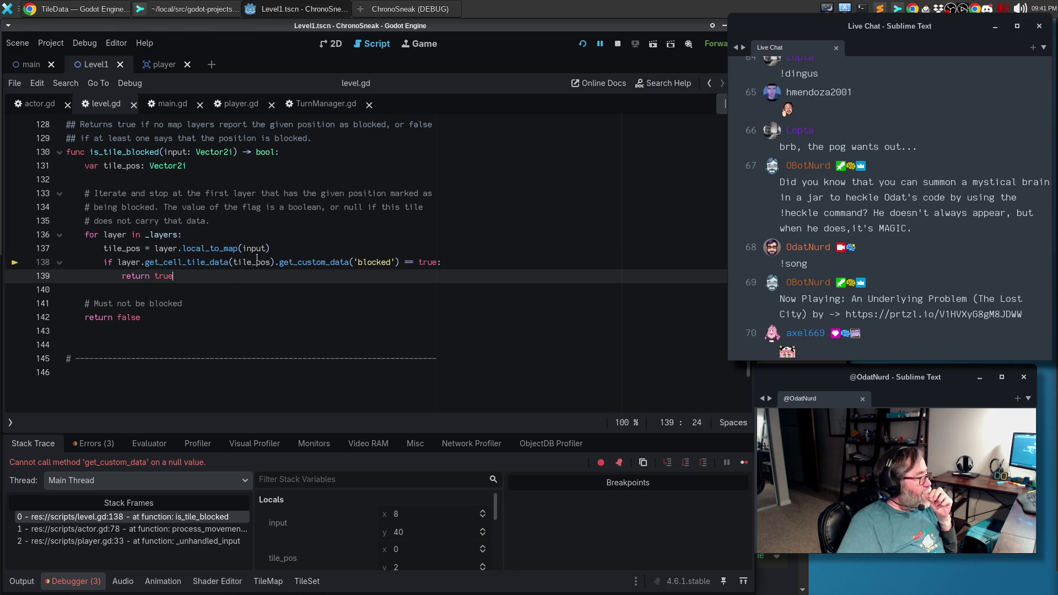
{"action": "left_click", "coordinate": [280, 249]}
{"action": "key", "text": "Return"}
{"action": "type", "text": "var ti"}
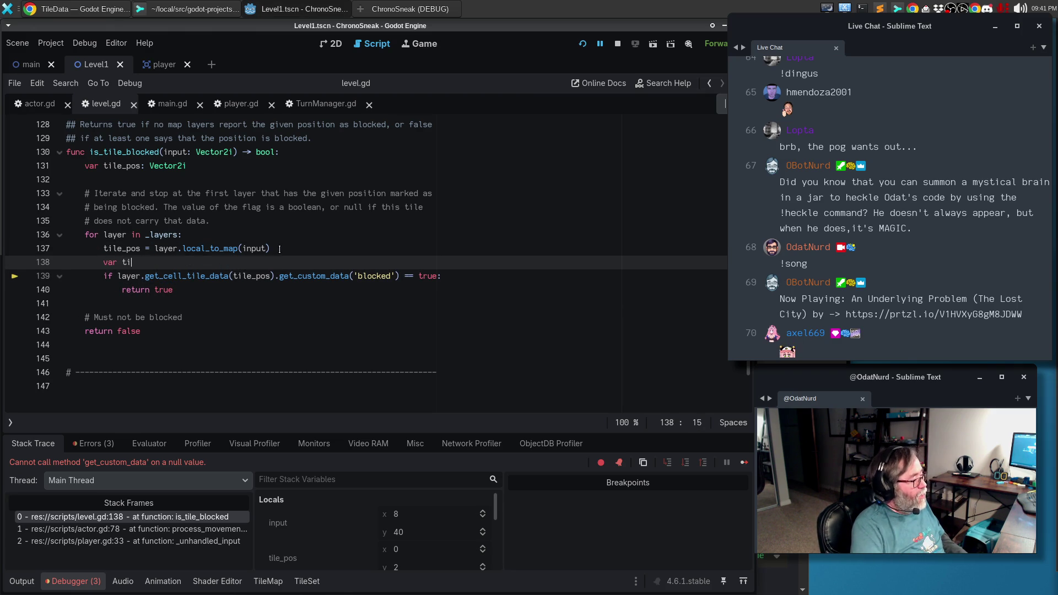
{"action": "key", "text": "BackSpace"}
{"action": "key", "text": "BackSpace"}
{"action": "key", "text": "BackSpace"}
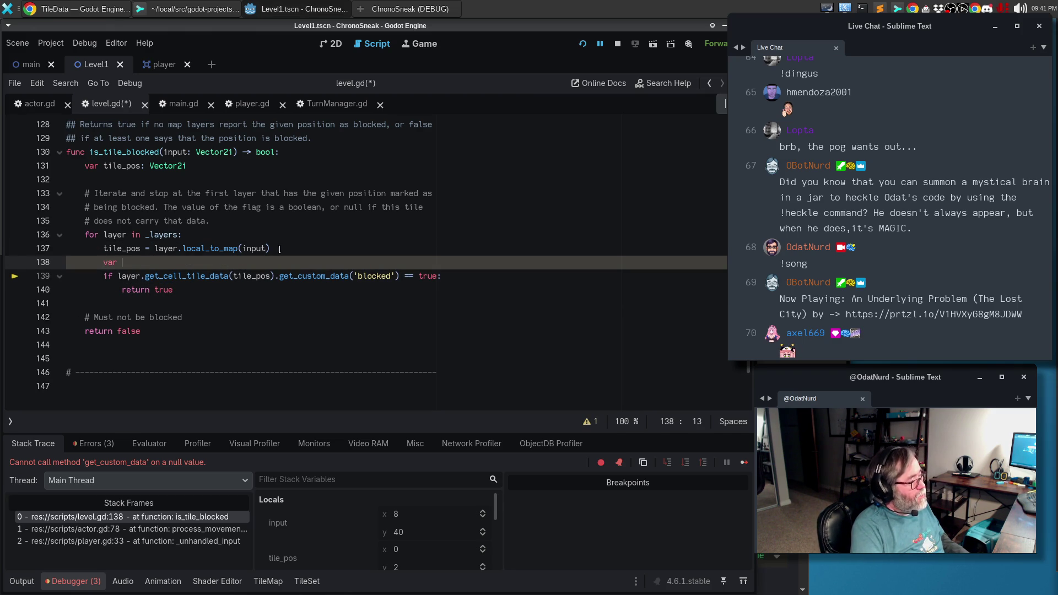
{"action": "key", "text": "Up"}
{"action": "key", "text": "Up"}
{"action": "key", "text": "Up"}
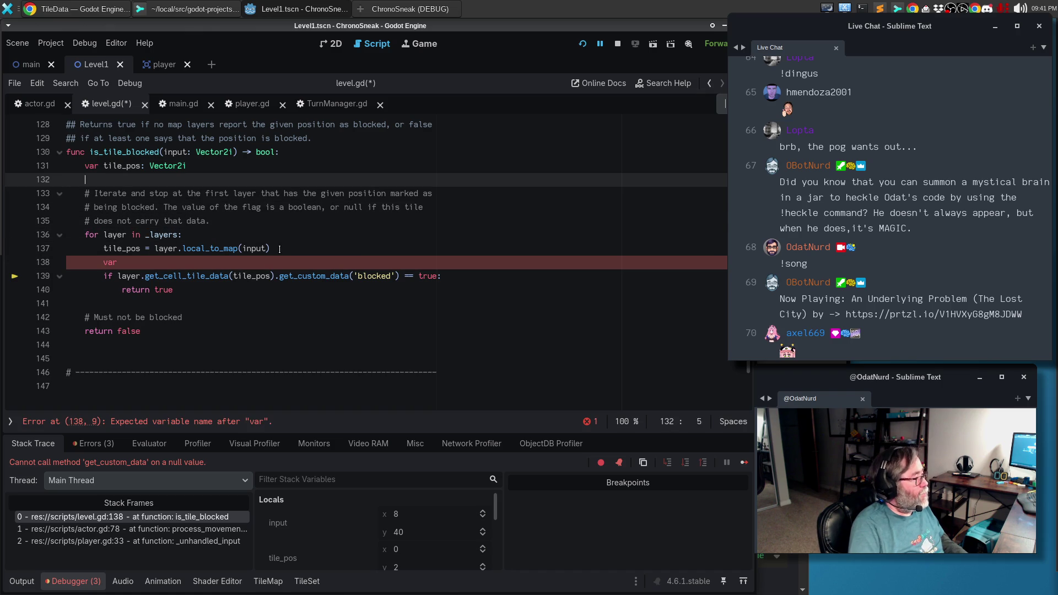
{"action": "type", "text": "var"}
{"action": "key", "text": "Escape"}
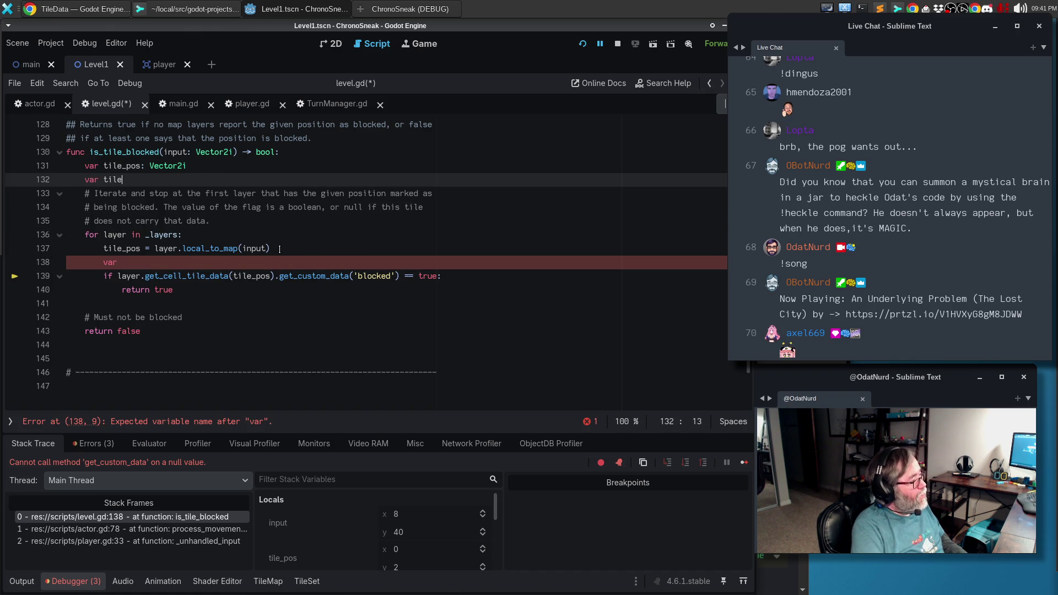
{"action": "type", "text": "_data: TileDat"}
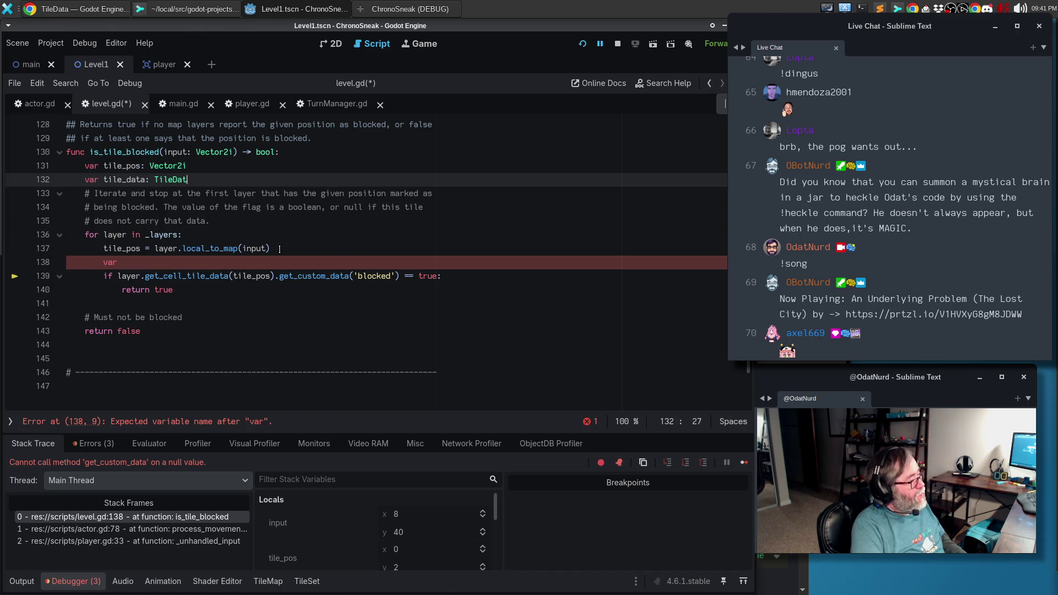
{"action": "key", "text": "Return"}
{"action": "key", "text": "Down"}
{"action": "key", "text": "Down"}
{"action": "key", "text": "Down"}
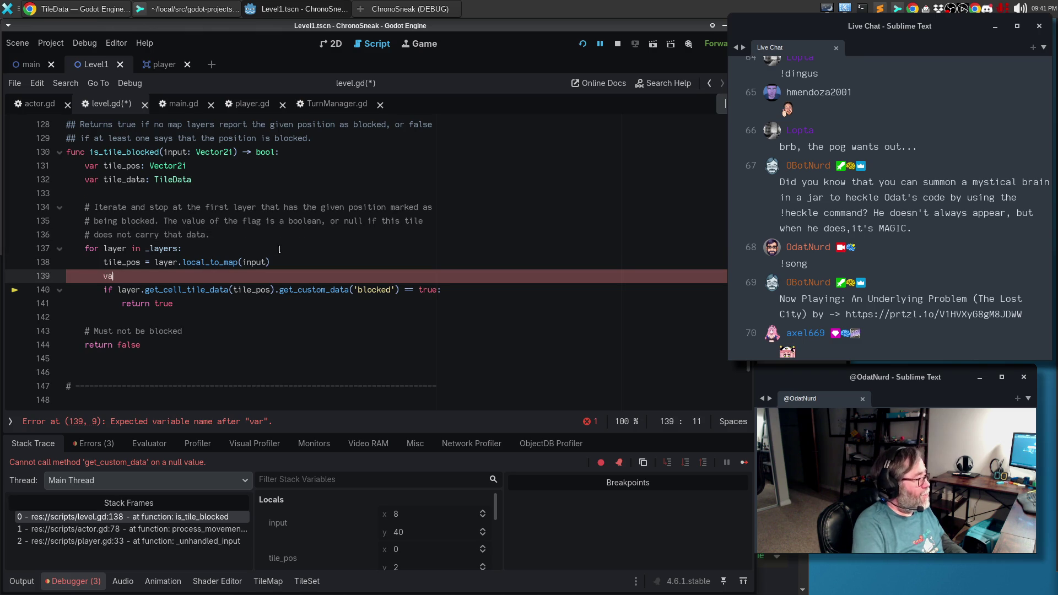
{"action": "type", "text": "ti"}
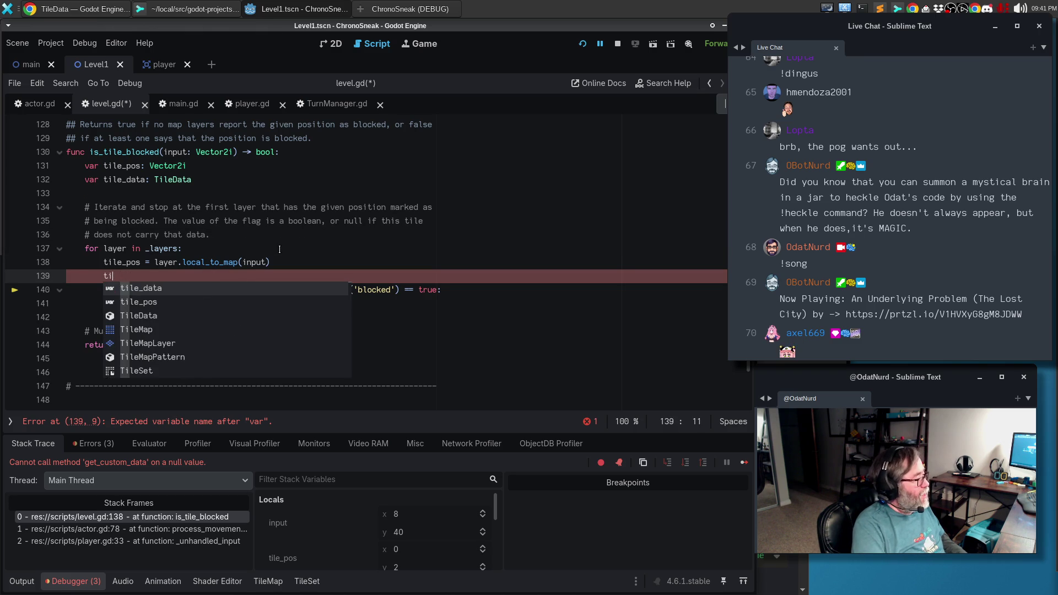
{"action": "type", "text": "le_d"}
{"action": "key", "text": "Return"}
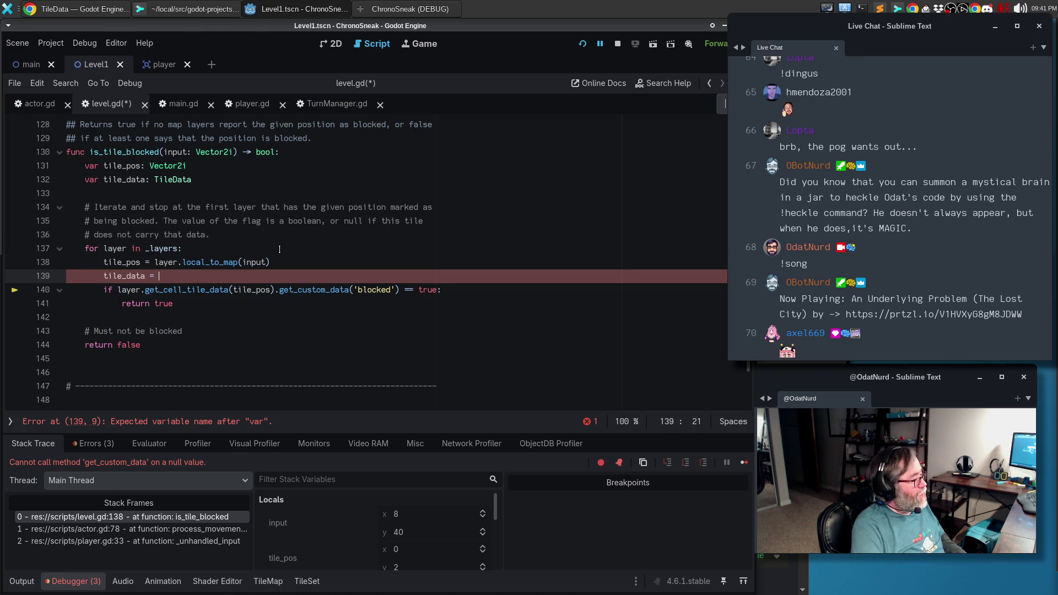
{"action": "key", "text": "Escape"}
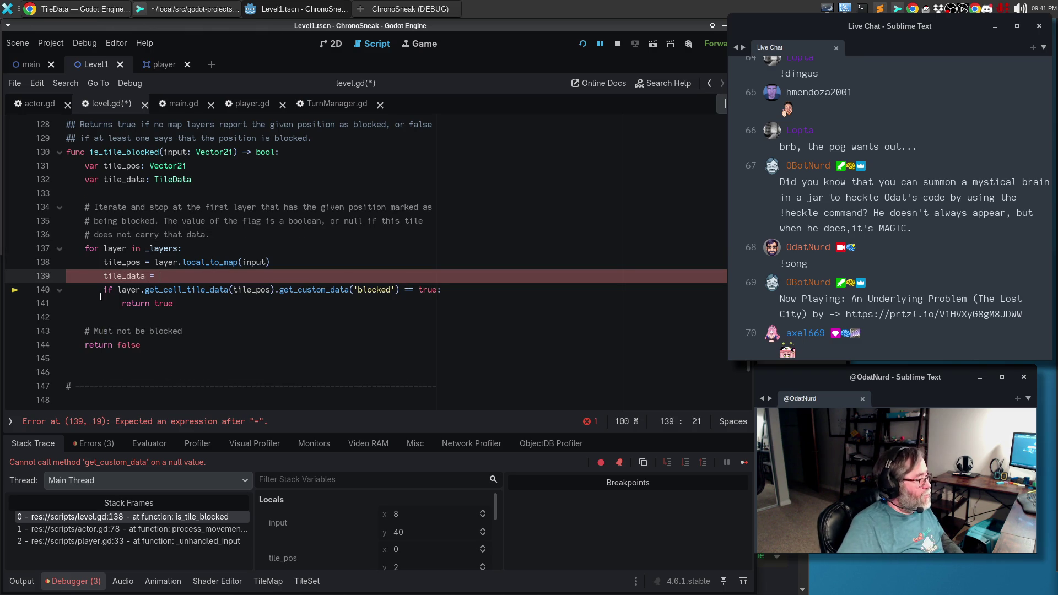
Assign tile_data from layer.get_cell_tile_data(tile_pos).
{"action": "left_click_drag", "start_coordinate": [117, 289], "coordinate": [396, 290]}
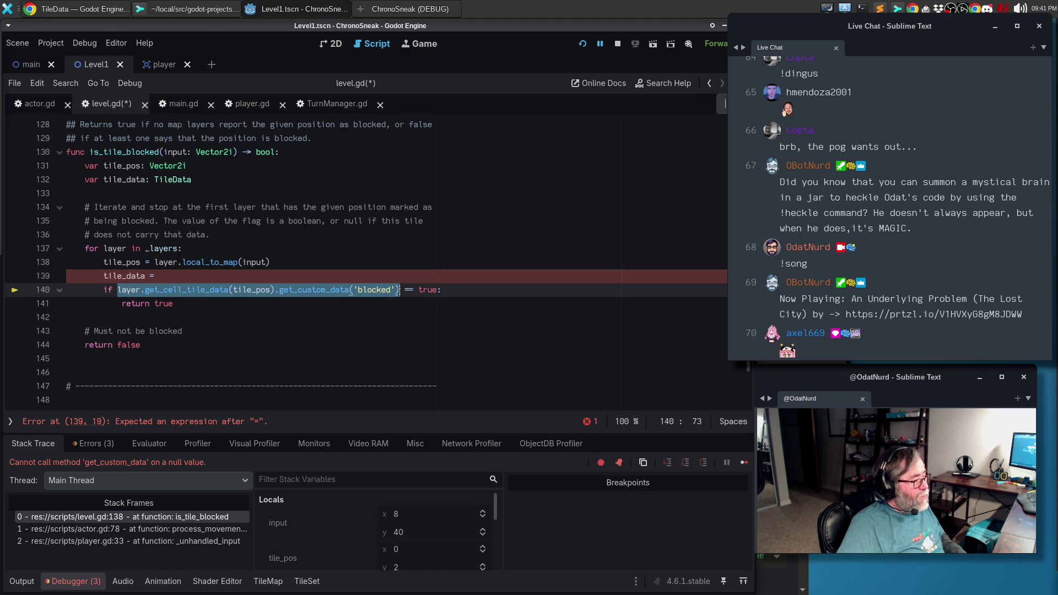
{"action": "left_click_drag", "start_coordinate": [399, 290], "coordinate": [275, 291]}
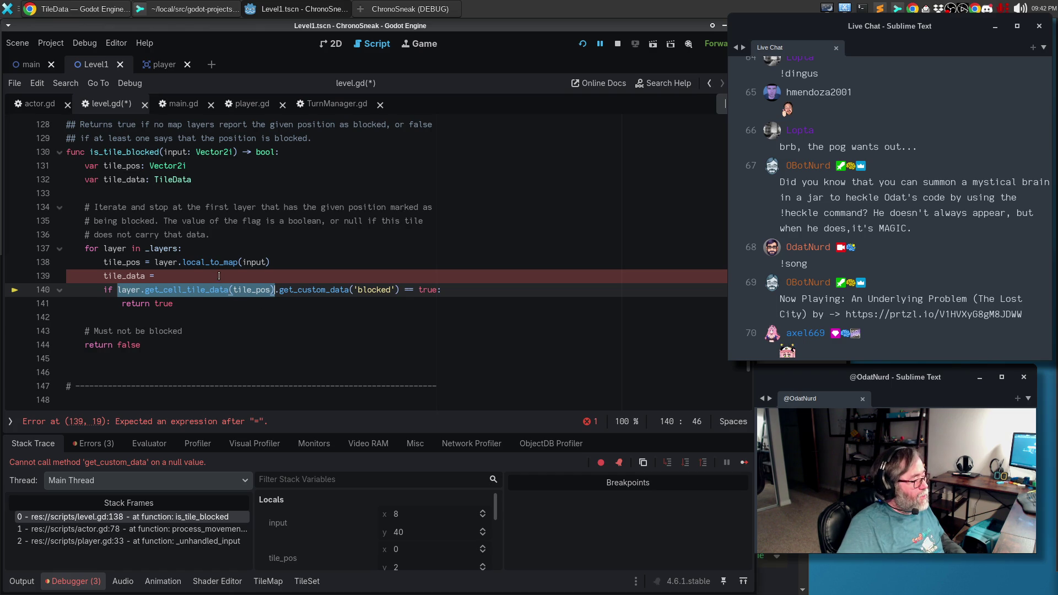
{"action": "key", "text": "ctrl+c"}
{"action": "left_click", "coordinate": [219, 275]}
{"action": "key", "text": "ctrl+v"}
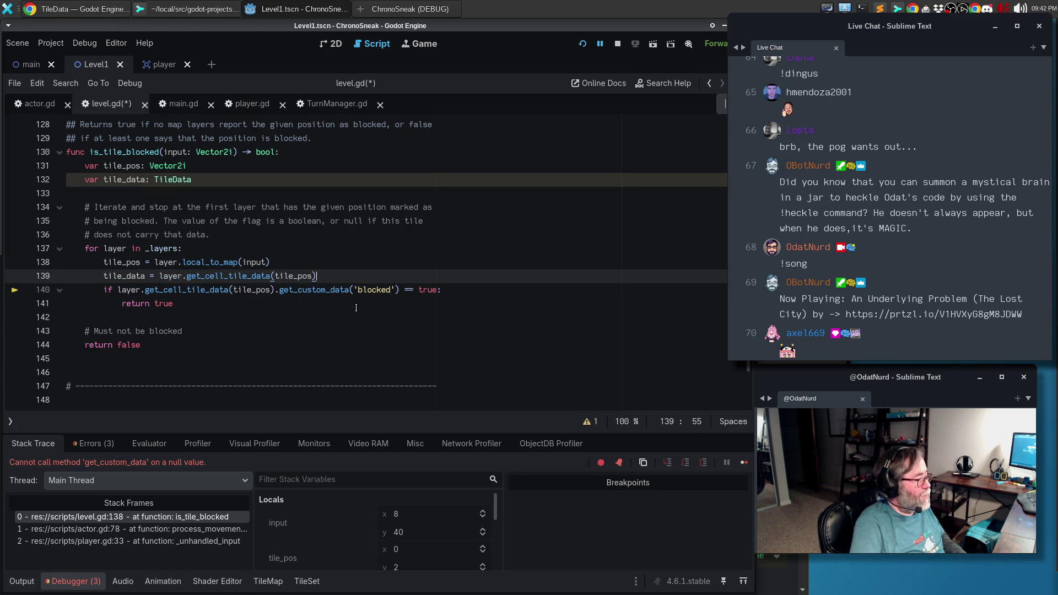
Guard the blocked check with 'tile_data != null and', save level.gd and run with F5.
{"action": "mouse_move", "coordinate": [275, 289]}
{"action": "left_mouse_down"}
{"action": "mouse_move", "coordinate": [104, 277]}
{"action": "mouse_move", "coordinate": [117, 292]}
{"action": "left_mouse_up"}
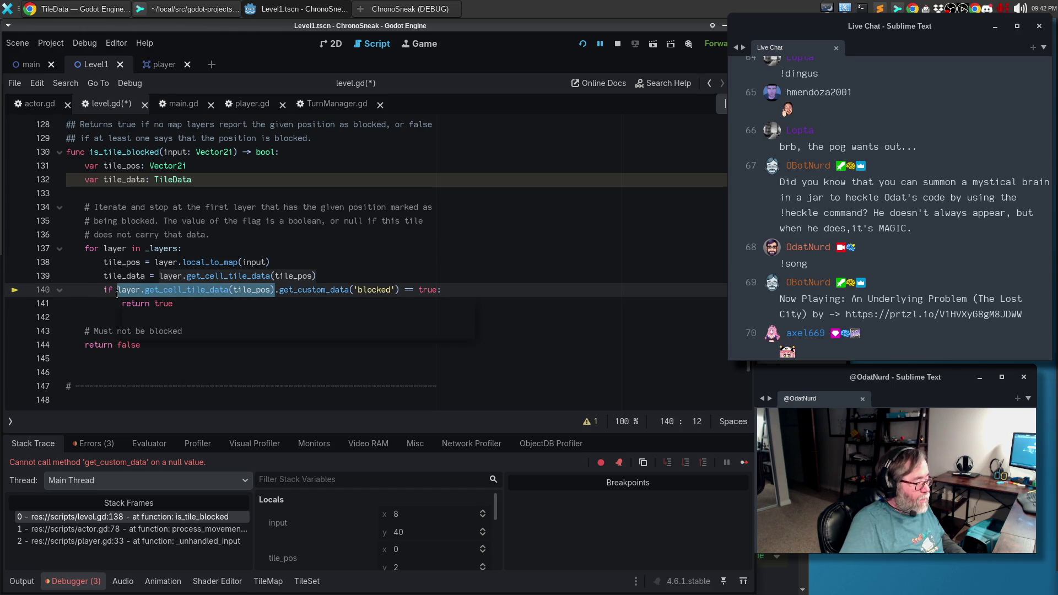
{"action": "type", "text": "tile_data"}
{"action": "type", "text": "tile_data =="}
{"action": "type", "text": " null and"}
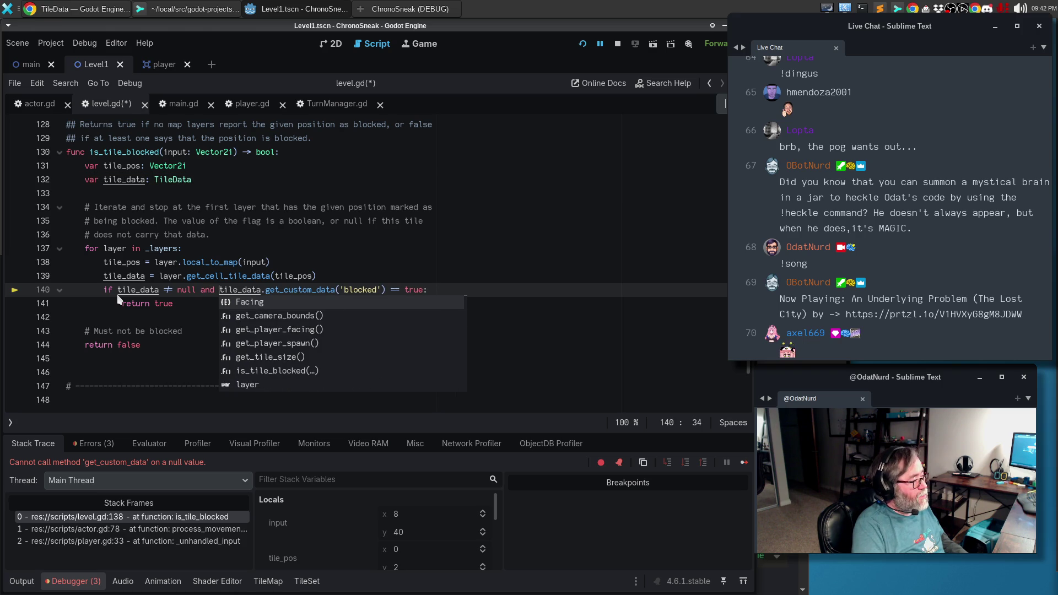
{"action": "key", "text": "ctrl+s"}
{"action": "key", "text": "Escape"}
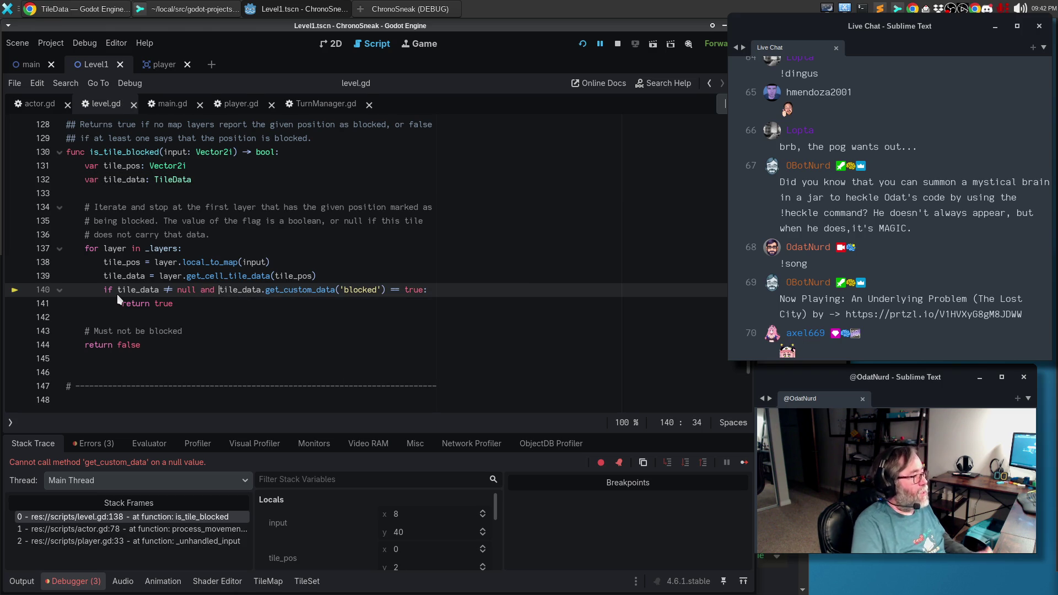
{"action": "key", "text": "F5"}
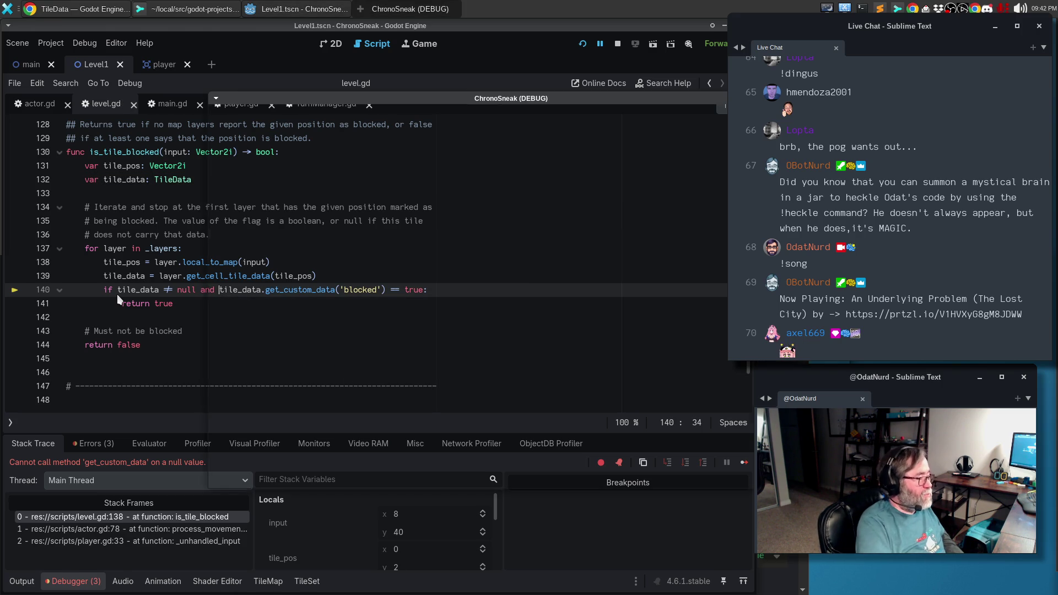
Walk the player down, right along the corridor and back left, then stop the game and return to the 2D map.
{"action": "key", "text": "Down"}
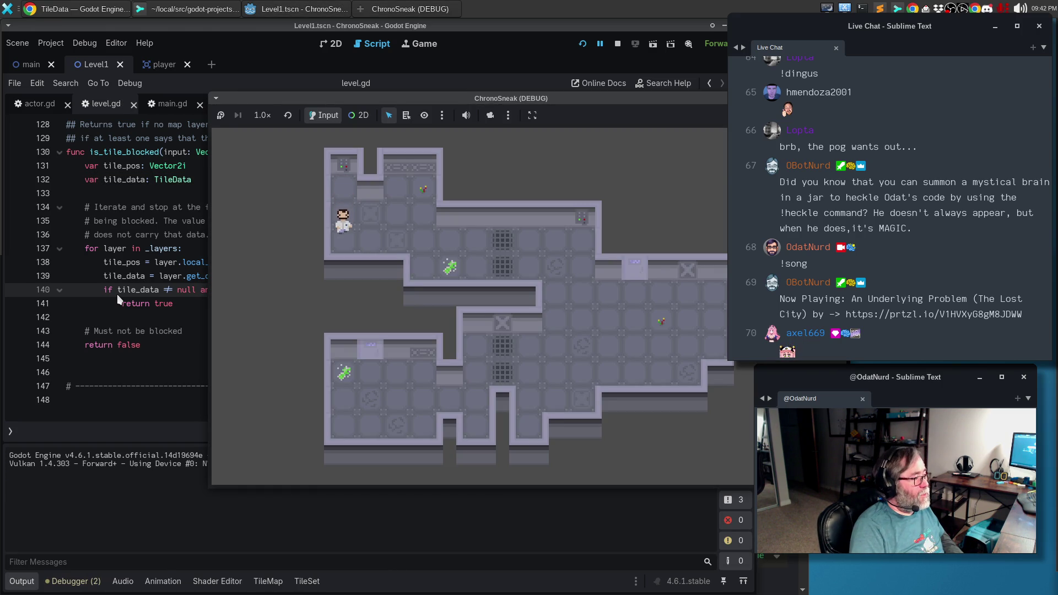
{"action": "key", "text": "Right"}
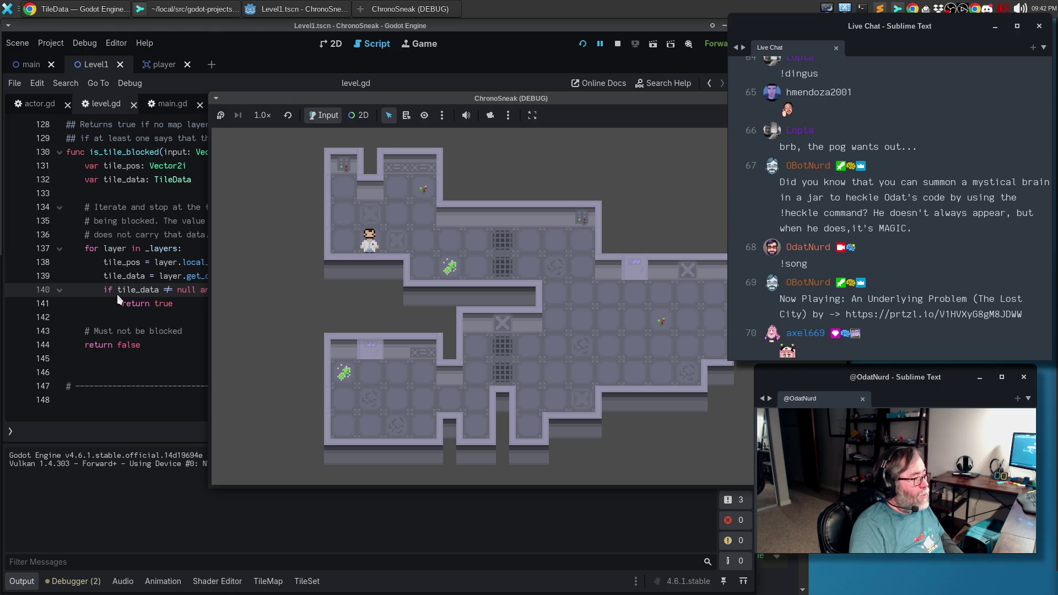
{"action": "key", "text": "Right"}
{"action": "key", "text": "Right"}
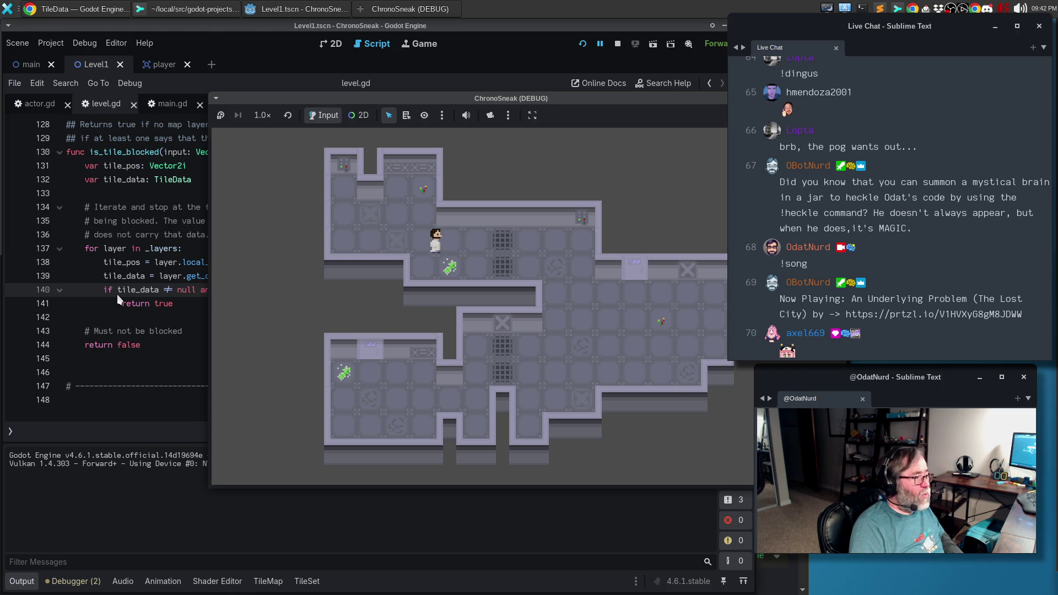
{"action": "key", "text": "Right"}
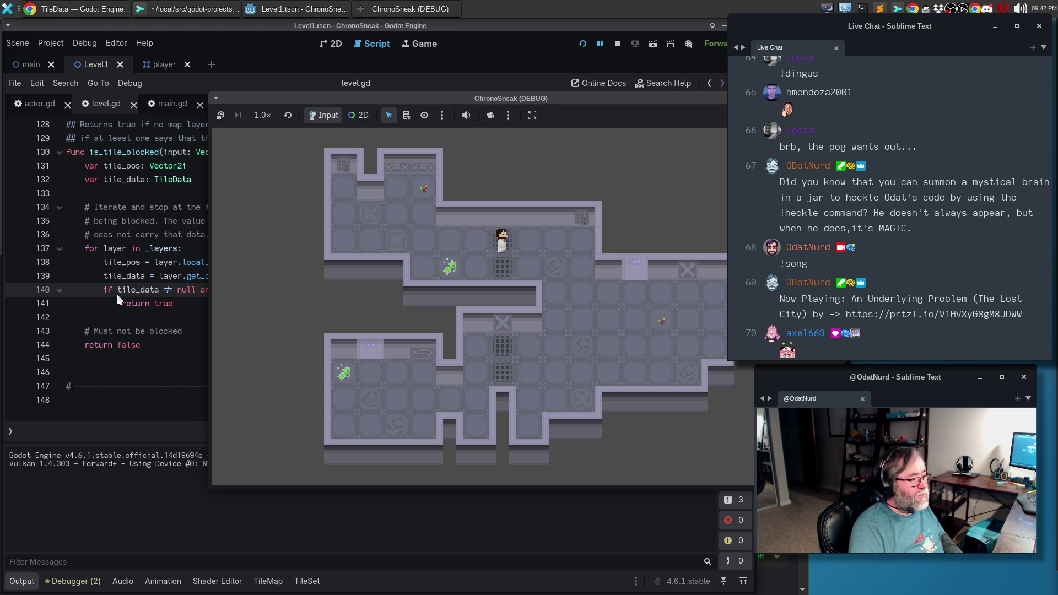
{"action": "key", "text": "Left"}
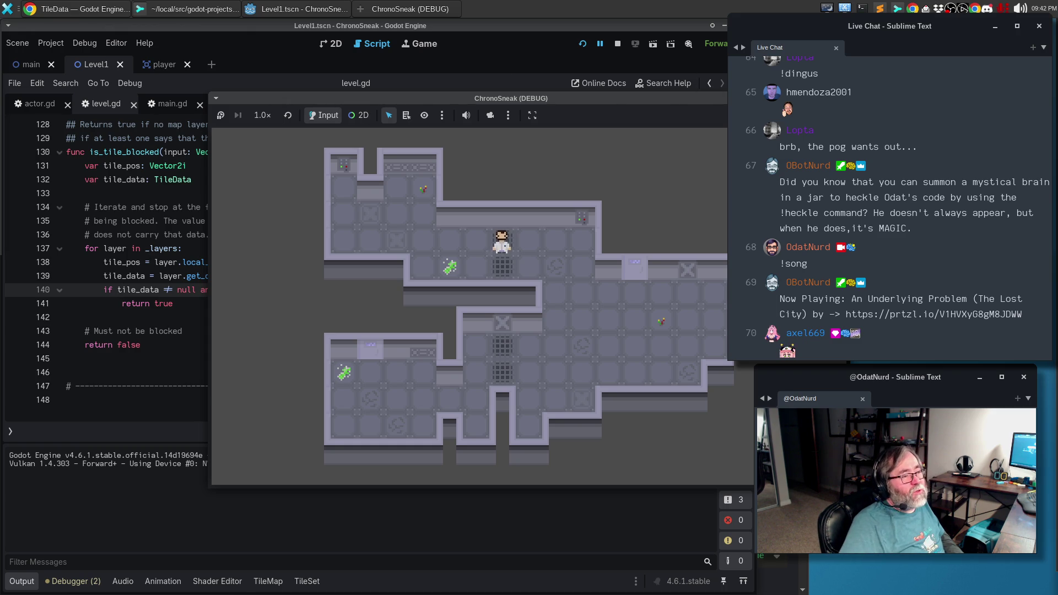
{"action": "key", "text": "F8"}
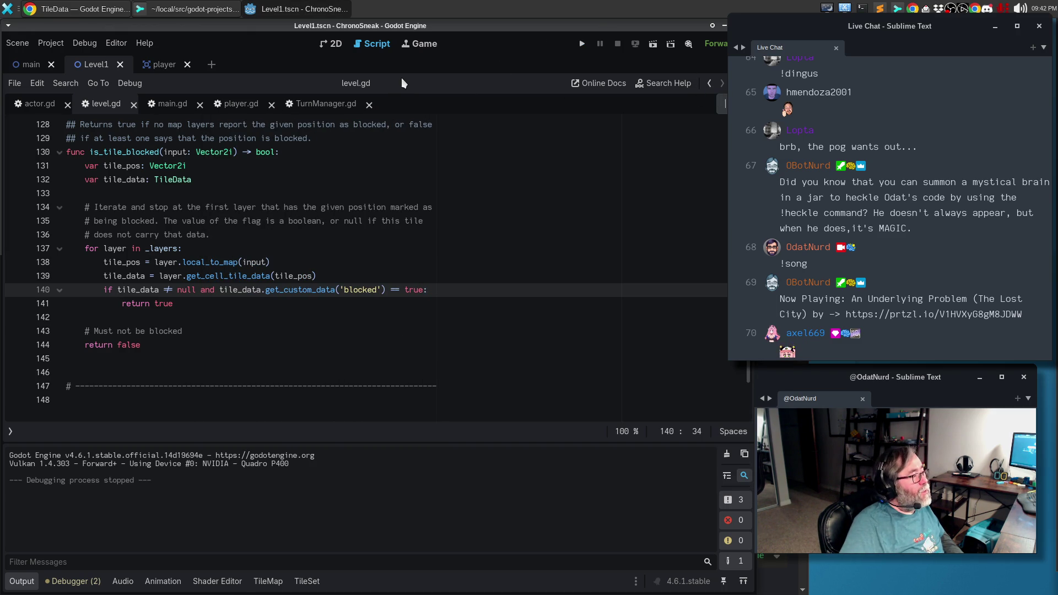
{"action": "left_click", "coordinate": [332, 43]}
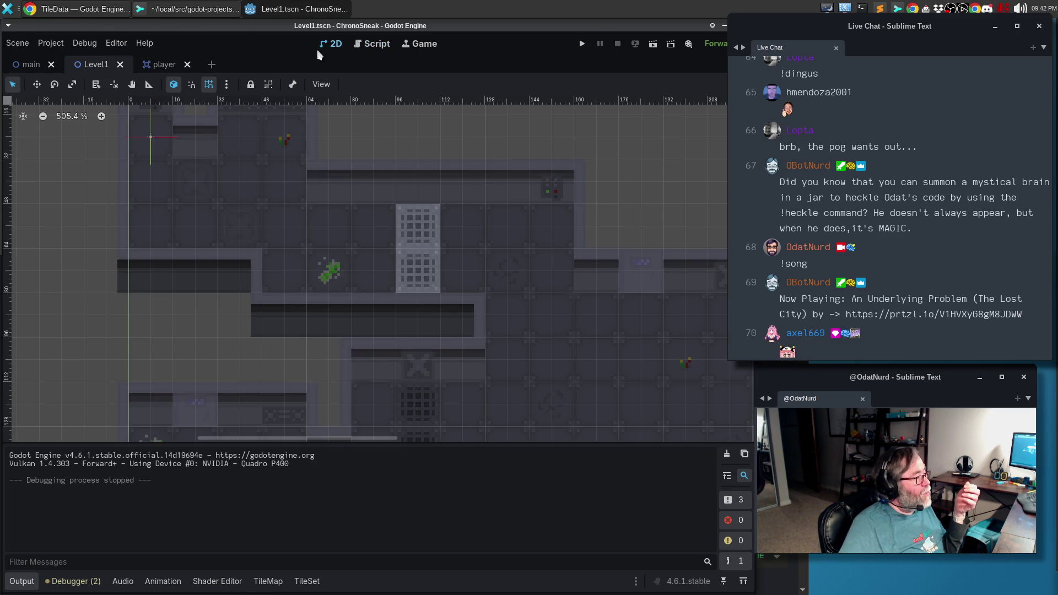
{"action": "key", "text": "ctrl+shift+F11"}
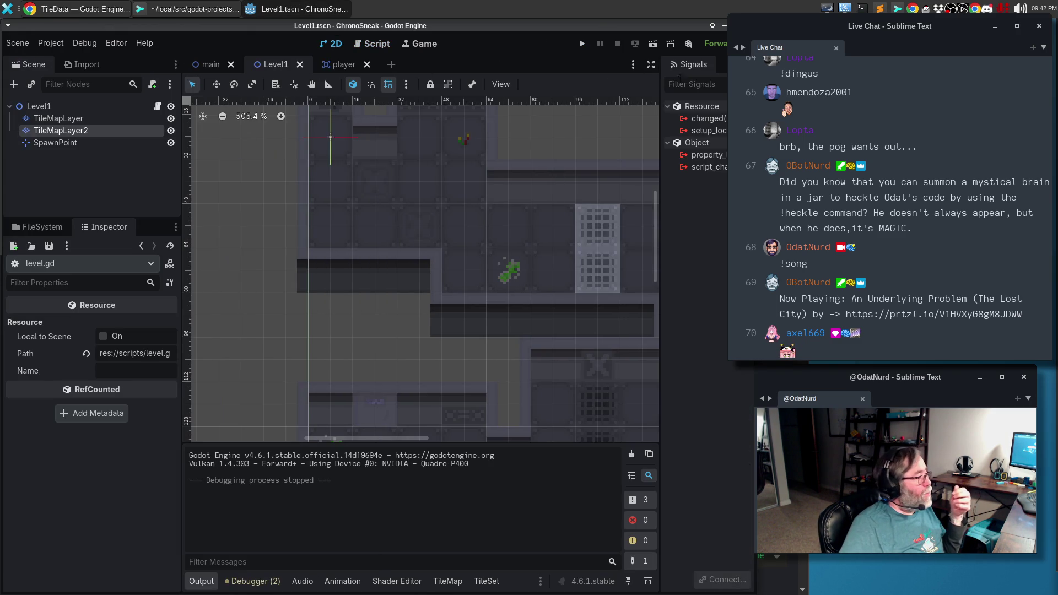
{"action": "left_click", "coordinate": [137, 166]}
{"action": "left_click_drag", "start_coordinate": [73, 130], "coordinate": [71, 118]}
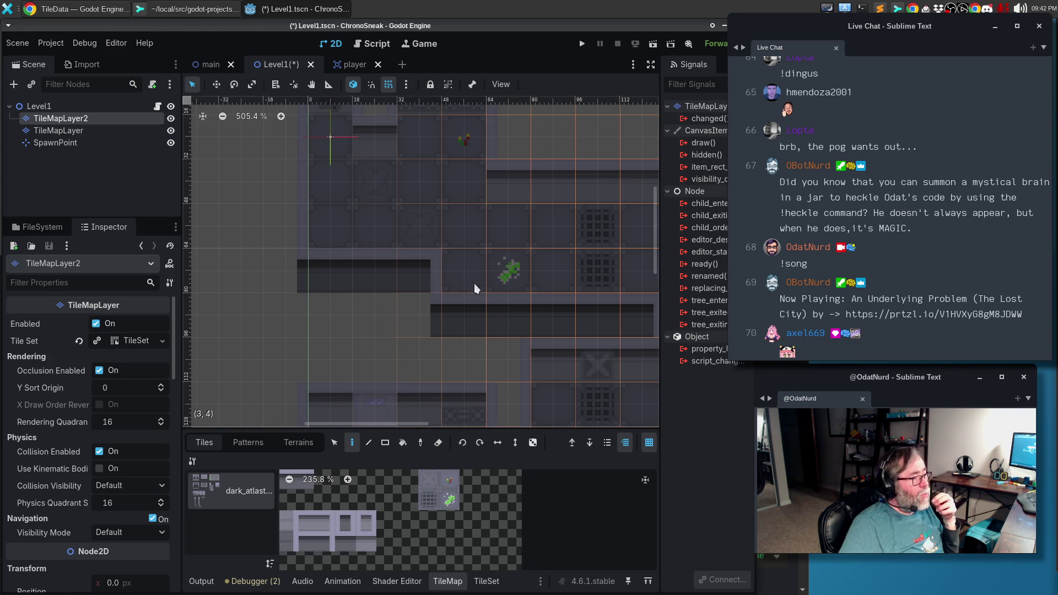
{"action": "scroll", "coordinate": [225, 248], "scroll_direction": "right", "scroll_amount": 10}
{"action": "scroll", "coordinate": [224, 248], "scroll_direction": "down", "scroll_amount": 2}
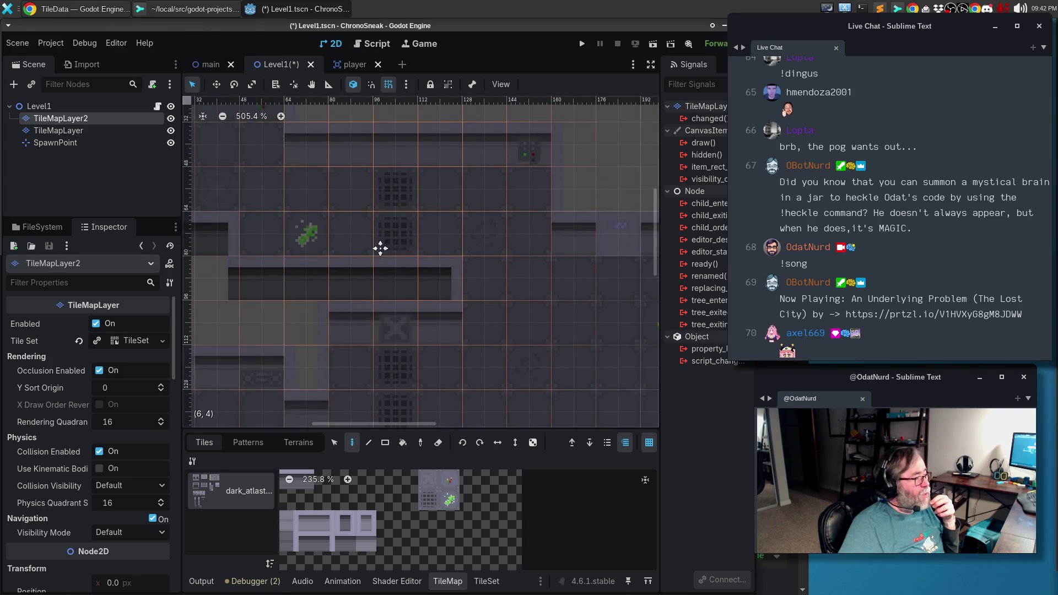
{"action": "scroll", "coordinate": [377, 249], "scroll_direction": "left", "scroll_amount": 5}
{"action": "scroll", "coordinate": [378, 249], "scroll_direction": "up", "scroll_amount": 2}
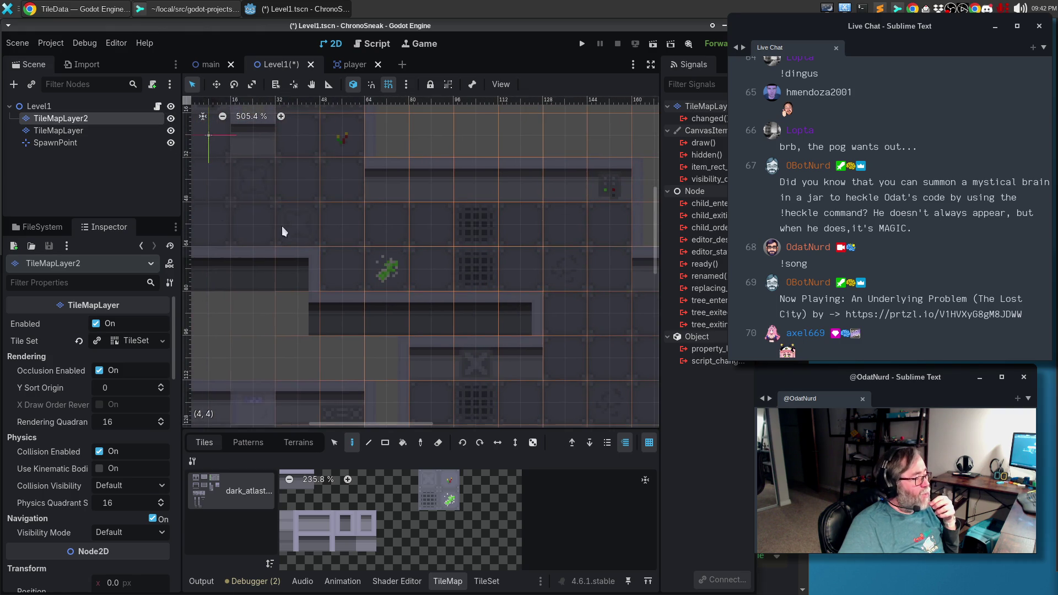
{"action": "left_click", "coordinate": [171, 119]}
{"action": "left_click", "coordinate": [171, 119]}
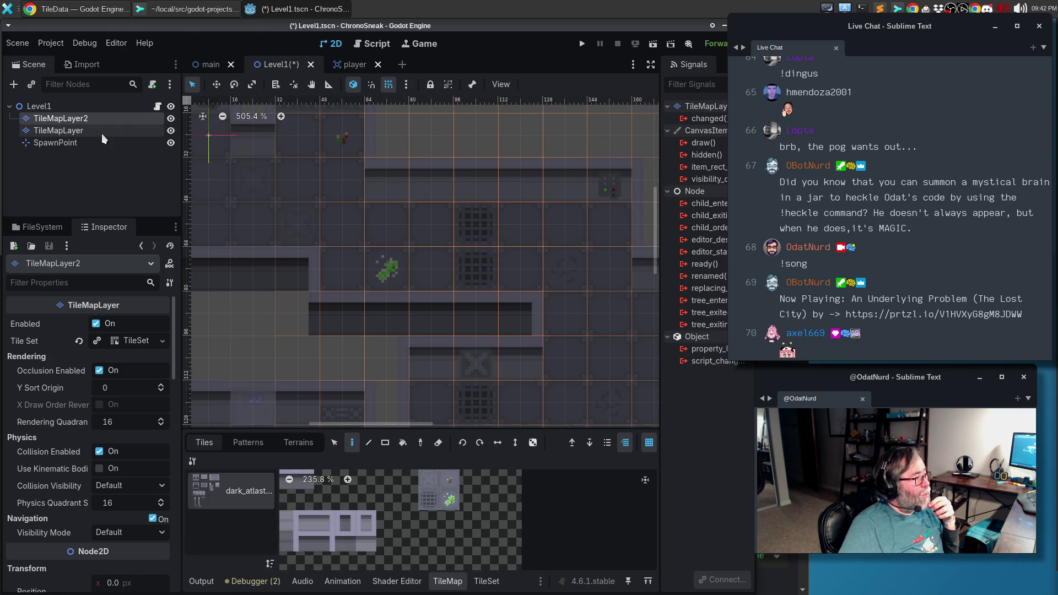
{"action": "left_click", "coordinate": [101, 133]}
{"action": "left_click", "coordinate": [101, 132]}
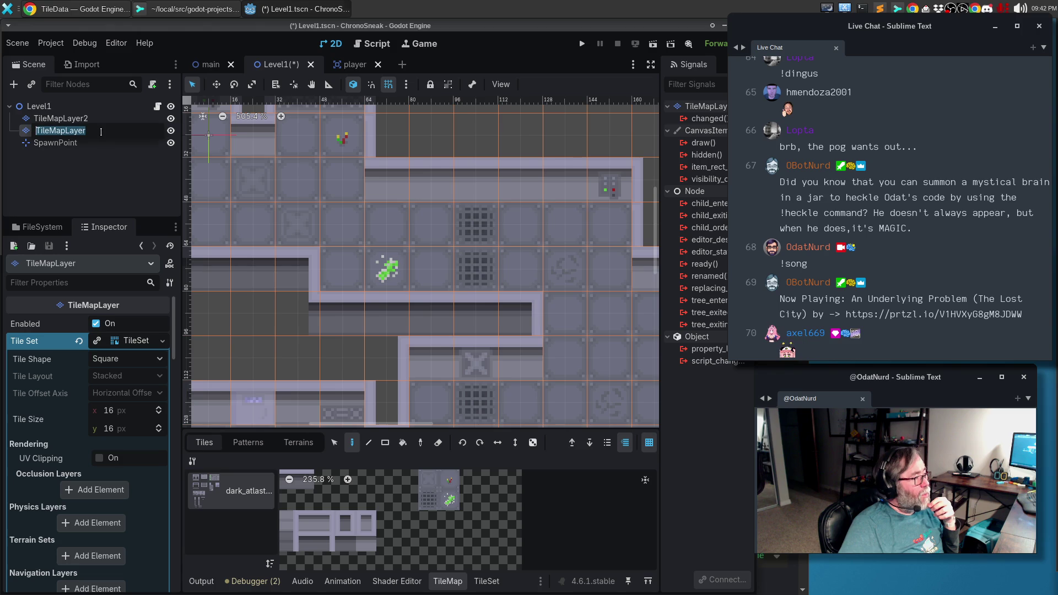
{"action": "left_click", "coordinate": [100, 119]}
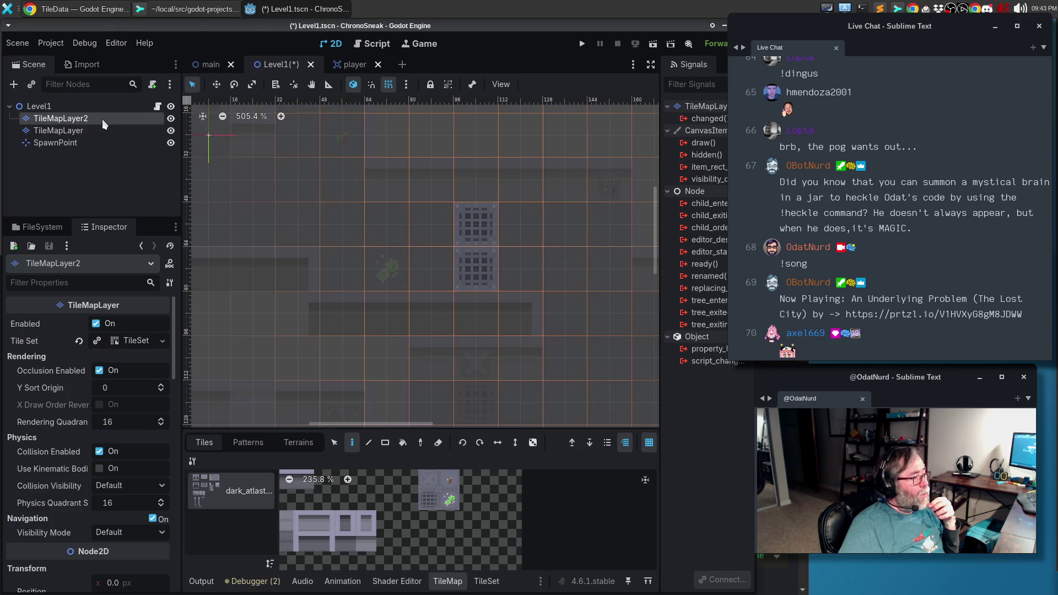
{"action": "scroll", "coordinate": [426, 309], "scroll_direction": "up", "scroll_amount": 2}
{"action": "scroll", "coordinate": [426, 308], "scroll_direction": "down", "scroll_amount": 2}
{"action": "scroll", "coordinate": [491, 341], "scroll_direction": "up", "scroll_amount": 5}
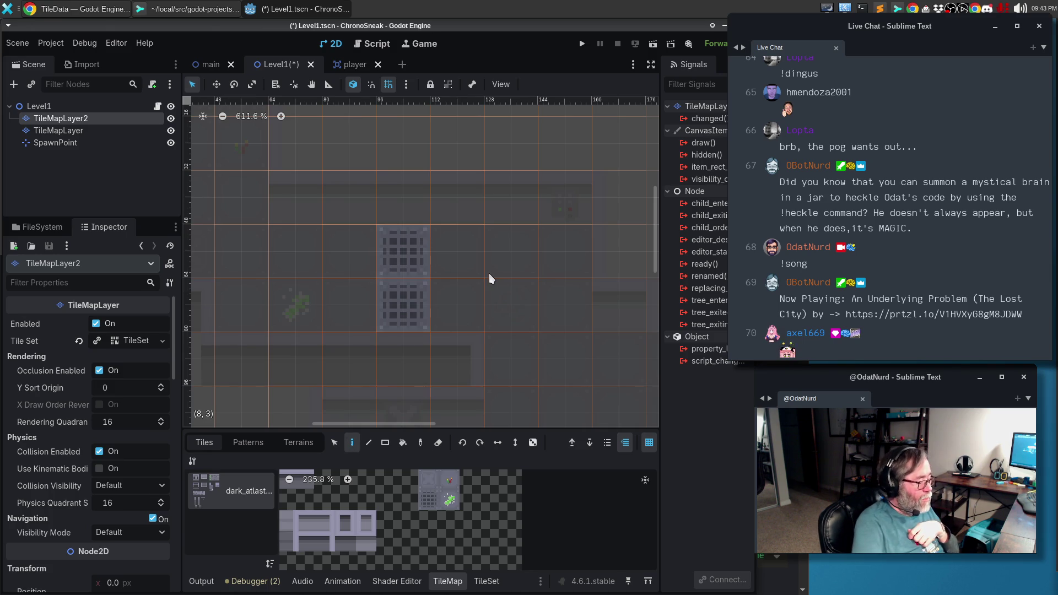
Run the game with F5, walk the player down, right and left, then stop it.
{"action": "key", "text": "F5"}
{"action": "key", "text": "Down"}
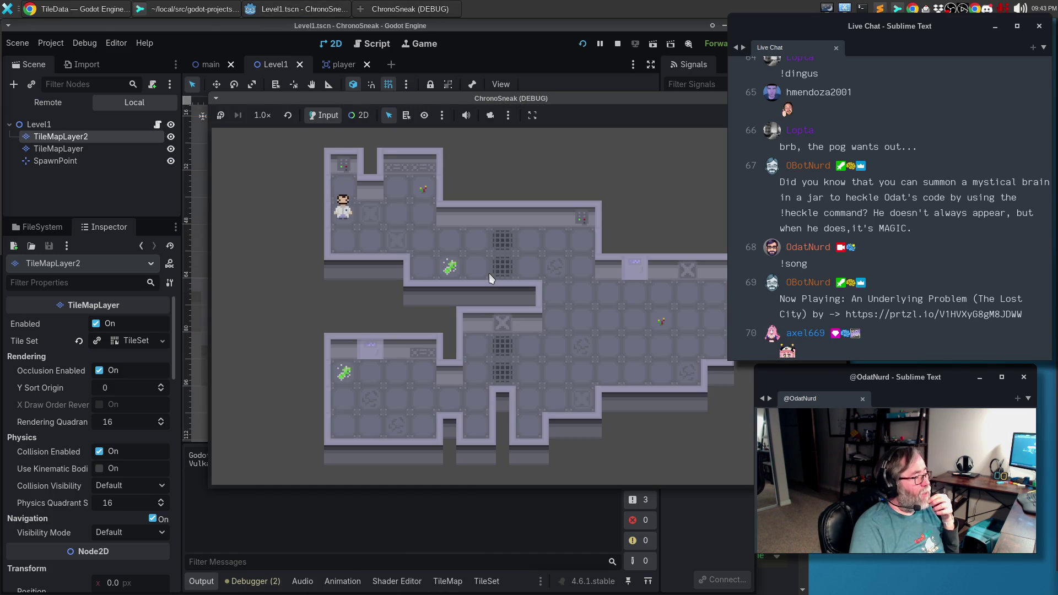
{"action": "key", "text": "Right"}
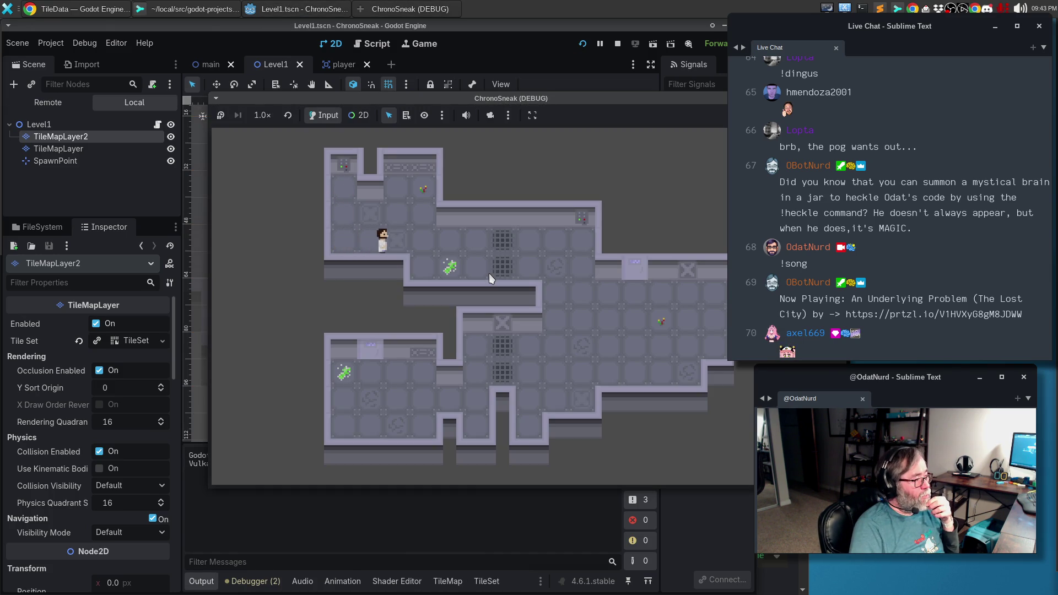
{"action": "key", "text": "Right"}
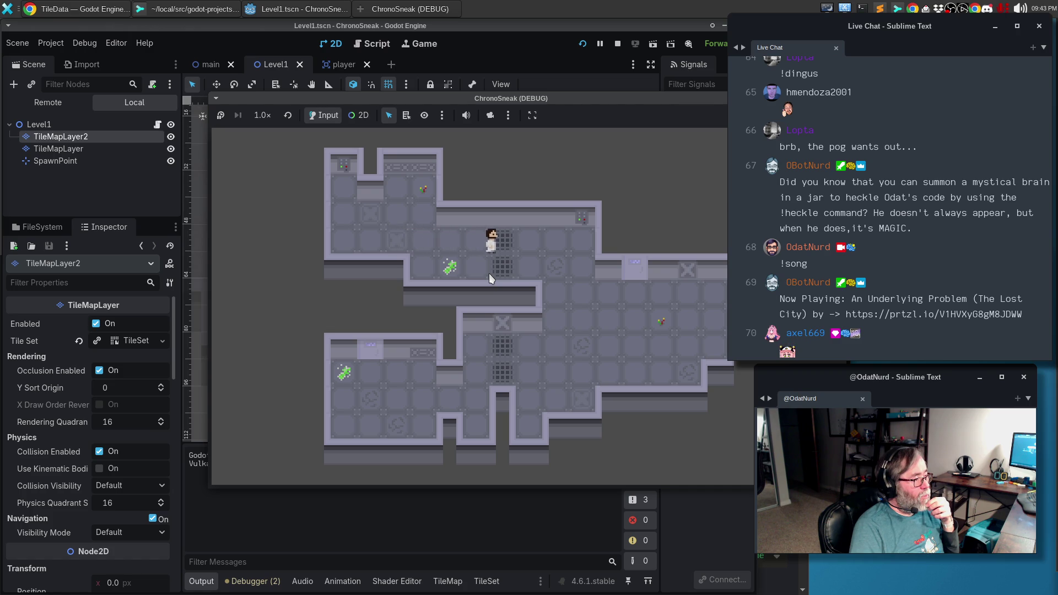
{"action": "key", "text": "Left"}
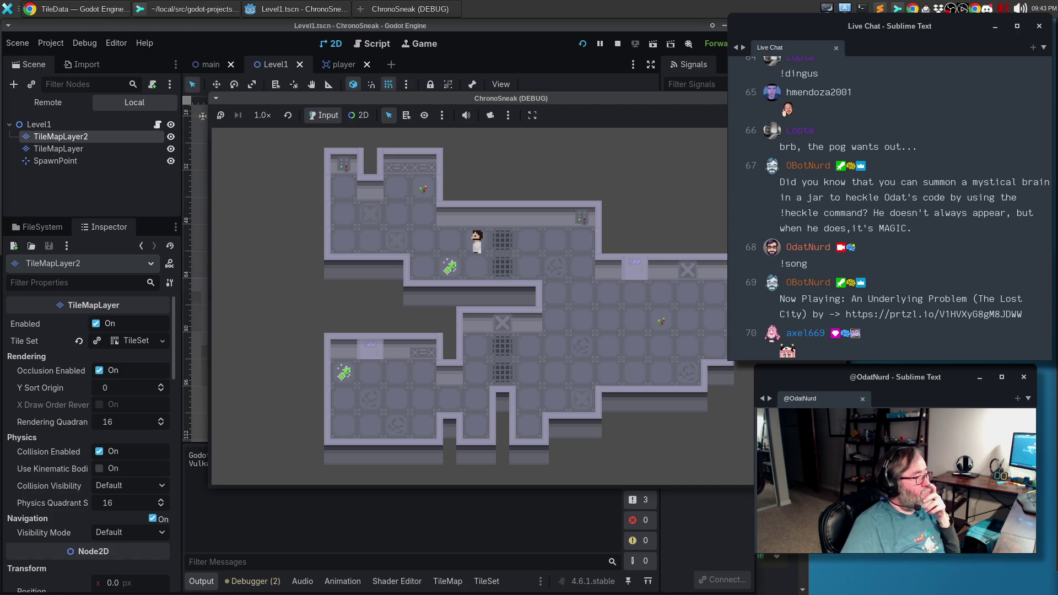
{"action": "key", "text": "F8"}
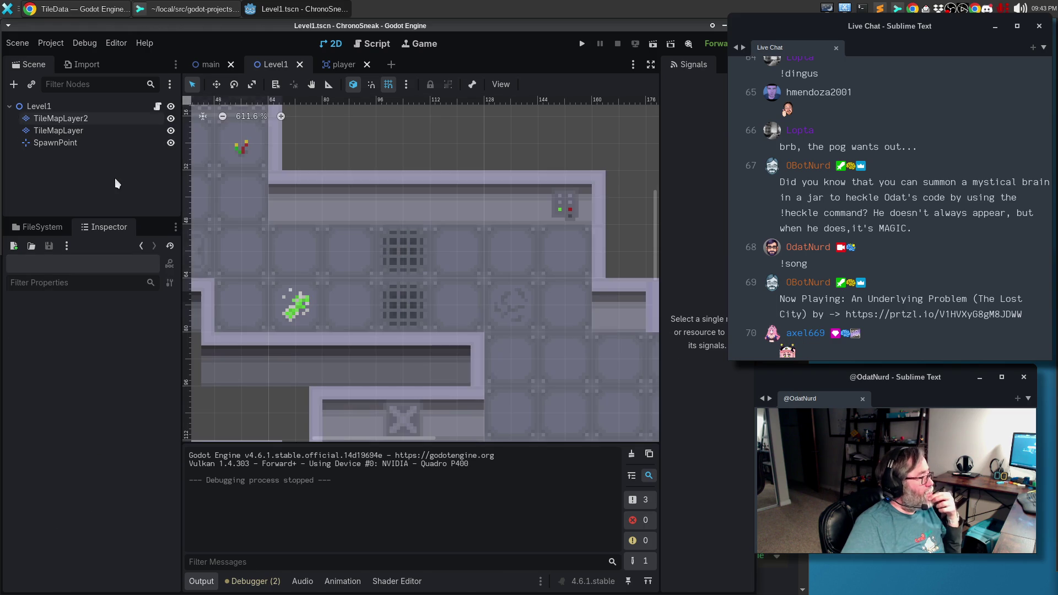
Select TileMapLayer and inspect its Tile Set property options.
{"action": "left_click", "coordinate": [91, 130]}
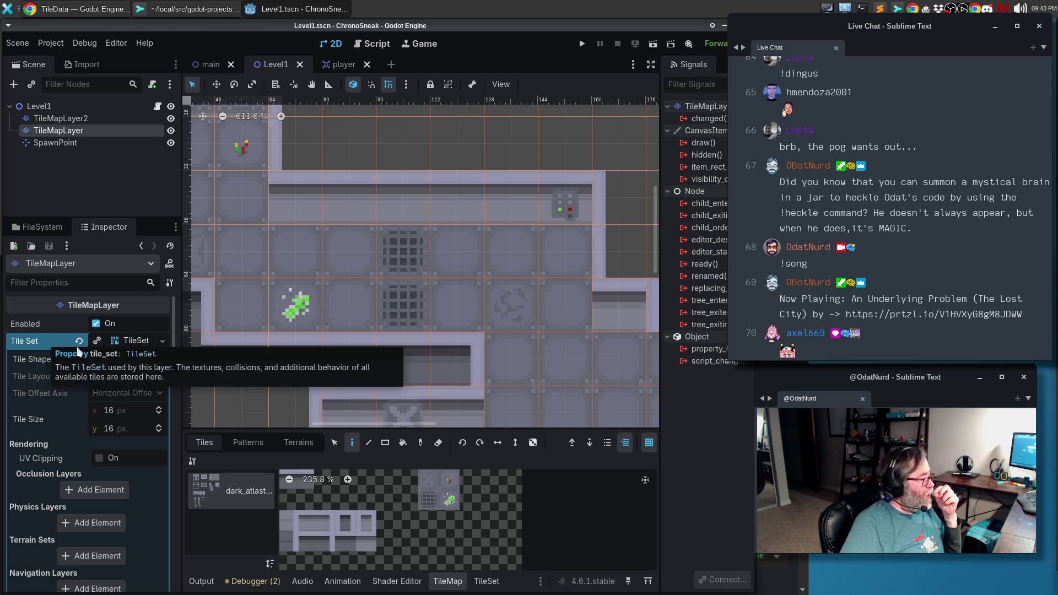
{"action": "left_click", "coordinate": [137, 345]}
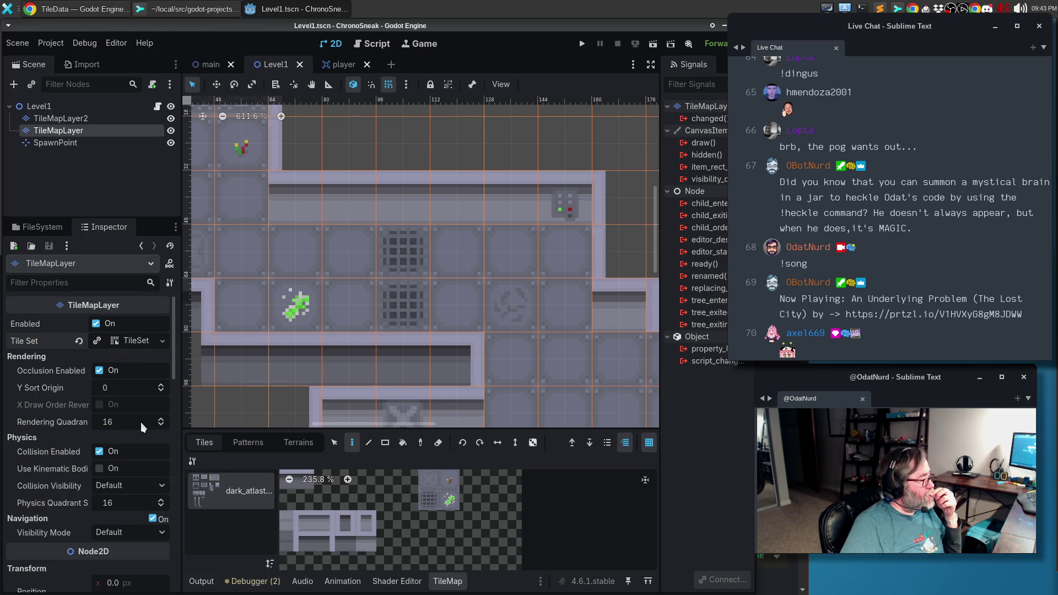
{"action": "left_click", "coordinate": [165, 342]}
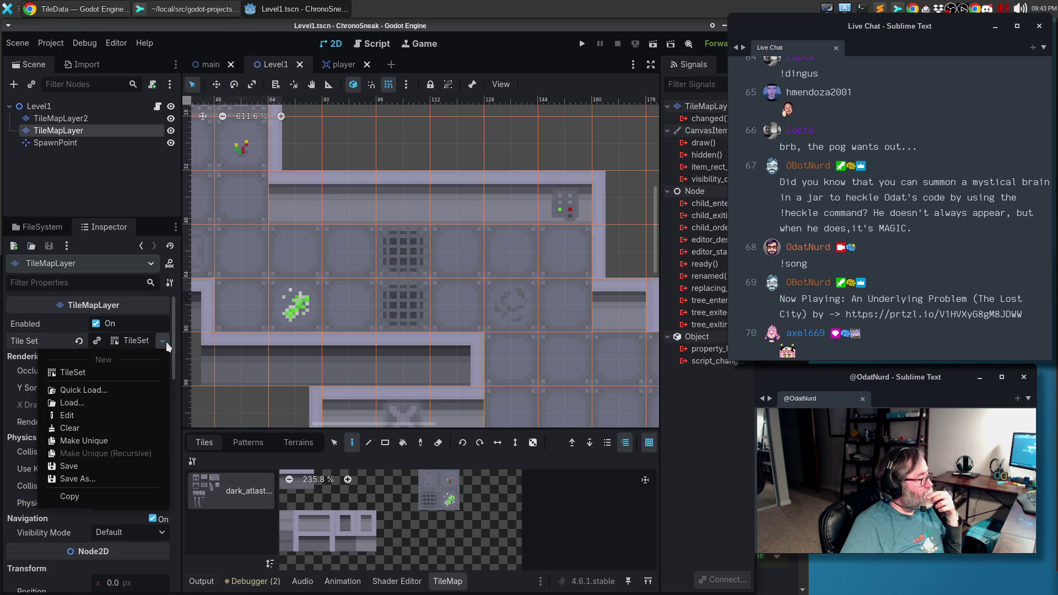
{"action": "left_click", "coordinate": [166, 342]}
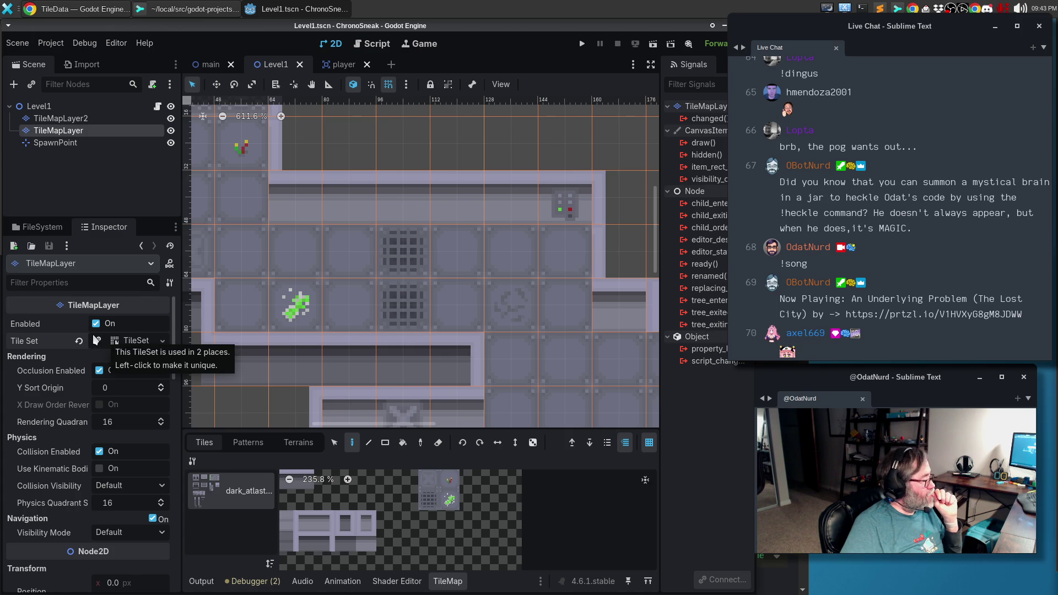
Move TileMapLayer2 below TileMapLayer, then delete the TileMapLayer2 node.
{"action": "left_click", "coordinate": [83, 119]}
{"action": "left_click_drag", "start_coordinate": [86, 122], "coordinate": [84, 144]}
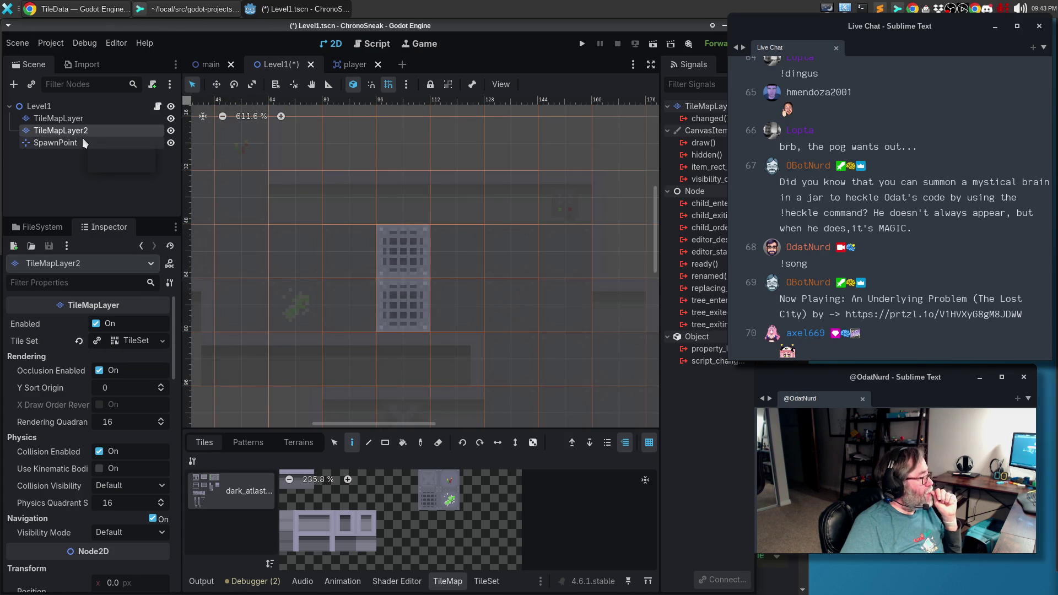
{"action": "left_click", "coordinate": [88, 133]}
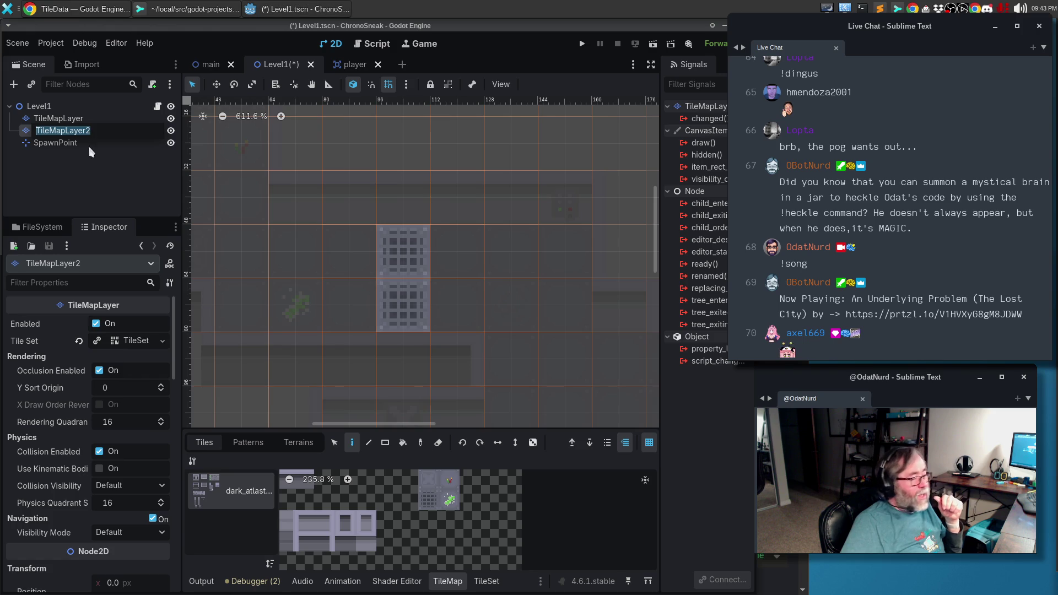
{"action": "left_click", "coordinate": [77, 160]}
{"action": "left_click", "coordinate": [81, 128]}
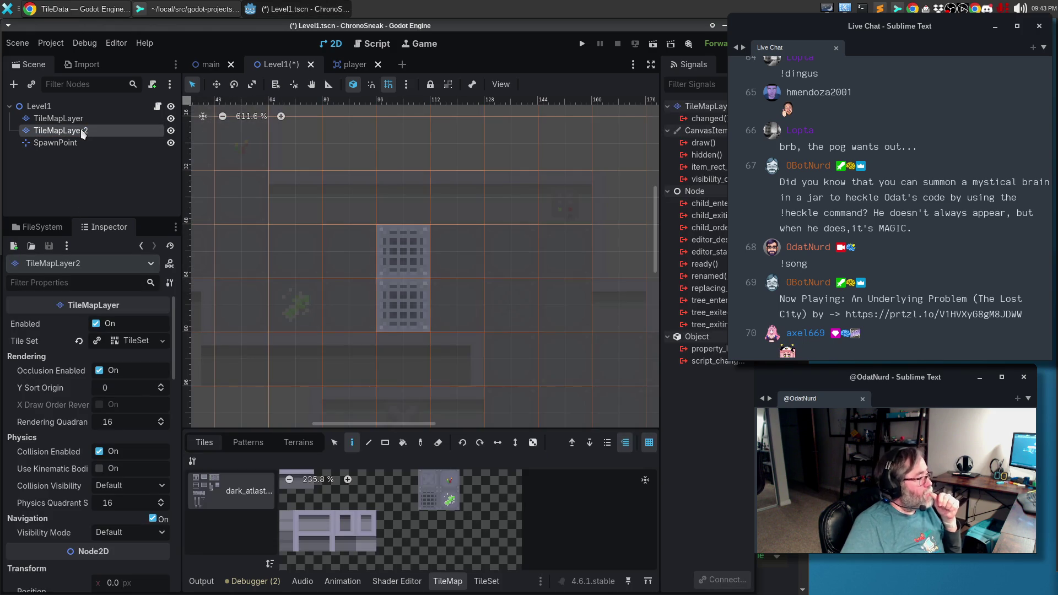
{"action": "key", "text": "Delete"}
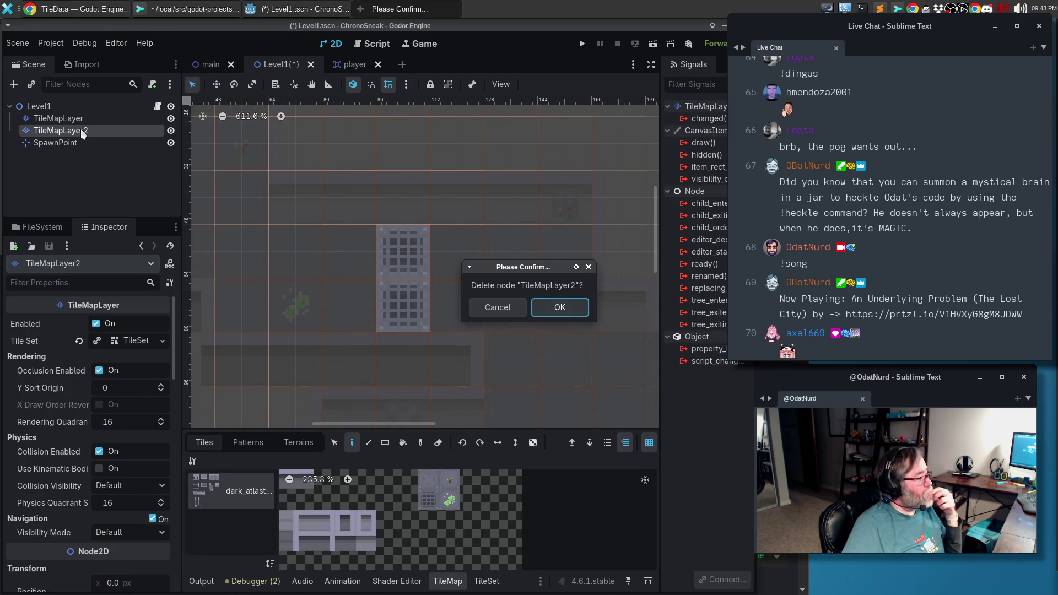
{"action": "left_click", "coordinate": [556, 312]}
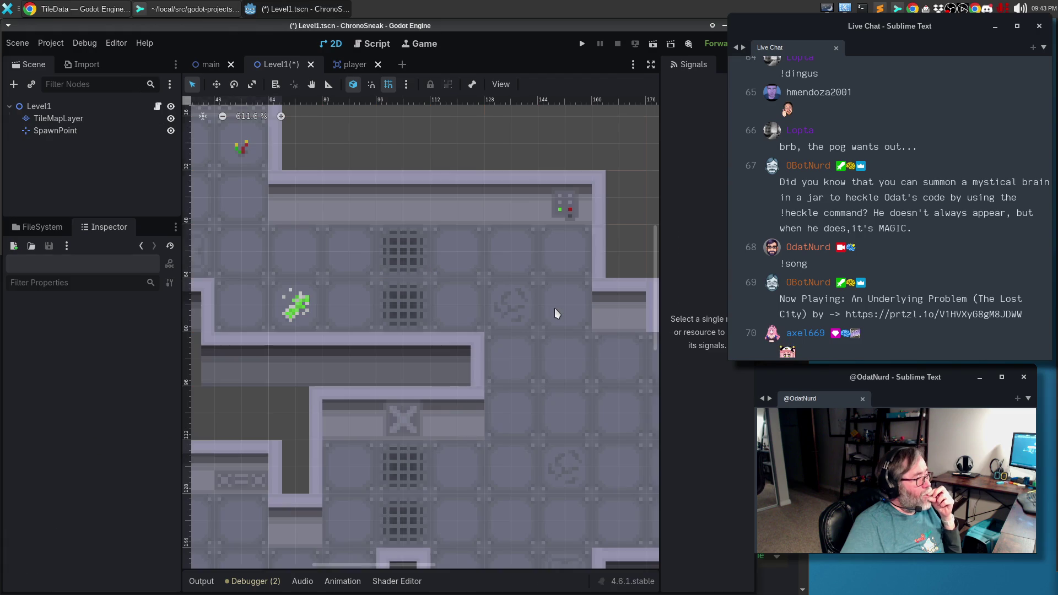
Save TileMapLayer's tile set as base_dark.tres inside a new assets/tilesets folder.
{"action": "left_click", "coordinate": [85, 120]}
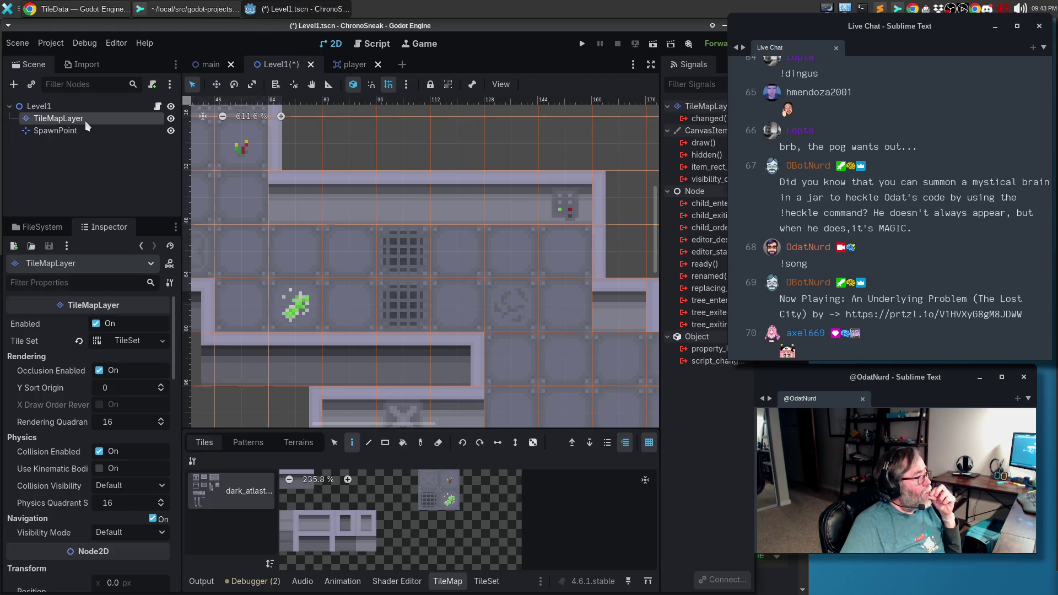
{"action": "left_click", "coordinate": [162, 340]}
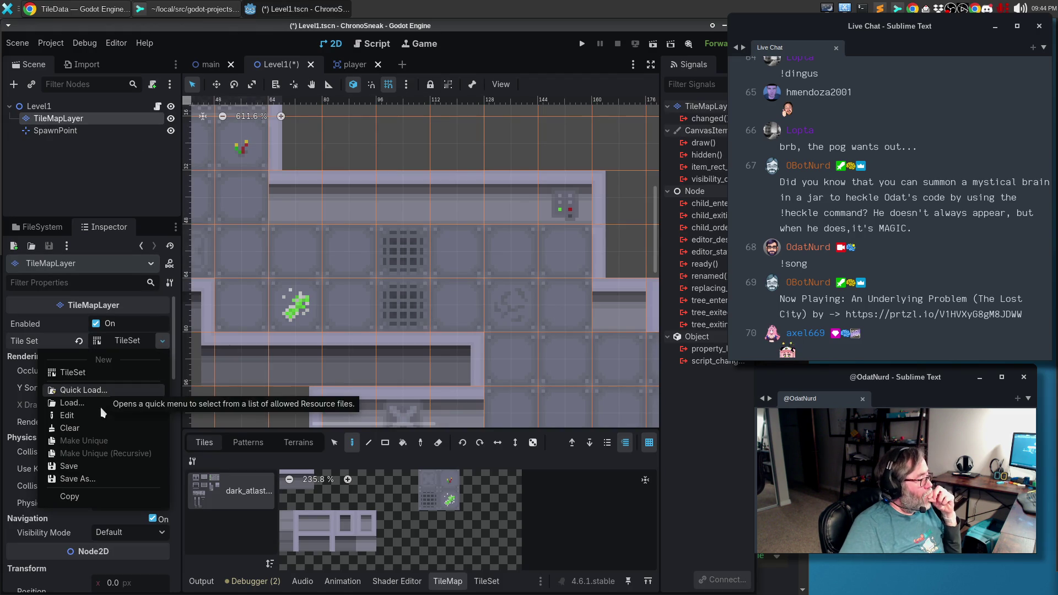
{"action": "left_click", "coordinate": [71, 483]}
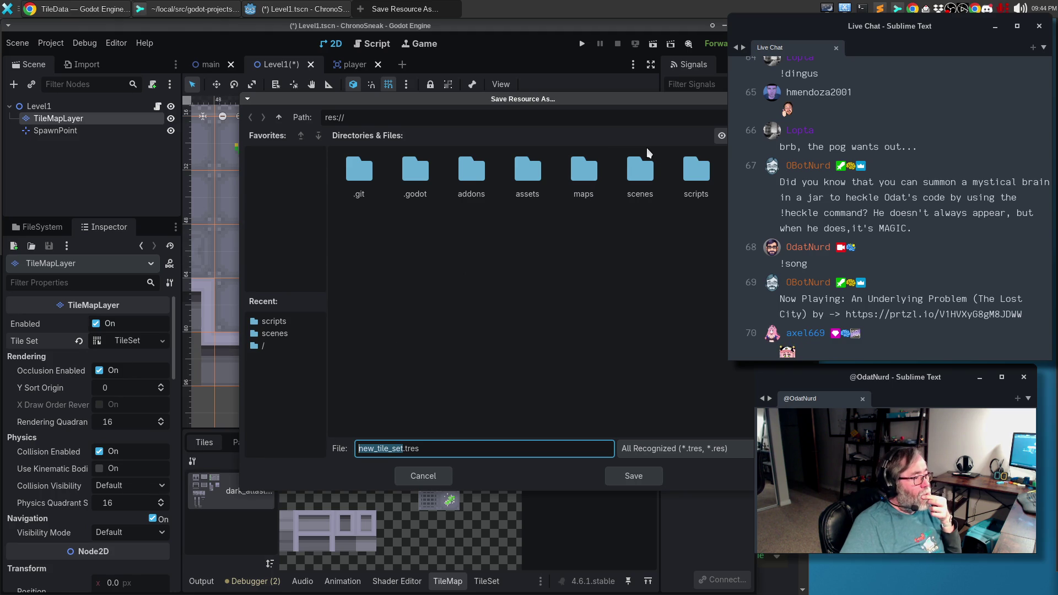
{"action": "double_click", "coordinate": [527, 181]}
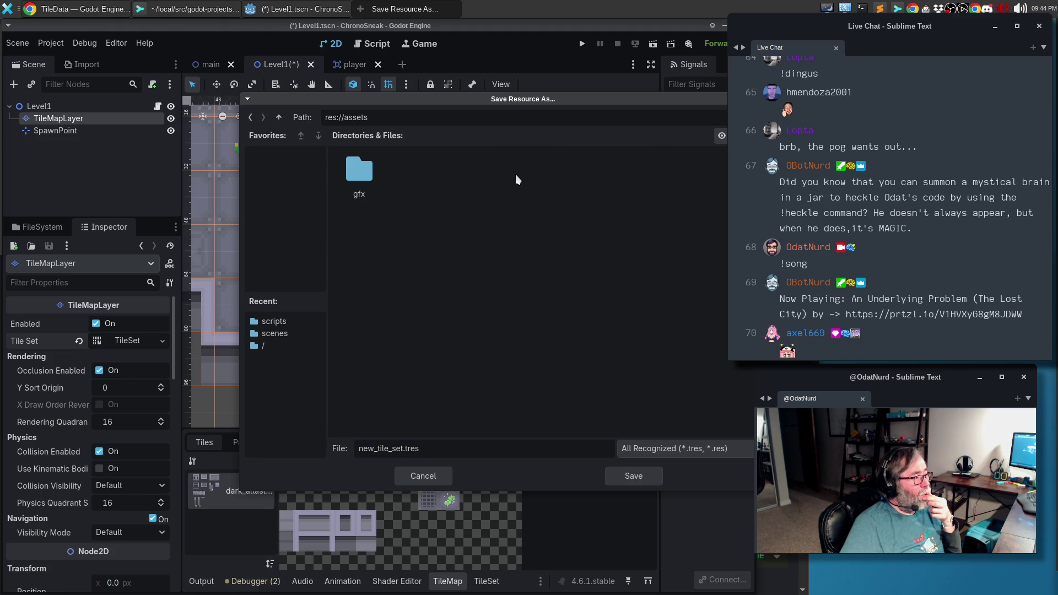
{"action": "right_click", "coordinate": [356, 244]}
{"action": "left_click", "coordinate": [383, 249]}
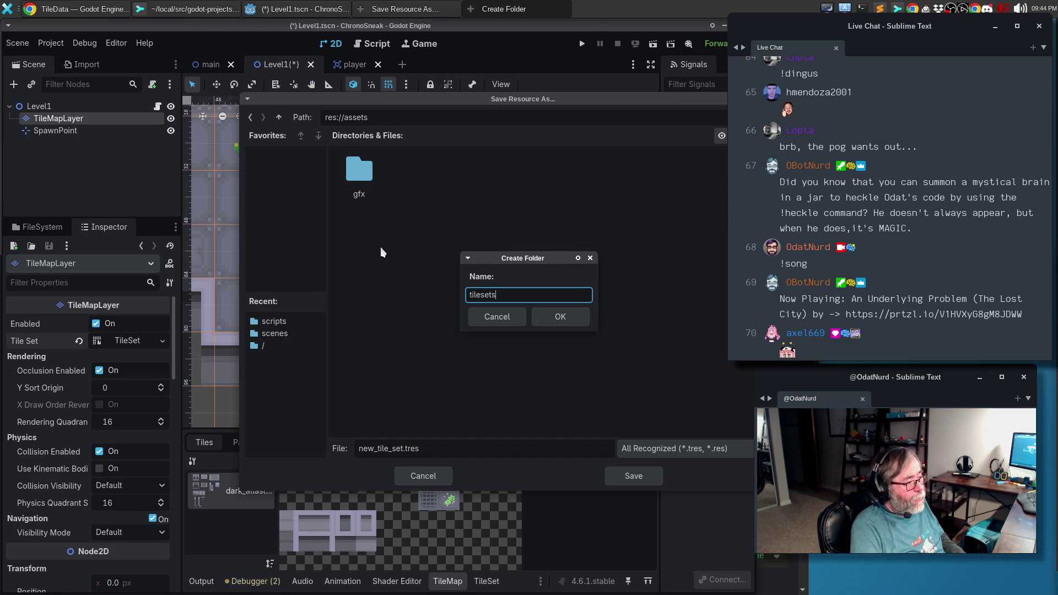
{"action": "key", "text": "Return"}
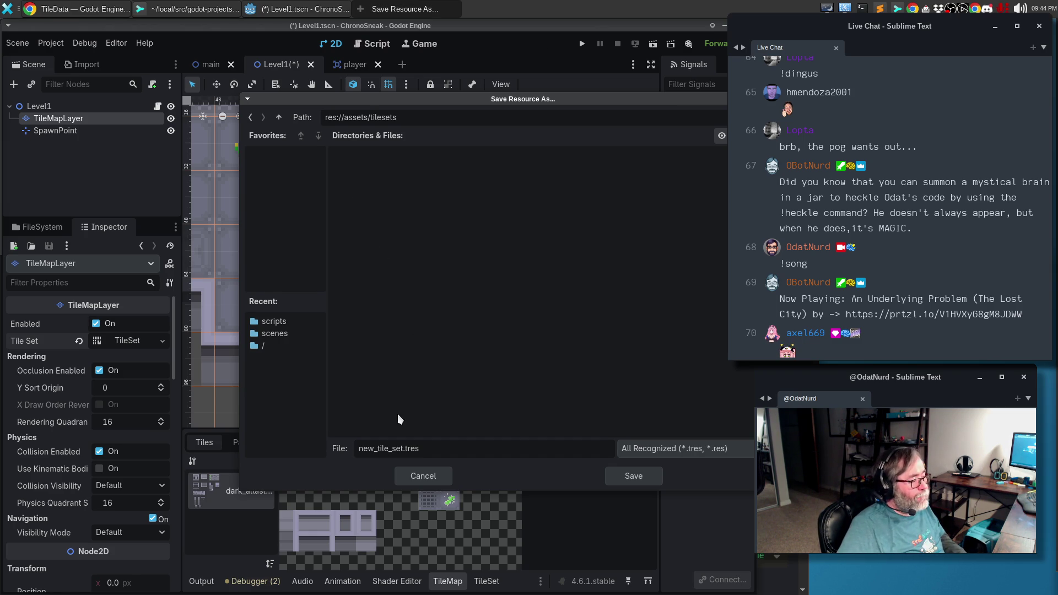
{"action": "double_click", "coordinate": [379, 449]}
{"action": "type", "text": "base_dark"}
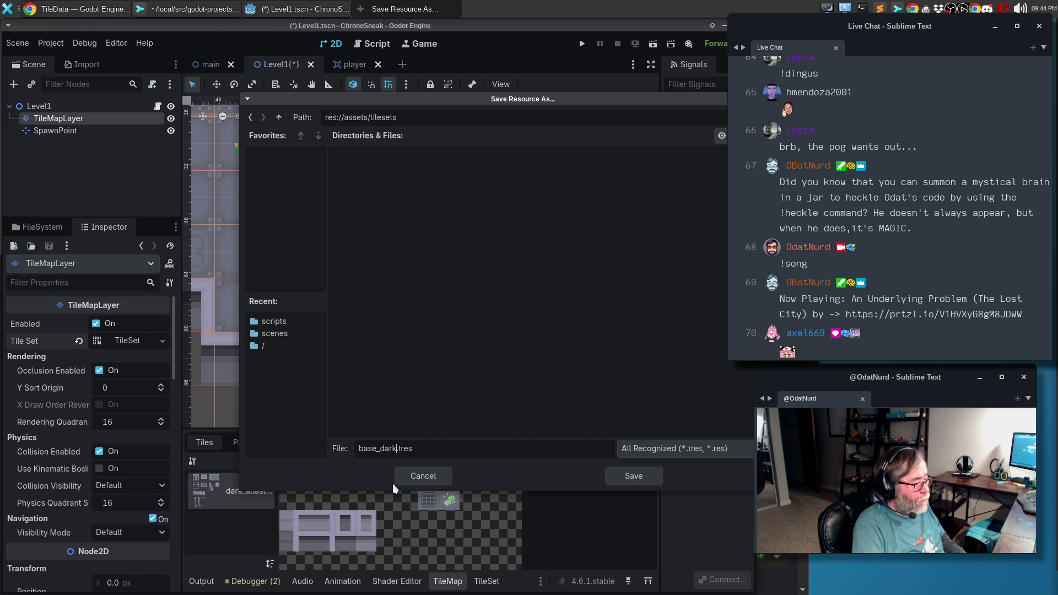
{"action": "key", "text": "Return"}
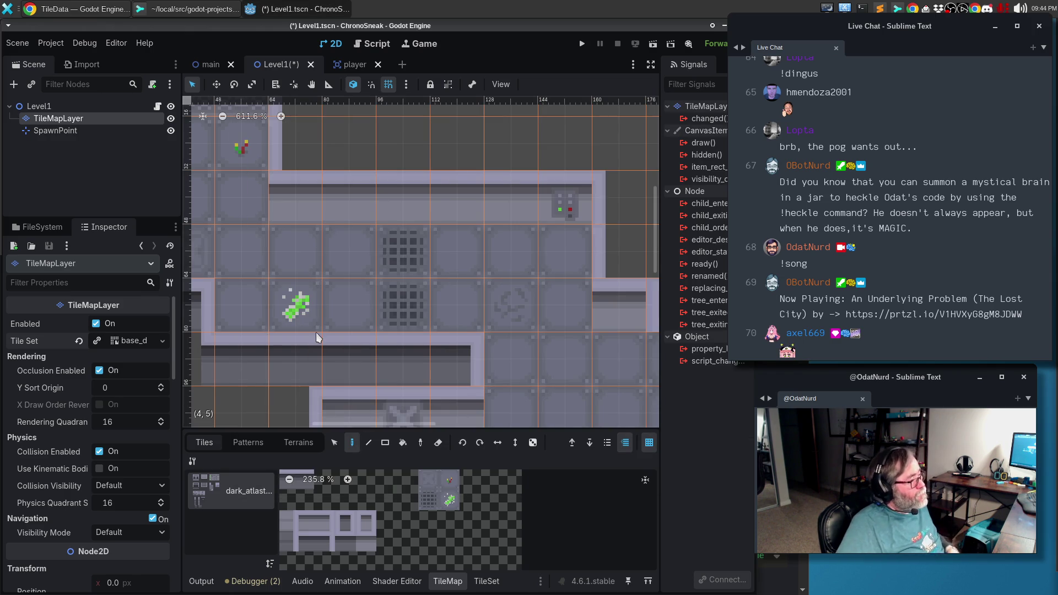
Add a new TileMapLayer2 node and quick-load base_dark.tres as its tile set.
{"action": "left_click", "coordinate": [55, 179]}
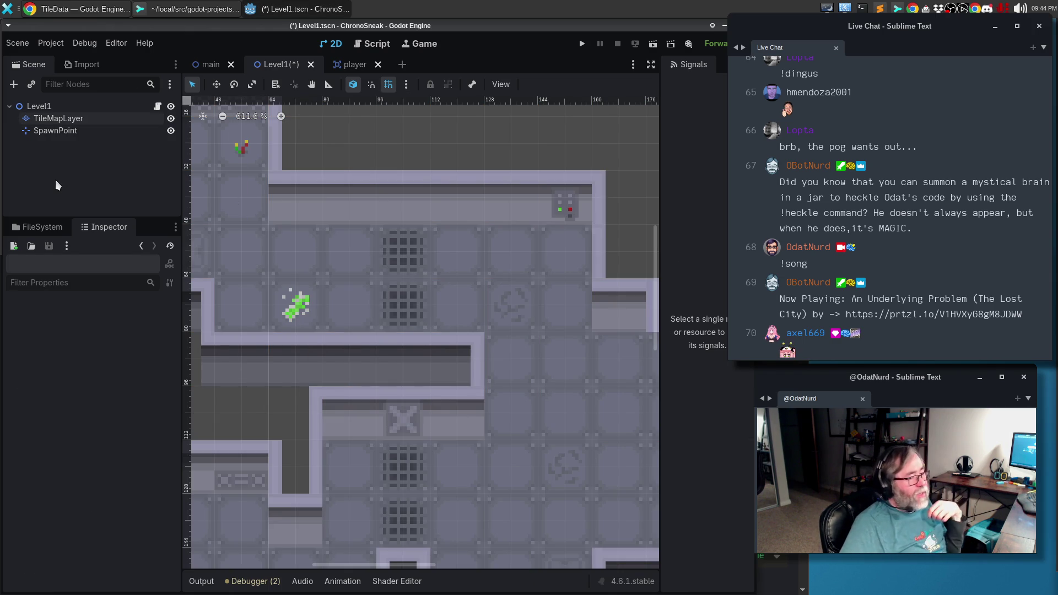
{"action": "left_click", "coordinate": [14, 84]}
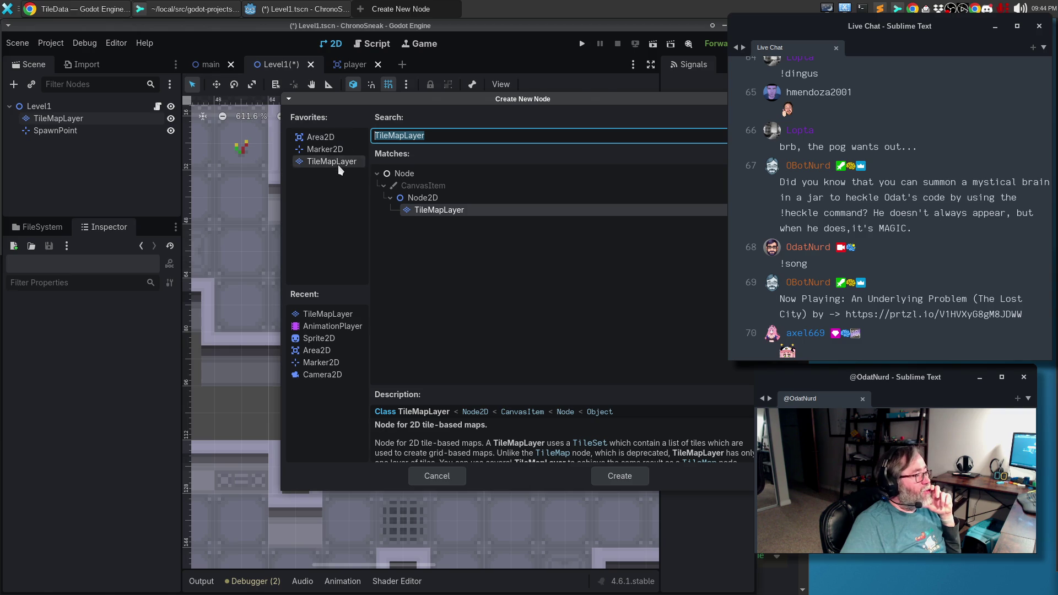
{"action": "double_click", "coordinate": [336, 162]}
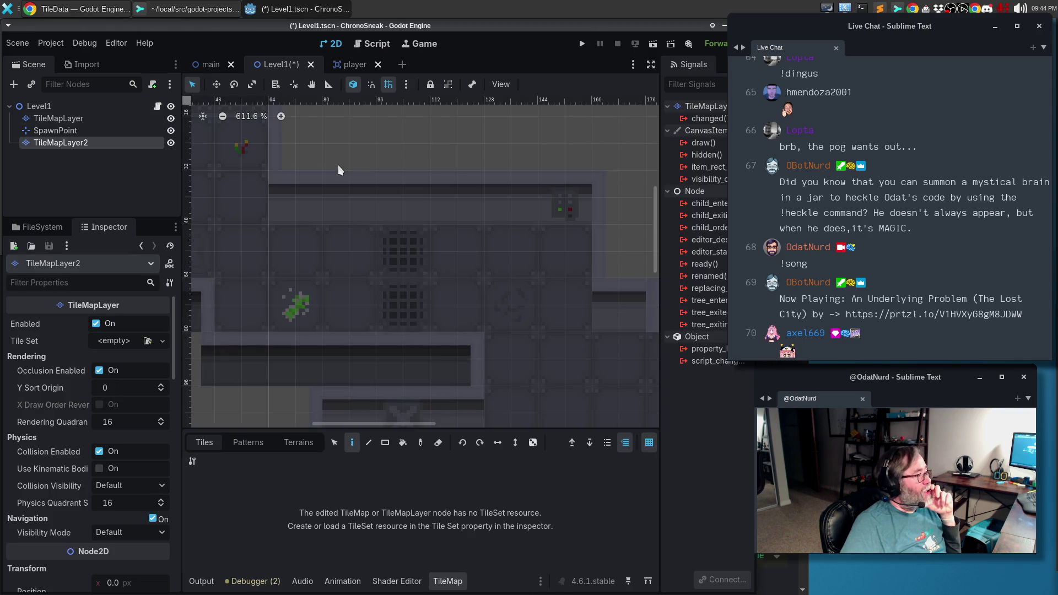
{"action": "left_click", "coordinate": [161, 341]}
{"action": "left_click", "coordinate": [137, 390]}
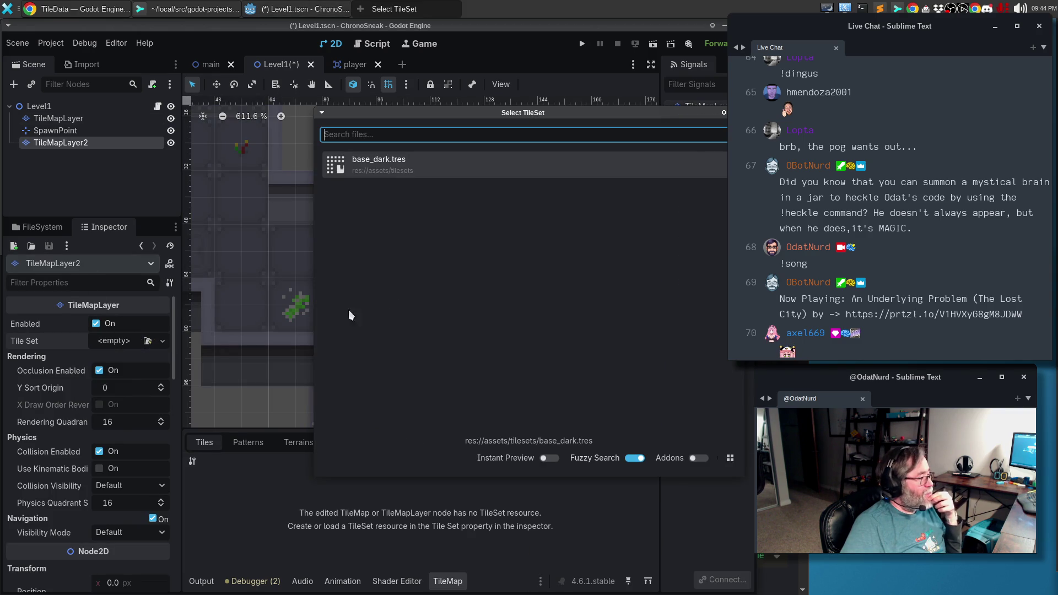
{"action": "double_click", "coordinate": [384, 173]}
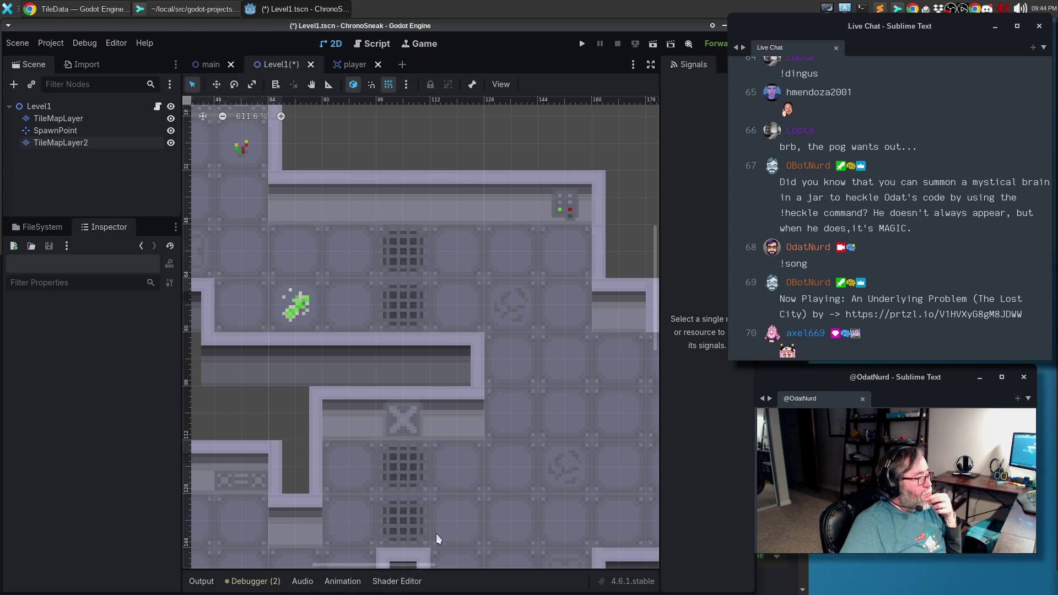
{"action": "left_click", "coordinate": [58, 142]}
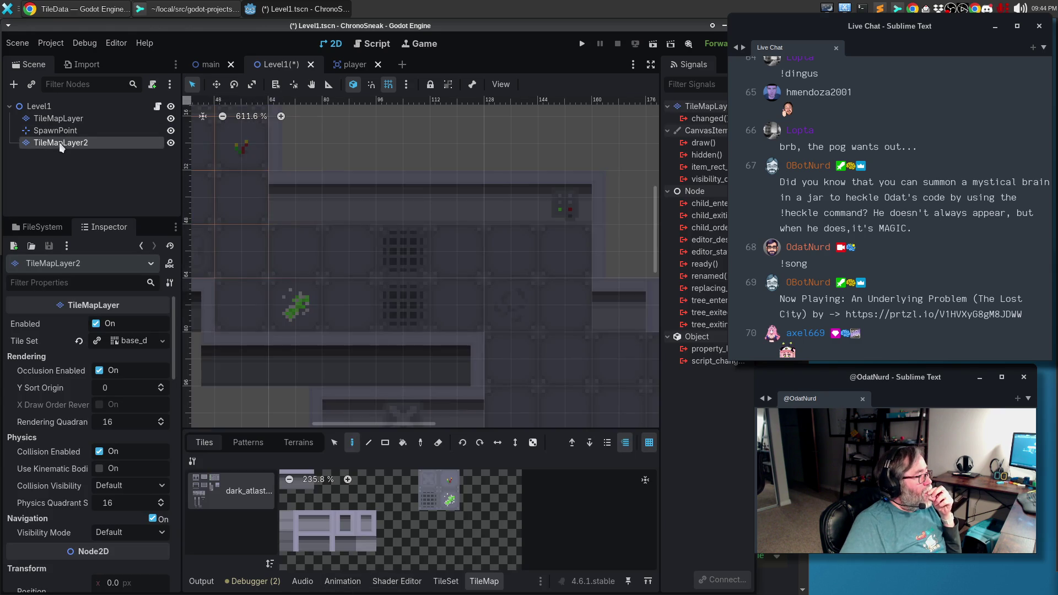
Move SpawnPoint above the tile layers and select TileMapLayer2 for painting.
{"action": "left_click_drag", "start_coordinate": [55, 130], "coordinate": [61, 120]}
{"action": "left_click_drag", "start_coordinate": [308, 275], "coordinate": [479, 315]}
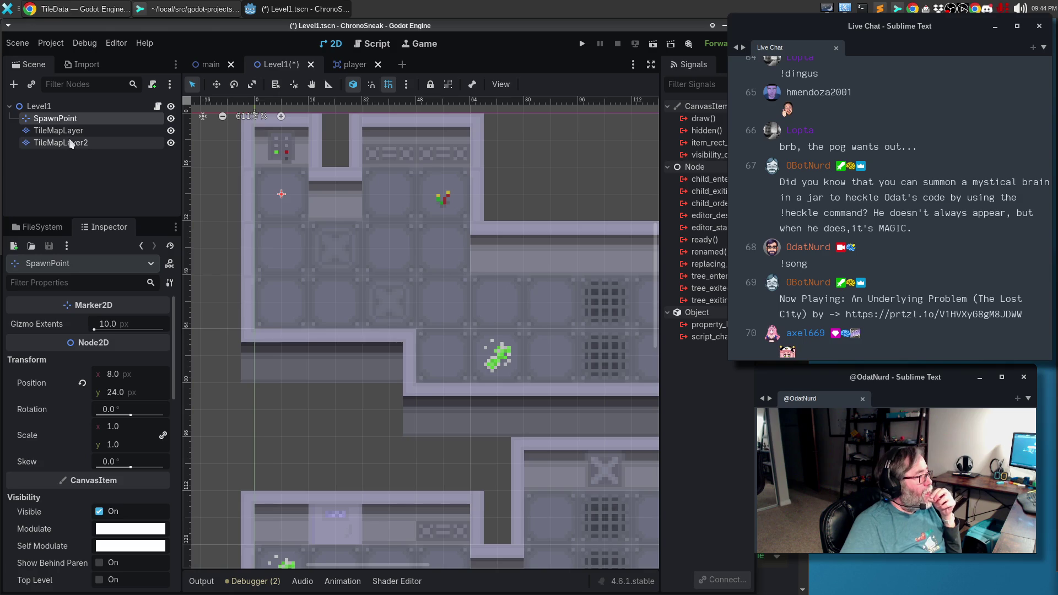
{"action": "left_click", "coordinate": [62, 143]}
{"action": "scroll", "coordinate": [468, 371], "scroll_direction": "right", "scroll_amount": 5}
{"action": "scroll", "coordinate": [467, 371], "scroll_direction": "down", "scroll_amount": 2}
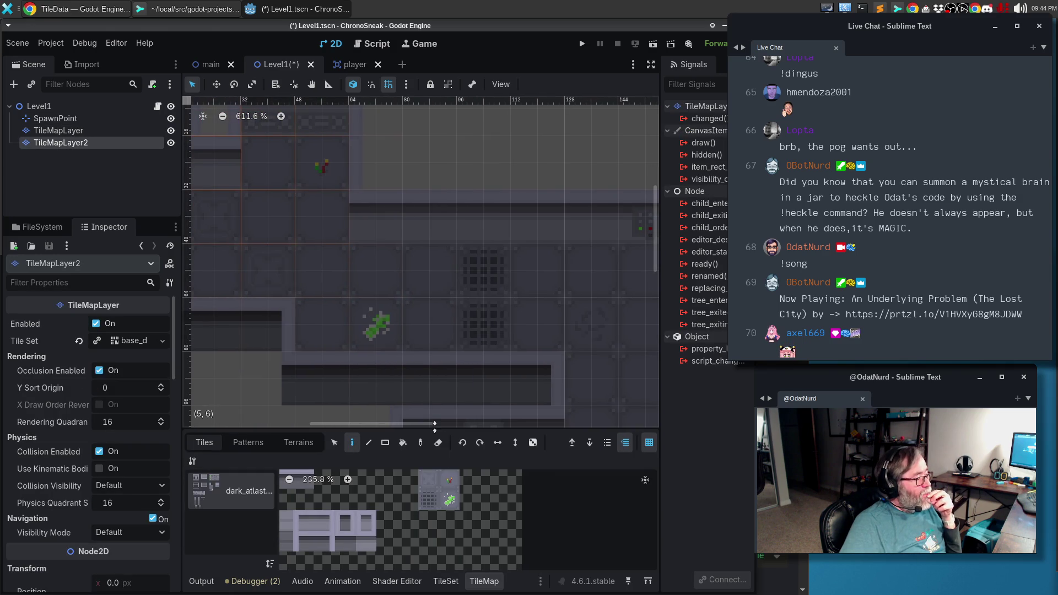
Paint two stacked grate tiles on the floor, then save and run the game.
{"action": "left_click", "coordinate": [430, 500]}
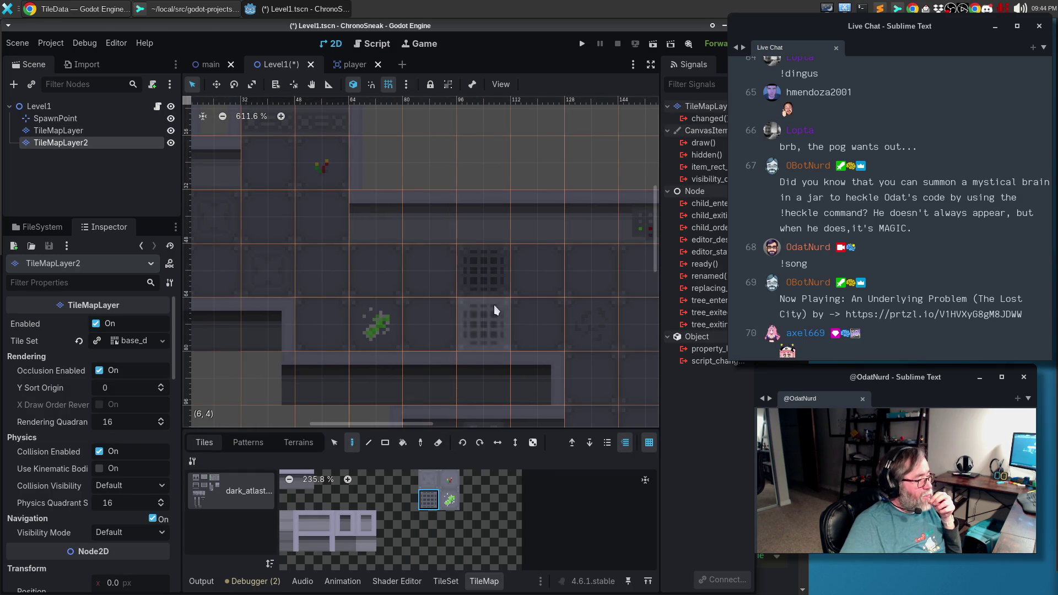
{"action": "left_click_drag", "start_coordinate": [495, 286], "coordinate": [492, 320]}
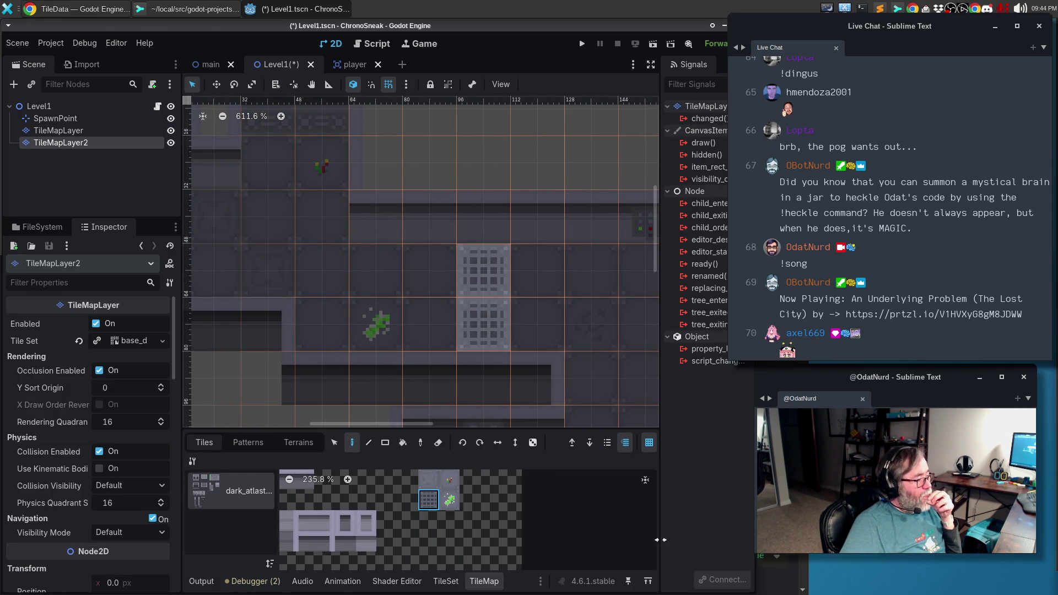
{"action": "key", "text": "F5"}
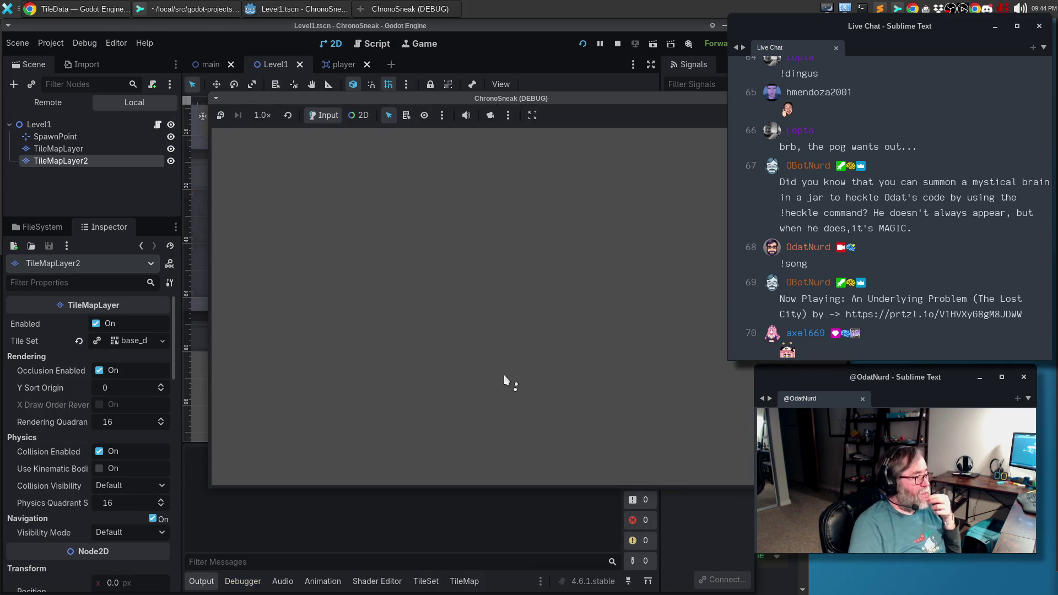
Walk the player right and back left, then close the game window with Alt+F4.
{"action": "key", "text": "d"}
{"action": "key", "text": "d"}
{"action": "key", "text": "d"}
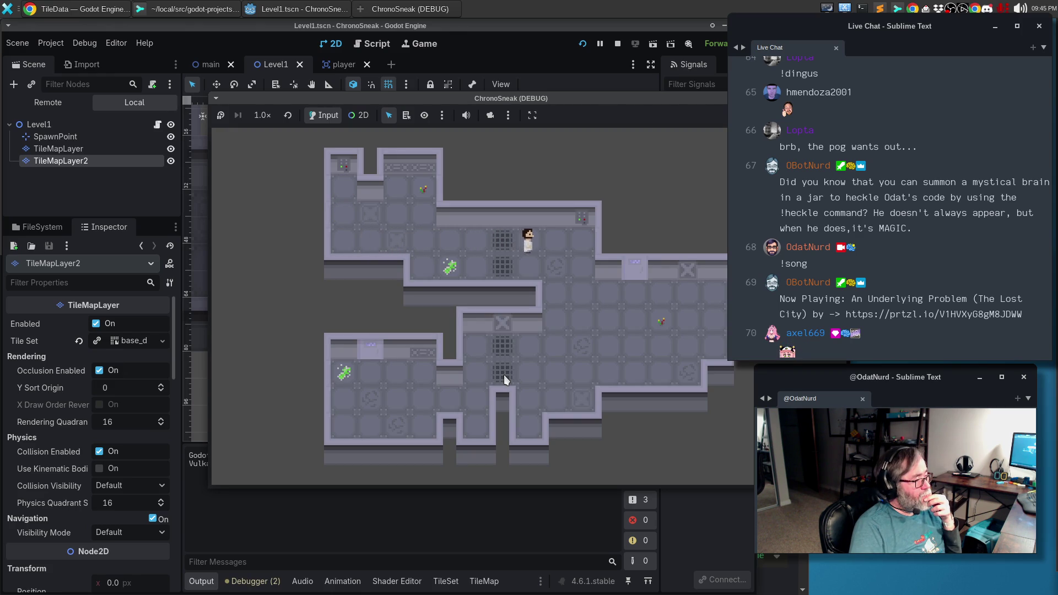
{"action": "key", "text": "a"}
{"action": "key", "text": "a"}
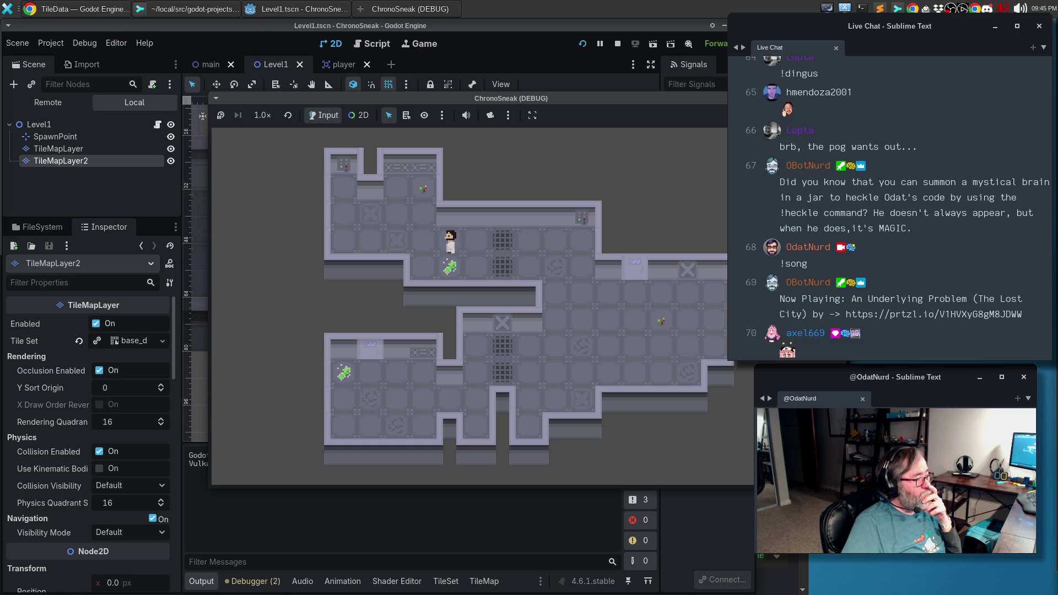
{"action": "key", "text": "alt+F4"}
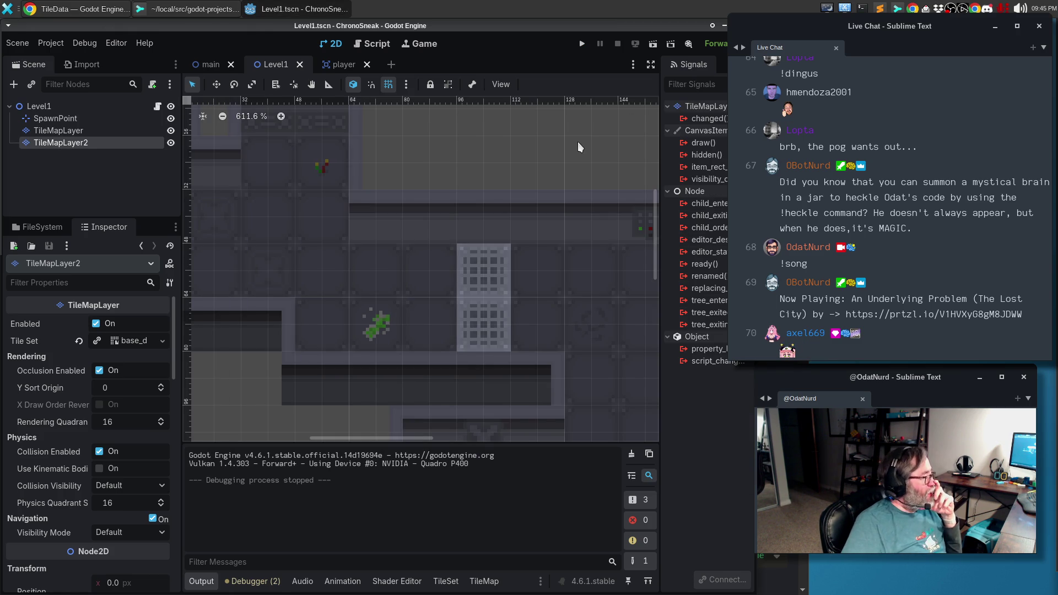
{"action": "left_click_drag", "start_coordinate": [176, 327], "coordinate": [169, 411]}
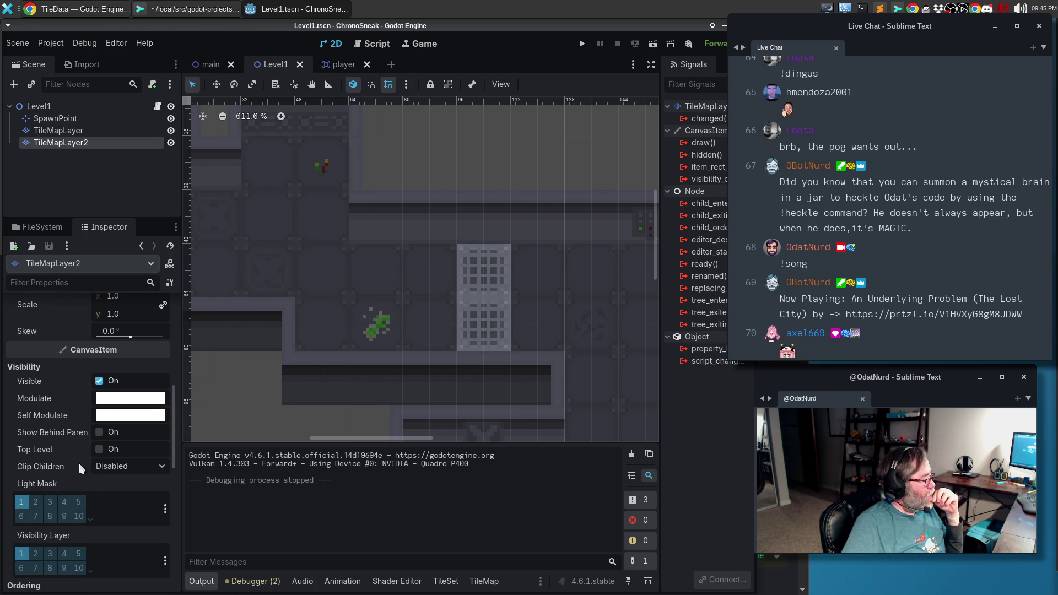
{"action": "mouse_move", "coordinate": [43, 447]}
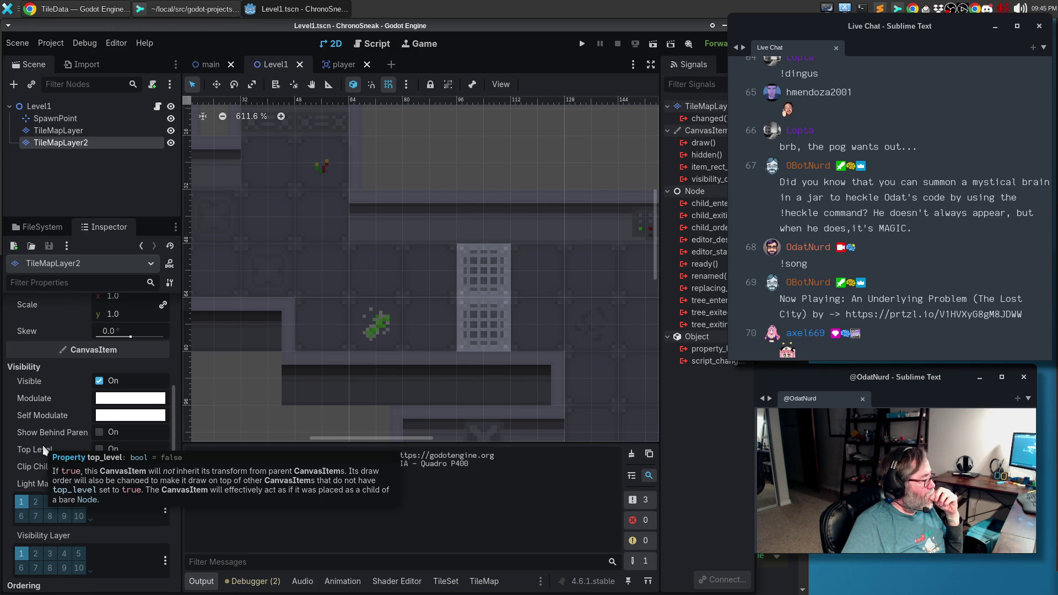
{"action": "left_click_drag", "start_coordinate": [174, 401], "coordinate": [166, 439]}
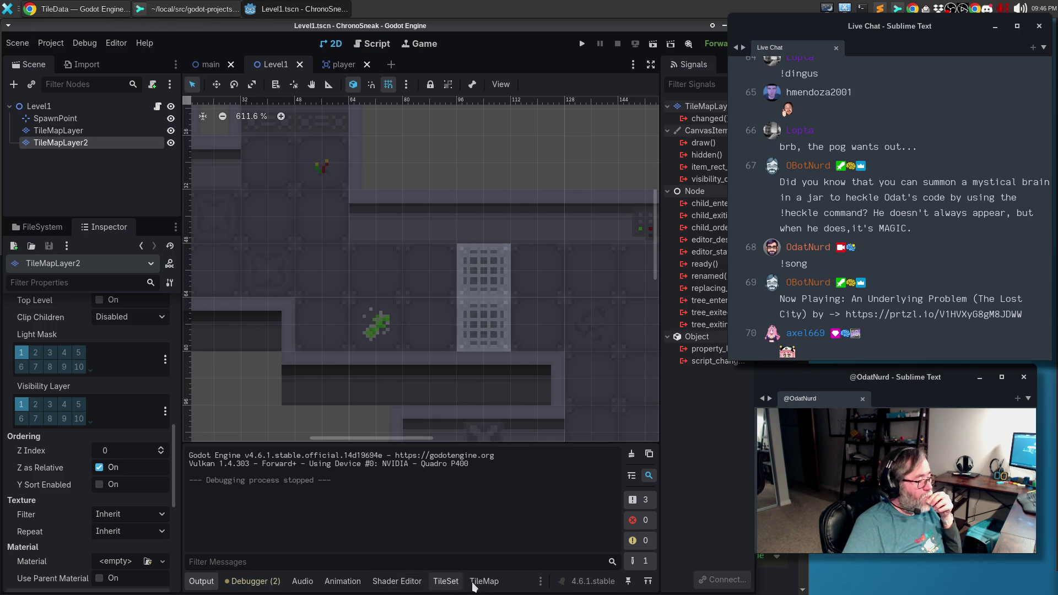
{"action": "left_click", "coordinate": [484, 581]}
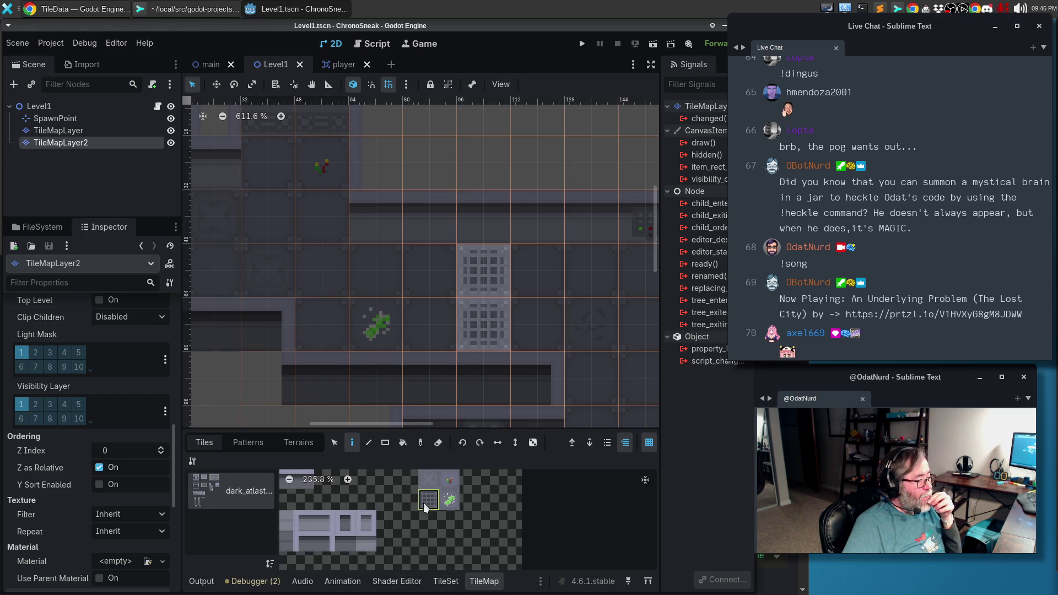
Overpaint both grate cells with a plain floor tile, then save and run the level.
{"action": "scroll", "coordinate": [370, 512], "scroll_direction": "up", "scroll_amount": 5}
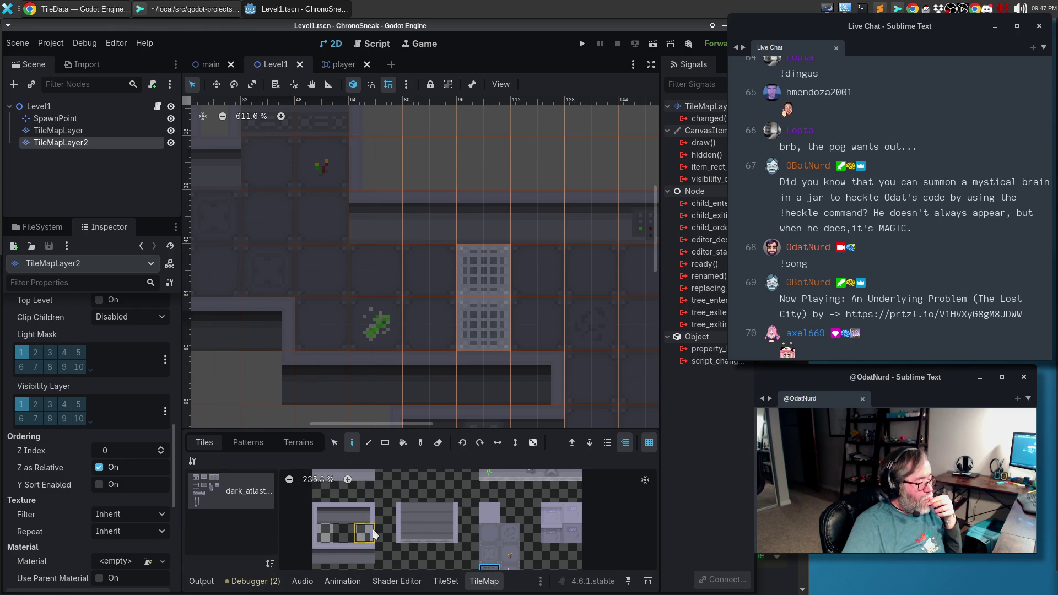
{"action": "left_click", "coordinate": [426, 512]}
{"action": "left_click", "coordinate": [488, 288]}
{"action": "left_click", "coordinate": [486, 326]}
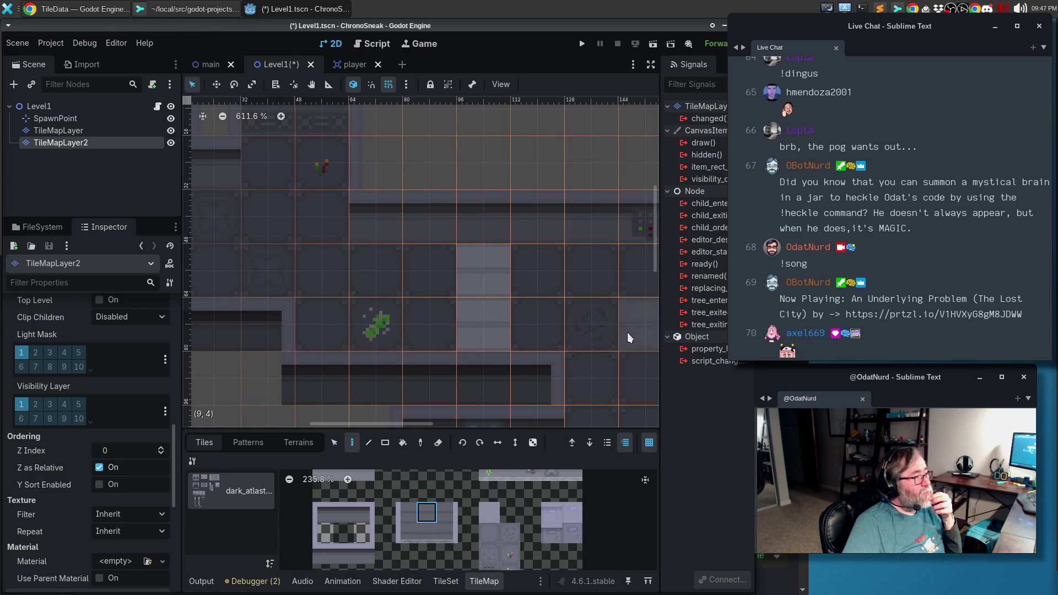
{"action": "key", "text": "F5"}
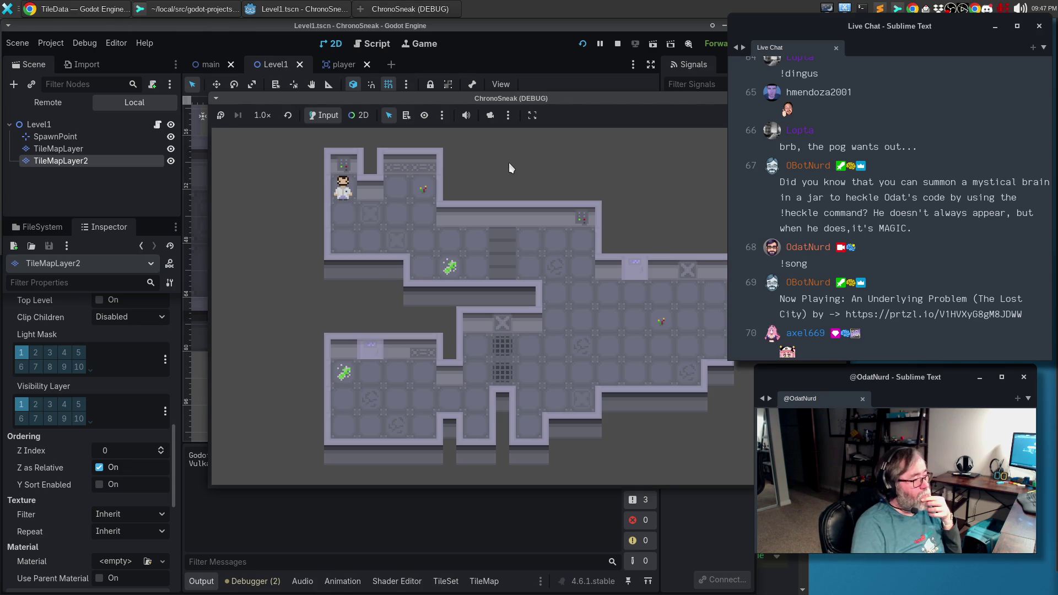
Move the player down and right through the level, then stop the game with F8.
{"action": "key", "text": "Down"}
{"action": "key", "text": "Right"}
{"action": "key", "text": "Right"}
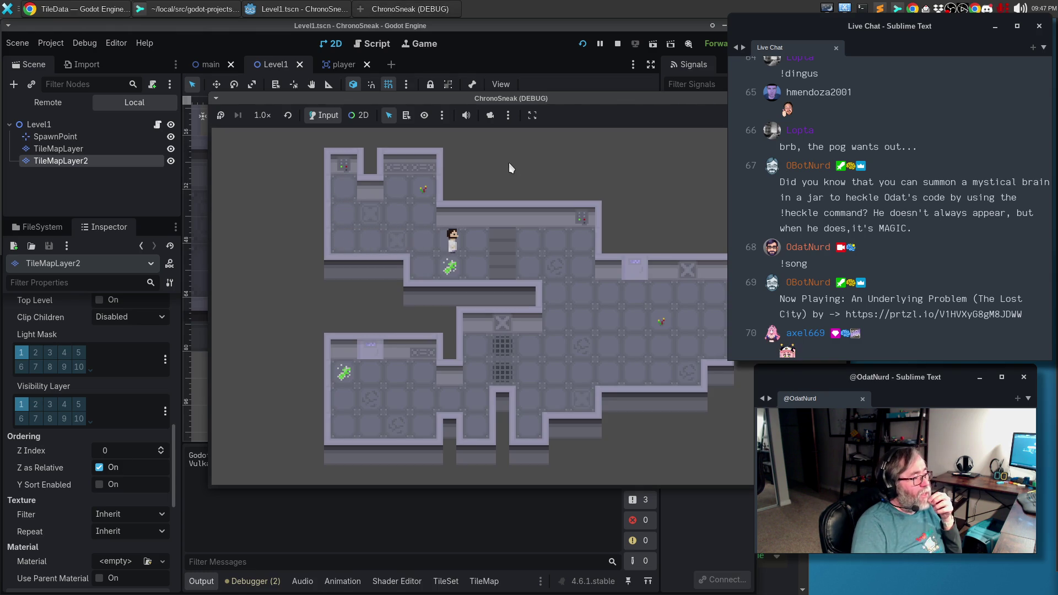
{"action": "key", "text": "Down"}
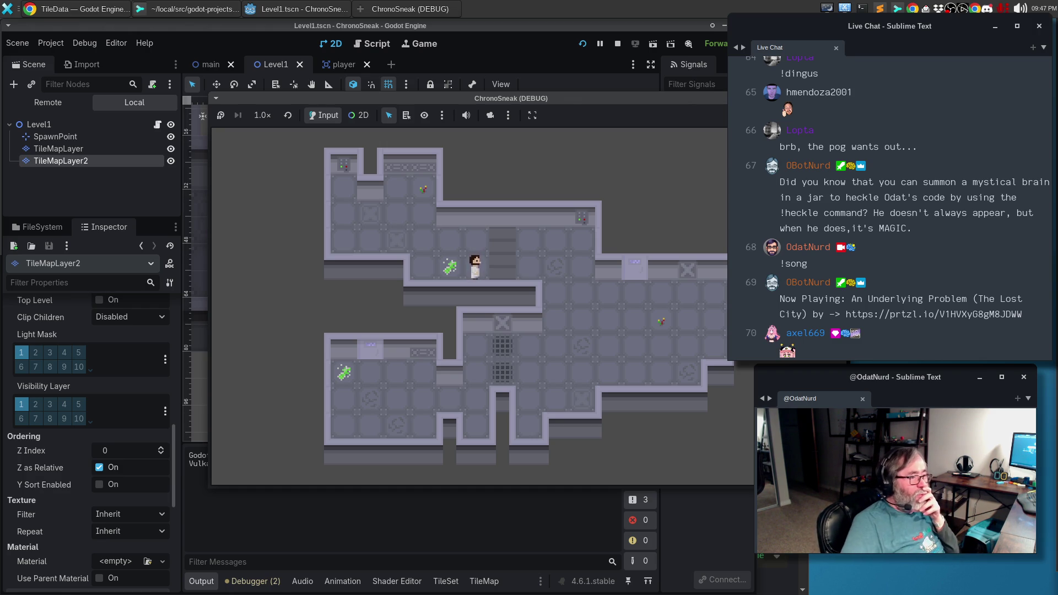
{"action": "key", "text": "F8"}
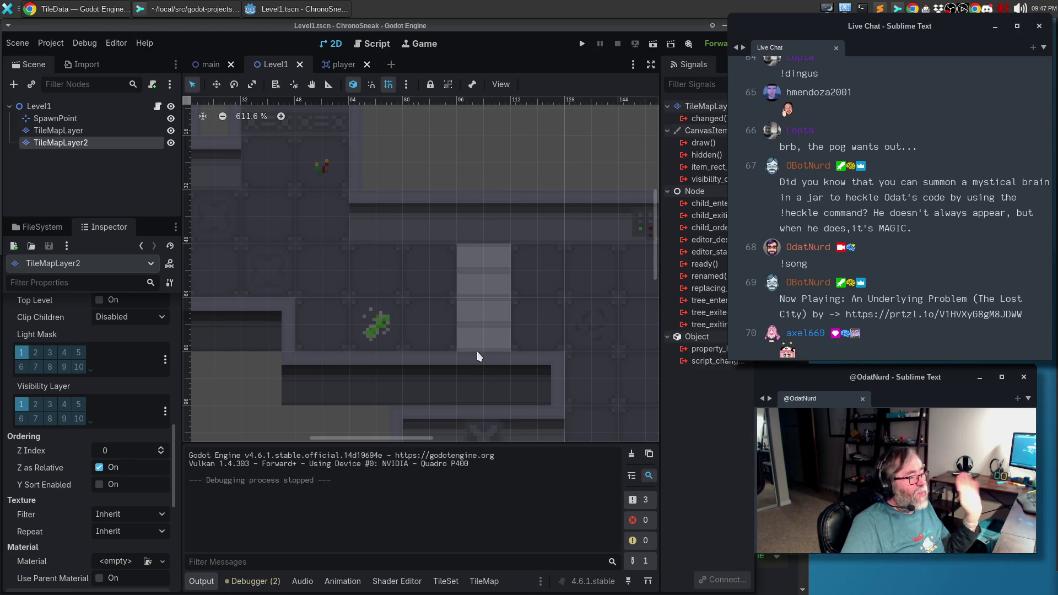
Reselect TileMapLayer2 and paint the grate tile back into the two stacked cells.
{"action": "left_click", "coordinate": [48, 177]}
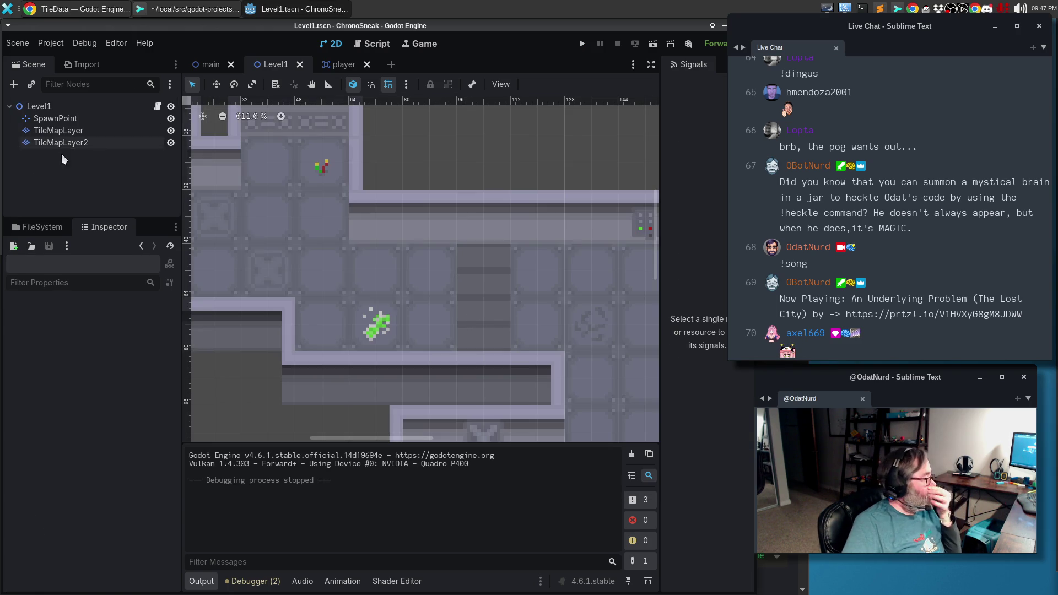
{"action": "left_click", "coordinate": [65, 142]}
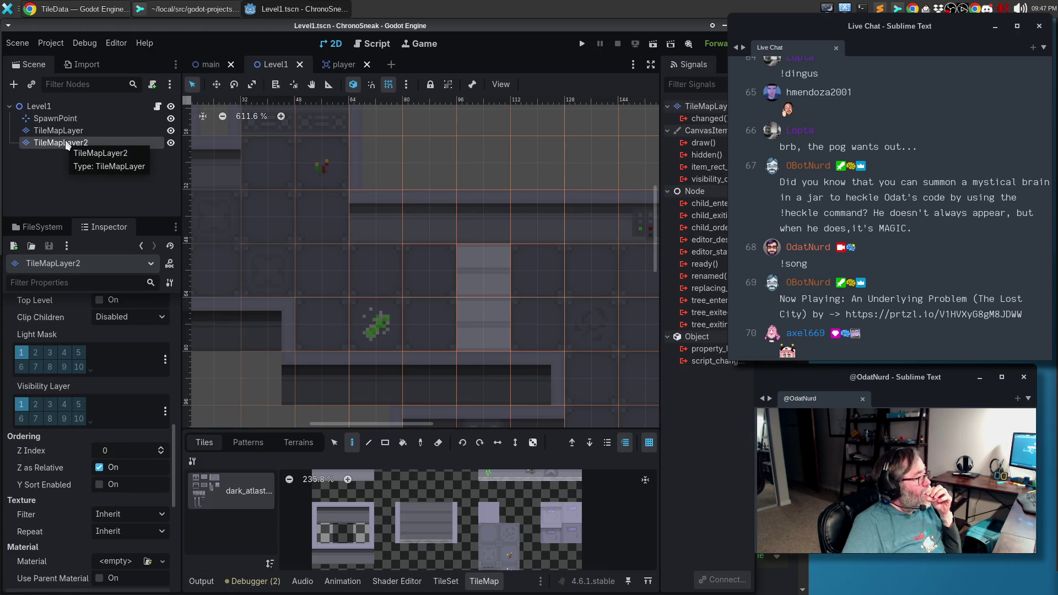
{"action": "scroll", "coordinate": [411, 540], "scroll_direction": "up", "scroll_amount": 3}
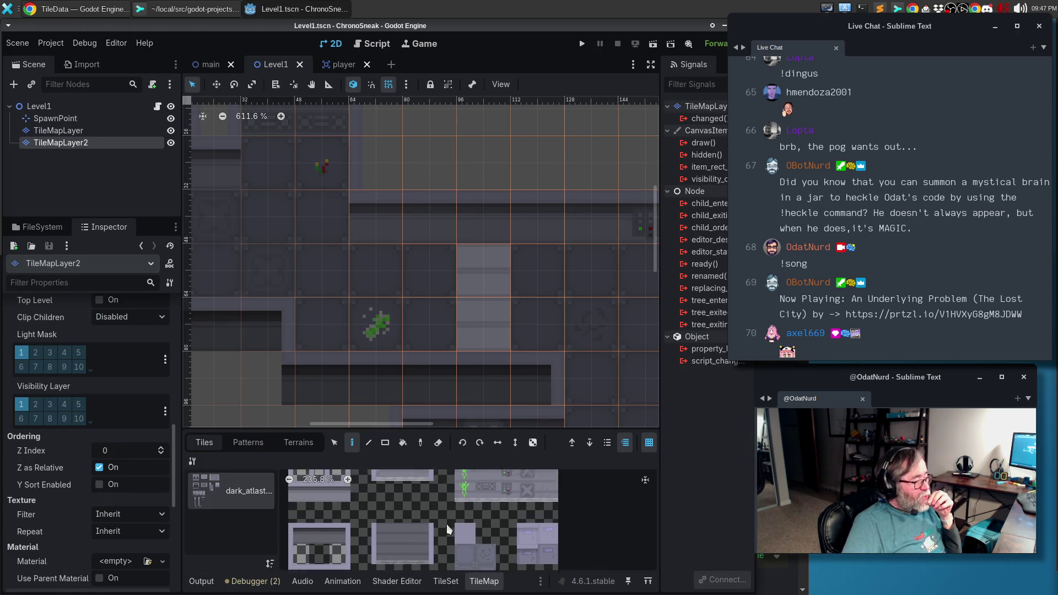
{"action": "scroll", "coordinate": [441, 534], "scroll_direction": "up", "scroll_amount": 3}
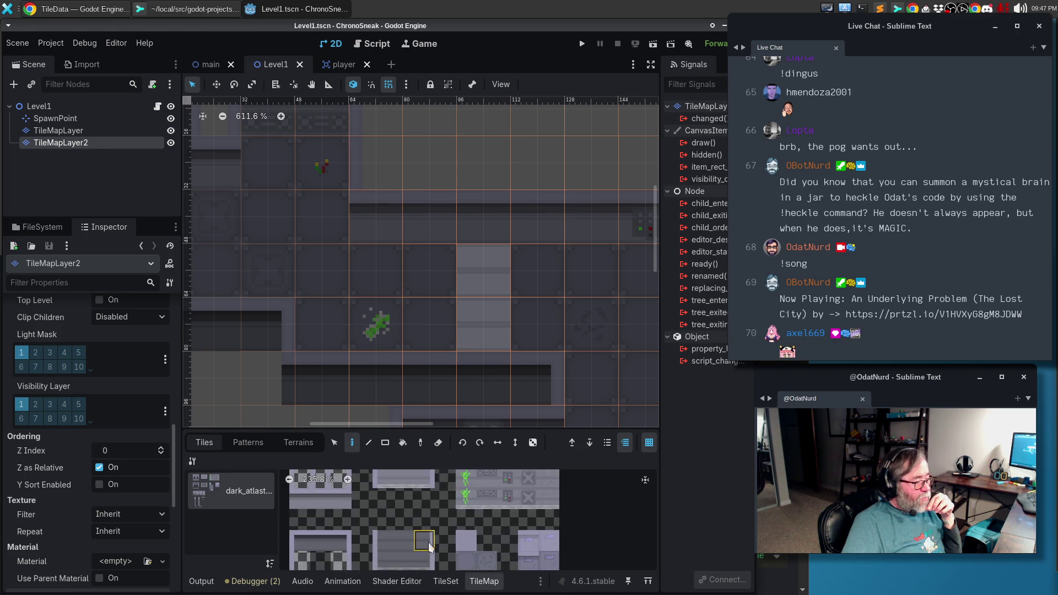
{"action": "scroll", "coordinate": [487, 530], "scroll_direction": "right", "scroll_amount": 4}
{"action": "left_click", "coordinate": [445, 532]}
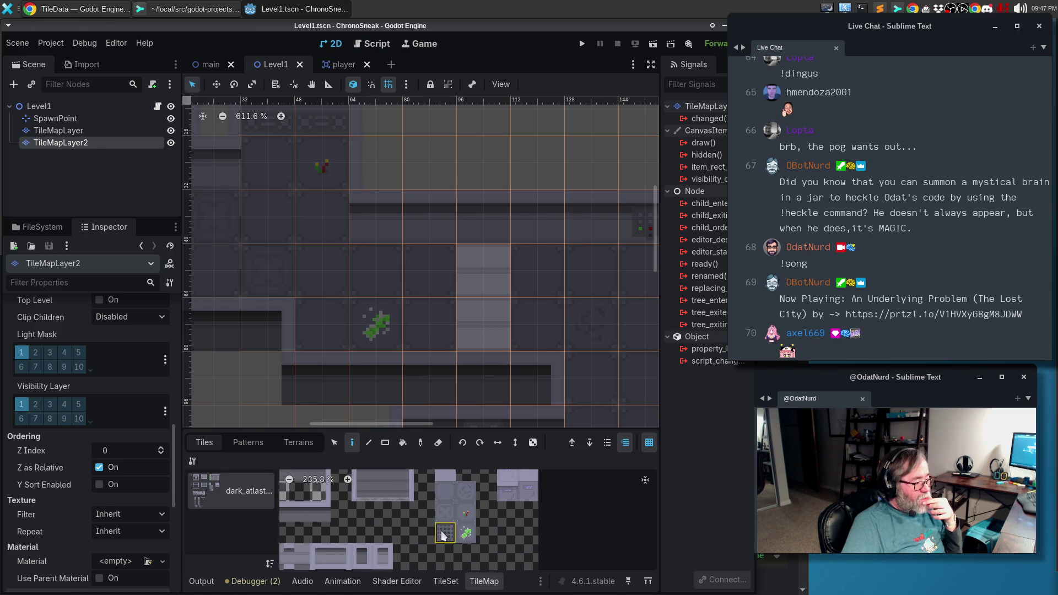
{"action": "left_click_drag", "start_coordinate": [485, 279], "coordinate": [489, 318]}
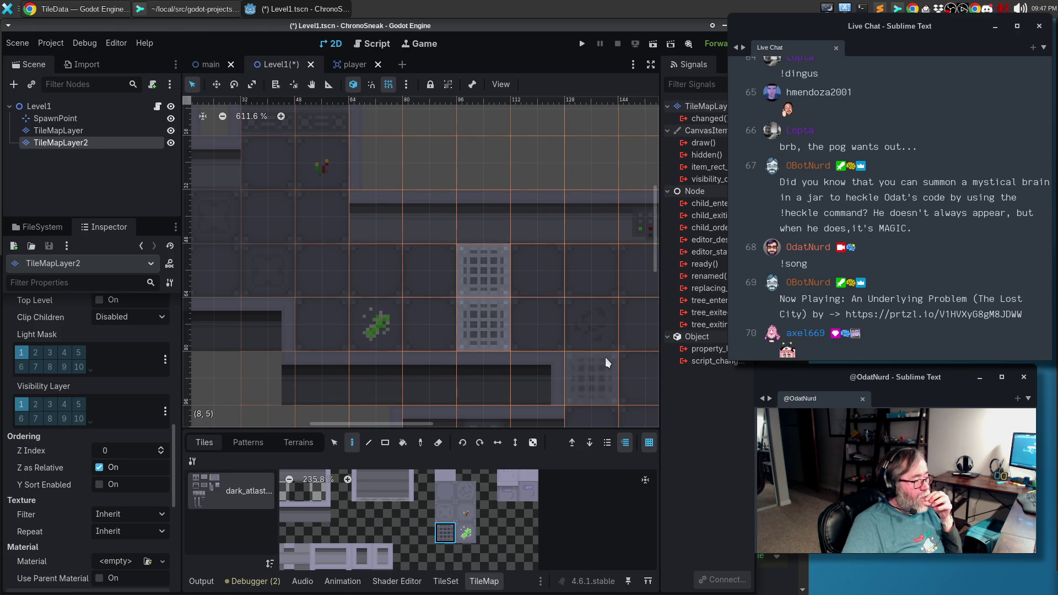
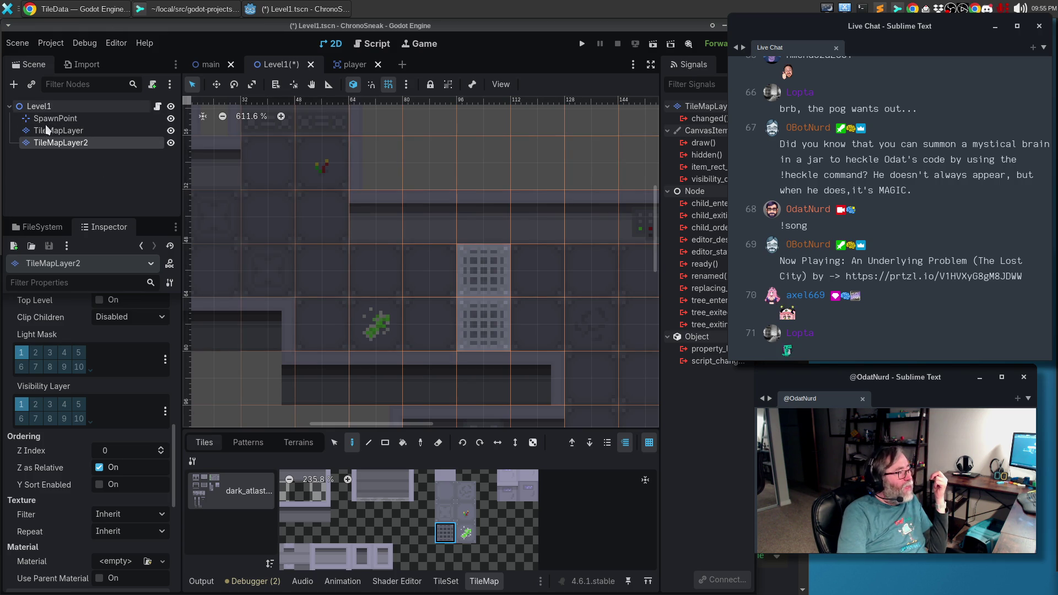
Switch to the main scene and run the ChronoSneak project with F5.
{"action": "left_click", "coordinate": [209, 65]}
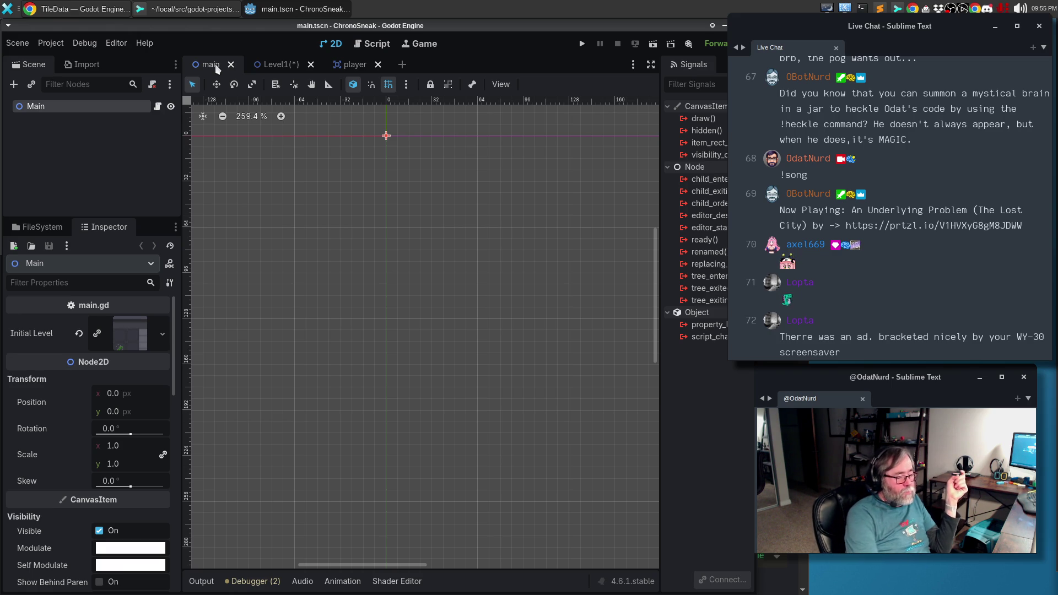
{"action": "key", "text": "F5"}
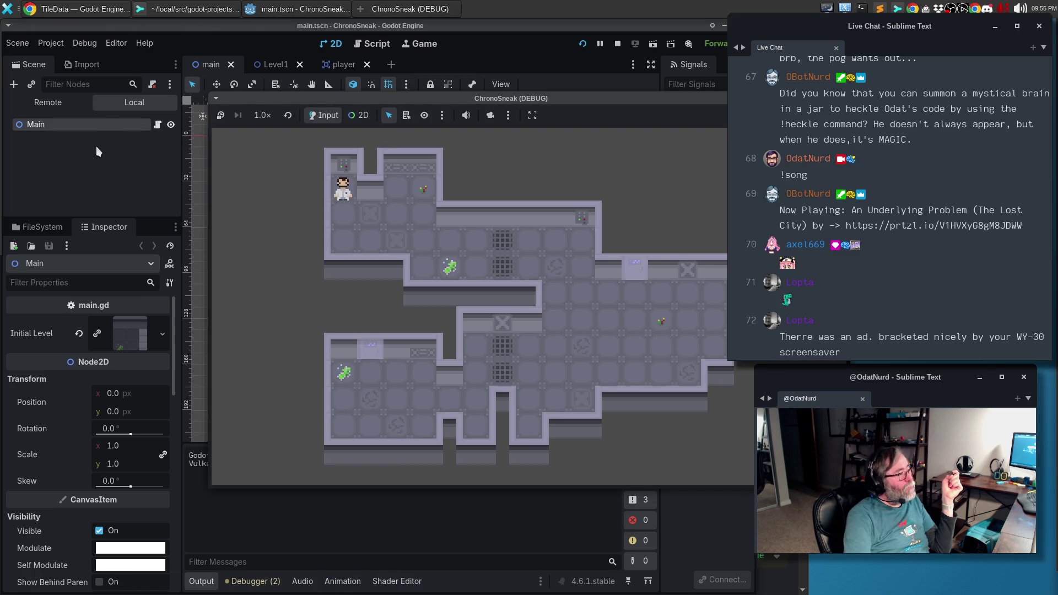
Show the running game's Remote scene tree and expand the Main, Actor and Level1 nodes.
{"action": "left_click", "coordinate": [55, 106]}
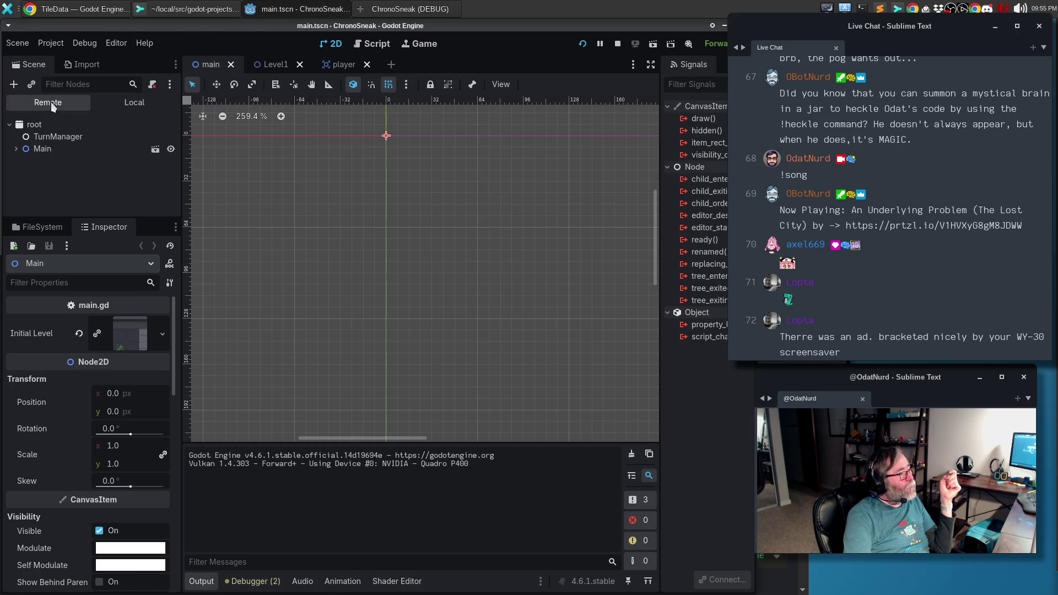
{"action": "left_click", "coordinate": [17, 150]}
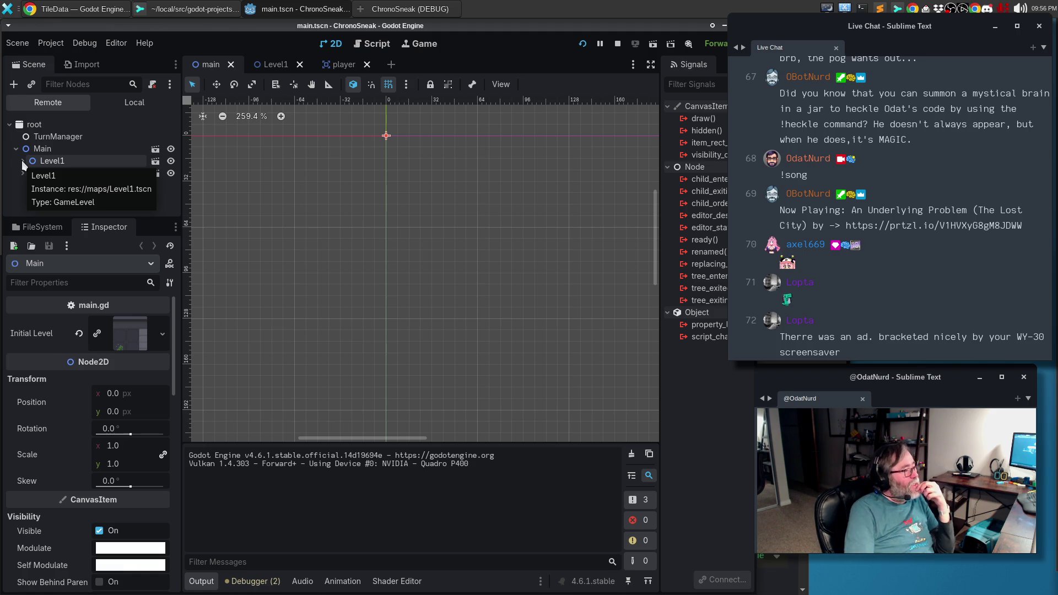
{"action": "left_click", "coordinate": [410, 9]}
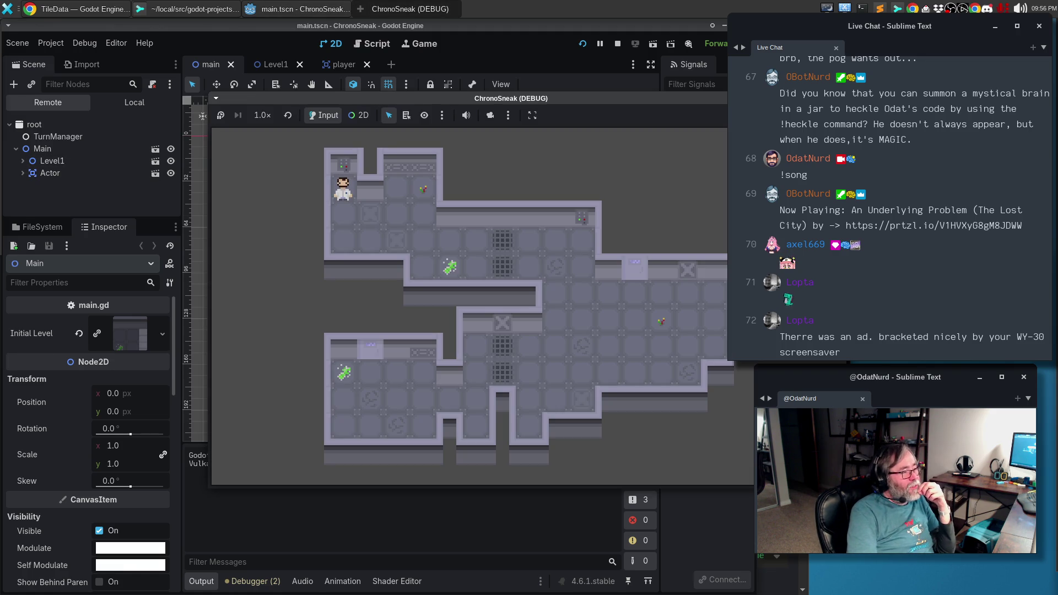
{"action": "left_click", "coordinate": [22, 173]}
{"action": "left_click", "coordinate": [23, 173]}
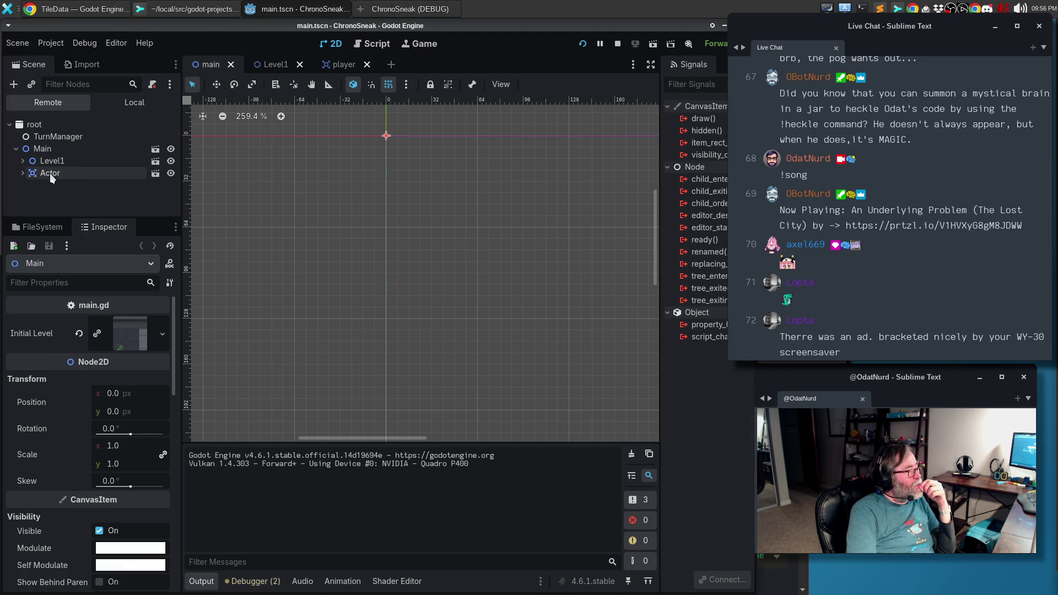
{"action": "left_click", "coordinate": [23, 173]}
{"action": "left_click", "coordinate": [21, 174]}
{"action": "left_click", "coordinate": [24, 163]}
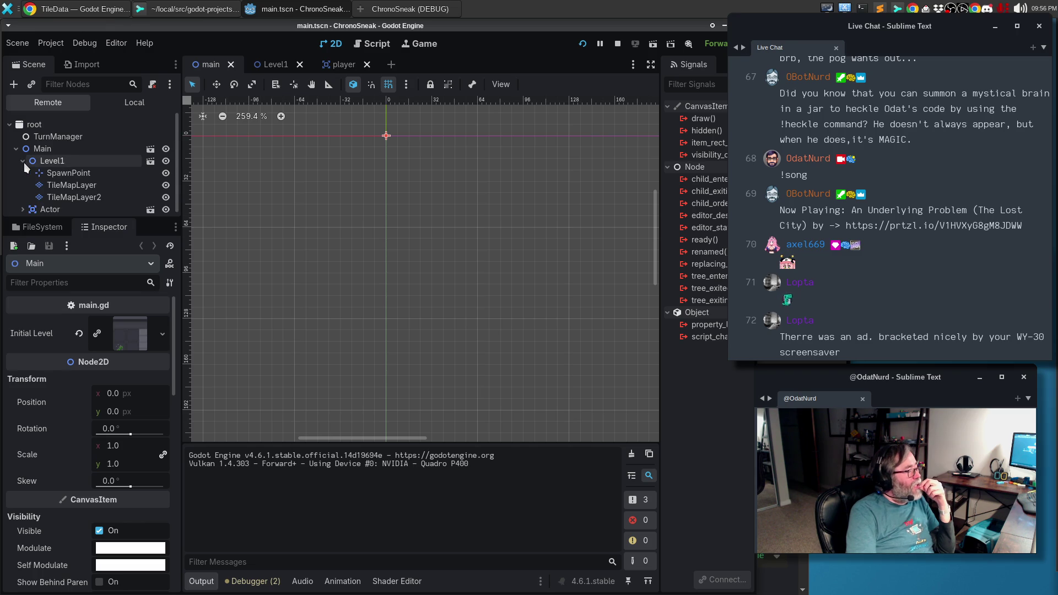
{"action": "left_click", "coordinate": [24, 163]}
{"action": "left_click", "coordinate": [23, 161]}
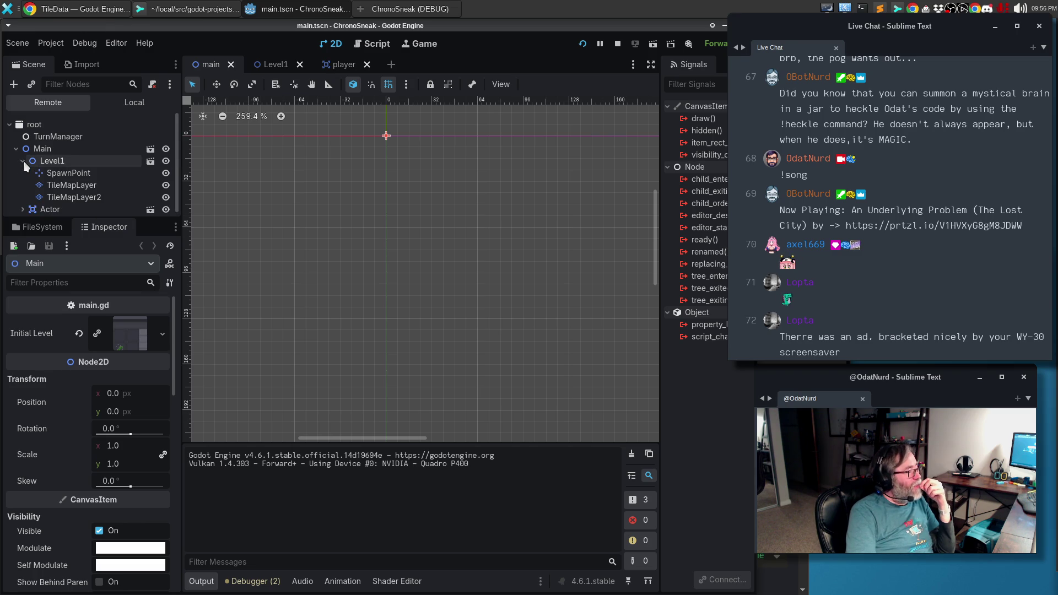
{"action": "left_click", "coordinate": [24, 161]}
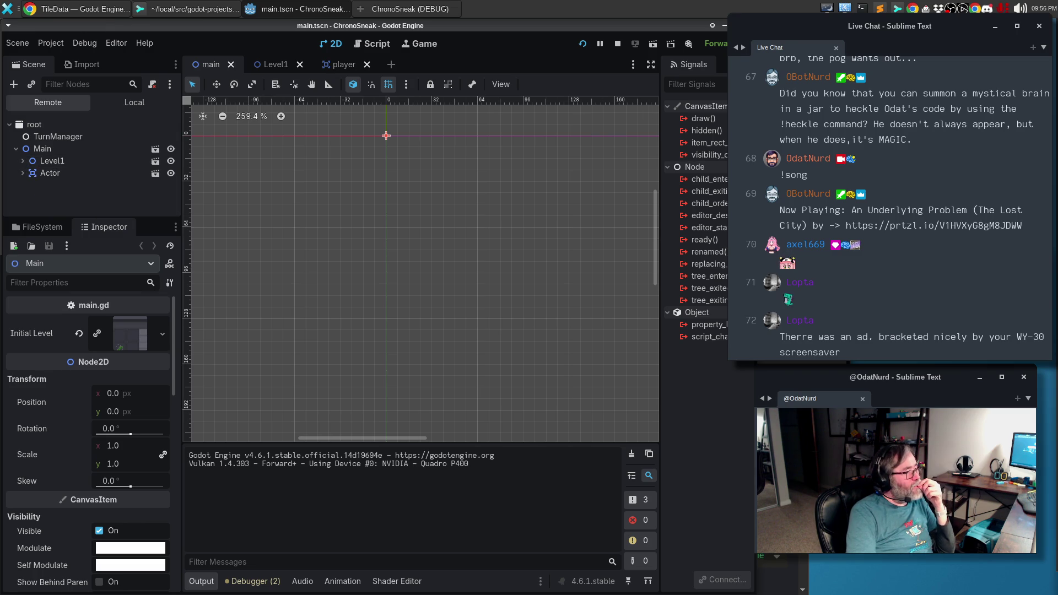
Walk the player down and right in-game, then inspect the live Actor (16×16 tiles, idle state).
{"action": "left_click", "coordinate": [407, 9]}
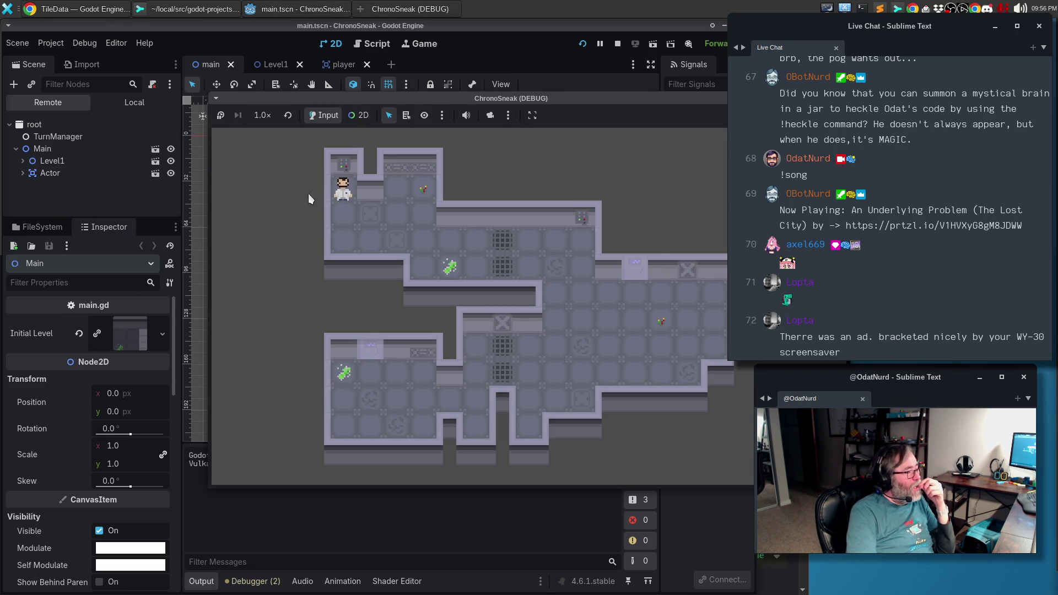
{"action": "key", "text": "Down"}
{"action": "key", "text": "Down"}
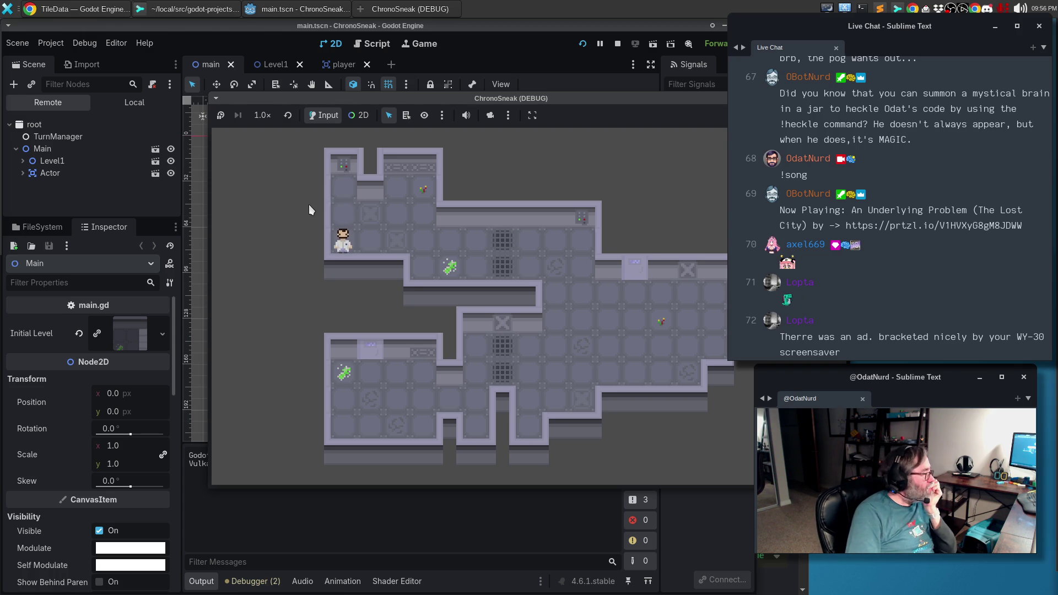
{"action": "key", "text": "Right"}
{"action": "key", "text": "Right"}
{"action": "key", "text": "Right"}
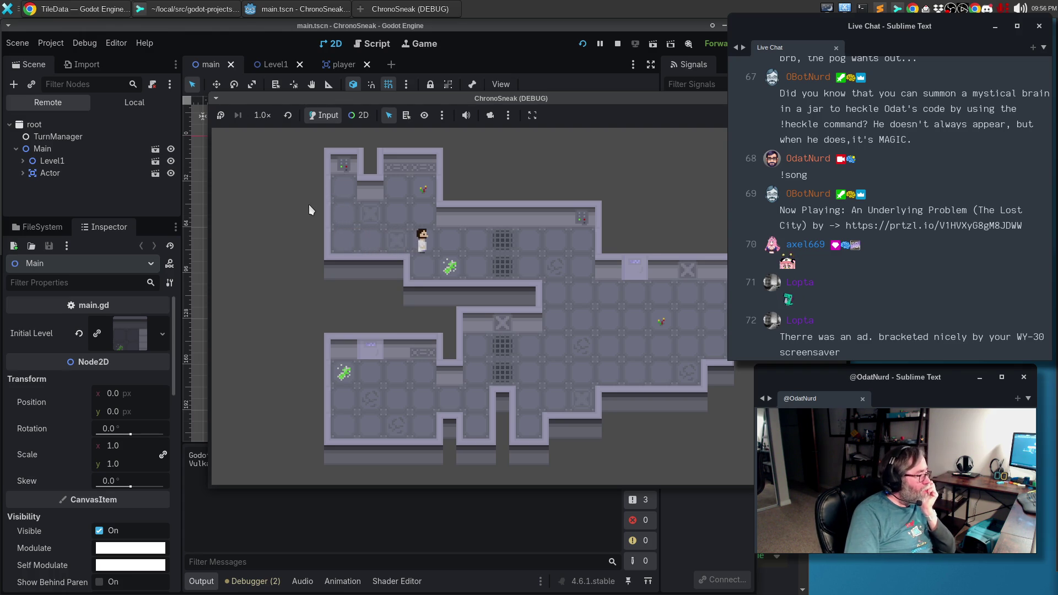
{"action": "key", "text": "Right"}
{"action": "key", "text": "Right"}
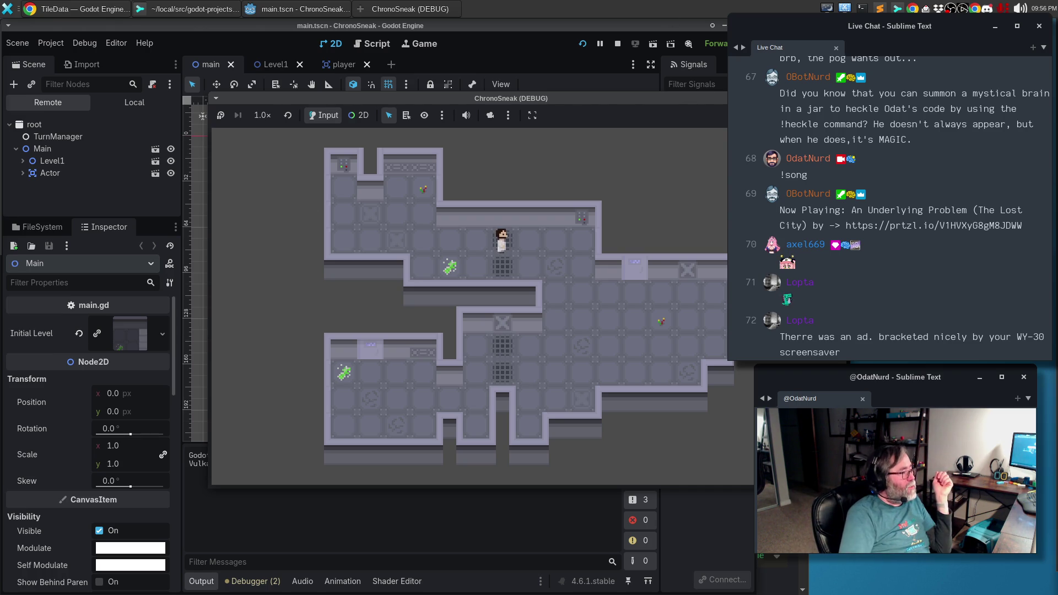
{"action": "mouse_move", "coordinate": [48, 174]}
{"action": "left_mouse_down"}
{"action": "mouse_move", "coordinate": [50, 154]}
{"action": "mouse_move", "coordinate": [48, 190]}
{"action": "left_mouse_up"}
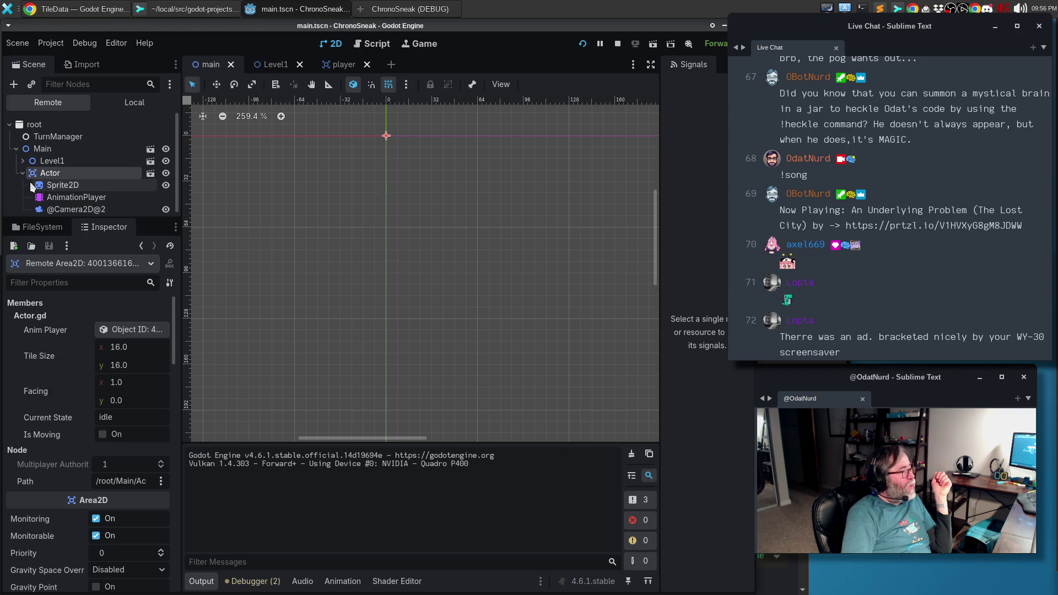
Check the Actor's Inspector, then expand Level1 to reveal SpawnPoint, TileMapLayer and TileMapLayer2.
{"action": "key", "text": "alt+Tab"}
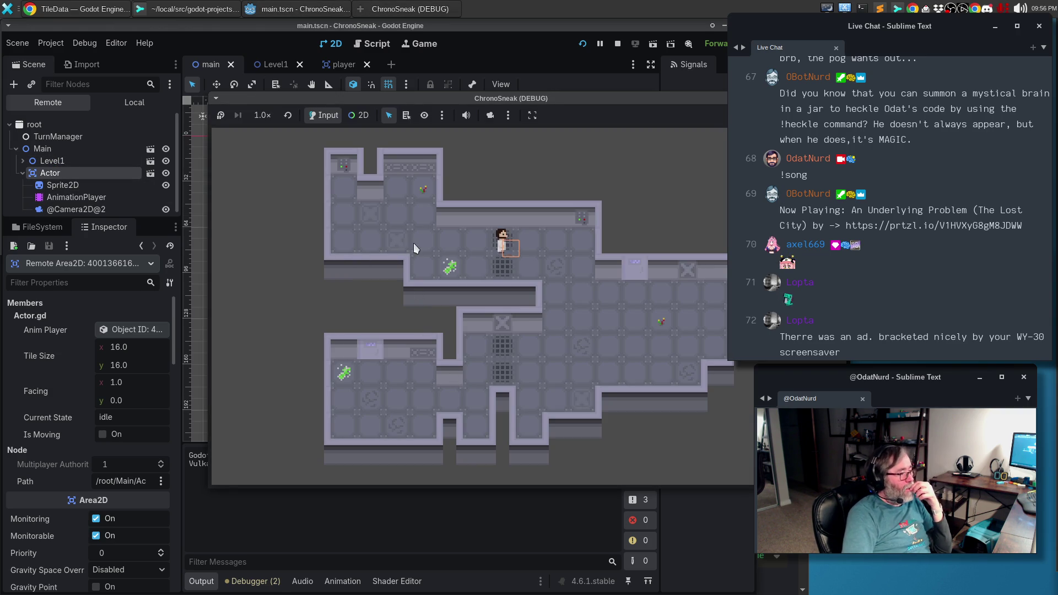
{"action": "left_click", "coordinate": [61, 175]}
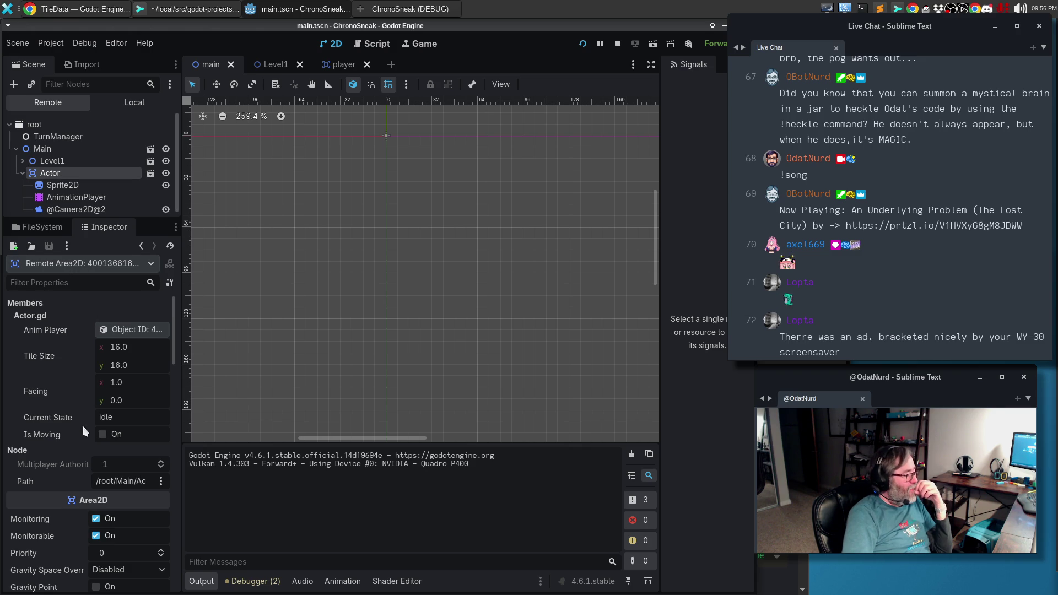
{"action": "scroll", "coordinate": [67, 455], "scroll_direction": "down", "scroll_amount": 8}
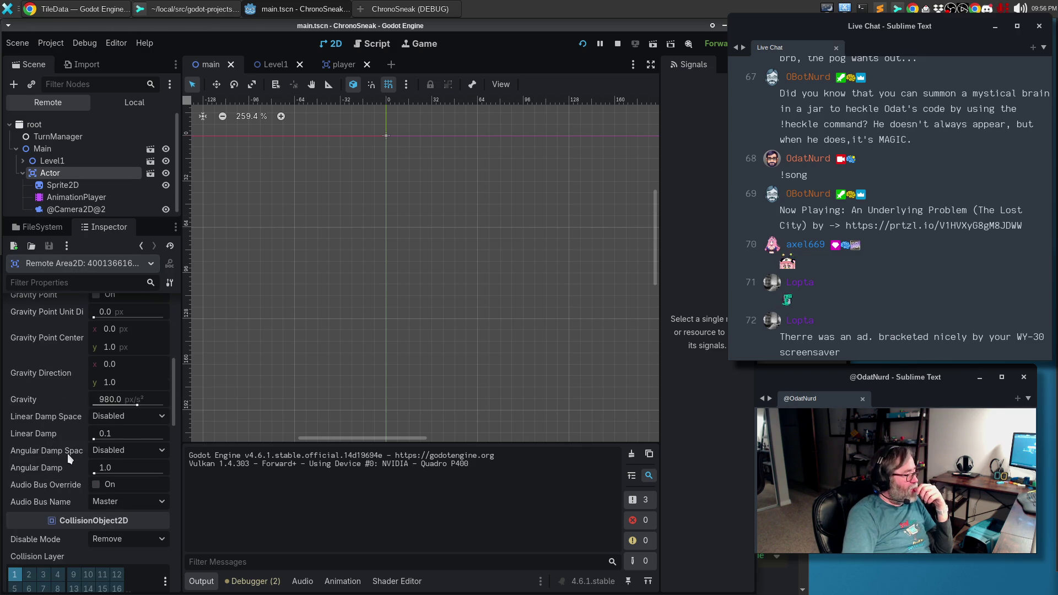
{"action": "scroll", "coordinate": [58, 461], "scroll_direction": "up", "scroll_amount": 4}
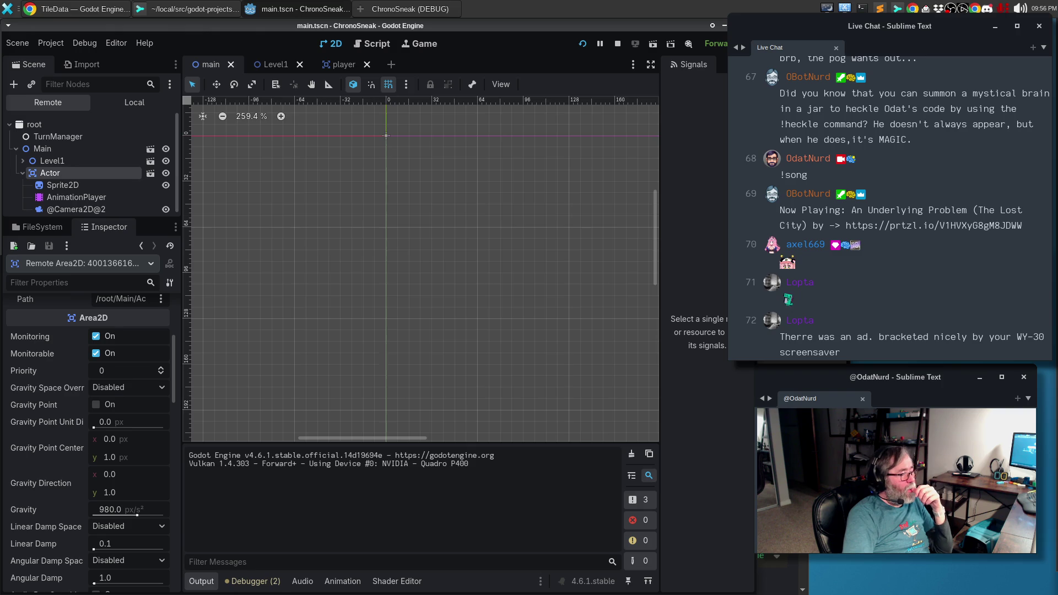
{"action": "key", "text": "alt+Tab"}
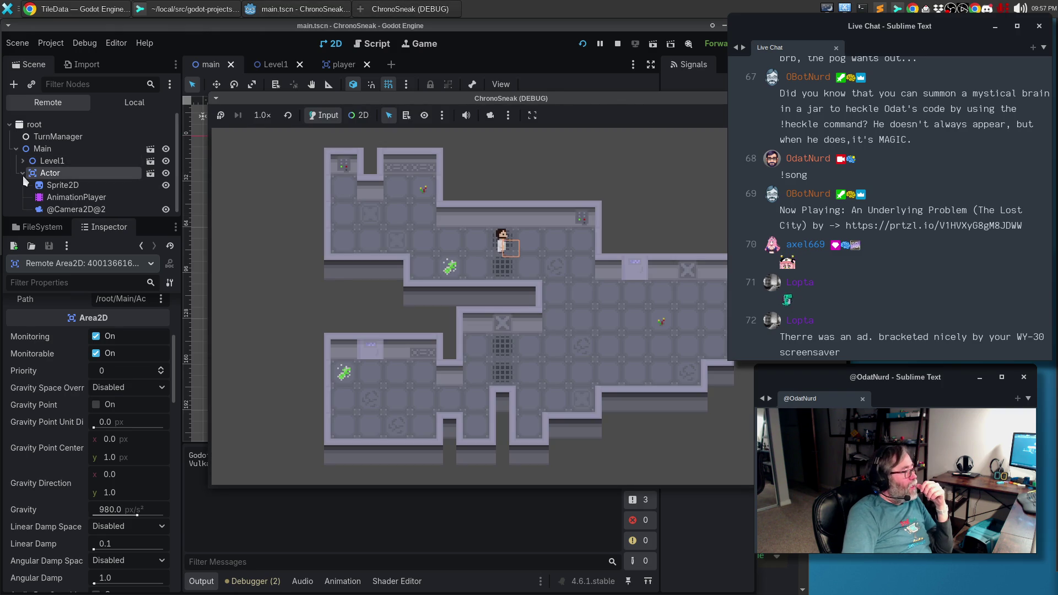
{"action": "left_click", "coordinate": [22, 173]}
{"action": "left_click", "coordinate": [22, 161]}
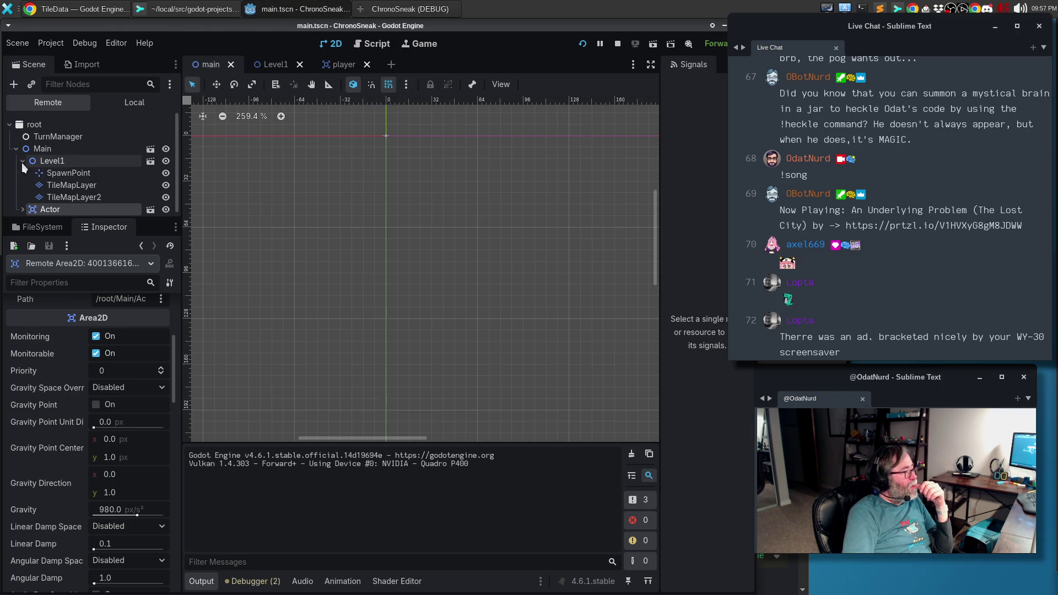
Set the live TileMapLayer2's Z Index to 1.
{"action": "left_click", "coordinate": [75, 198]}
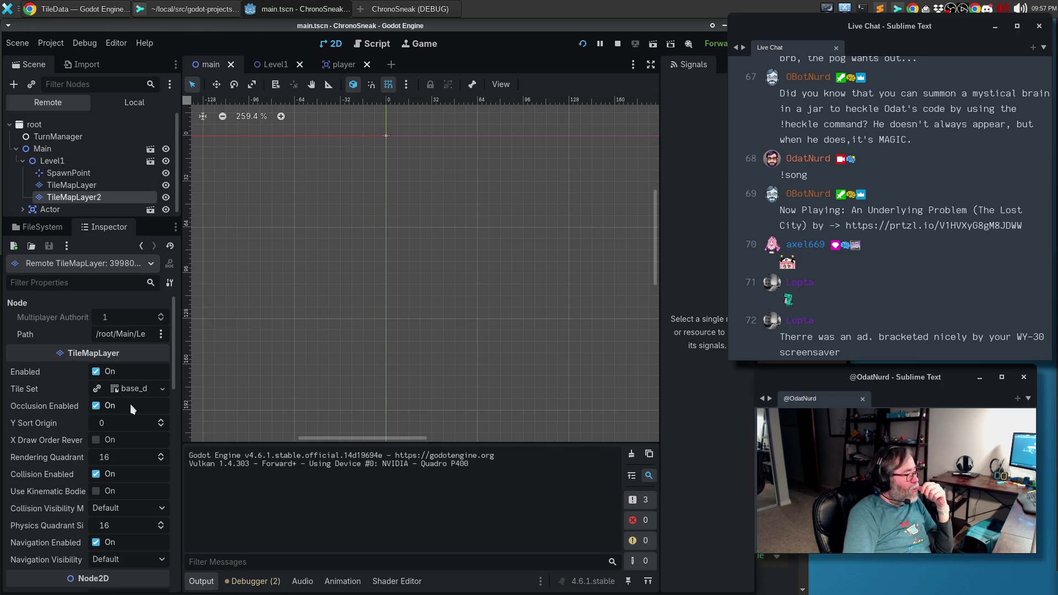
{"action": "scroll", "coordinate": [136, 415], "scroll_direction": "down", "scroll_amount": 5}
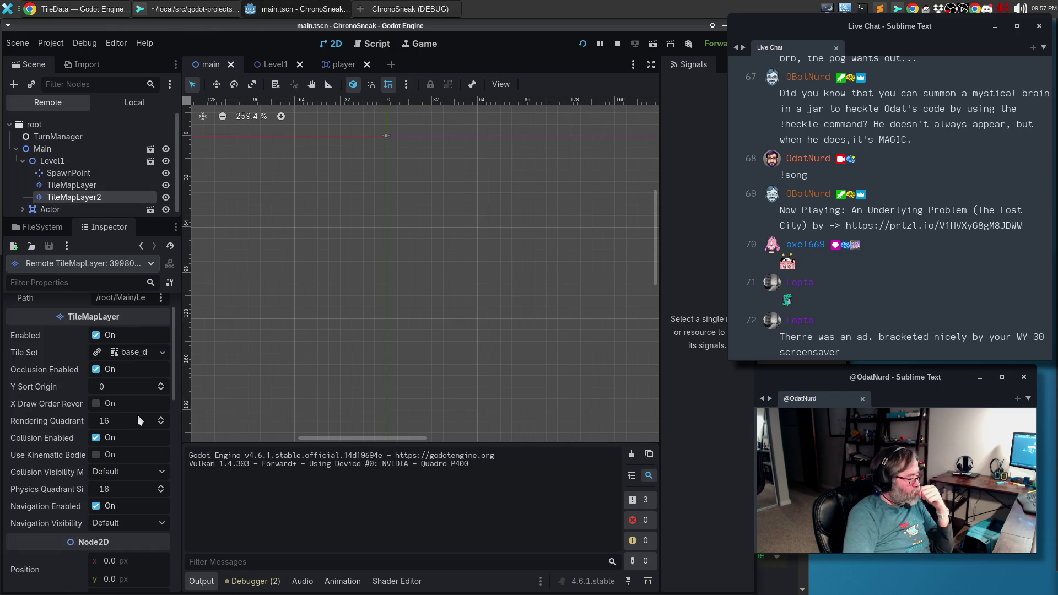
{"action": "scroll", "coordinate": [138, 417], "scroll_direction": "down", "scroll_amount": 10}
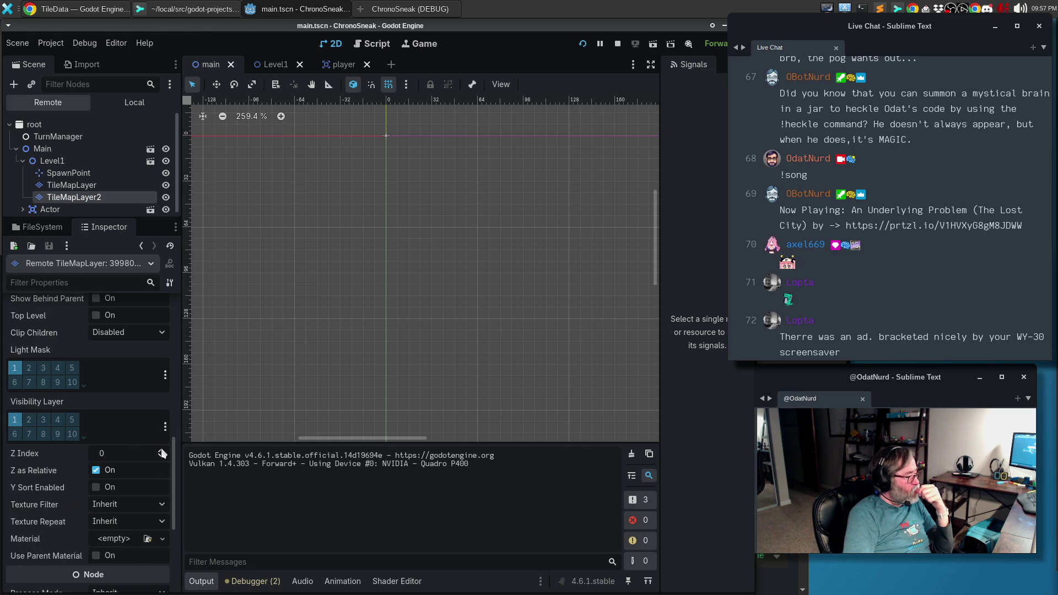
{"action": "left_click", "coordinate": [161, 450]}
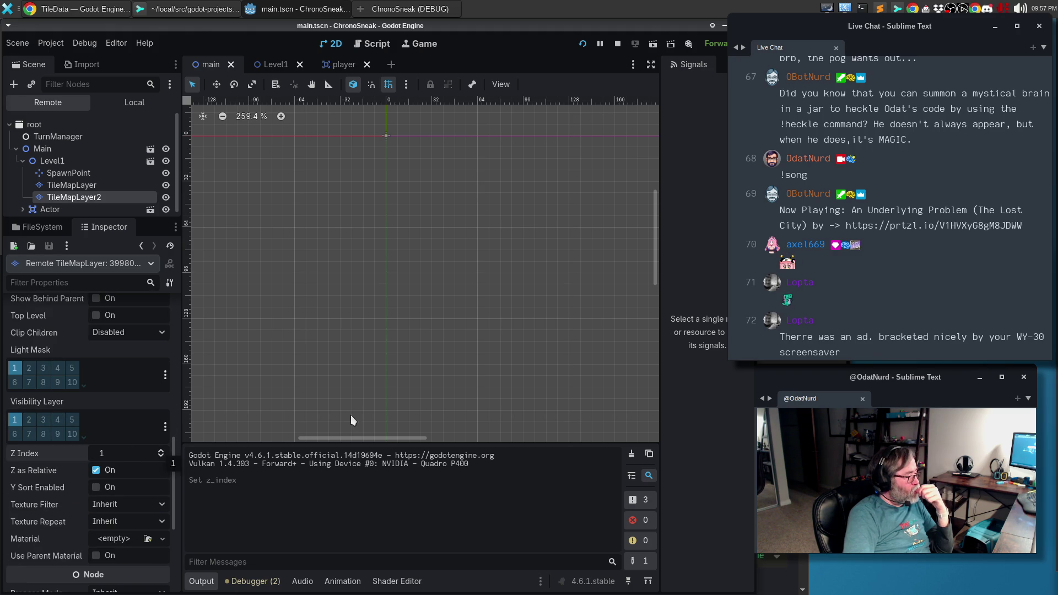
Walk the player back and forth under the grate to test, then stop the game with F8.
{"action": "key", "text": "alt+Tab"}
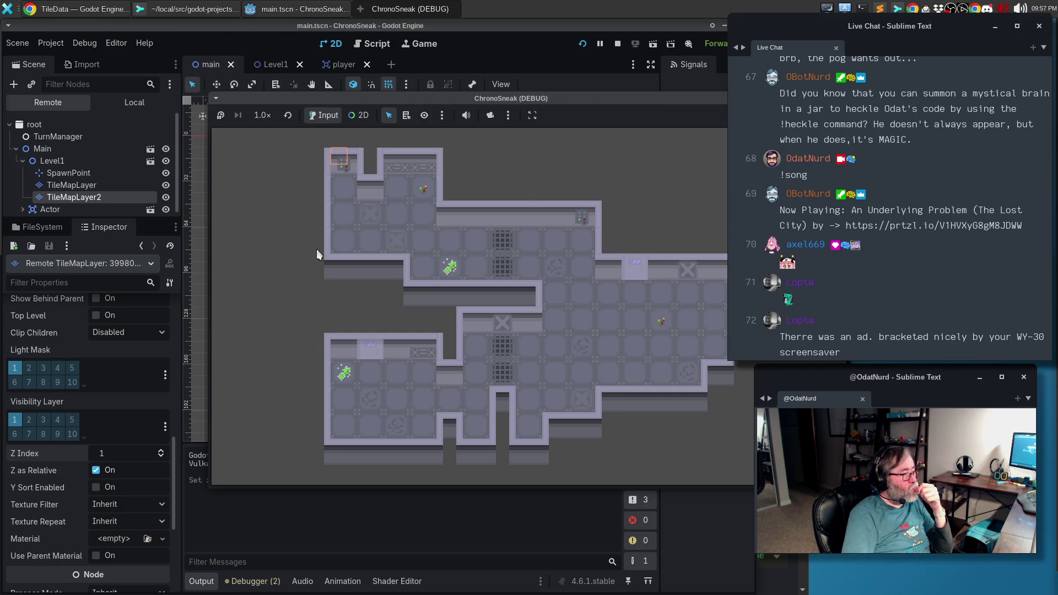
{"action": "key", "text": "Left"}
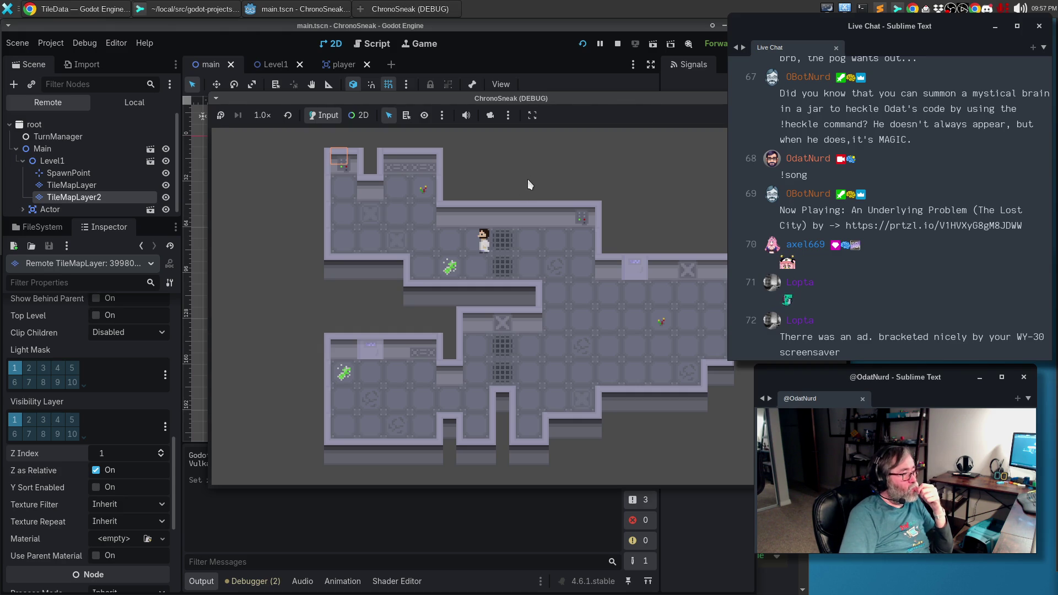
{"action": "key", "text": "Right"}
{"action": "key", "text": "Right"}
{"action": "key", "text": "Right"}
{"action": "key", "text": "Left"}
{"action": "key", "text": "Left"}
{"action": "key", "text": "Right"}
{"action": "key", "text": "Right"}
{"action": "key", "text": "Left"}
{"action": "key", "text": "Left"}
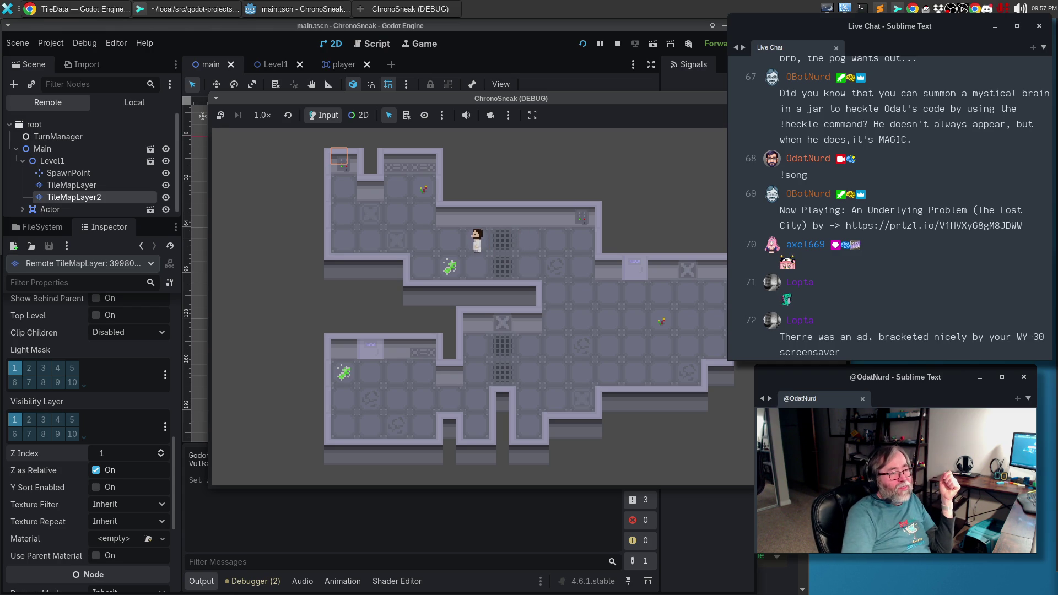
{"action": "key", "text": "F8"}
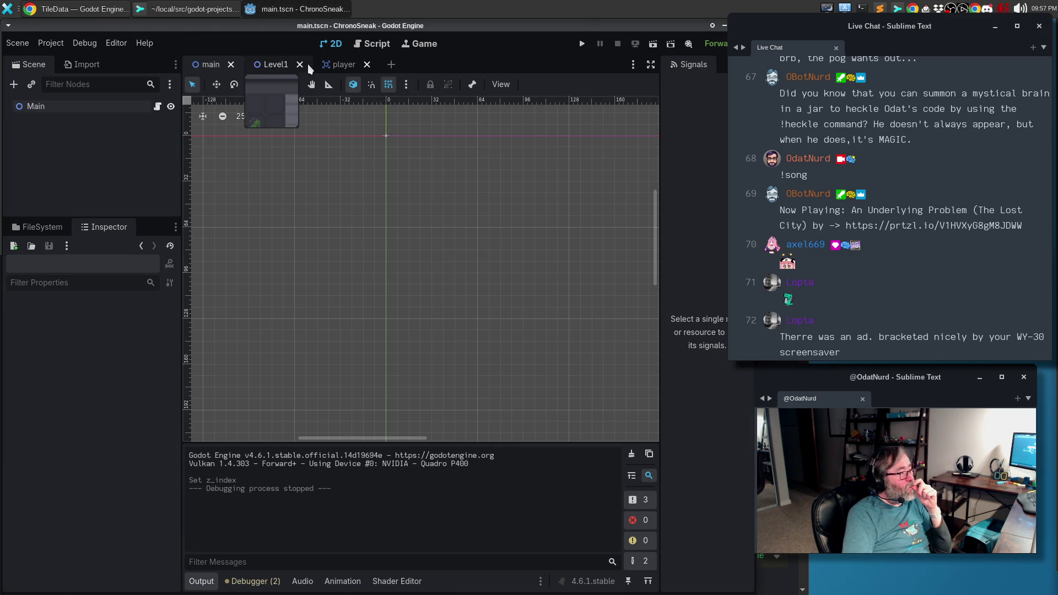
Read through main.gd's _ready and load_level functions, including the _level instantiate line.
{"action": "left_click", "coordinate": [373, 44]}
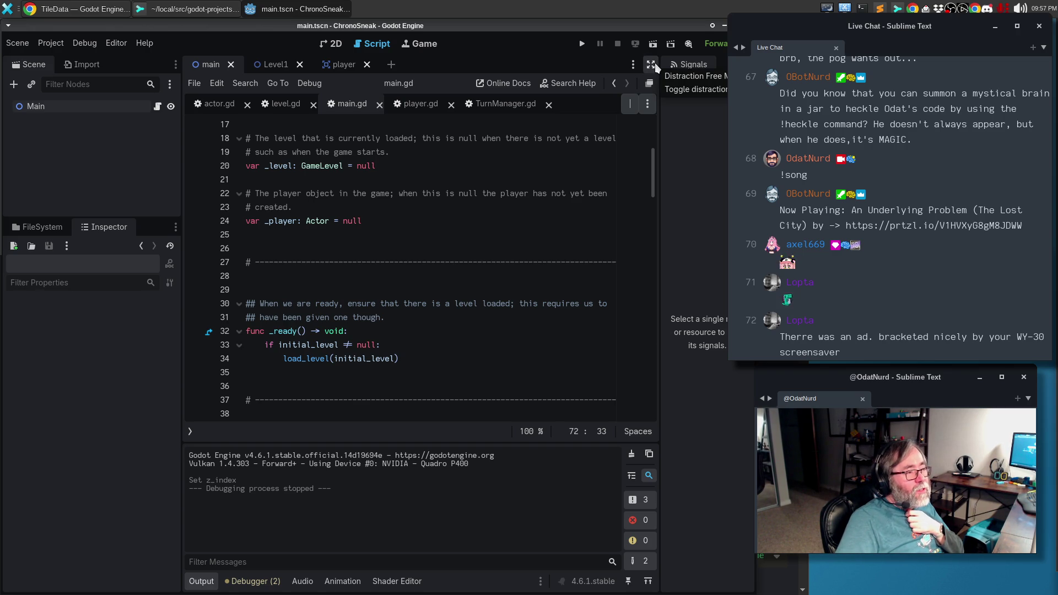
{"action": "key", "text": "ctrl+shift+F11"}
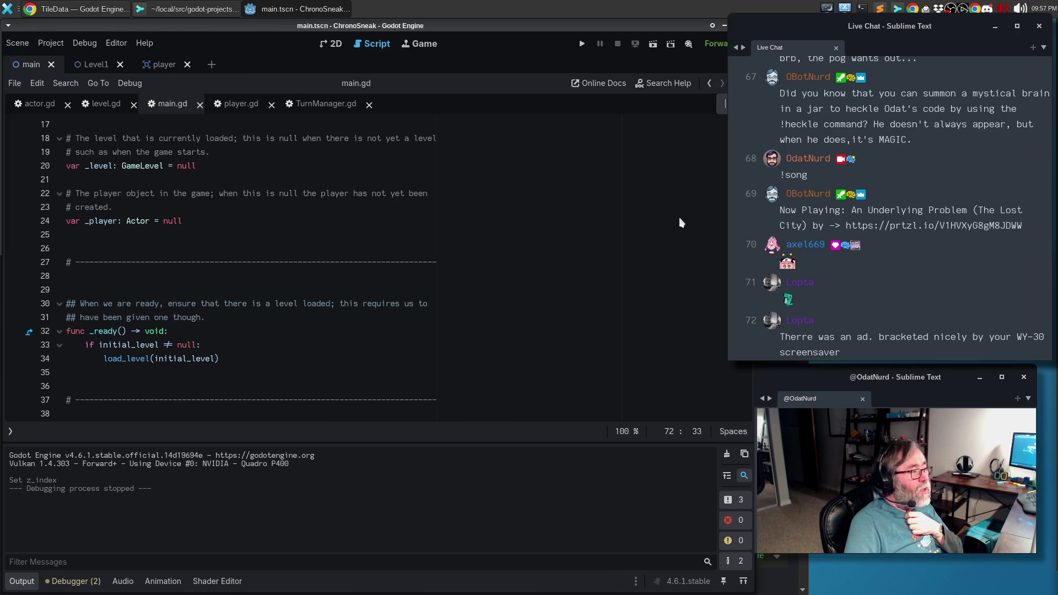
{"action": "key", "text": "ctrl+shift+F11"}
{"action": "key", "text": "ctrl+shift+F11"}
{"action": "key", "text": "ctrl+shift+F11"}
{"action": "key", "text": "ctrl+shift+F11"}
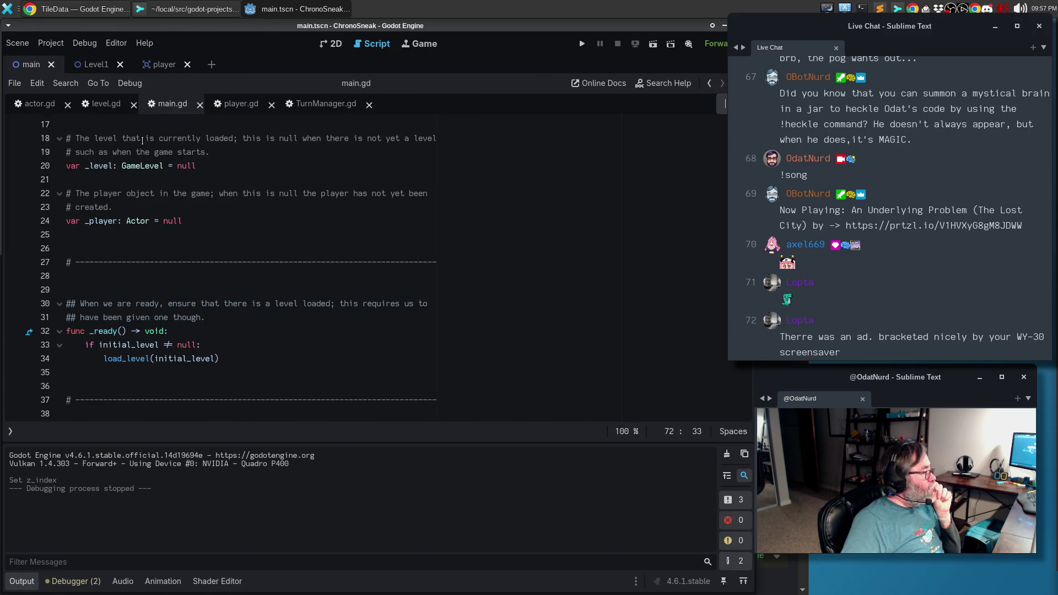
{"action": "left_click", "coordinate": [177, 334]}
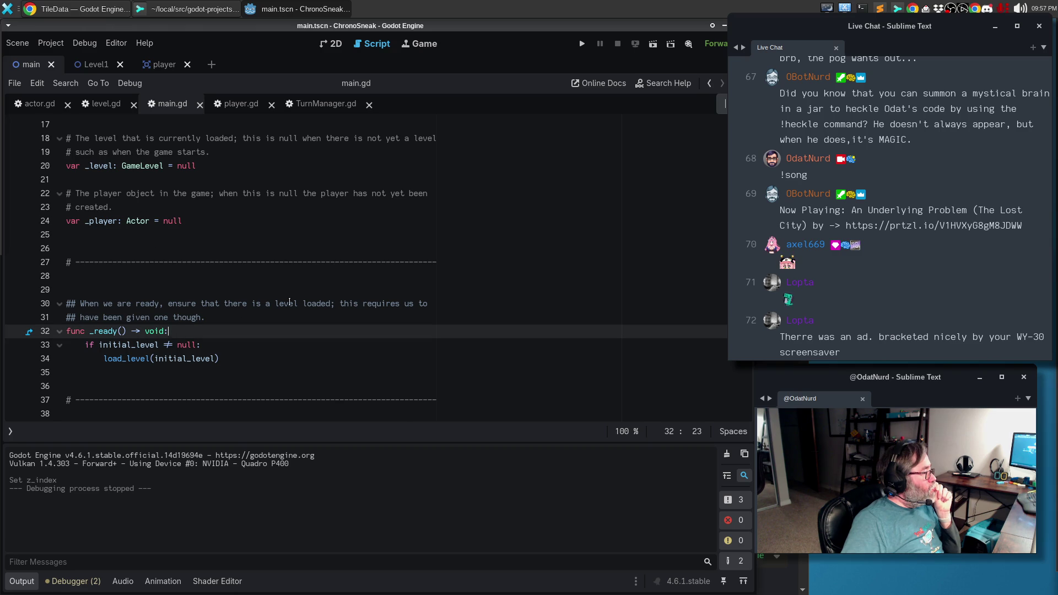
{"action": "scroll", "coordinate": [307, 289], "scroll_direction": "down", "scroll_amount": 5}
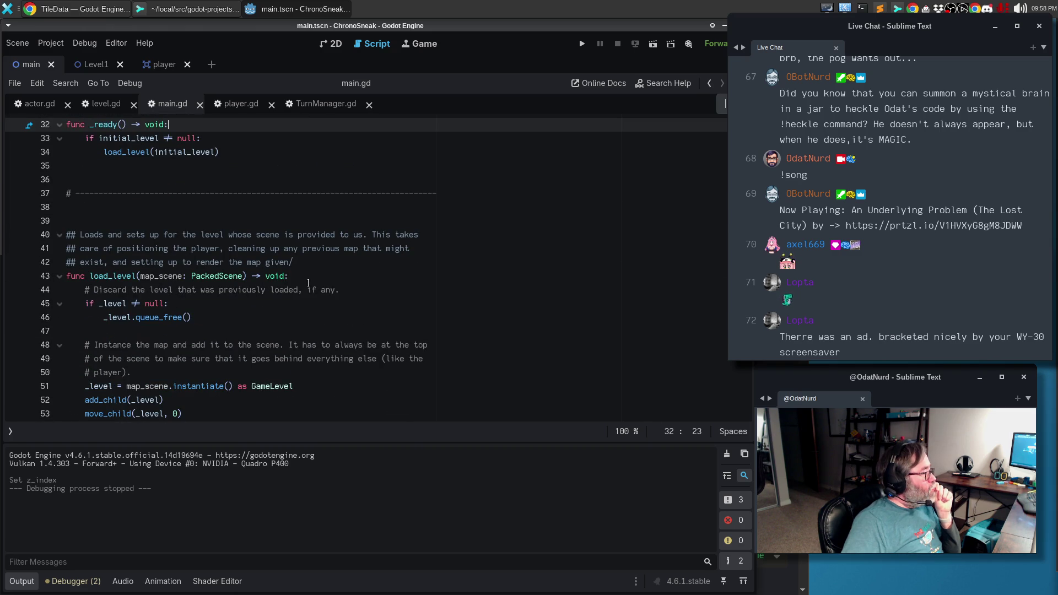
{"action": "left_click", "coordinate": [215, 290]}
{"action": "scroll", "coordinate": [242, 284], "scroll_direction": "down", "scroll_amount": 2}
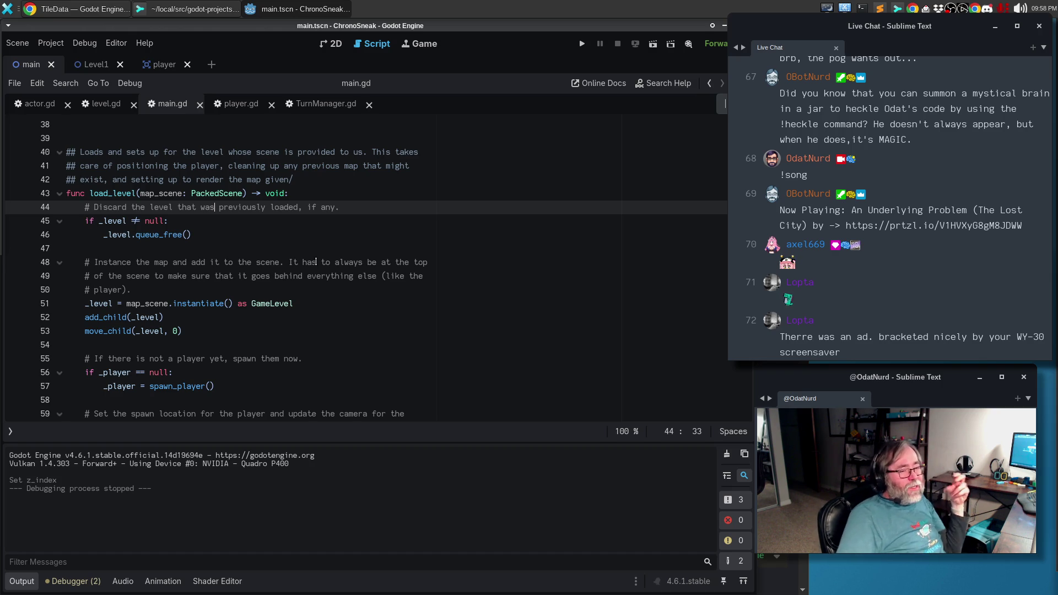
{"action": "scroll", "coordinate": [220, 212], "scroll_direction": "down", "scroll_amount": 2}
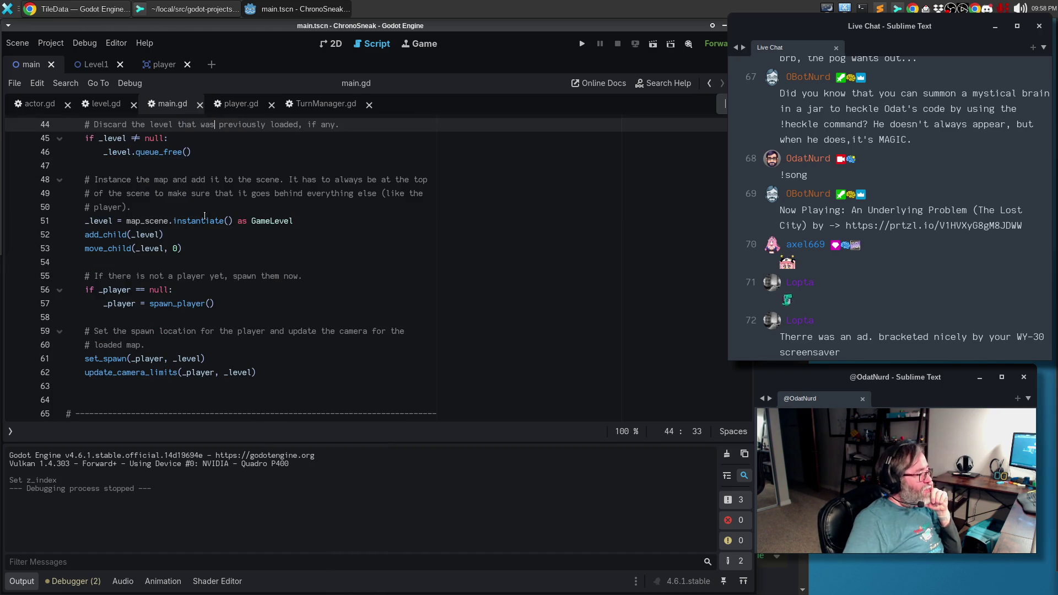
{"action": "scroll", "coordinate": [148, 262], "scroll_direction": "up", "scroll_amount": 3}
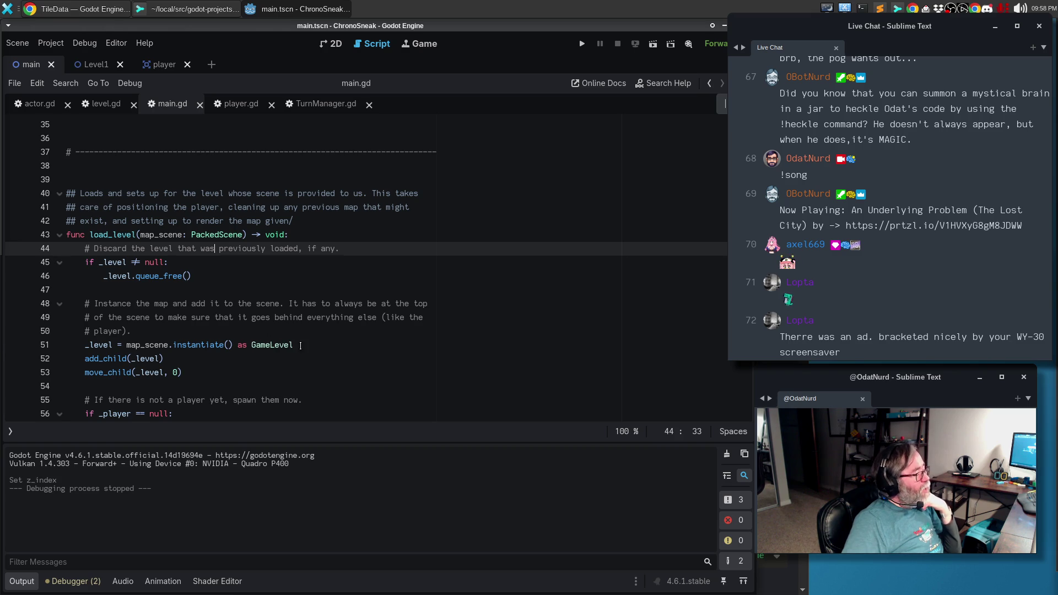
{"action": "left_click", "coordinate": [301, 345]}
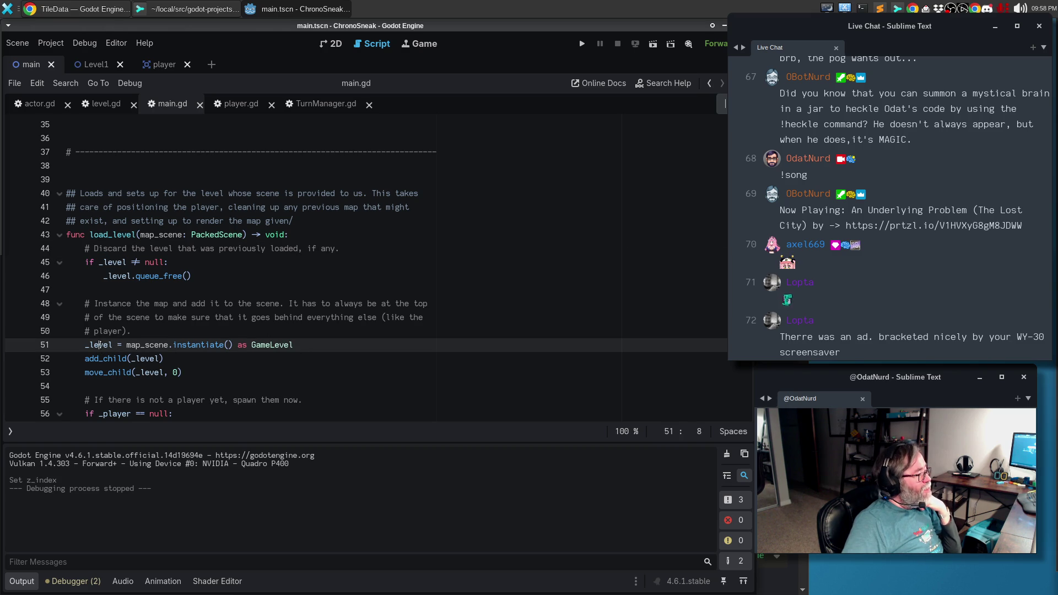
{"action": "left_click", "coordinate": [100, 345]}
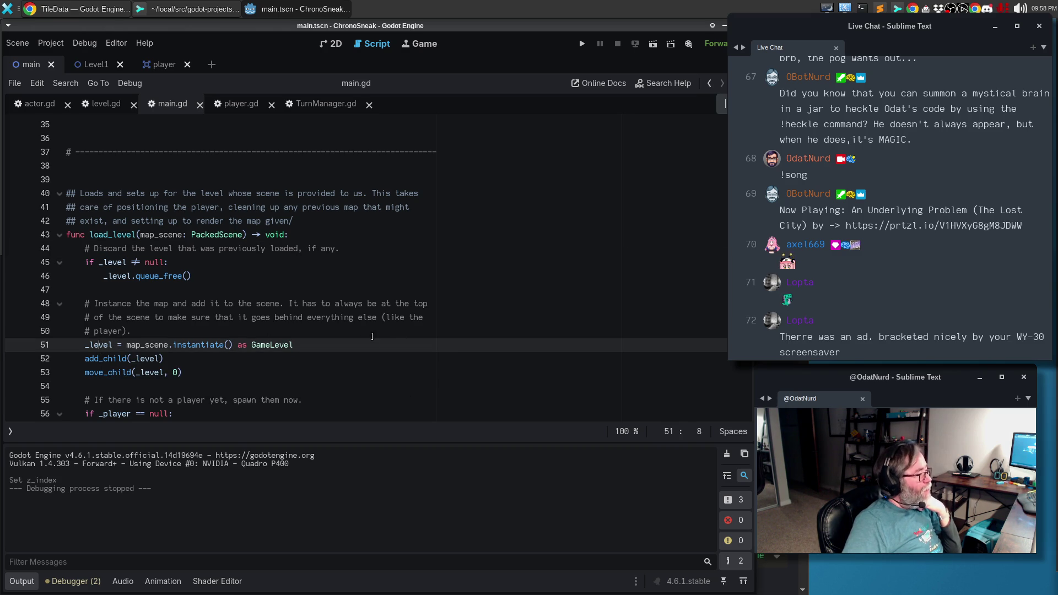
Switch to level.gd and scroll up to its _layers property and _ready function.
{"action": "left_click", "coordinate": [102, 104]}
{"action": "scroll", "coordinate": [347, 232], "scroll_direction": "up", "scroll_amount": 5}
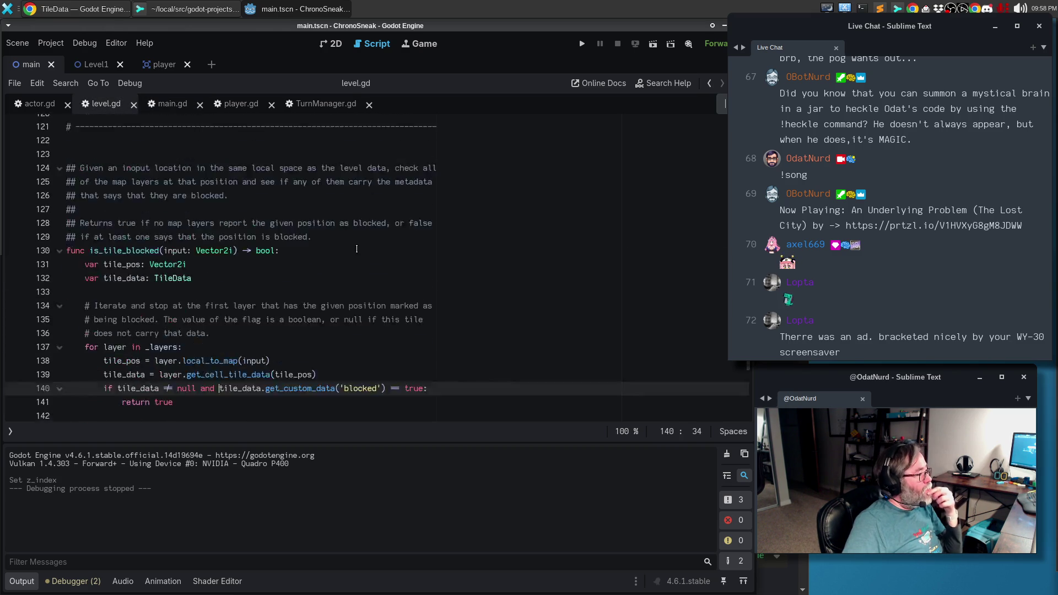
{"action": "scroll", "coordinate": [347, 232], "scroll_direction": "up", "scroll_amount": 18}
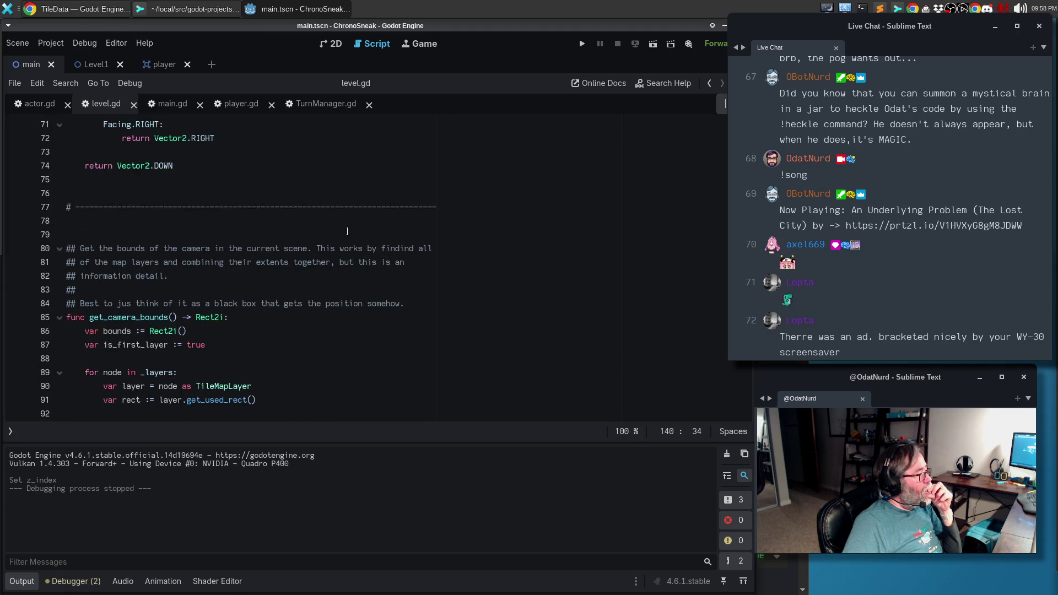
{"action": "scroll", "coordinate": [347, 232], "scroll_direction": "up", "scroll_amount": 6}
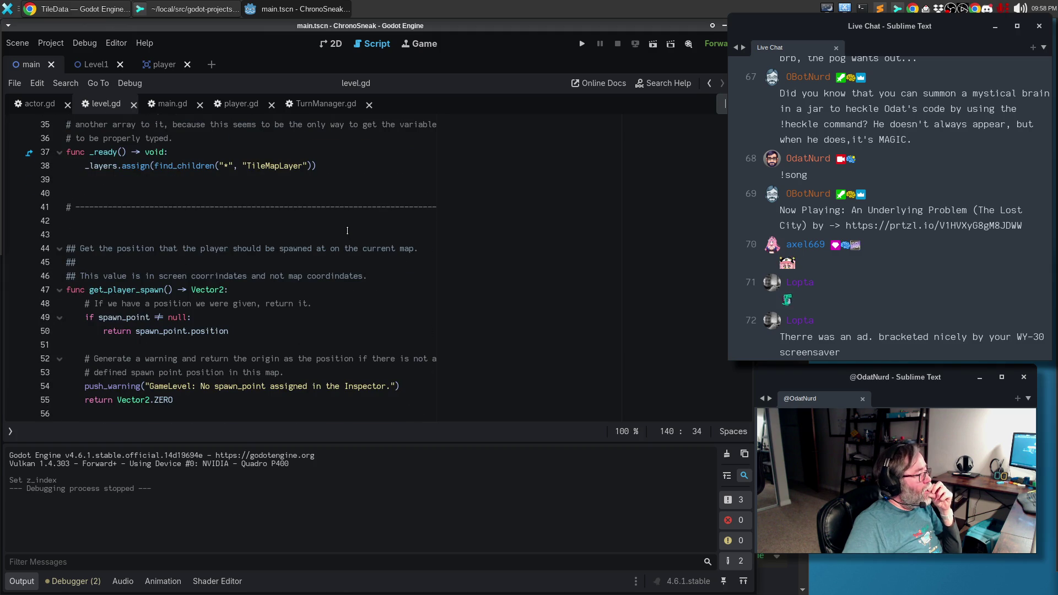
{"action": "scroll", "coordinate": [347, 232], "scroll_direction": "up", "scroll_amount": 5}
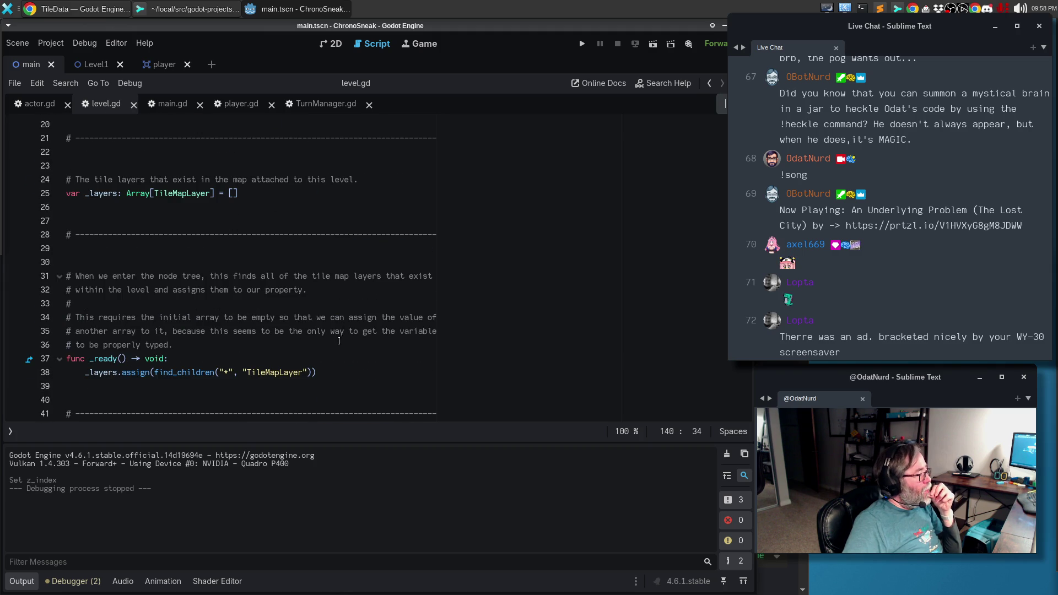
Add a comment after line 38: 'Make every layer but the first one have an increased Z-index so that the'.
{"action": "left_click", "coordinate": [356, 368]}
{"action": "key", "text": "Return"}
{"action": "key", "text": "Return"}
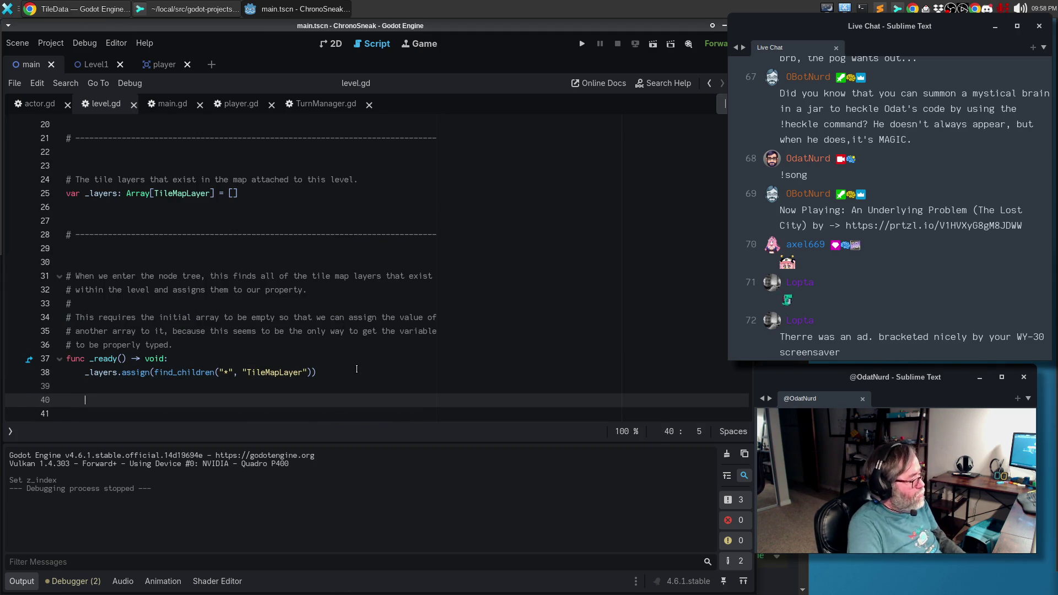
{"action": "key", "text": "shift+alt+o"}
{"action": "type", "text": "#"}
{"action": "key", "text": "Escape"}
{"action": "type", "text": "# Make every layer but the "}
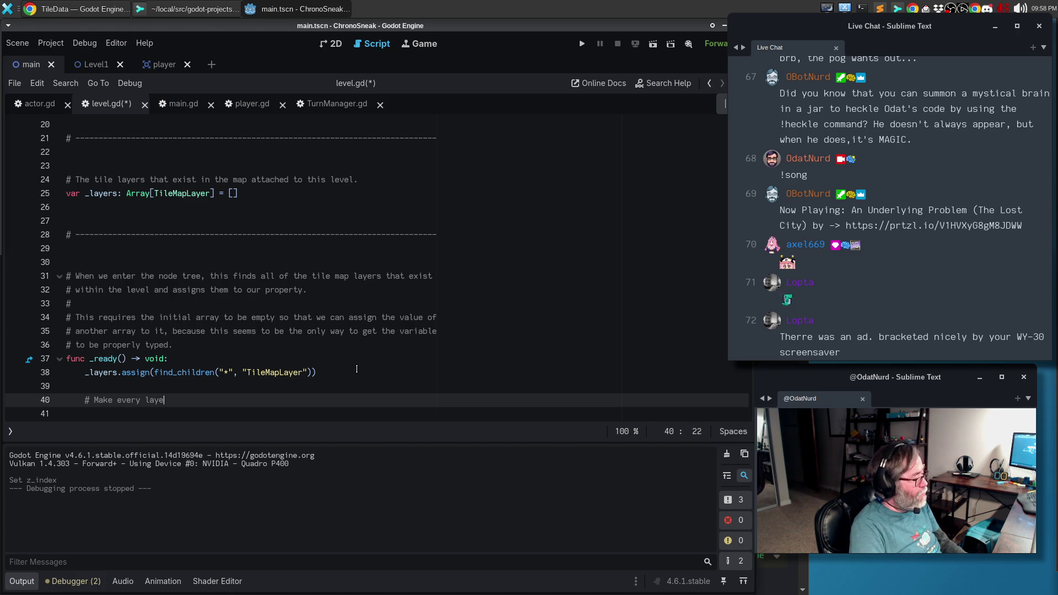
{"action": "type", "text": "first "}
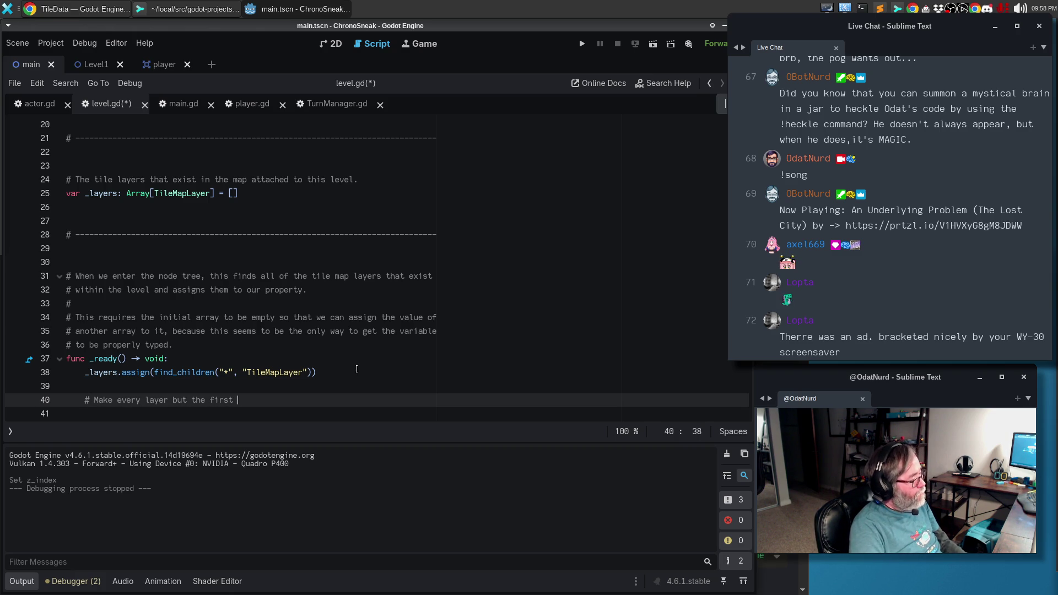
{"action": "type", "text": "one have "}
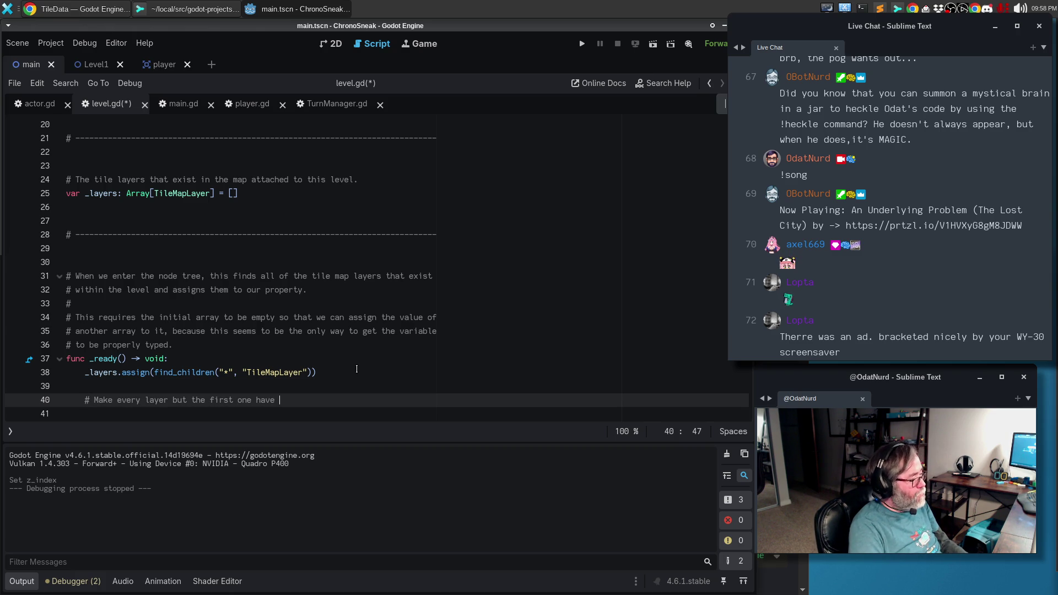
{"action": "type", "text": "an incre"}
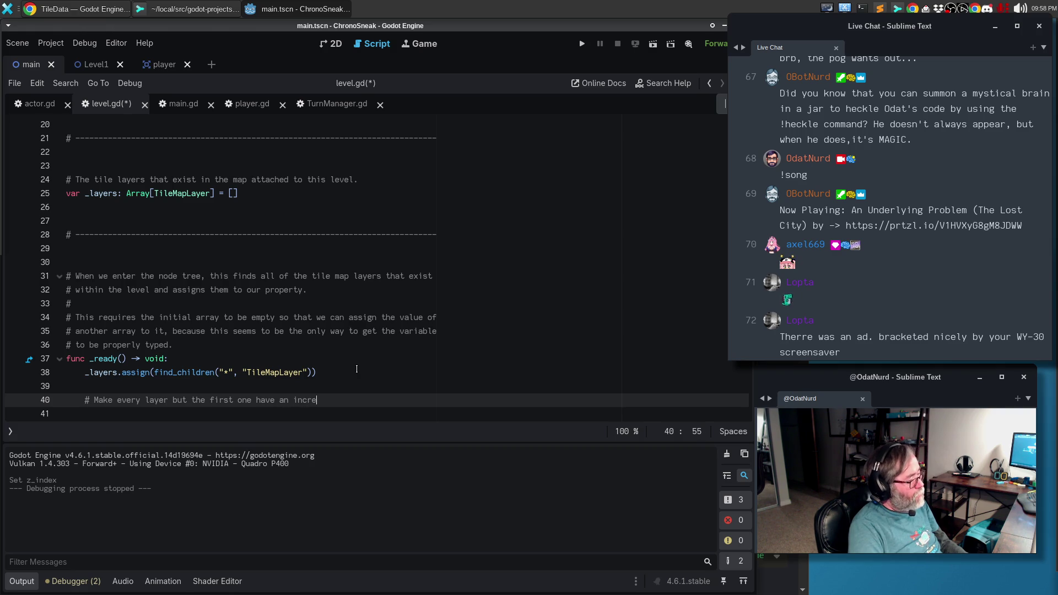
{"action": "type", "text": "ased"}
{"action": "key", "text": "ctrl+BackSpace"}
{"action": "key", "text": "ctrl+BackSpace"}
{"action": "key", "text": "ctrl+BackSpace"}
{"action": "type", "text": "ave an increased Z-"}
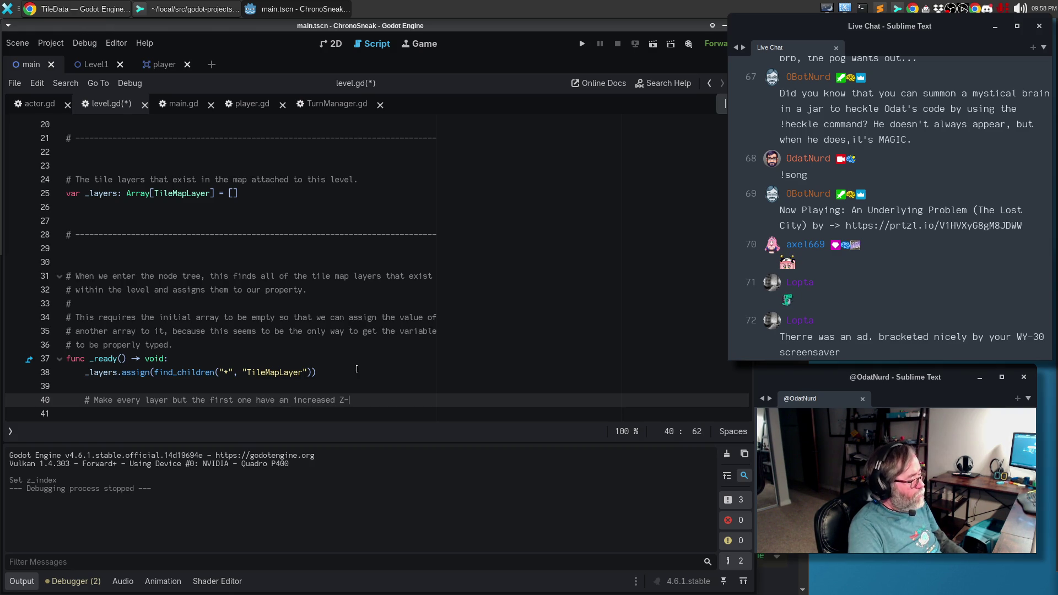
{"action": "type", "text": "index so that it"}
{"action": "key", "text": "Return"}
{"action": "key", "text": "BackSpace"}
{"action": "key", "text": "BackSpace"}
{"action": "key", "text": "BackSpace"}
{"action": "key", "text": "BackSpace"}
{"action": "key", "text": "BackSpace"}
{"action": "type", "text": "the"}
Continue with 'player will render behind all layers except the root one' and start 'This might better by done by altering the'.
{"action": "key", "text": "Return"}
{"action": "type", "text": "plaeyr w"}
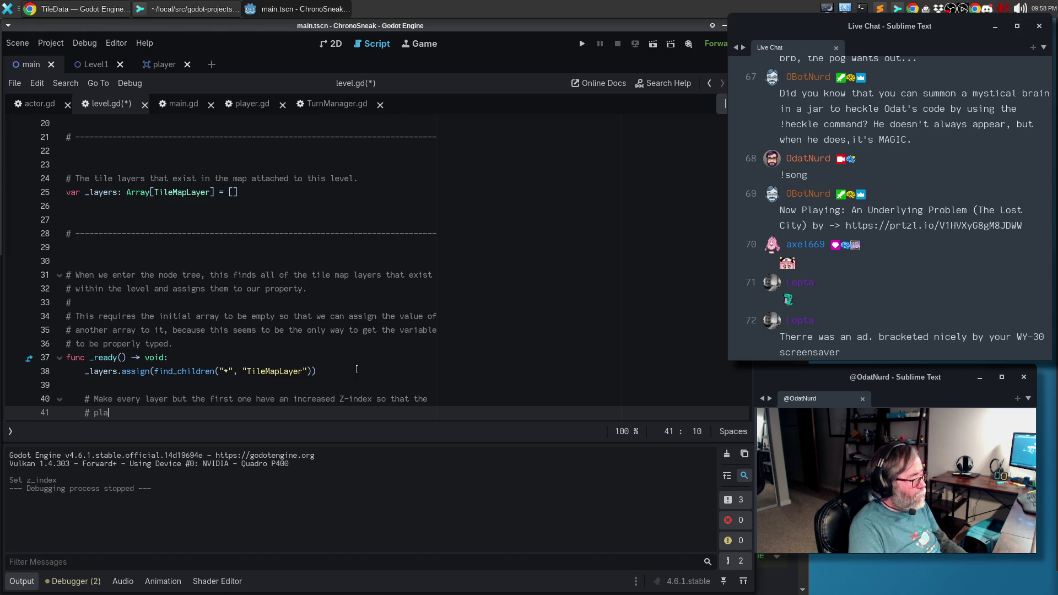
{"action": "key", "text": "ctrl+BackSpace"}
{"action": "type", "text": "player "}
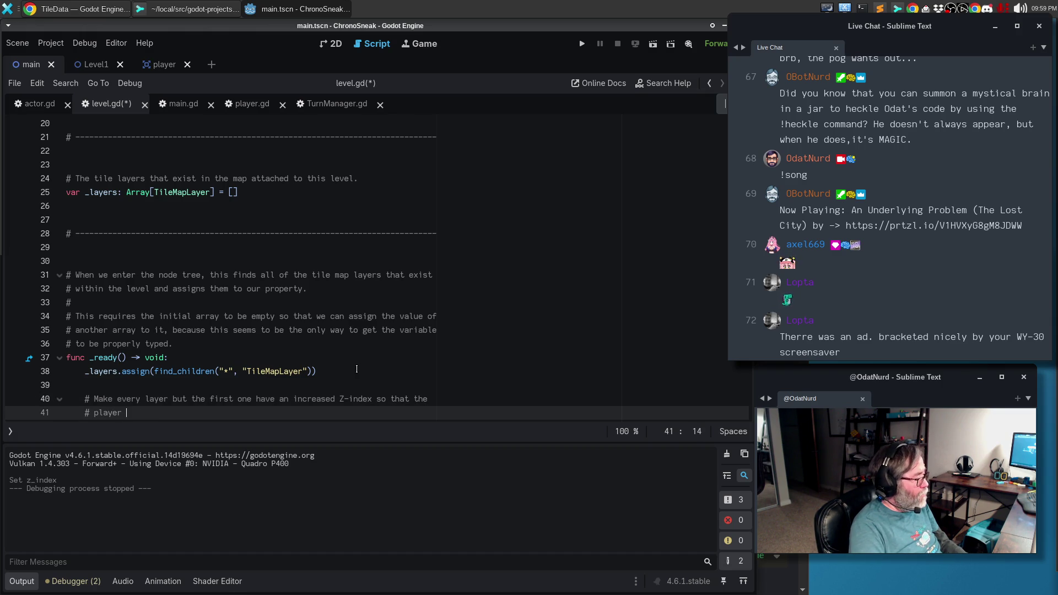
{"action": "type", "text": "will render "}
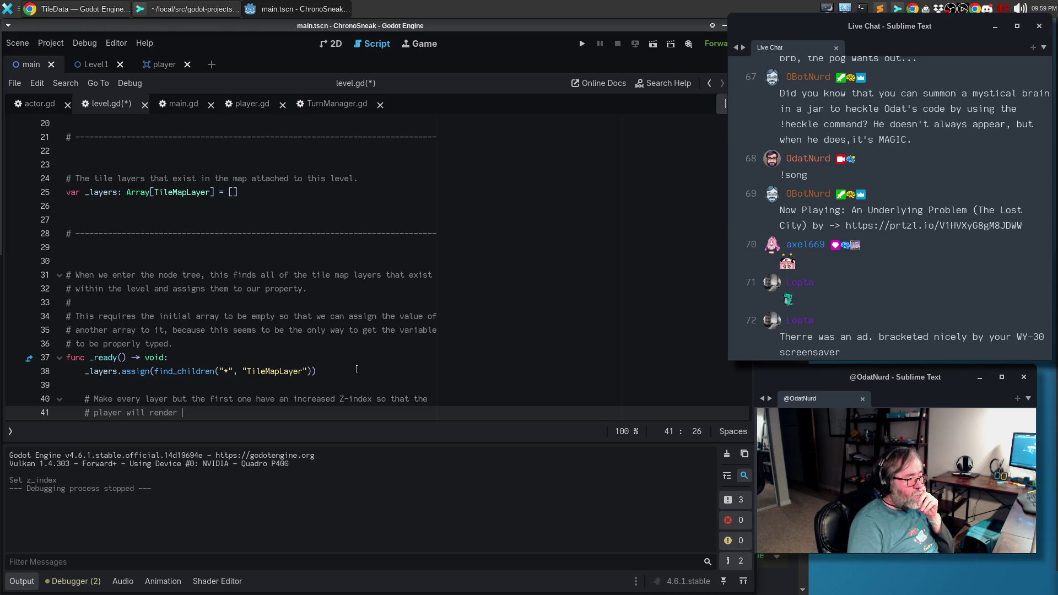
{"action": "type", "text": "behind "}
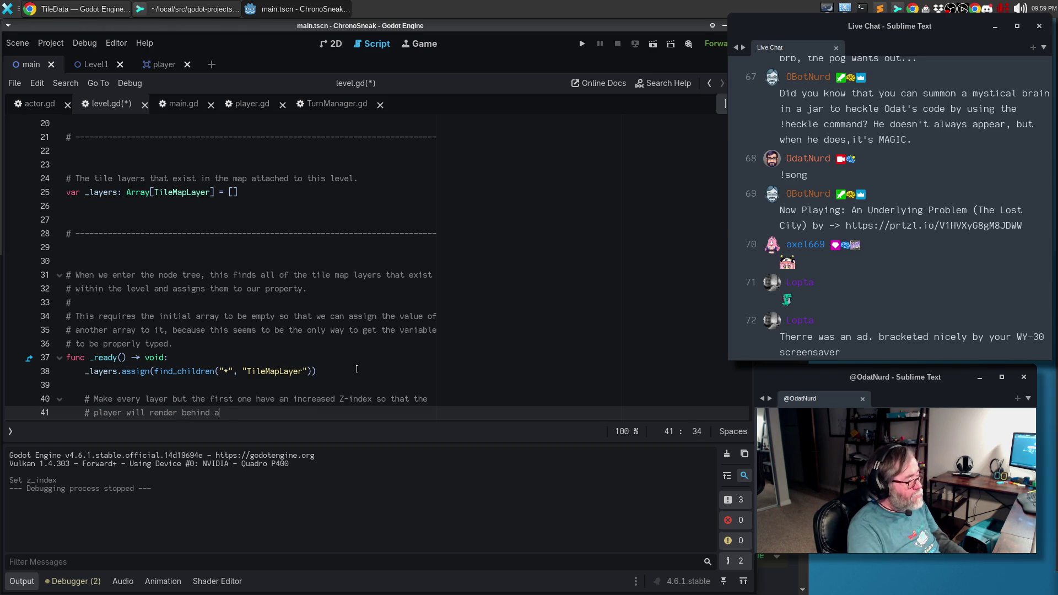
{"action": "type", "text": "all layers except t"}
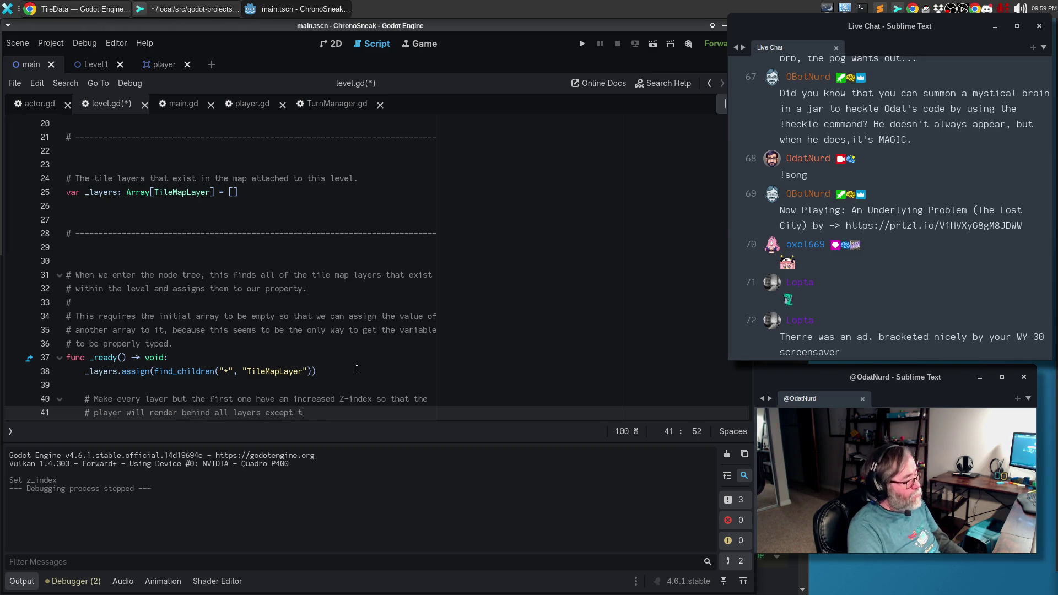
{"action": "type", "text": "he root one."}
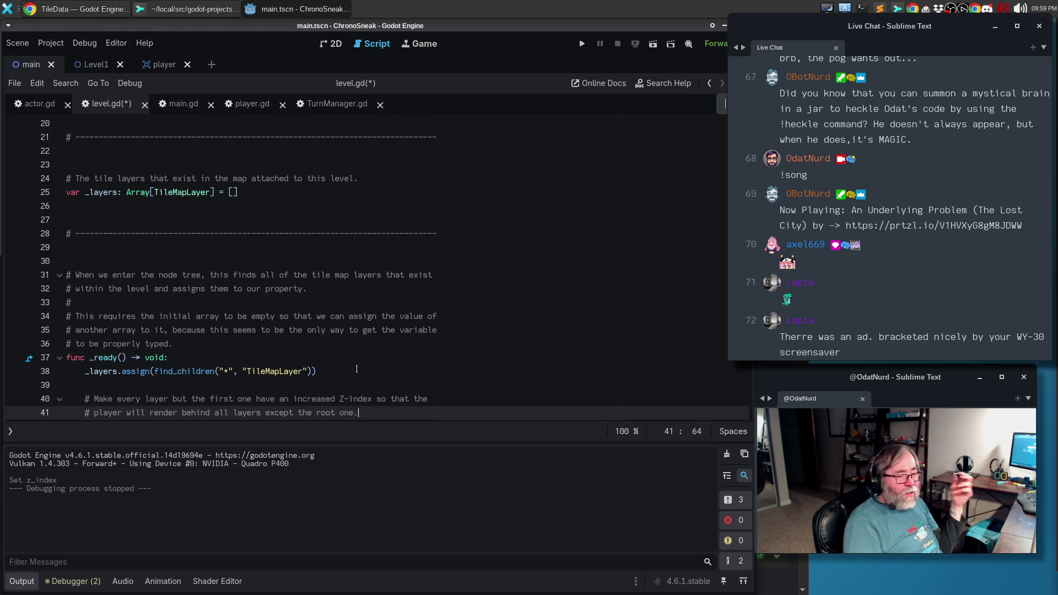
{"action": "key", "text": "Return"}
{"action": "type", "text": "#"}
{"action": "key", "text": "Return"}
{"action": "type", "text": "# "}
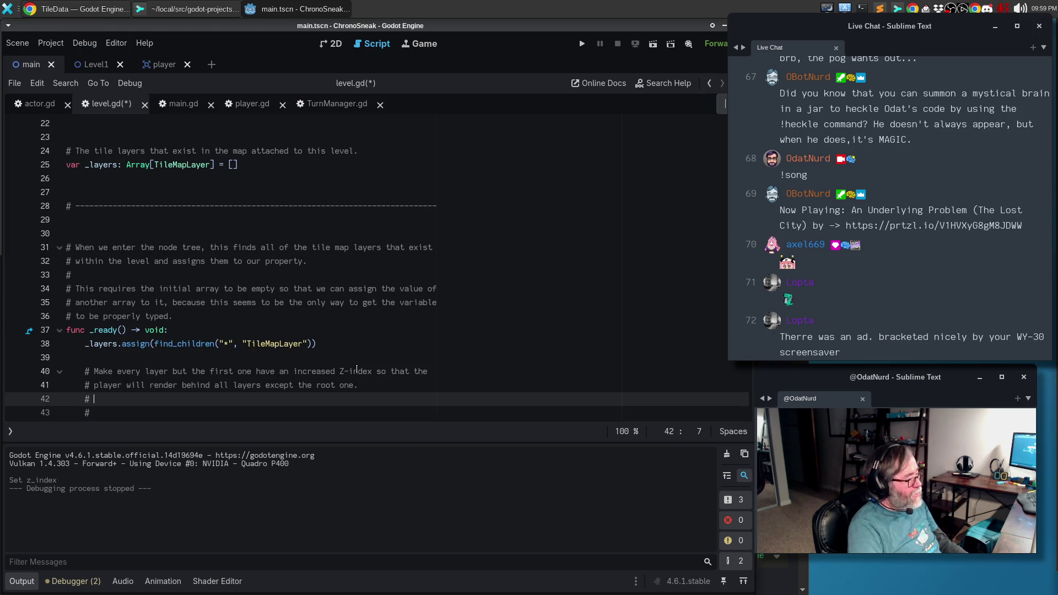
{"action": "type", "text": "Thi"}
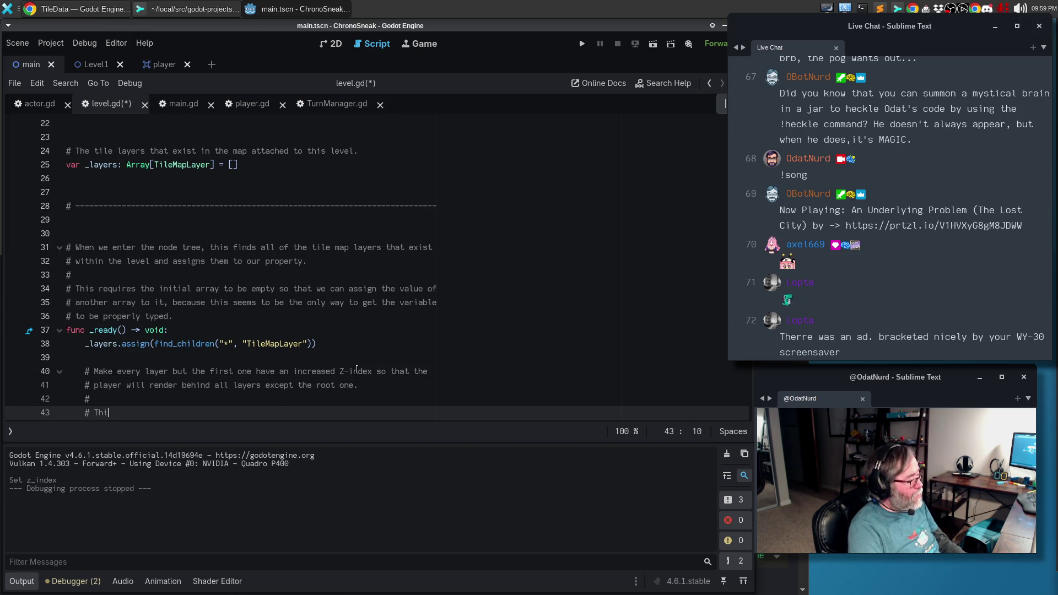
{"action": "type", "text": "s might better by d"}
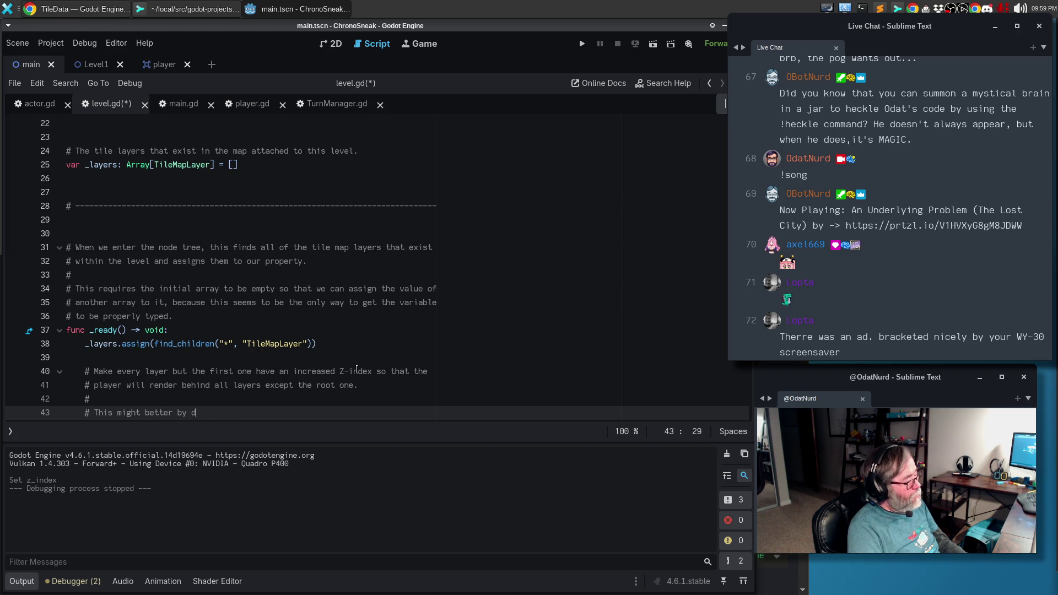
{"action": "type", "text": "one by choosing the"}
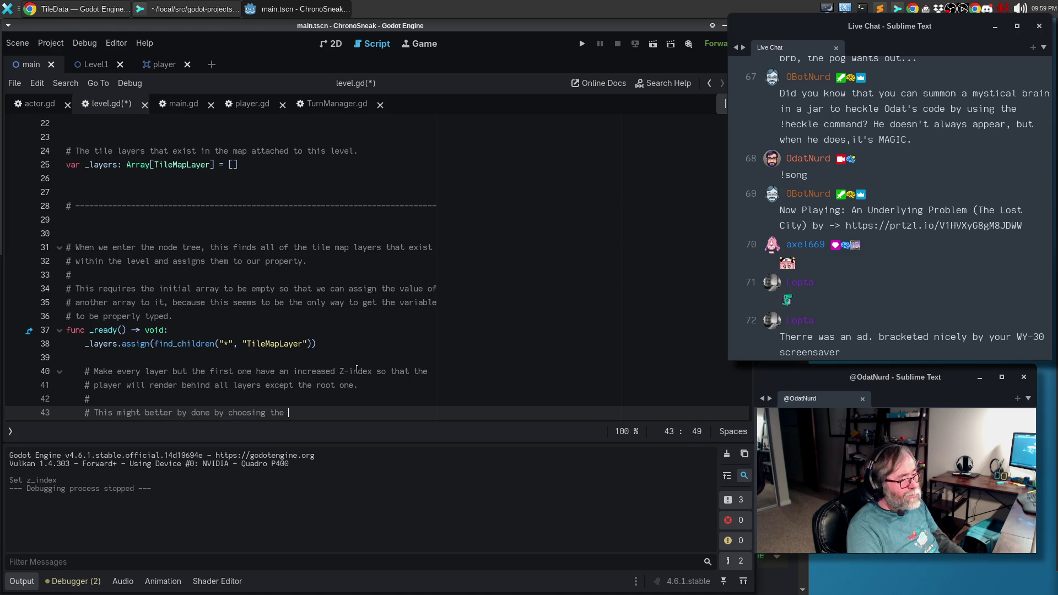
{"action": "key", "text": "ctrl+BackSpace"}
{"action": "key", "text": "ctrl+BackSpace"}
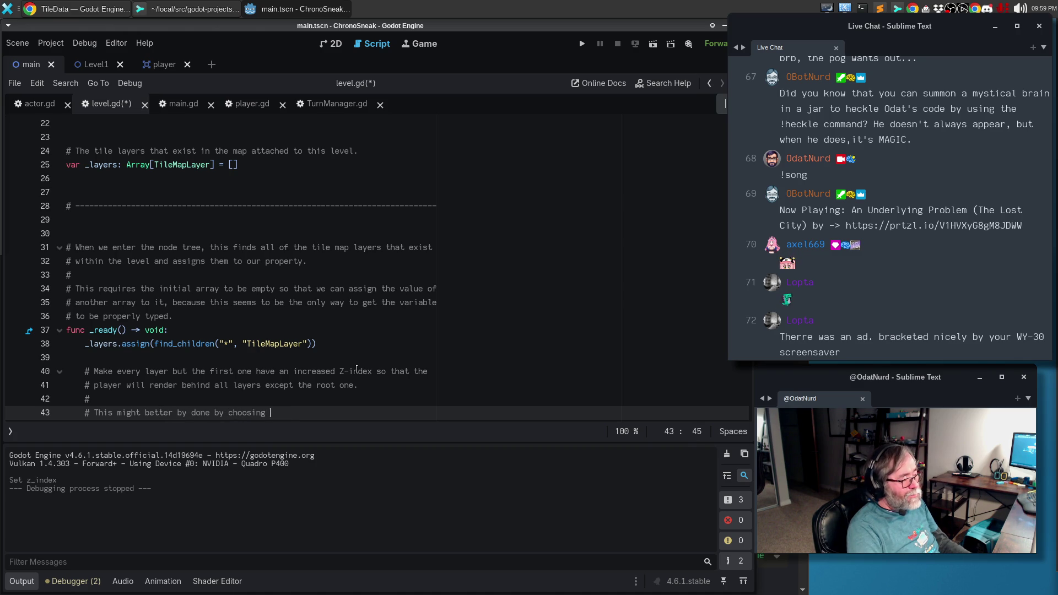
{"action": "type", "text": "altering the"}
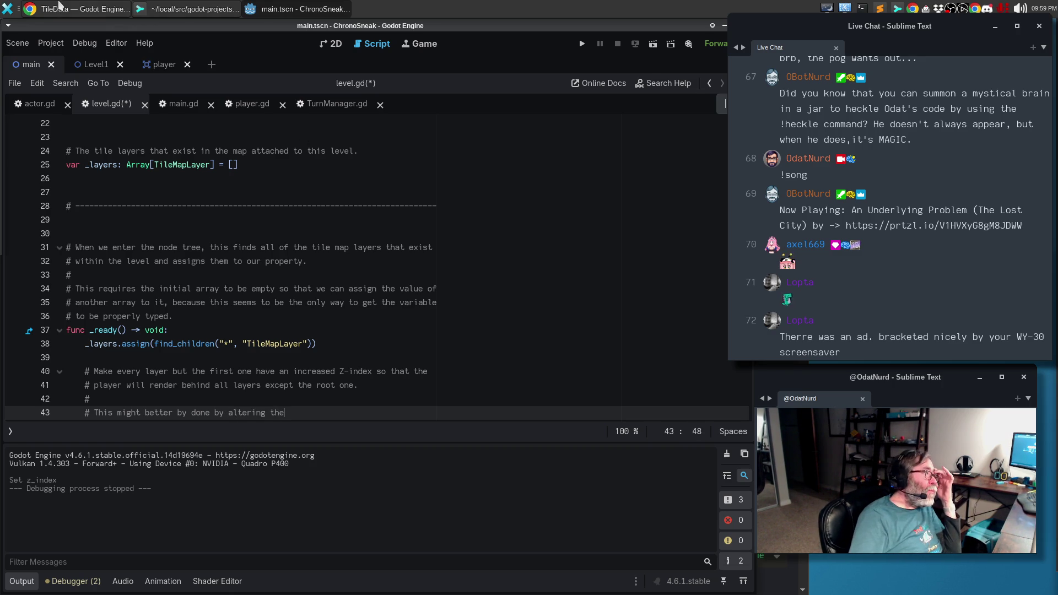
Search Google for 'godot z-order'.
{"action": "left_click", "coordinate": [57, 8]}
{"action": "left_click", "coordinate": [292, 29]}
{"action": "left_click", "coordinate": [310, 52]}
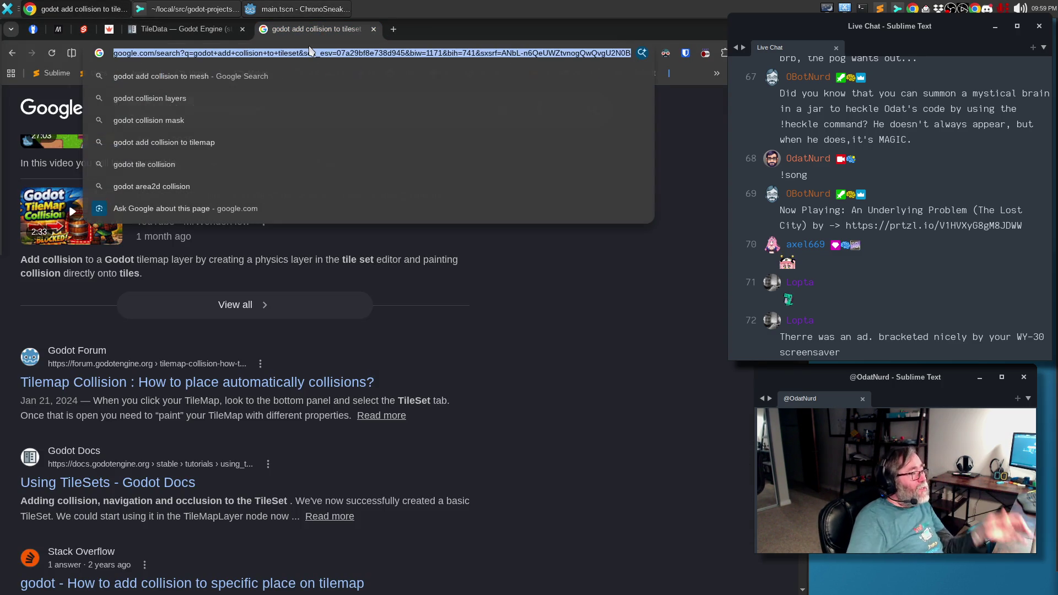
{"action": "type", "text": "godot z-order"}
{"action": "key", "text": "Return"}
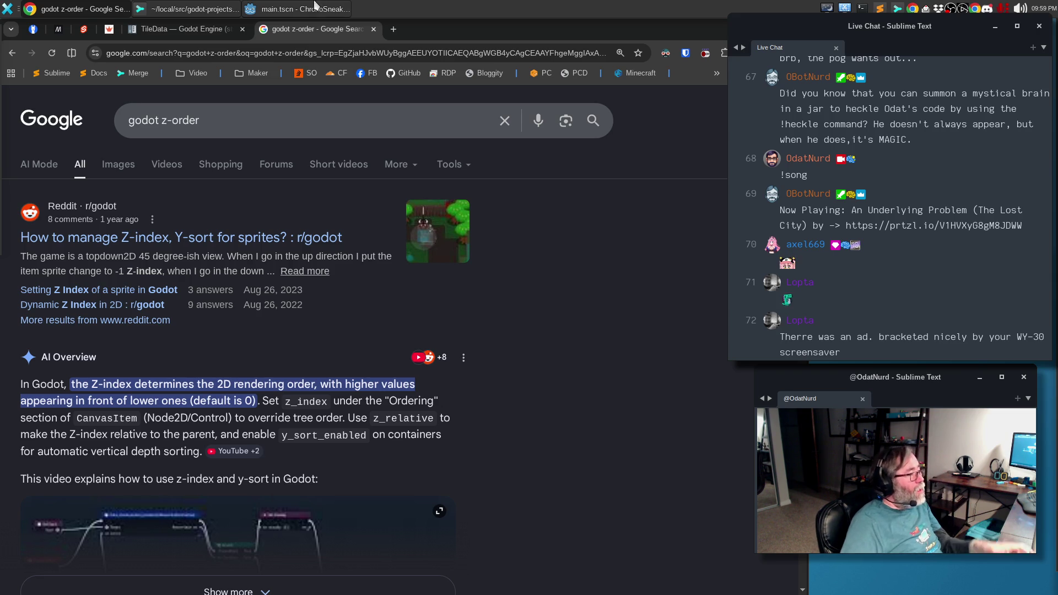
Expand the full AI Overview on z-index, read it, and return to Godot.
{"action": "left_click", "coordinate": [214, 125]}
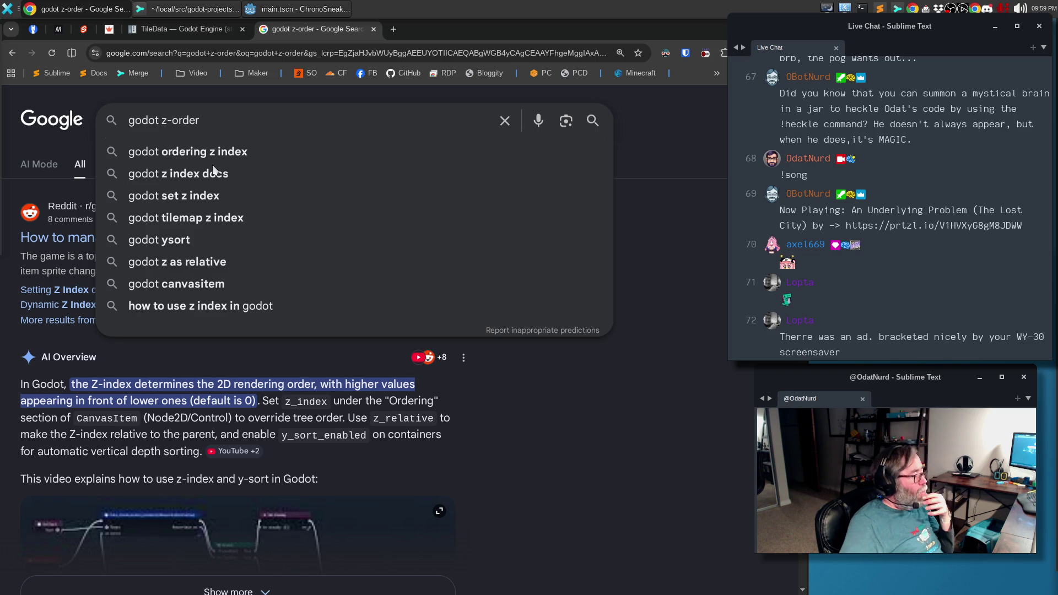
{"action": "scroll", "coordinate": [406, 420], "scroll_direction": "down", "scroll_amount": 1}
{"action": "scroll", "coordinate": [406, 420], "scroll_direction": "down", "scroll_amount": 3}
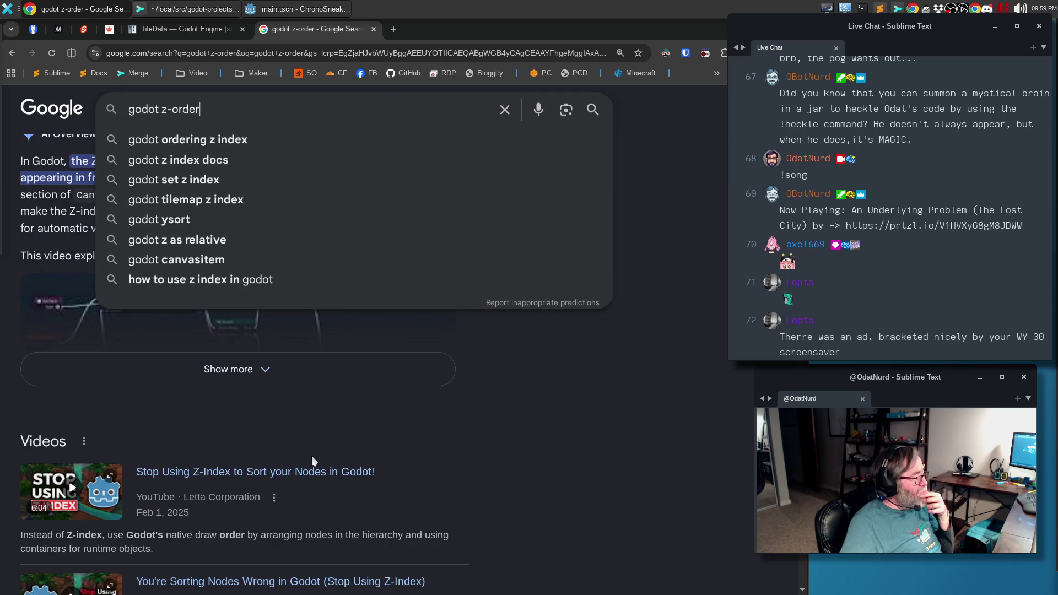
{"action": "left_click", "coordinate": [263, 381]}
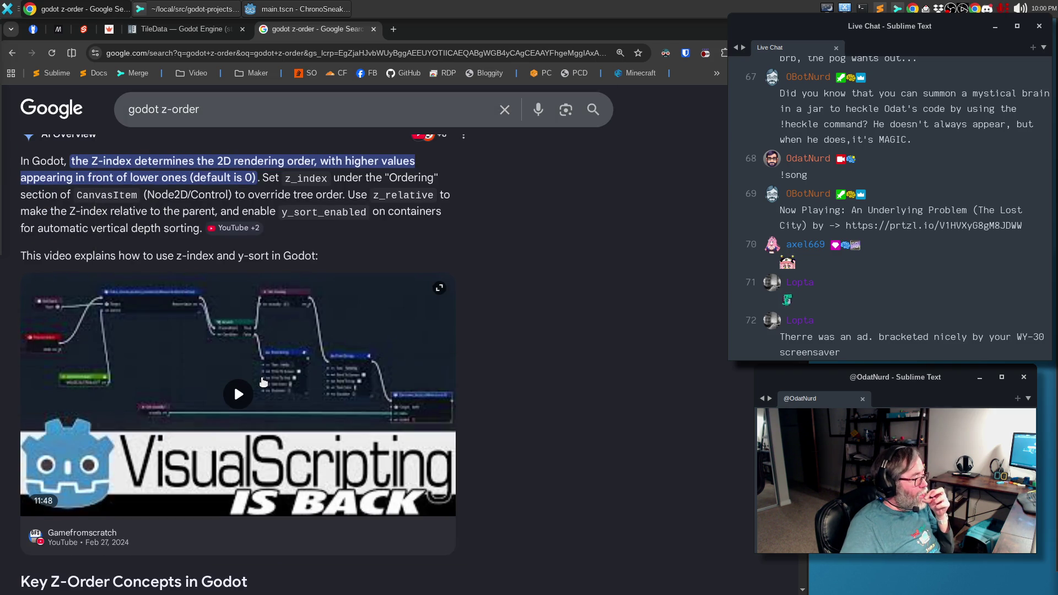
{"action": "scroll", "coordinate": [549, 371], "scroll_direction": "down", "scroll_amount": 4}
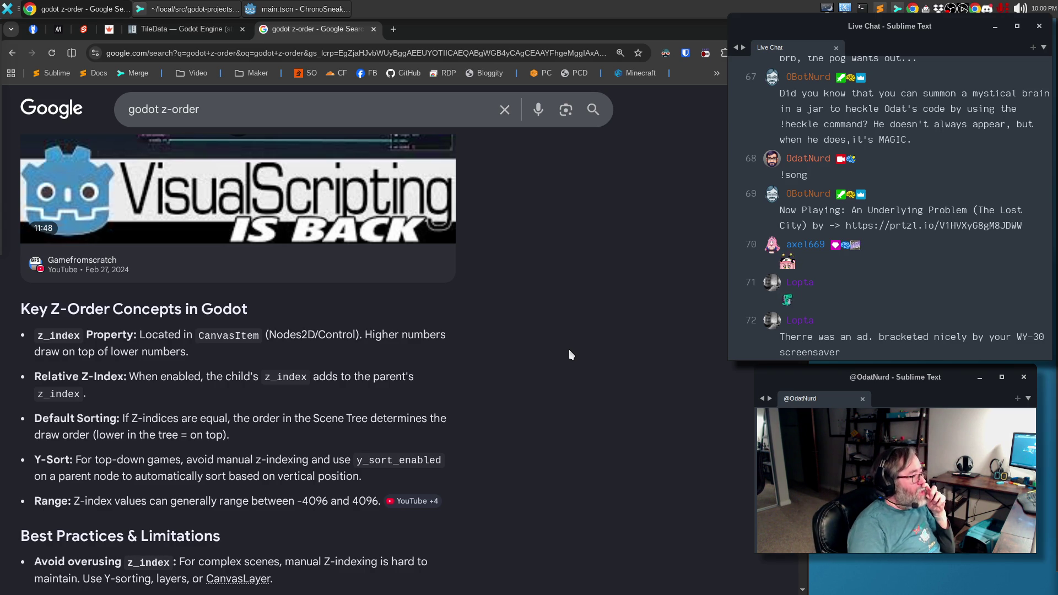
{"action": "left_click", "coordinate": [269, 9]}
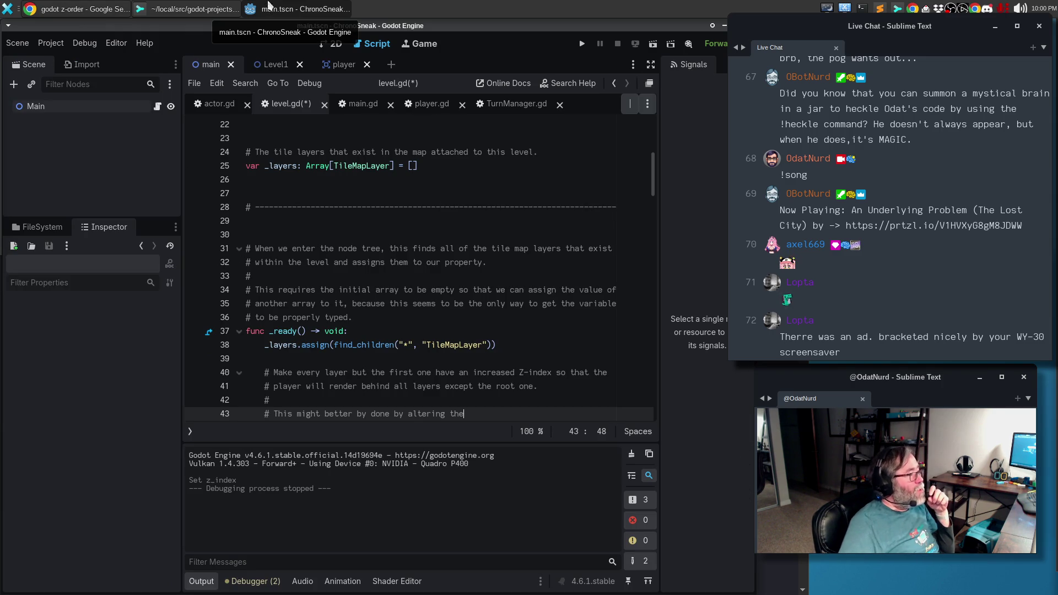
Open the Level1 scene, hide the side docks so level.gd is full width, and scroll to line 43.
{"action": "left_click", "coordinate": [273, 69]}
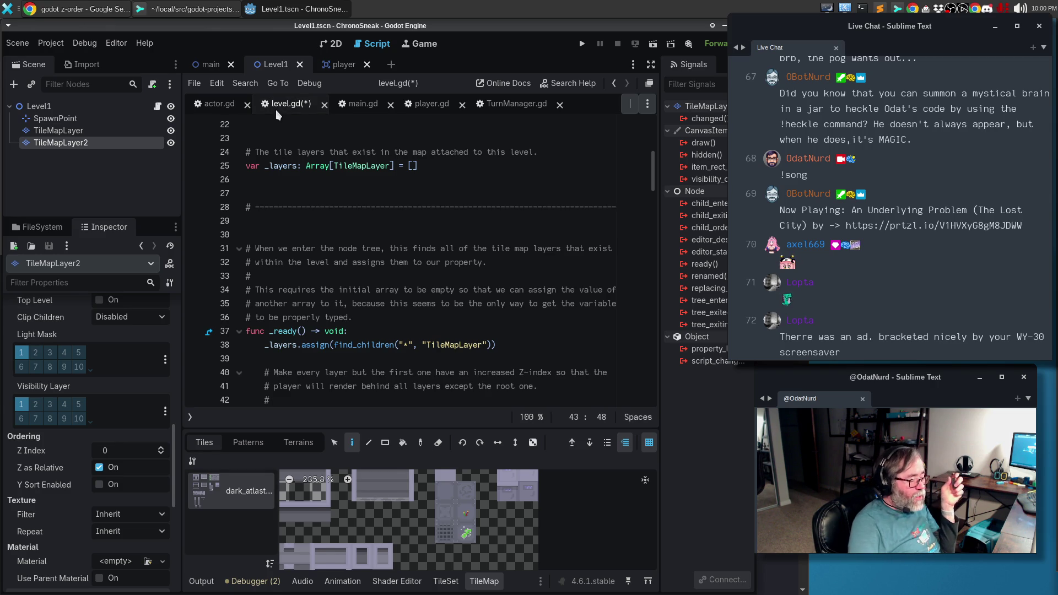
{"action": "key", "text": "ctrl+shift+F11"}
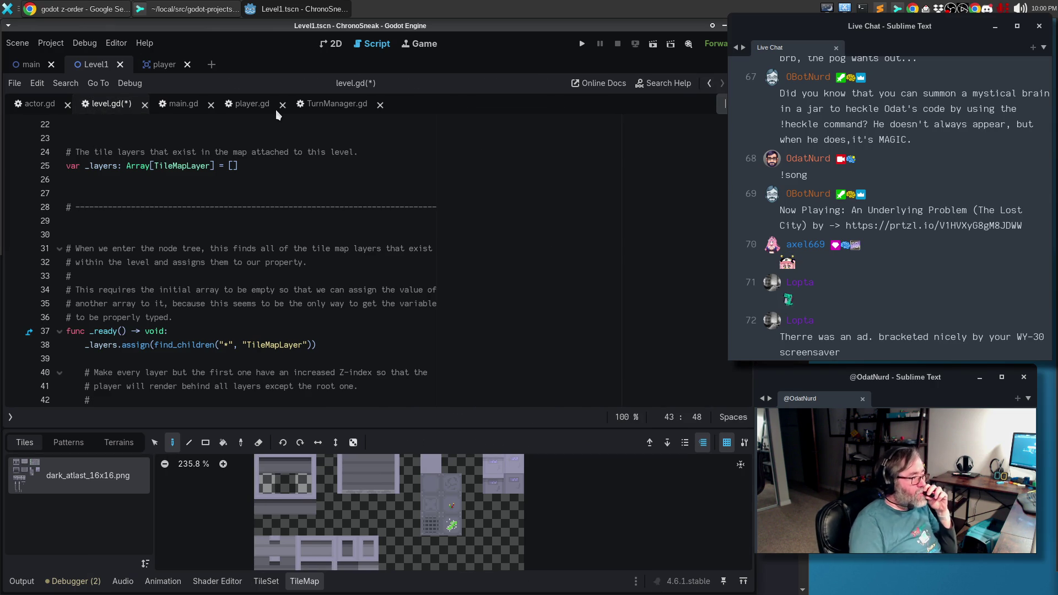
{"action": "scroll", "coordinate": [290, 297], "scroll_direction": "down", "scroll_amount": 2}
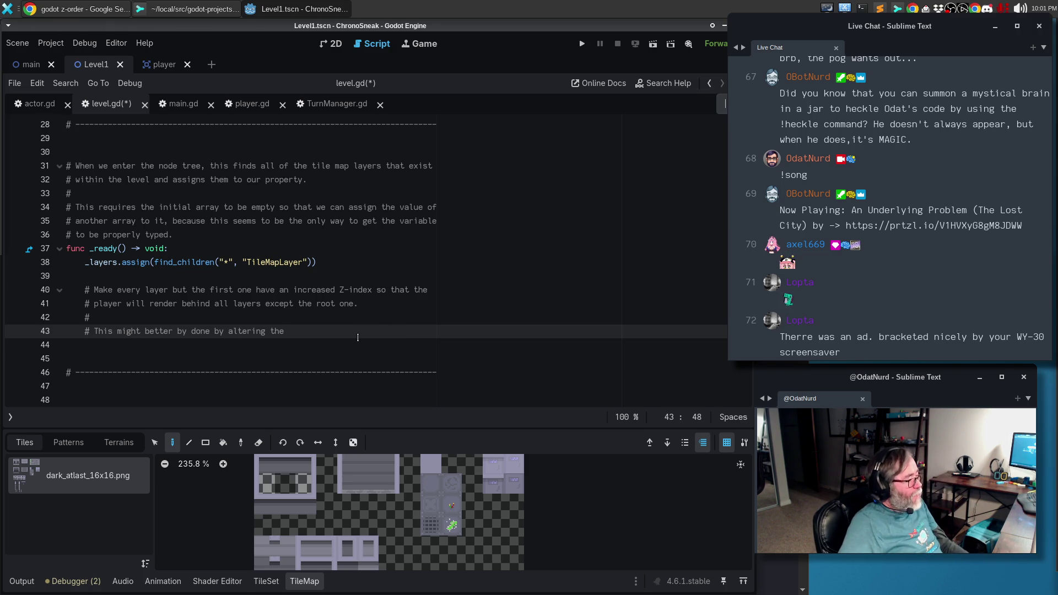
Finish the comment with 'node layout so that the player sits above the layer that contains the spawn point.'.
{"action": "left_click_drag", "start_coordinate": [396, 335], "coordinate": [347, 342]}
{"action": "type", "text": "no"}
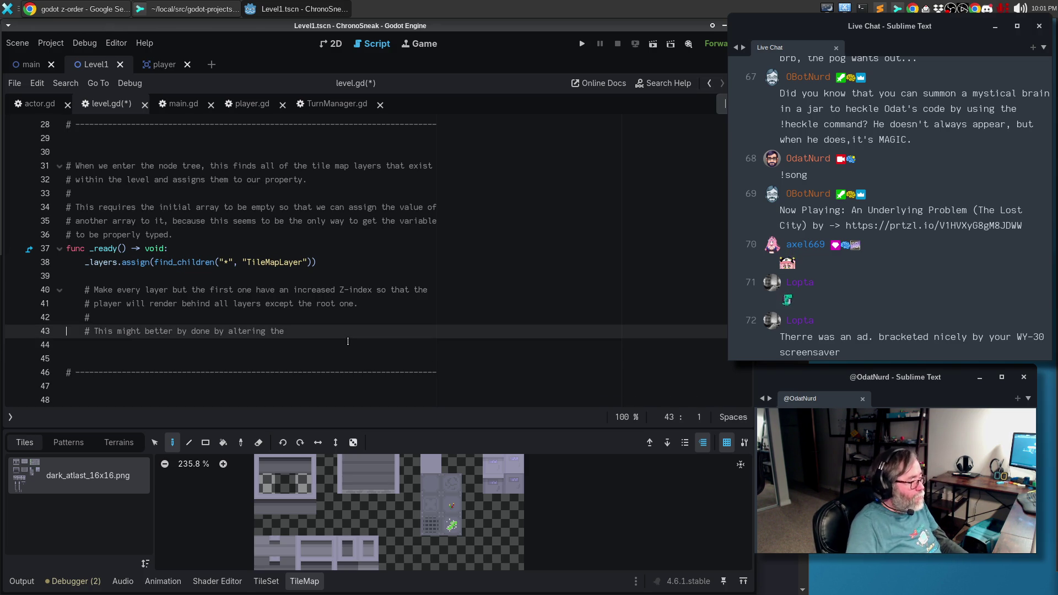
{"action": "type", "text": "de layout "}
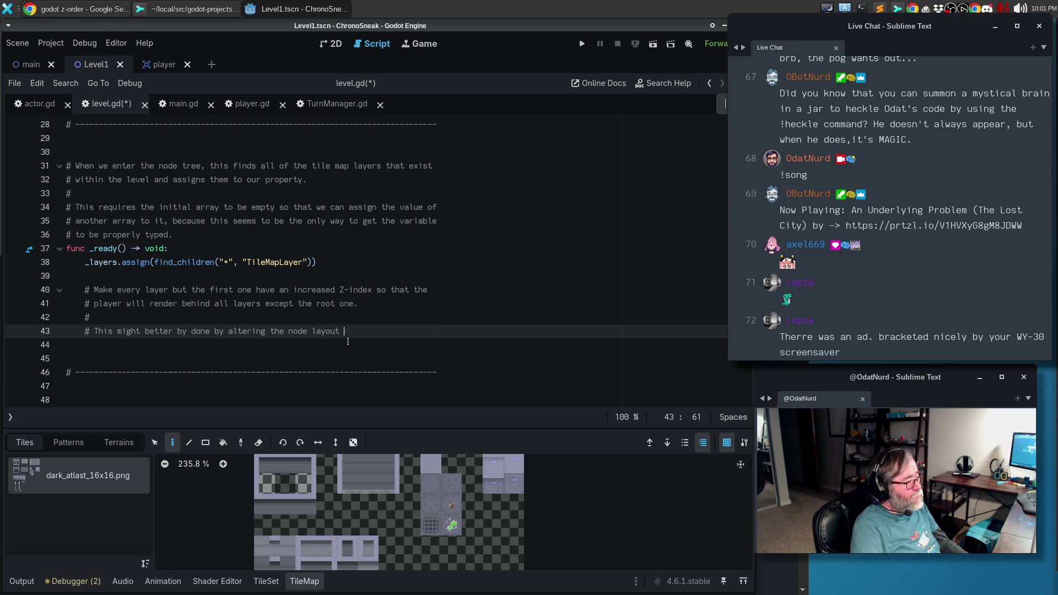
{"action": "type", "text": "so that the player"}
{"action": "key", "text": "Return"}
{"action": "type", "text": "sd"}
{"action": "key", "text": "BackSpace"}
{"action": "type", "text": "its"}
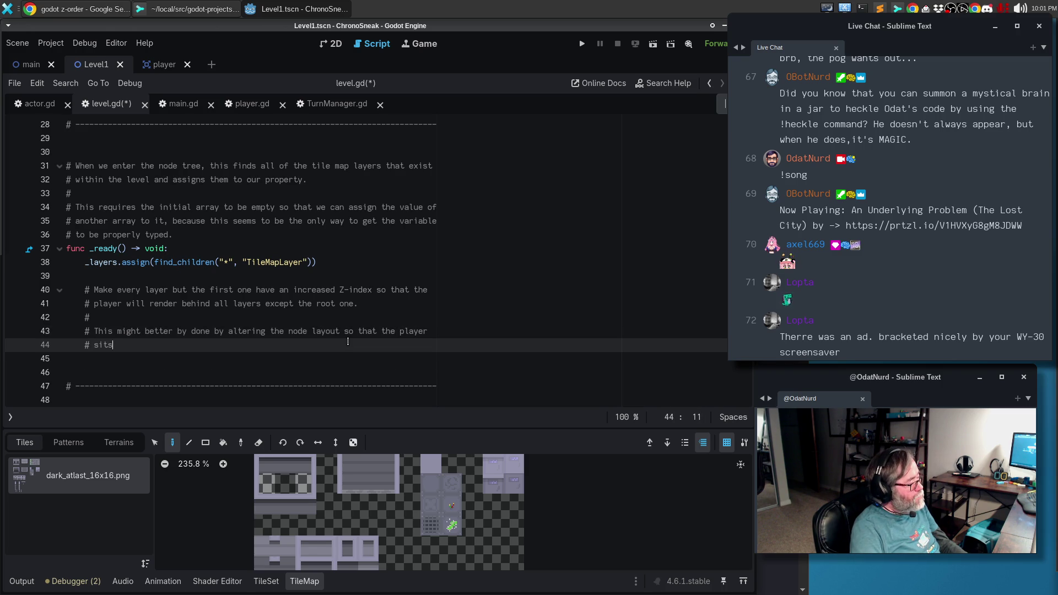
{"action": "type", "text": " above the "}
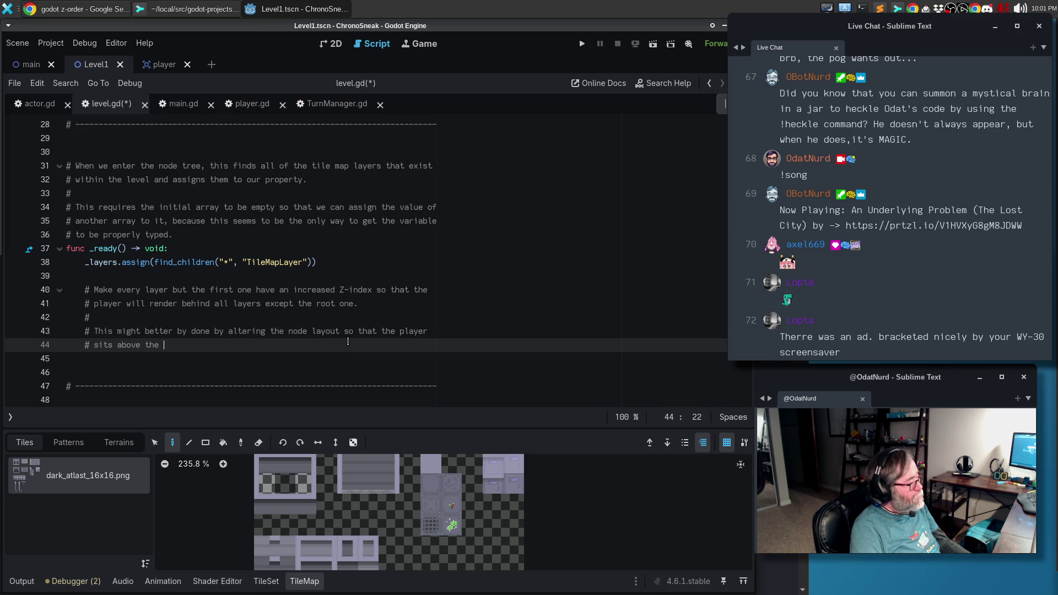
{"action": "type", "text": "layer that contains the"}
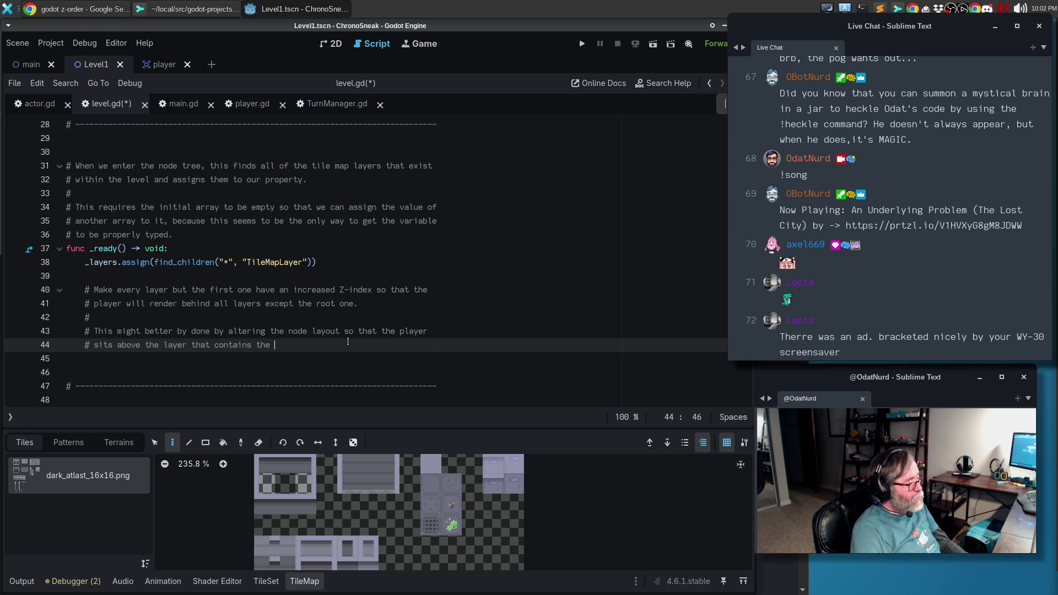
{"action": "type", "text": "spaw"}
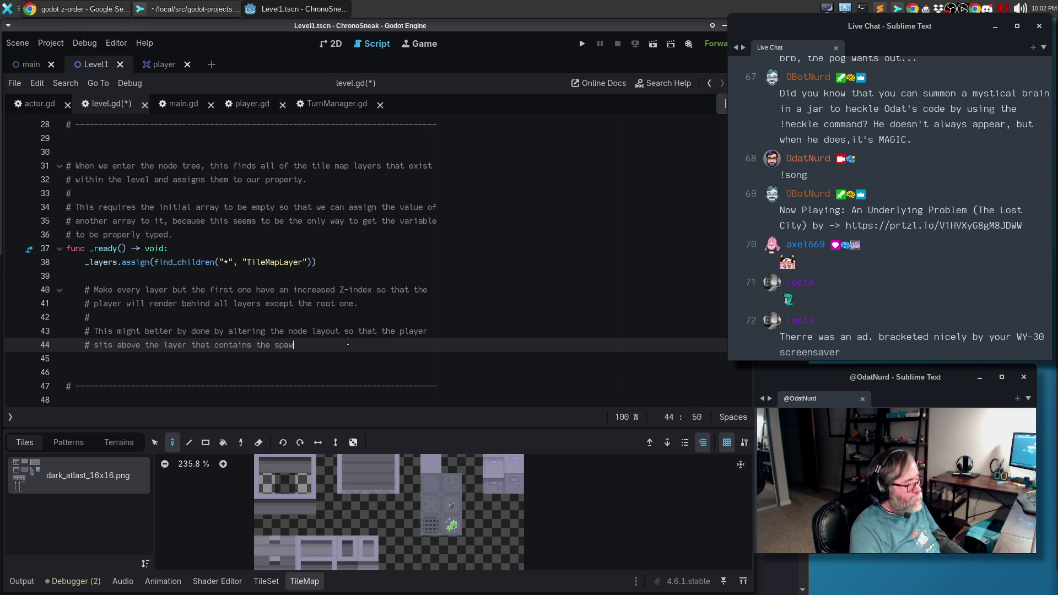
{"action": "type", "text": "n point."}
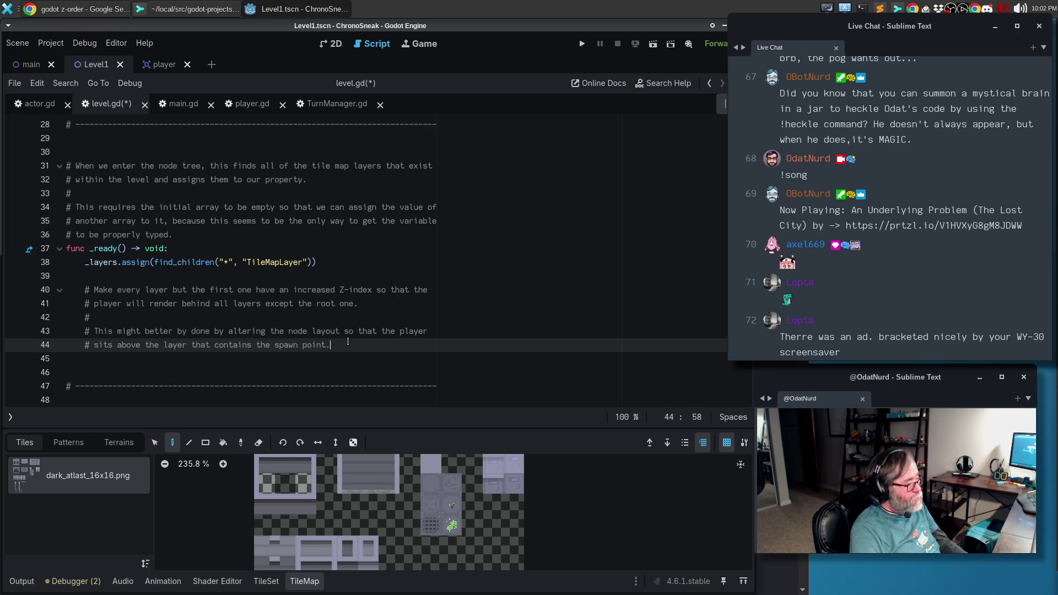
{"action": "key", "text": "Return"}
{"action": "key", "text": "BackSpace"}
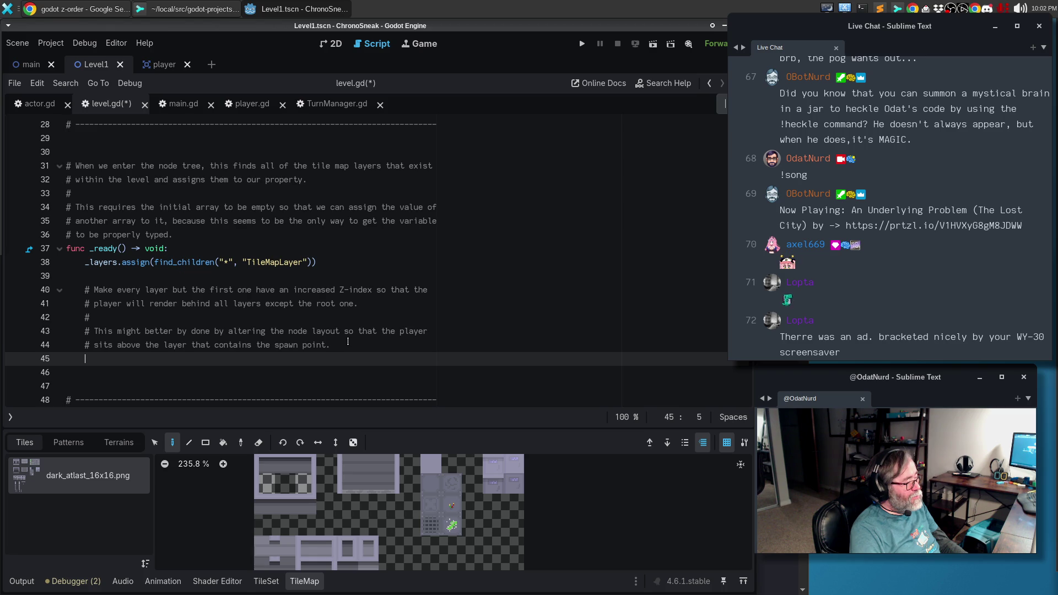
Write the loop header 'for i in range(1, _layers.length):' on line 45.
{"action": "type", "text": "for i in range("}
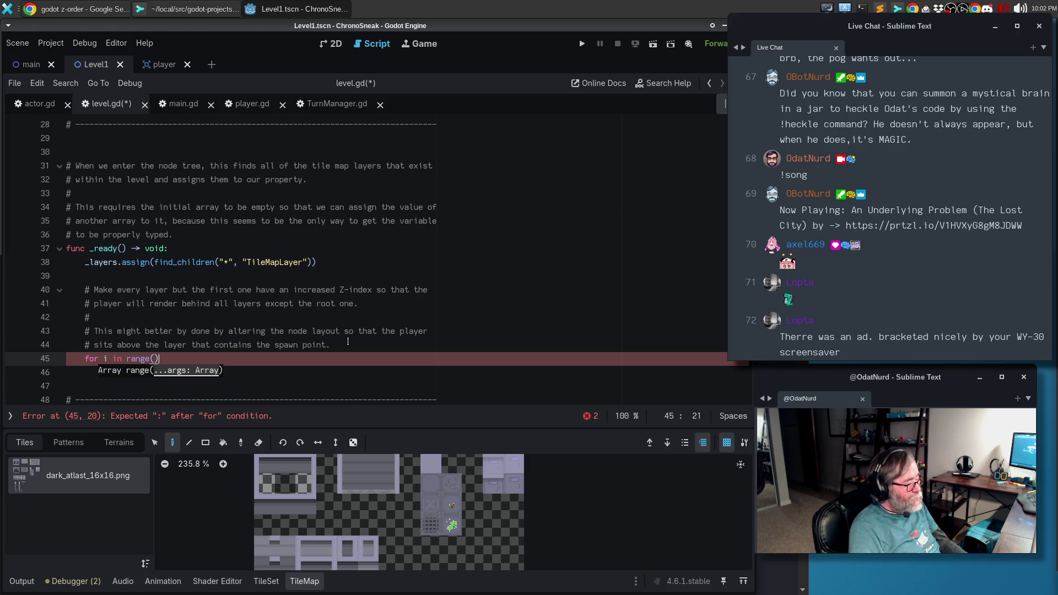
{"action": "key", "text": "End"}
{"action": "type", "text": ":"}
{"action": "key", "text": "Return"}
{"action": "type", "text": "pass"}
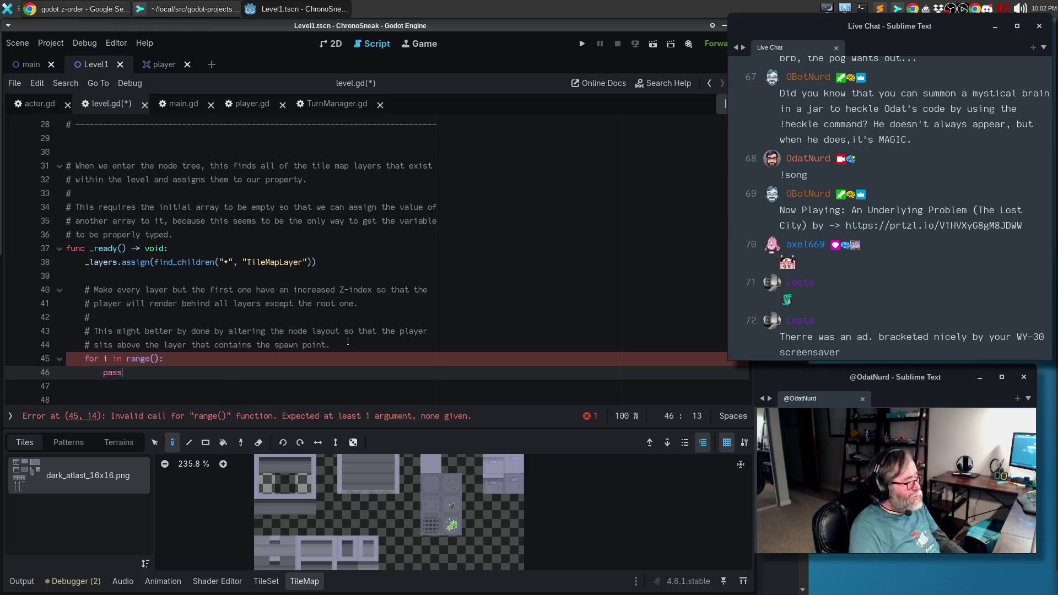
{"action": "key", "text": "Up"}
{"action": "key", "text": "Up"}
{"action": "key", "text": "Down"}
{"action": "key", "text": "End"}
{"action": "key", "text": "Left"}
{"action": "key", "text": "Left"}
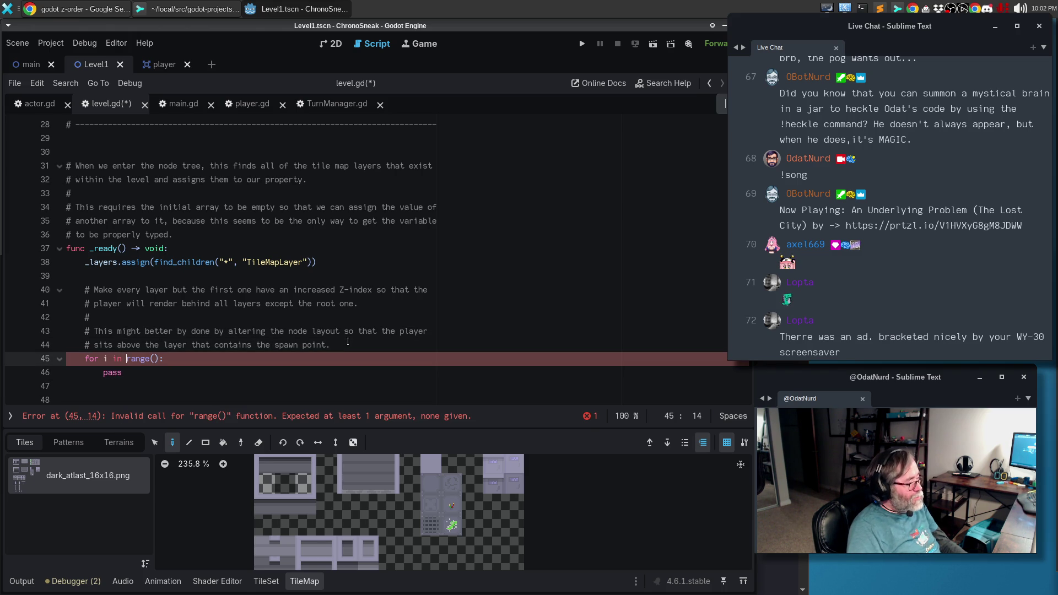
{"action": "type", "text": "1, laer"}
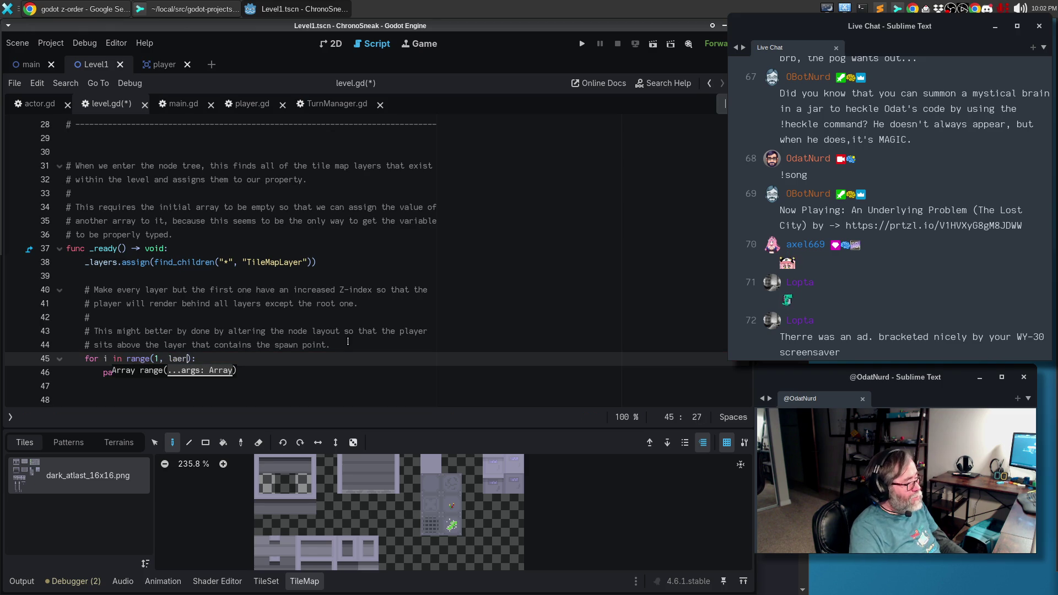
{"action": "key", "text": "BackSpace"}
{"action": "key", "text": "BackSpace"}
{"action": "key", "text": "BackSpace"}
{"action": "type", "text": "_layers.lengt"}
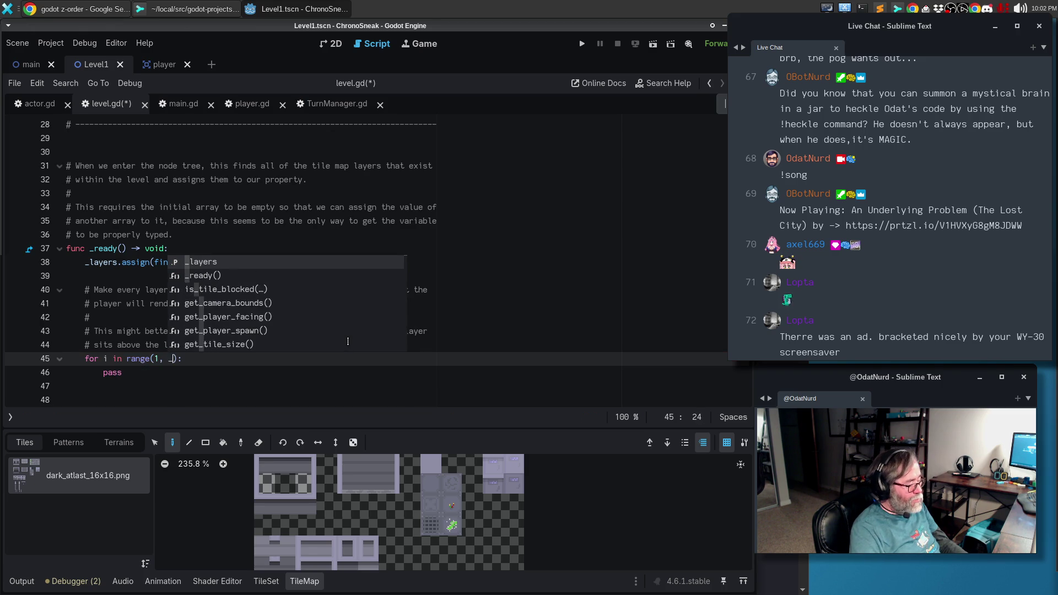
{"action": "type", "text": "h"}
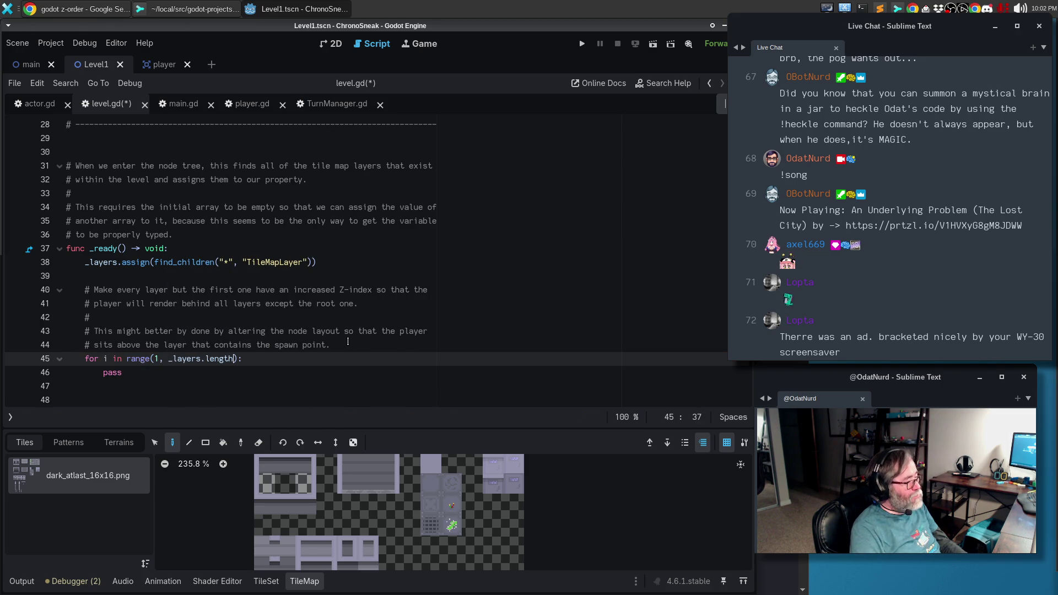
Make 'print(i)' the loop body in place of 'pass', then open the range() documentation.
{"action": "key", "text": "Return"}
{"action": "type", "text": "print(i"}
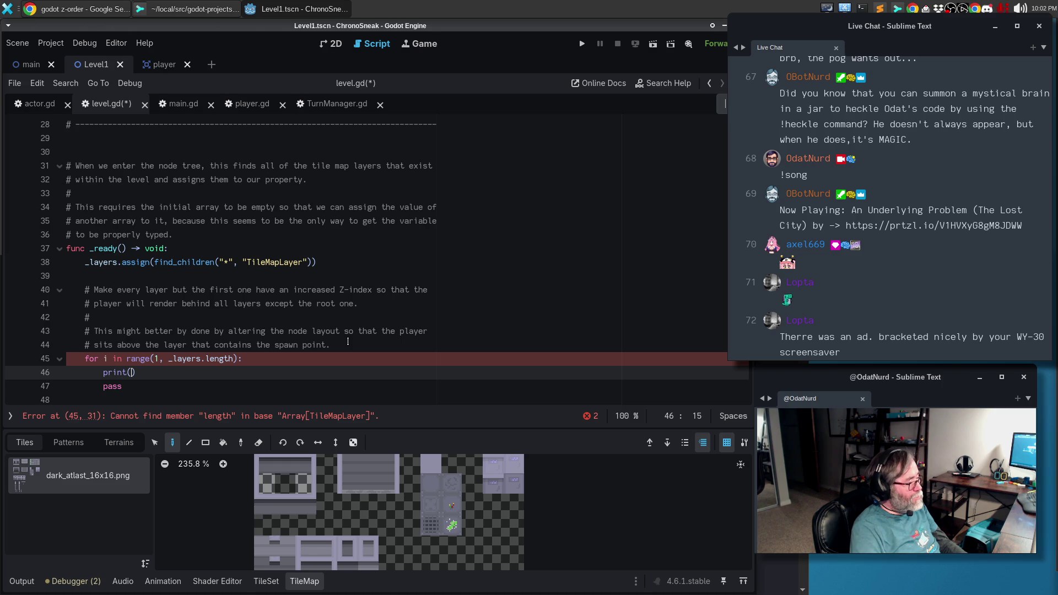
{"action": "key", "text": "Escape"}
{"action": "key", "text": "Down"}
{"action": "key", "text": "ctrl+BackSpace"}
{"action": "key", "text": "ctrl+BackSpace"}
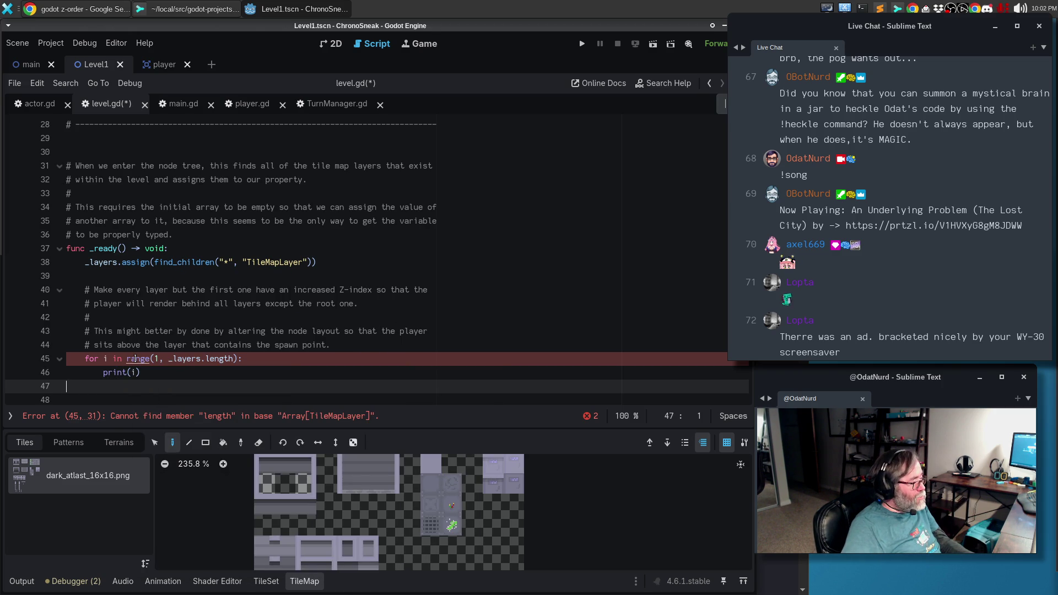
{"action": "left_click", "coordinate": [142, 365], "text": "ctrl"}
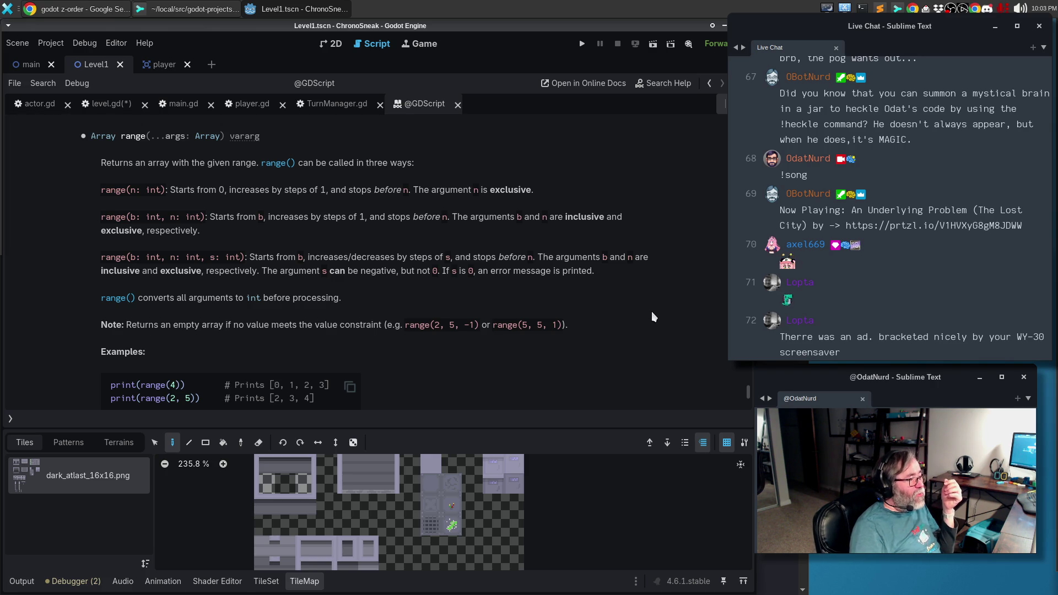
Return to level.gd and add () after length on line 45.
{"action": "key", "text": "alt+Tab"}
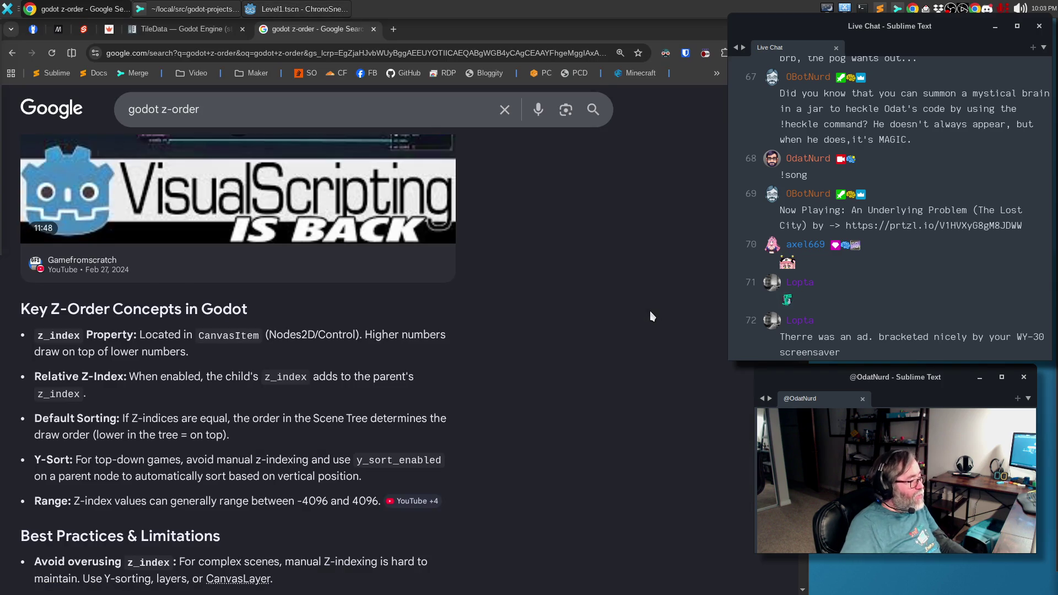
{"action": "key", "text": "alt+Tab"}
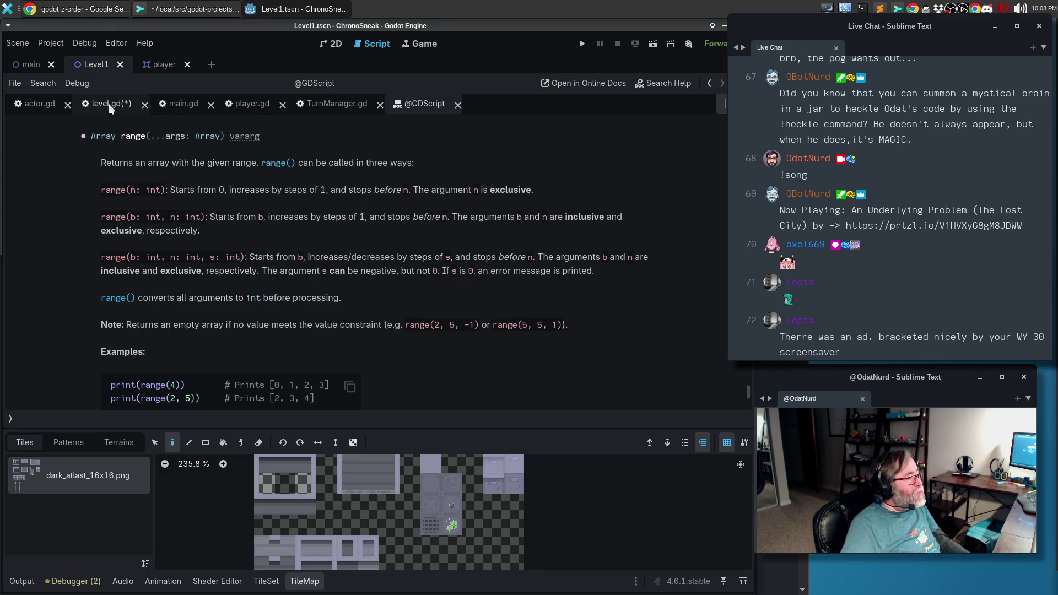
{"action": "left_click", "coordinate": [111, 104]}
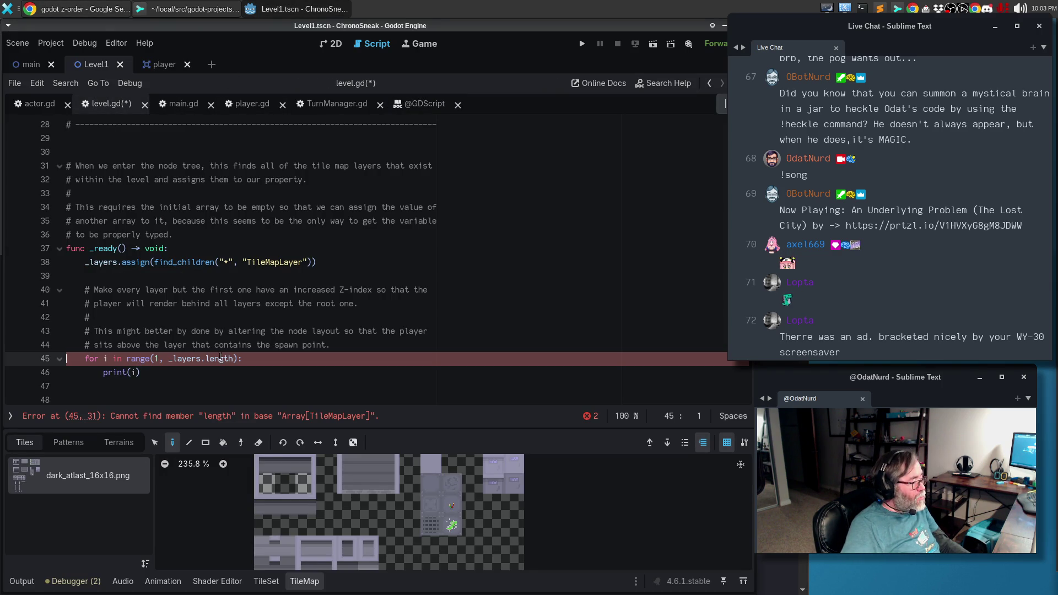
{"action": "left_click", "coordinate": [233, 359]}
{"action": "type", "text": "()"}
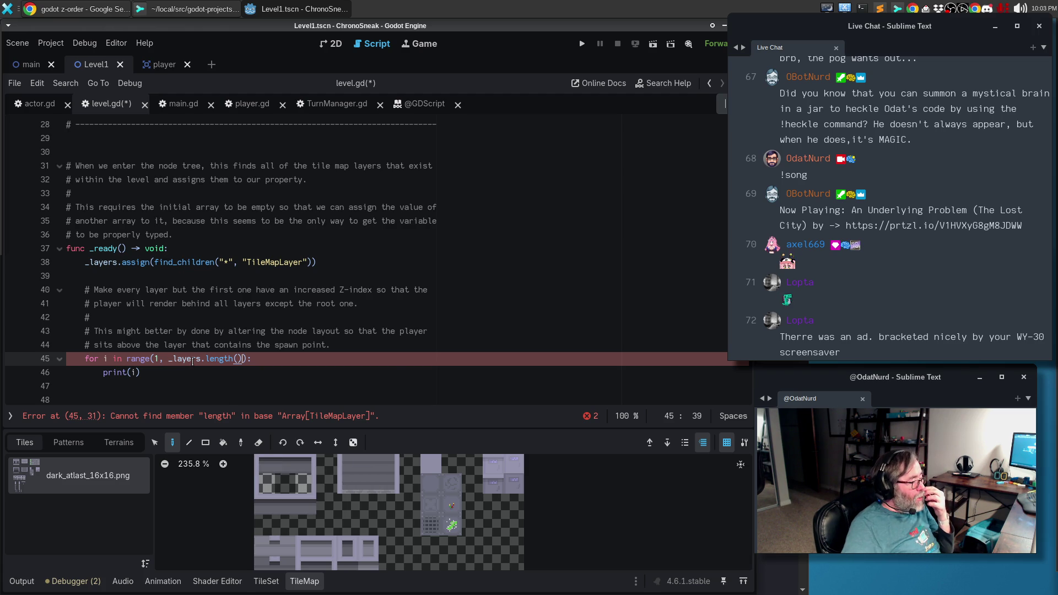
Open the Array class reference, read its size() method, then go back to level.gd.
{"action": "mouse_move", "coordinate": [192, 362]}
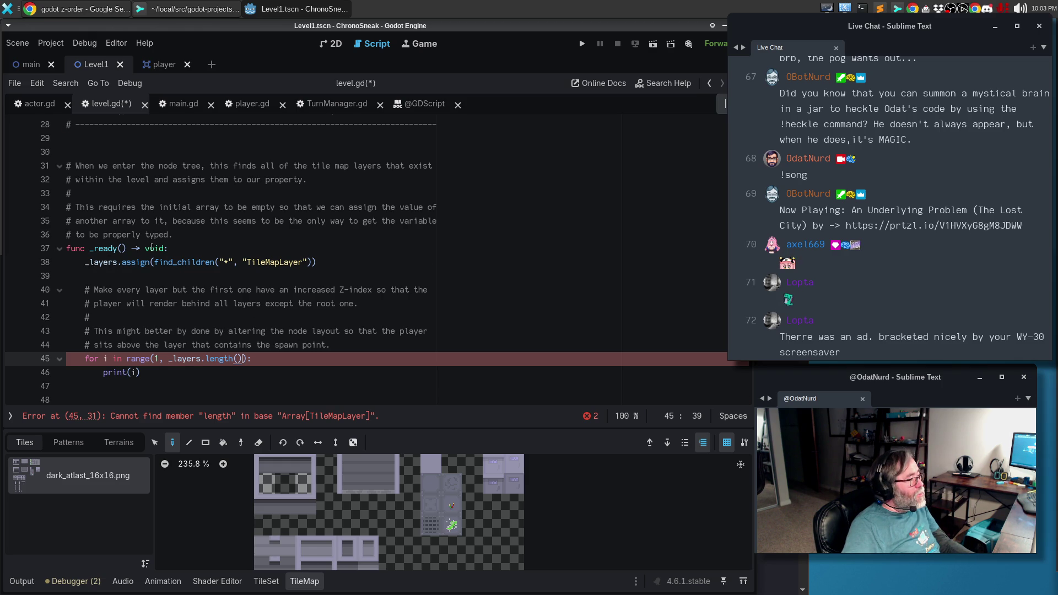
{"action": "scroll", "coordinate": [150, 249], "scroll_direction": "up", "scroll_amount": 4}
{"action": "left_click", "coordinate": [150, 249], "text": "ctrl"}
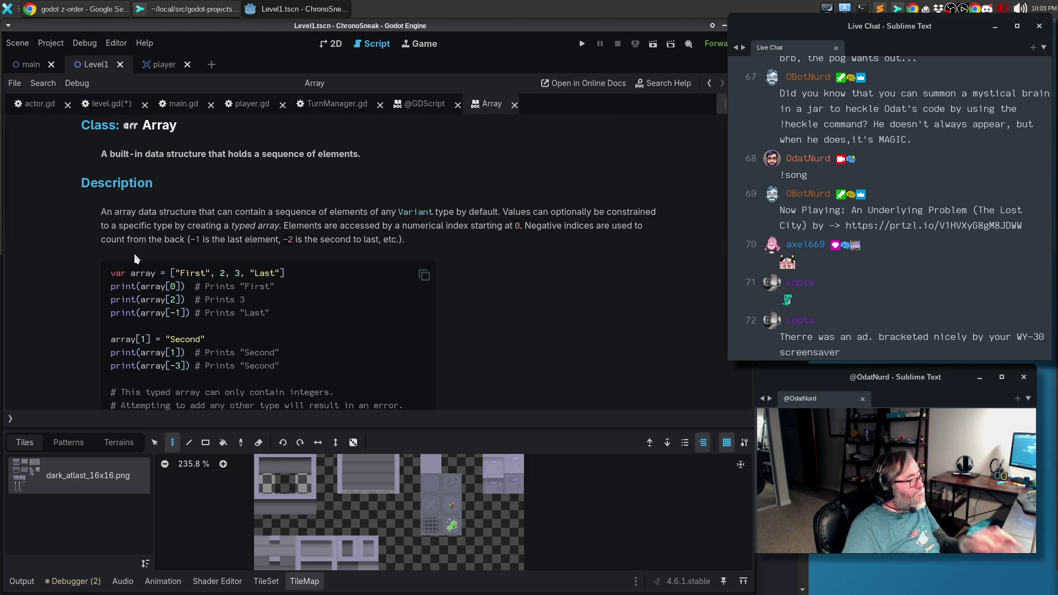
{"action": "scroll", "coordinate": [567, 321], "scroll_direction": "down", "scroll_amount": 6}
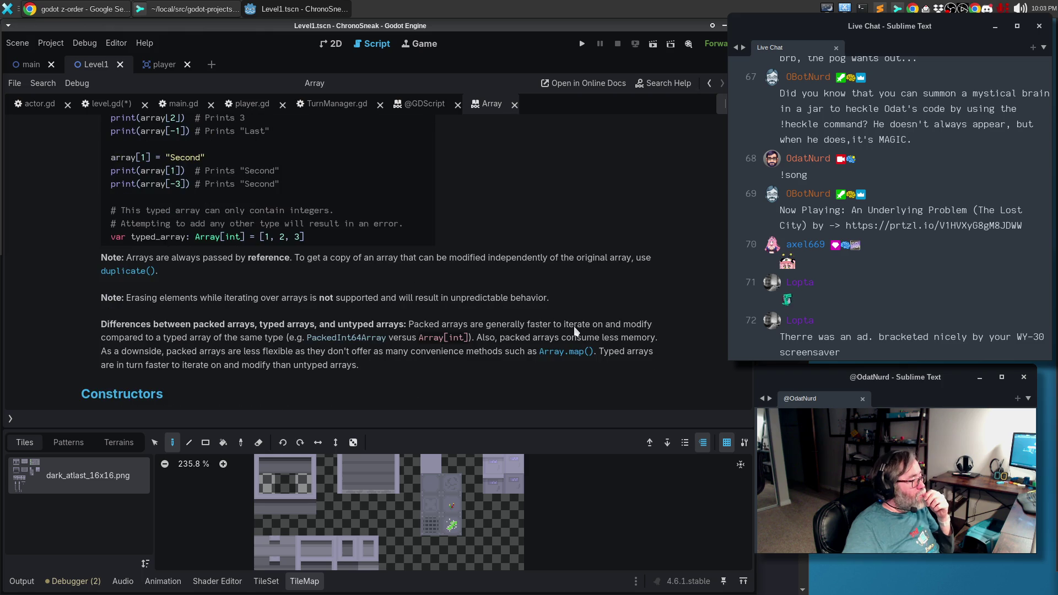
{"action": "scroll", "coordinate": [554, 326], "scroll_direction": "down", "scroll_amount": 3}
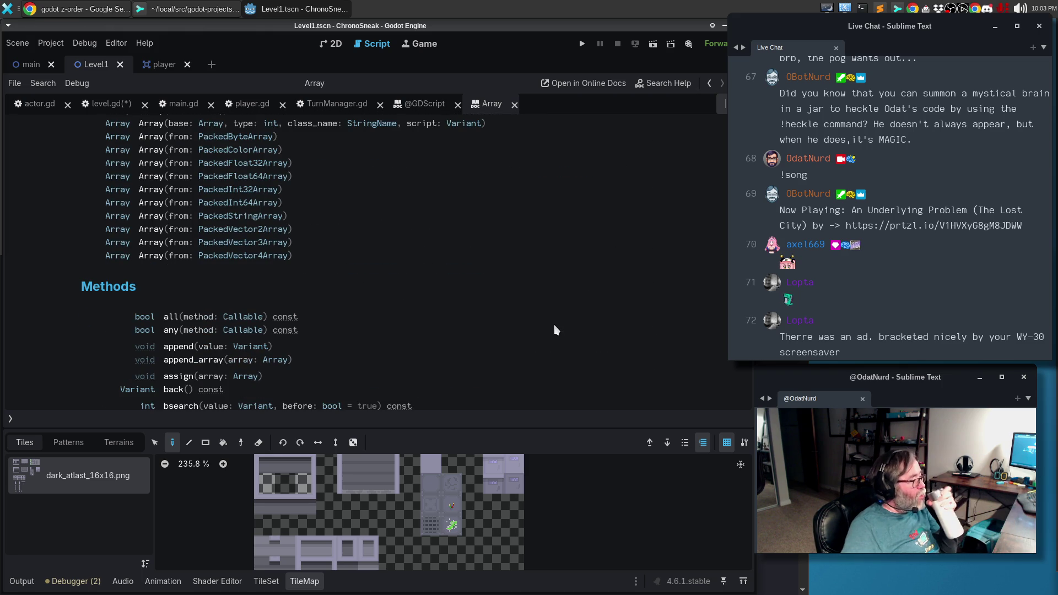
{"action": "scroll", "coordinate": [555, 330], "scroll_direction": "down", "scroll_amount": 3}
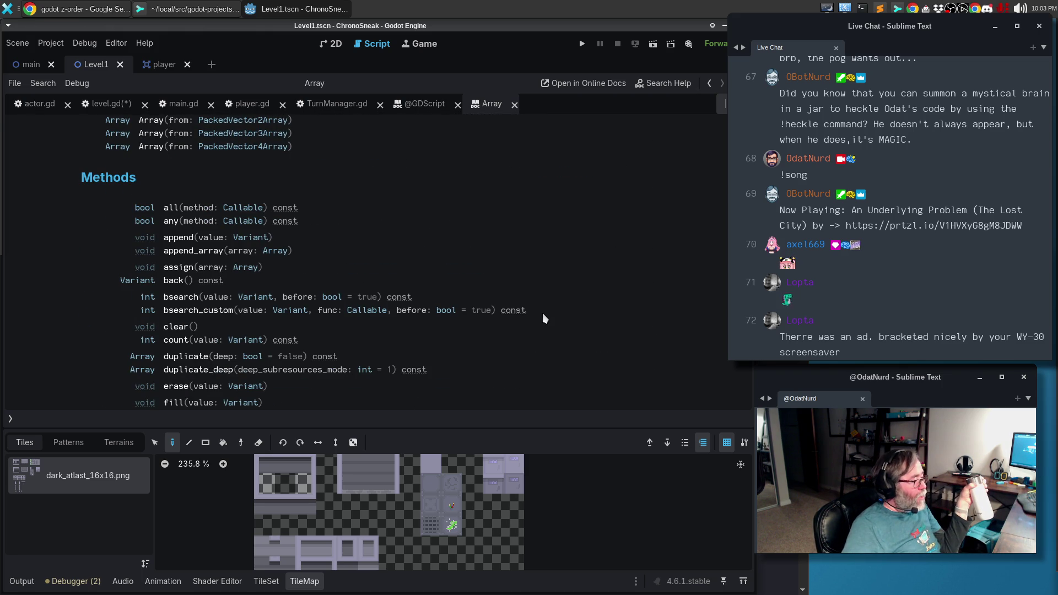
{"action": "scroll", "coordinate": [550, 293], "scroll_direction": "up", "scroll_amount": 5}
{"action": "scroll", "coordinate": [549, 296], "scroll_direction": "down", "scroll_amount": 4}
{"action": "scroll", "coordinate": [550, 296], "scroll_direction": "down", "scroll_amount": 10}
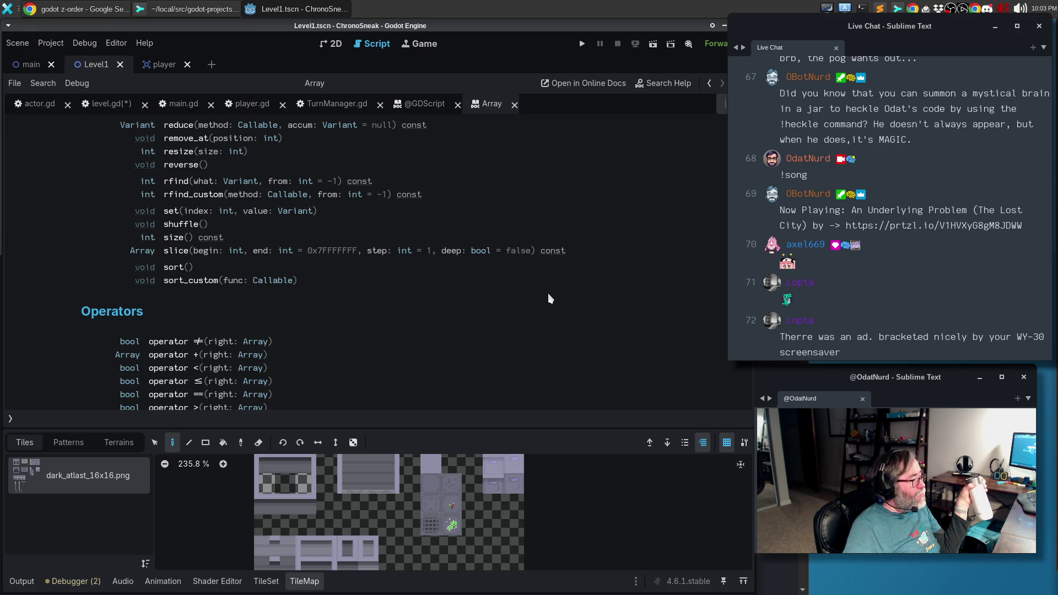
{"action": "scroll", "coordinate": [549, 298], "scroll_direction": "down", "scroll_amount": 5}
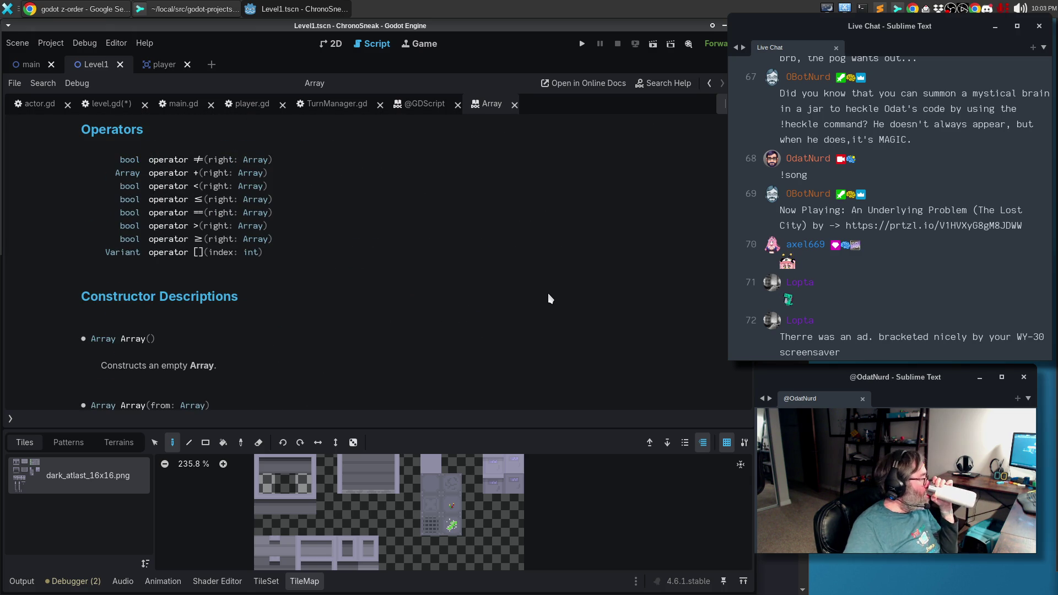
{"action": "scroll", "coordinate": [550, 298], "scroll_direction": "up", "scroll_amount": 6}
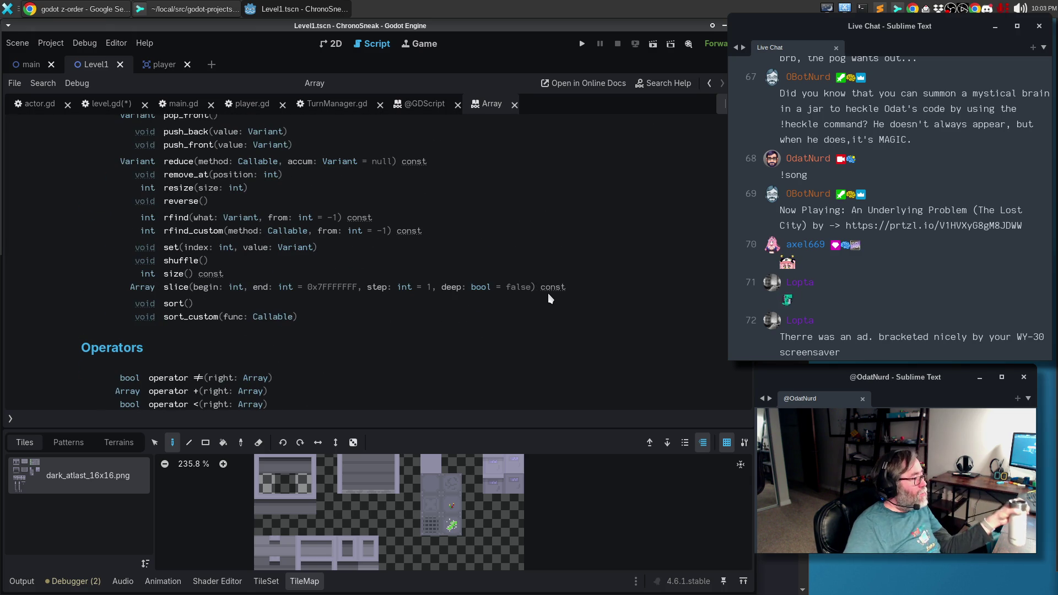
{"action": "left_click", "coordinate": [174, 274]}
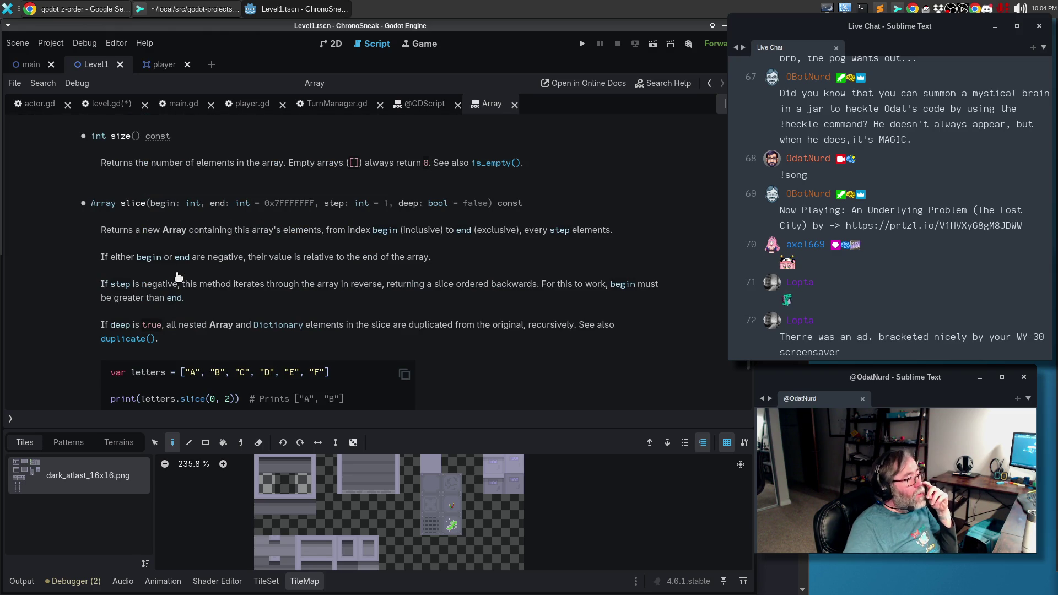
{"action": "left_click", "coordinate": [88, 108]}
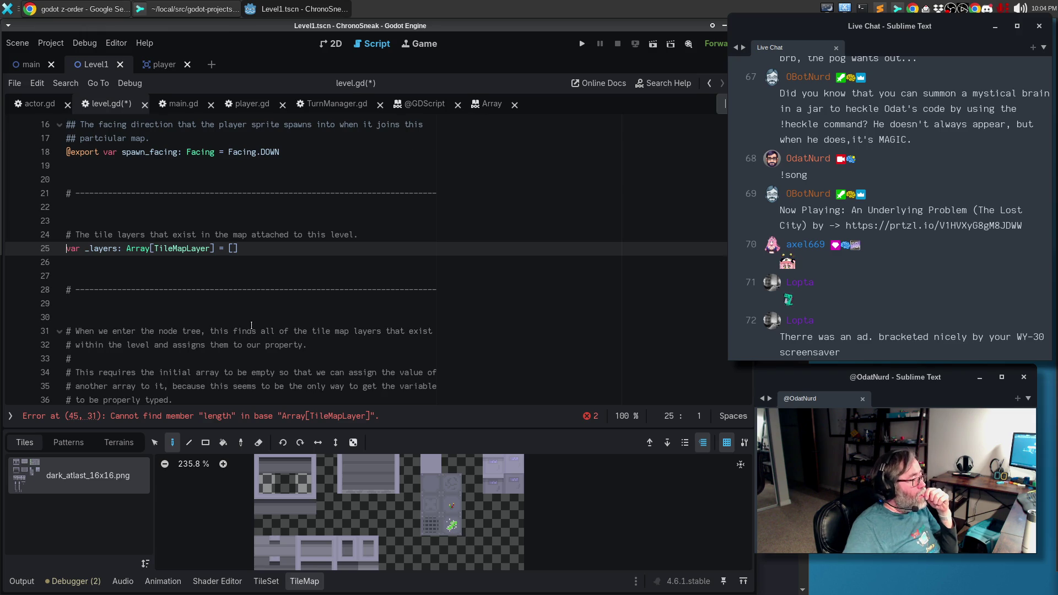
Replace length with size on line 45, then test-run and stop the game.
{"action": "scroll", "coordinate": [251, 325], "scroll_direction": "down", "scroll_amount": 3}
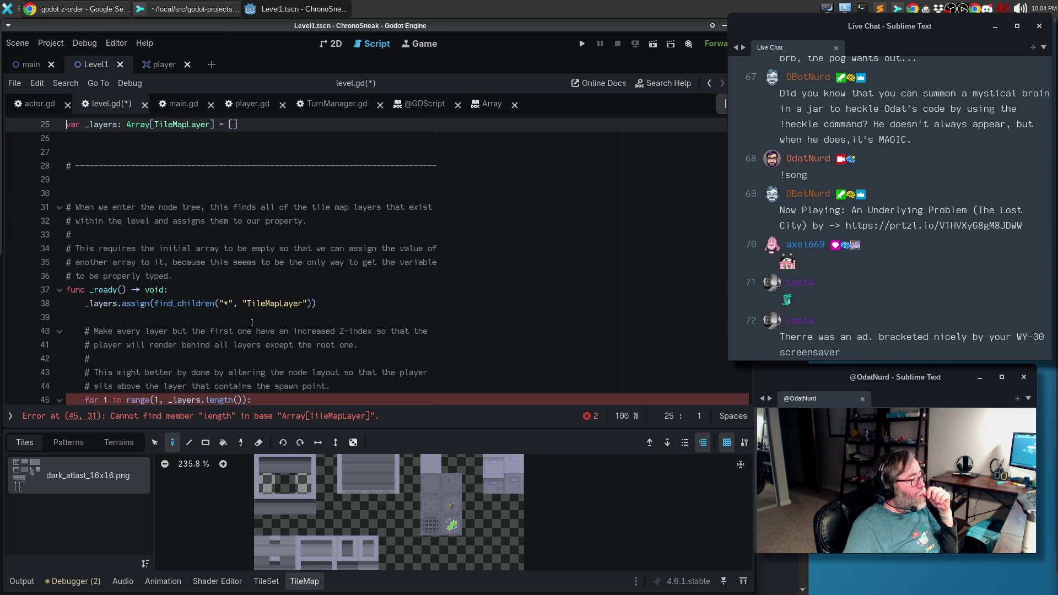
{"action": "double_click", "coordinate": [223, 400]}
{"action": "type", "text": "size"}
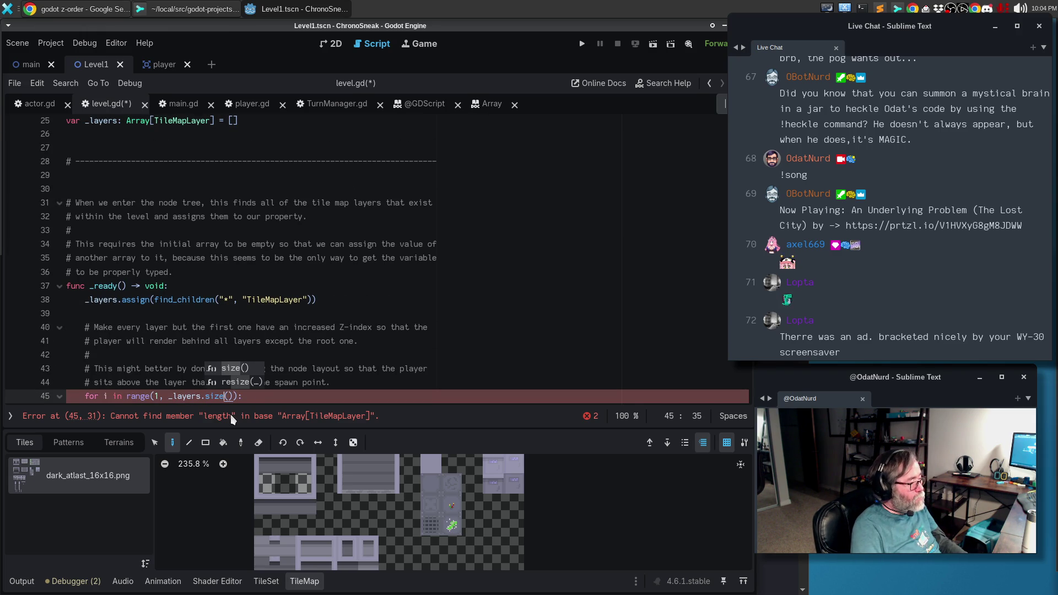
{"action": "key", "text": "F5"}
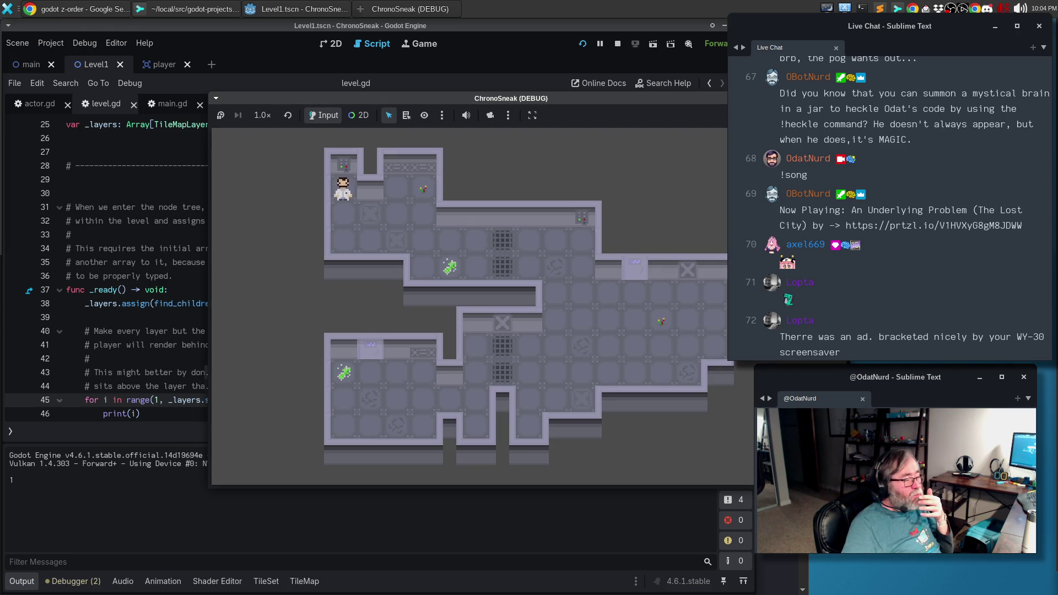
{"action": "key", "text": "F8"}
Replace the print(i) line with `_layers[i].z_index += 1` and relaunch the game.
{"action": "scroll", "coordinate": [277, 348], "scroll_direction": "down", "scroll_amount": 2}
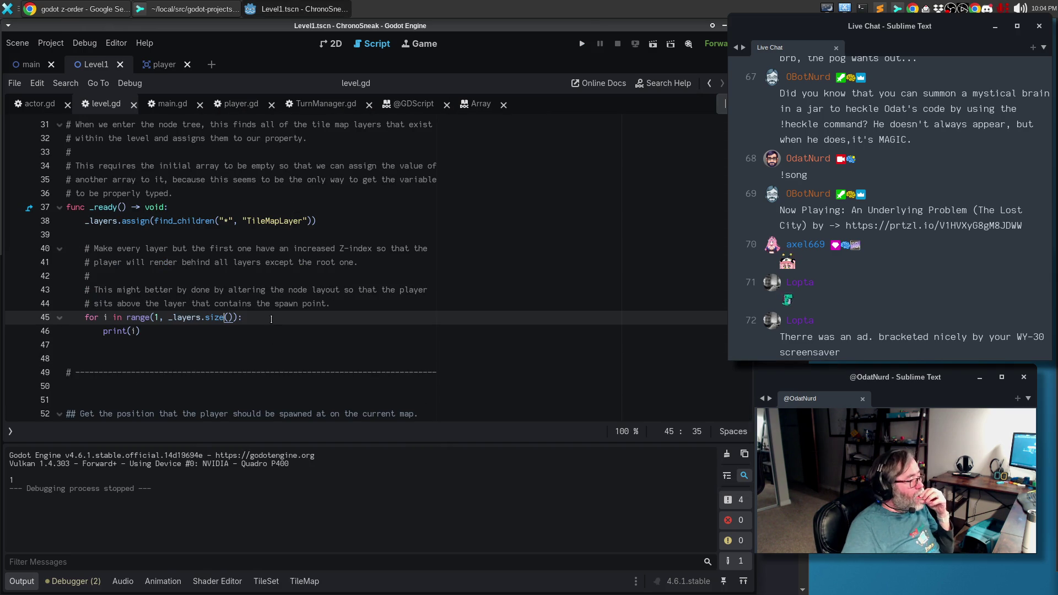
{"action": "key", "text": "Return"}
{"action": "type", "text": "_layers[i].z"}
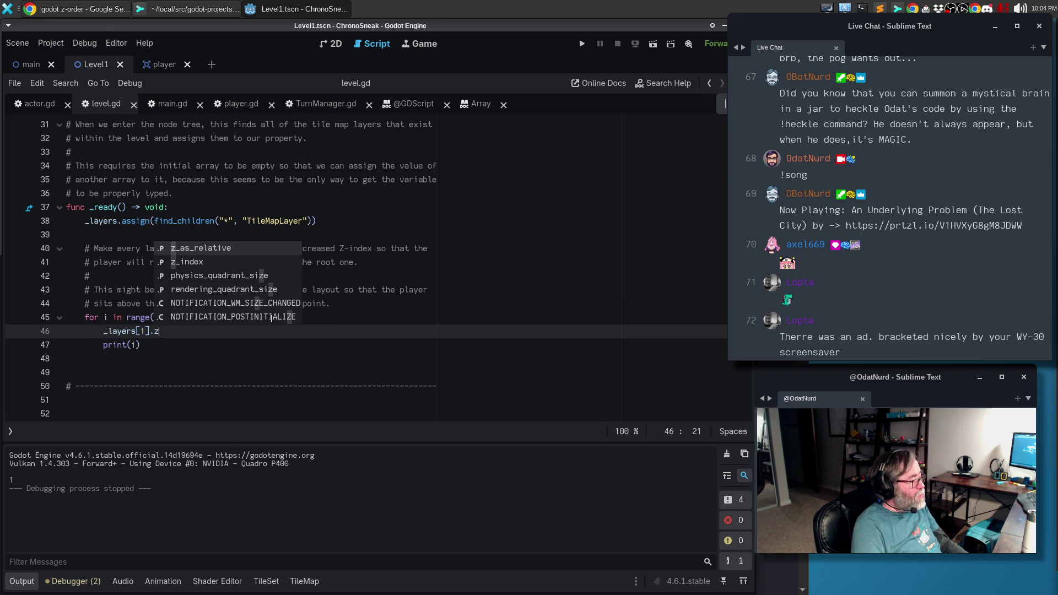
{"action": "key", "text": "Down"}
{"action": "key", "text": "Return"}
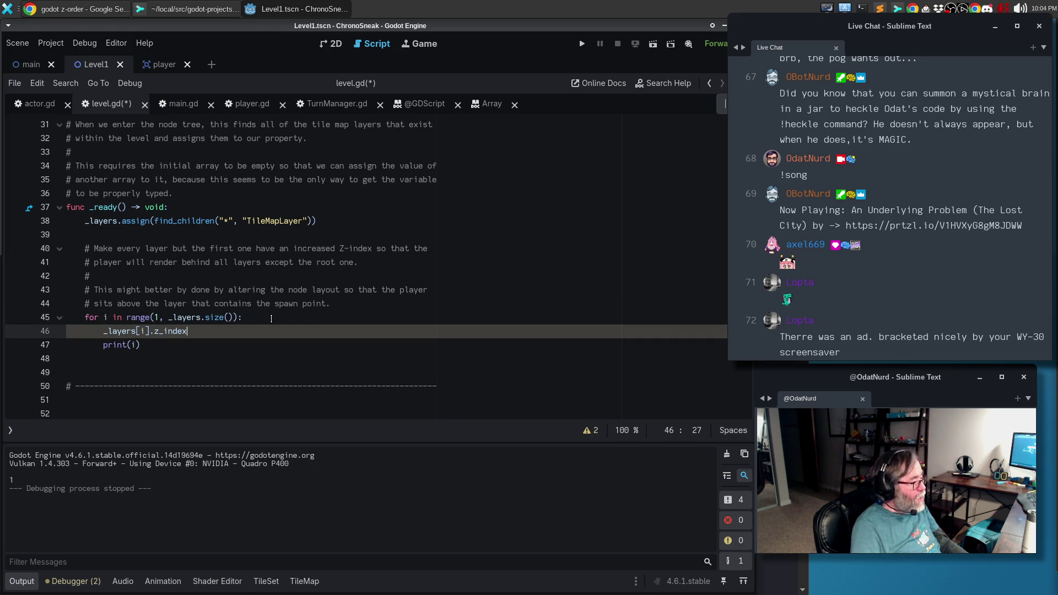
{"action": "type", "text": " += 1"}
{"action": "key", "text": "Down"}
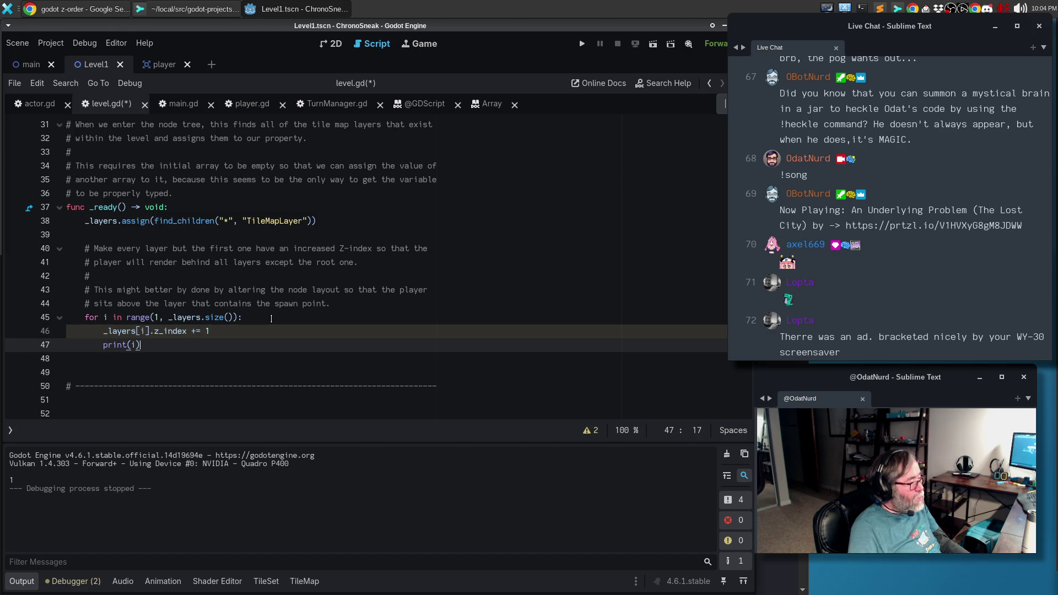
{"action": "key", "text": "ctrl+shift+k"}
{"action": "key", "text": "F5"}
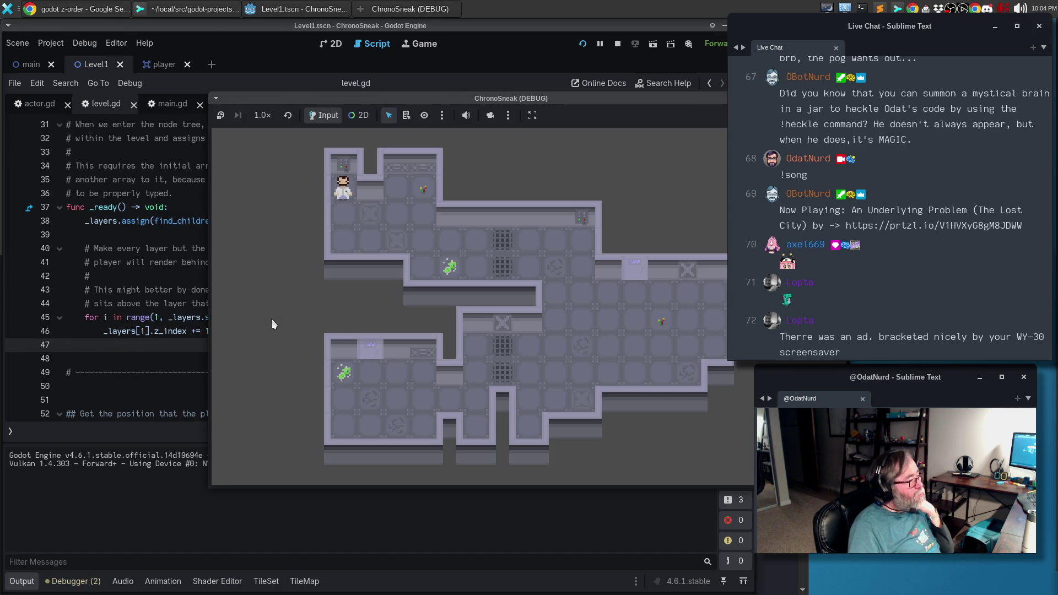
Walk the player back and forth behind the grate to check layering, then stop the game.
{"action": "key", "text": "Down"}
{"action": "key", "text": "Right"}
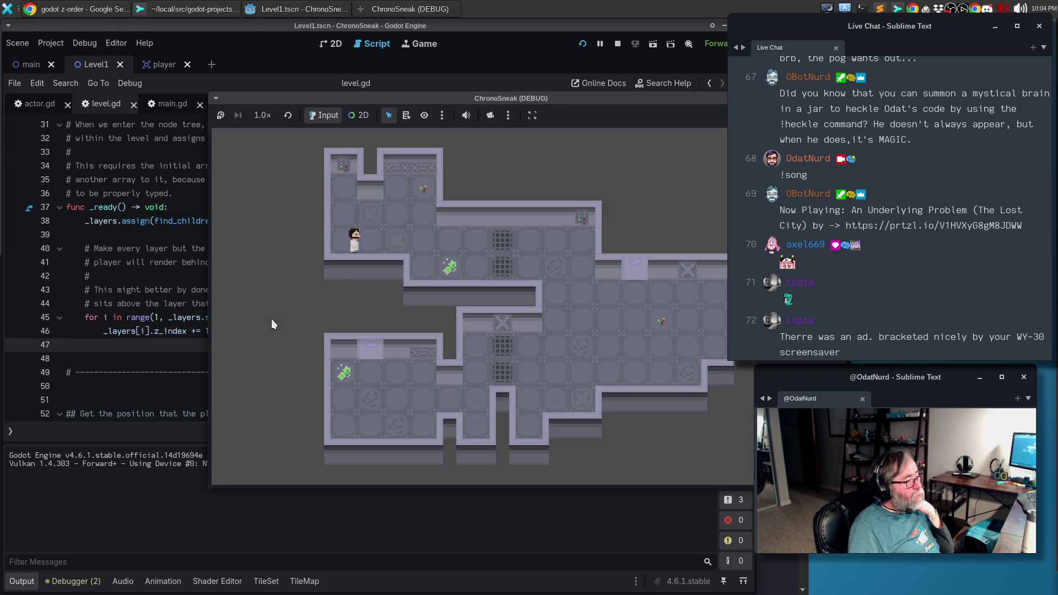
{"action": "key", "text": "Right"}
{"action": "key", "text": "Right"}
{"action": "key", "text": "Left"}
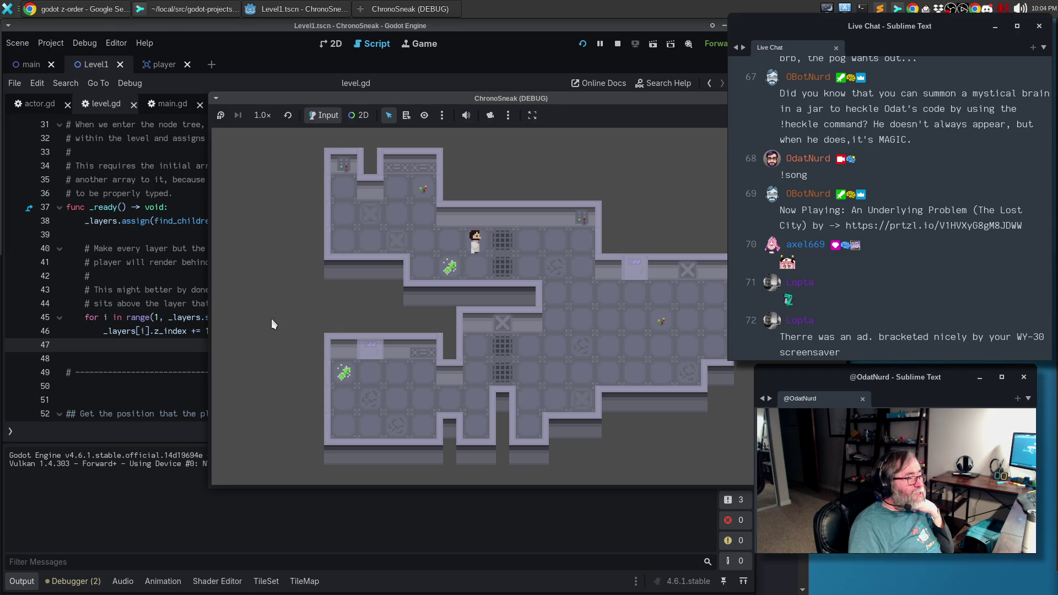
{"action": "key", "text": "Right"}
{"action": "key", "text": "Left"}
{"action": "key", "text": "Right"}
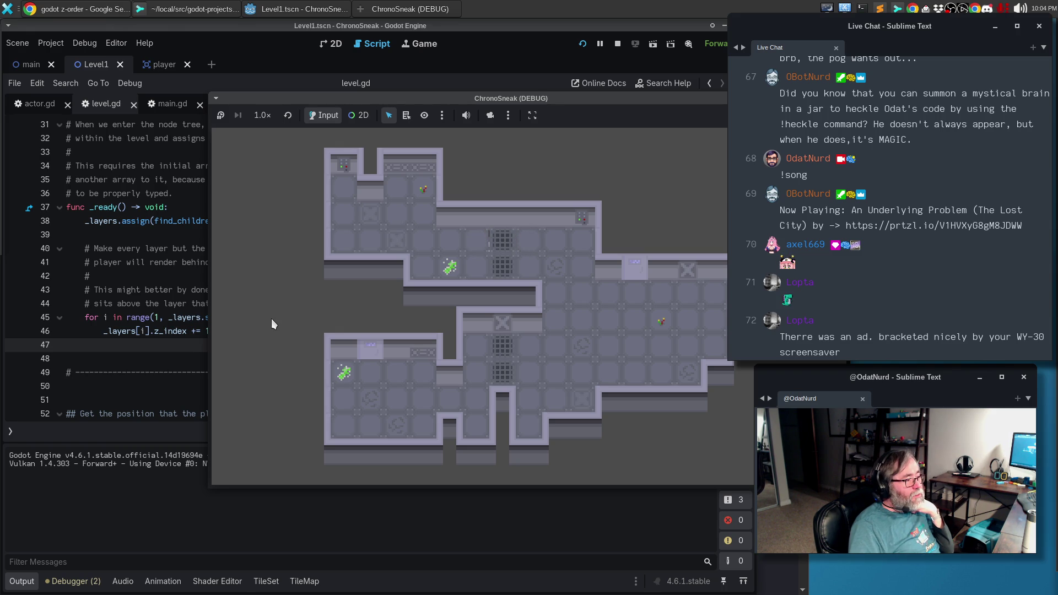
{"action": "key", "text": "Right"}
{"action": "key", "text": "Left"}
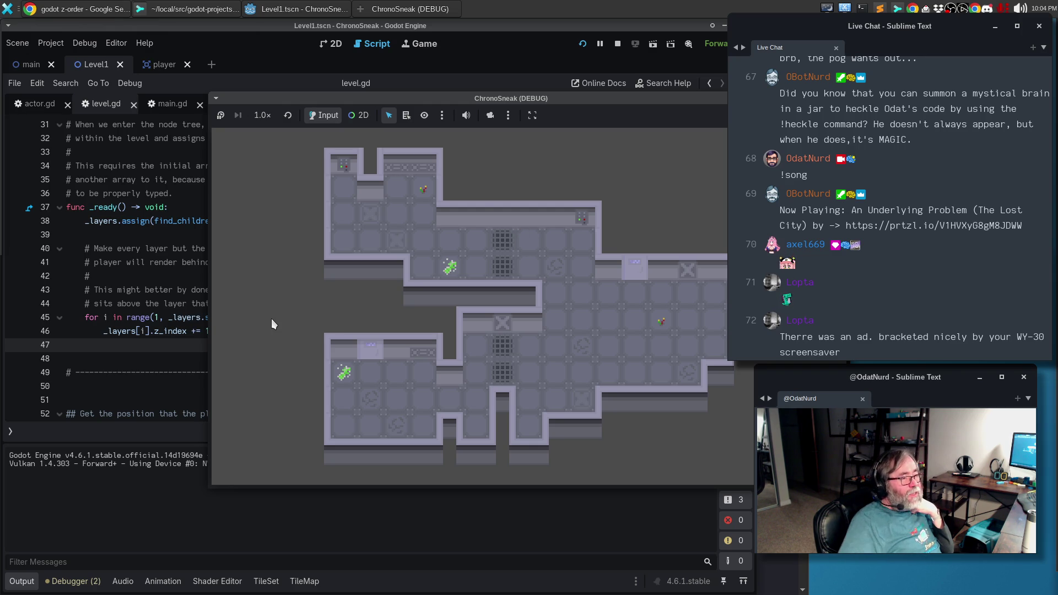
{"action": "key", "text": "F8"}
{"action": "left_click", "coordinate": [416, 270]}
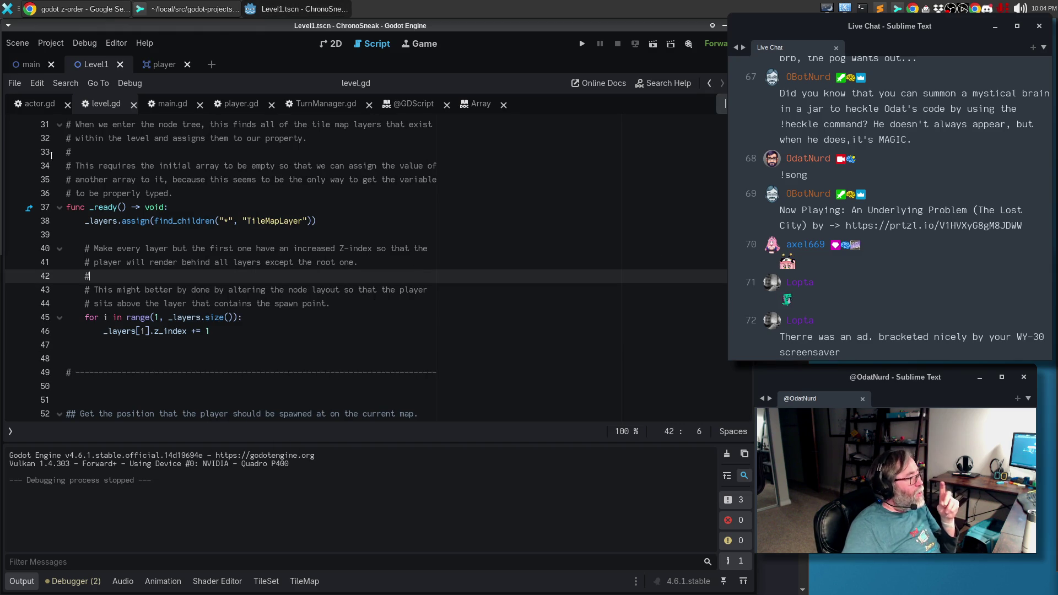
In actor.gd, declare `var level: Level = null` below the tile_size line.
{"action": "left_click", "coordinate": [35, 105]}
{"action": "scroll", "coordinate": [329, 306], "scroll_direction": "up", "scroll_amount": 20}
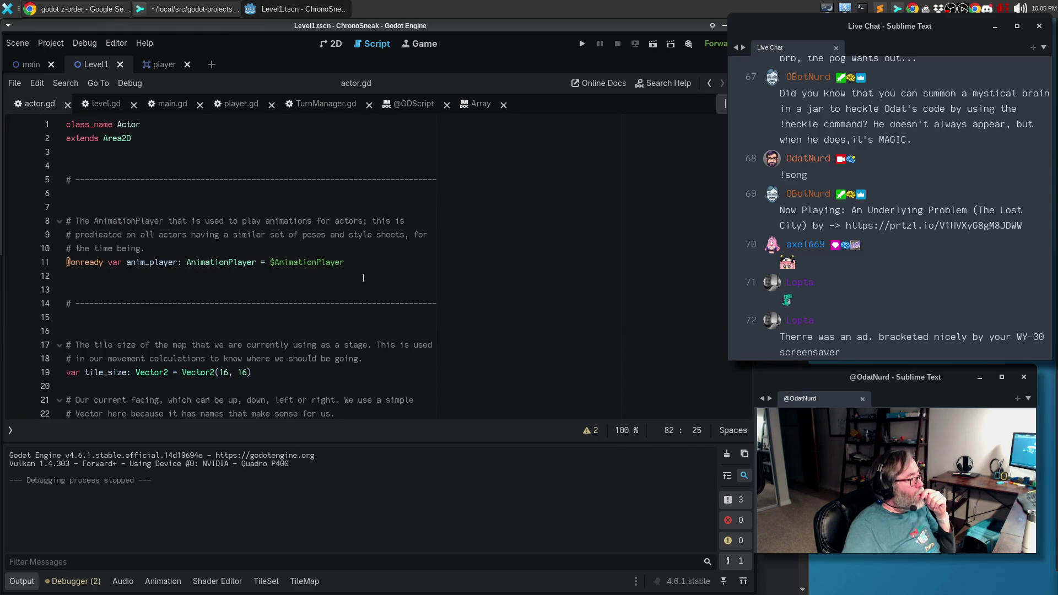
{"action": "left_click", "coordinate": [309, 373]}
{"action": "scroll", "coordinate": [361, 354], "scroll_direction": "down", "scroll_amount": 2}
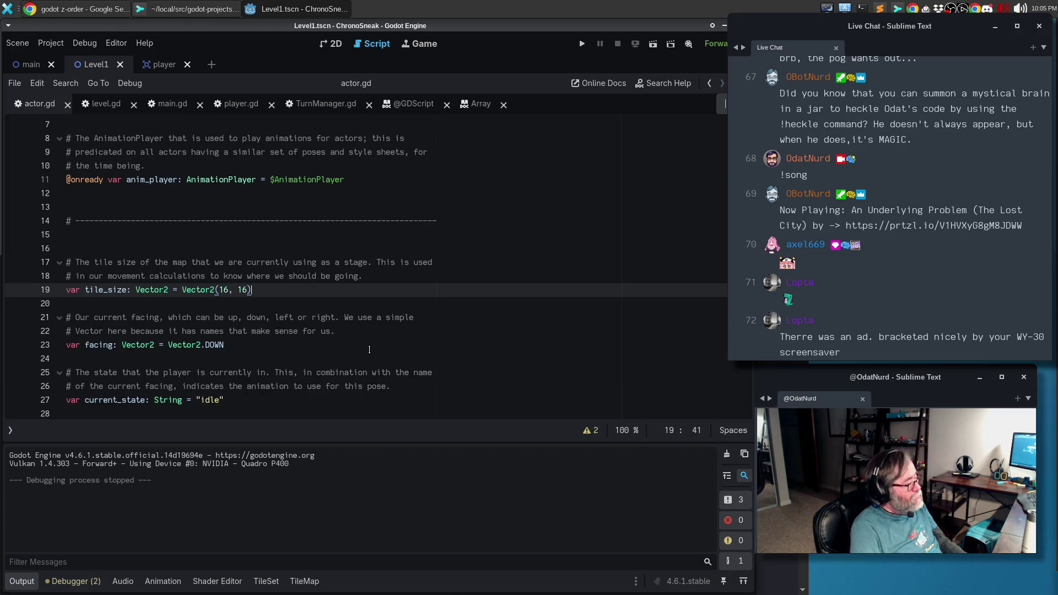
{"action": "key", "text": "Return"}
{"action": "key", "text": "Return"}
{"action": "type", "text": "var leve"}
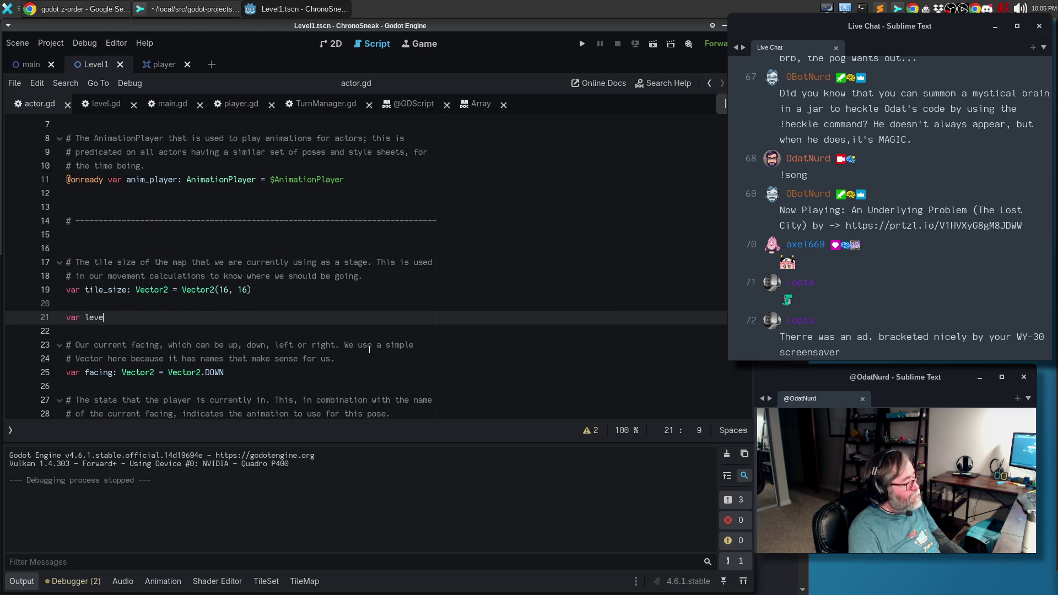
{"action": "type", "text": "l: Level"}
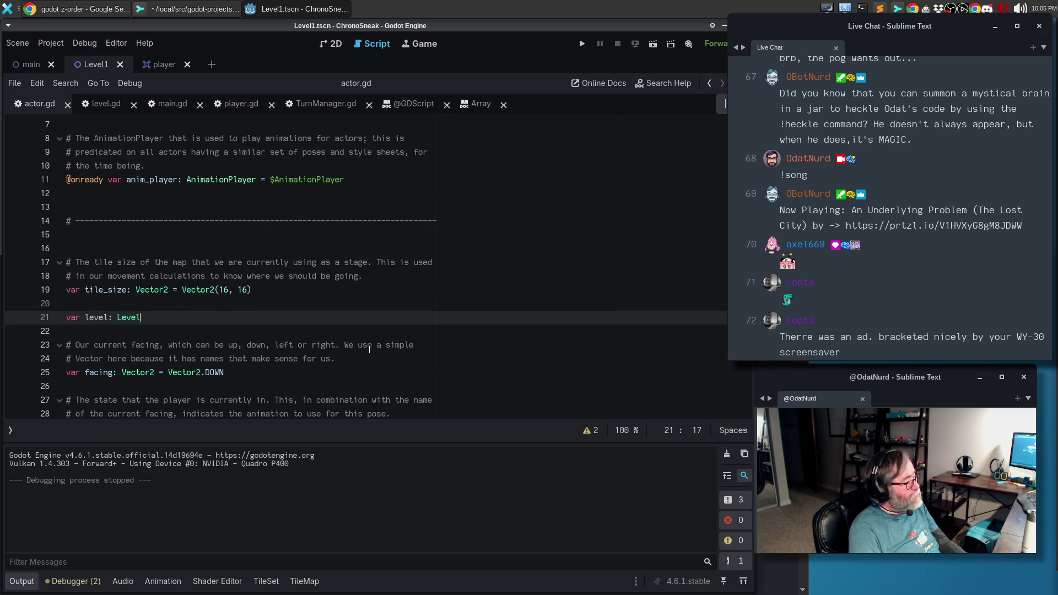
{"action": "key", "text": "Return"}
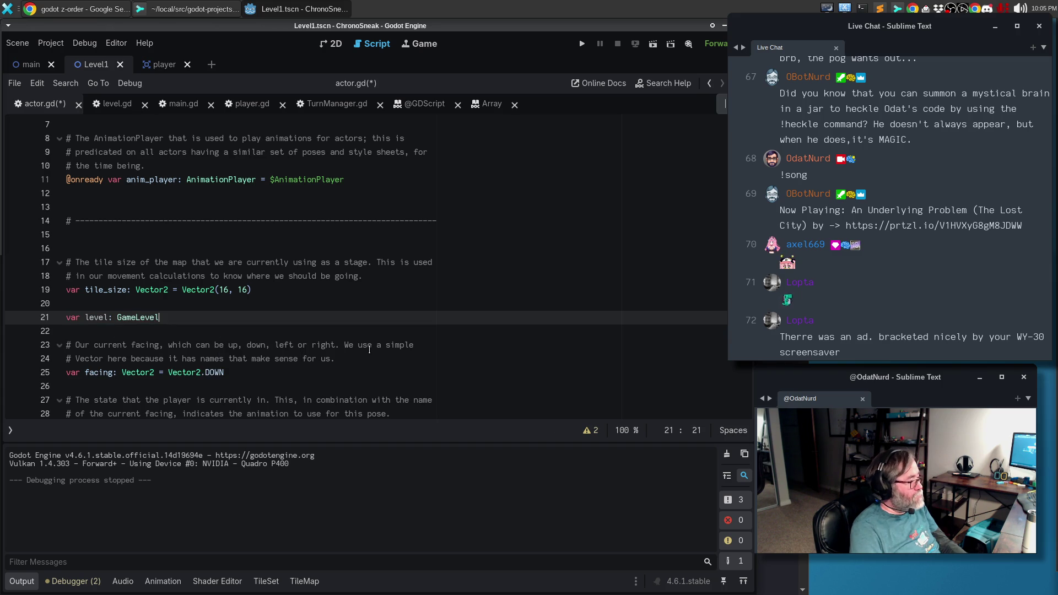
{"action": "type", "text": " = null"}
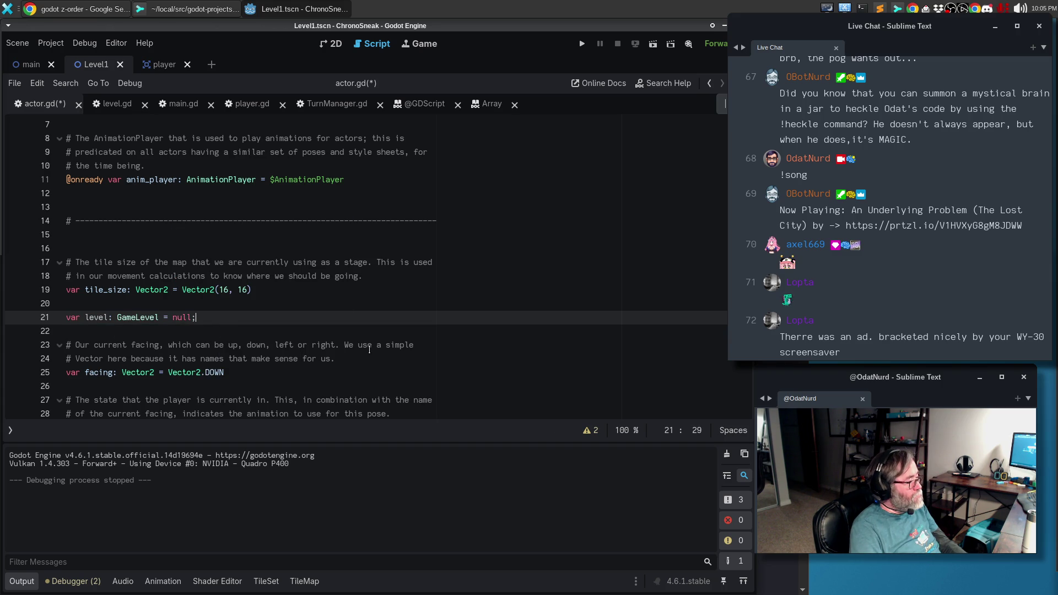
Comment above it that the level is set when the actor joins the scene and enables map interaction, then save.
{"action": "key", "text": "ctrl+shift+Return"}
{"action": "type", "text": "# Th"}
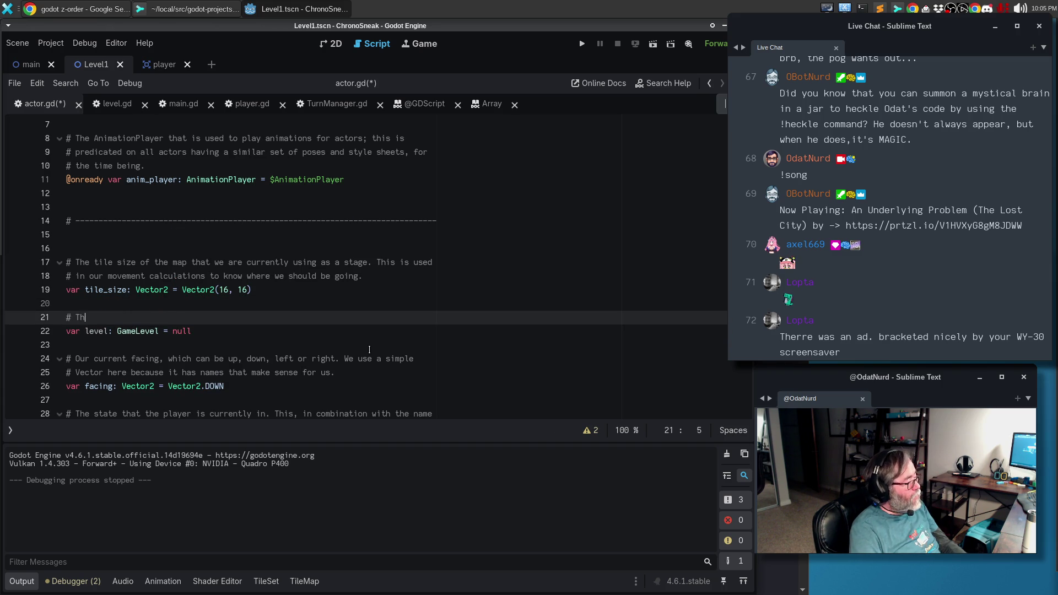
{"action": "type", "text": "e level that this actor is b"}
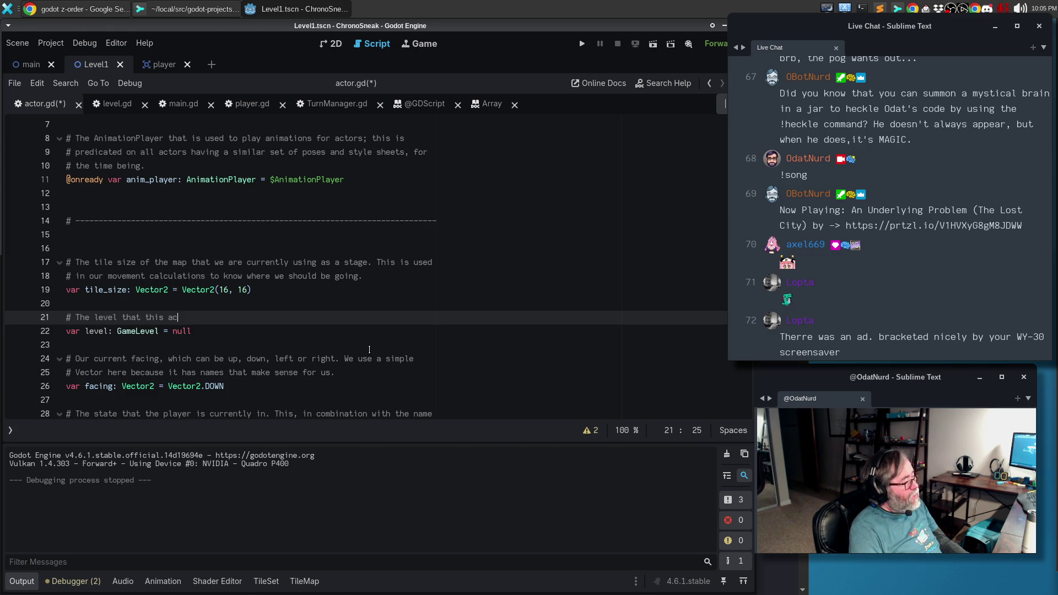
{"action": "key", "text": "BackSpace"}
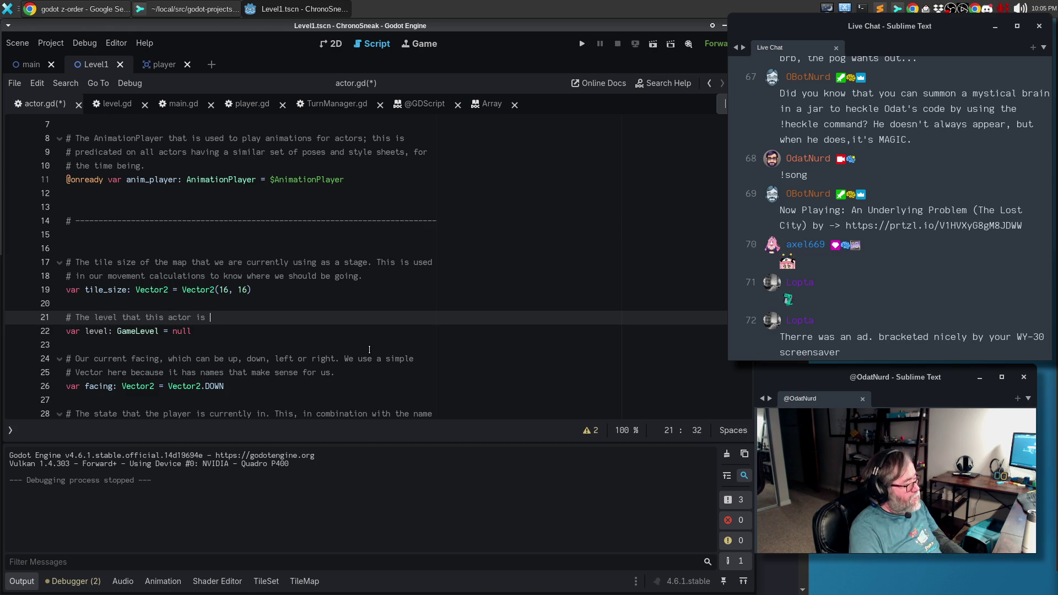
{"action": "type", "text": "part of; this "}
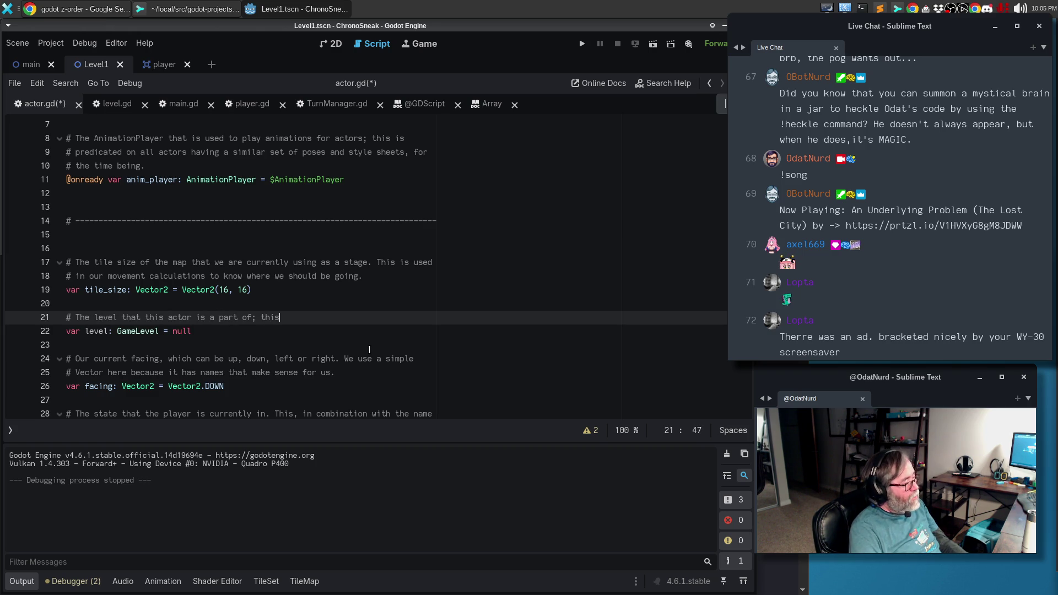
{"action": "type", "text": "gets set "}
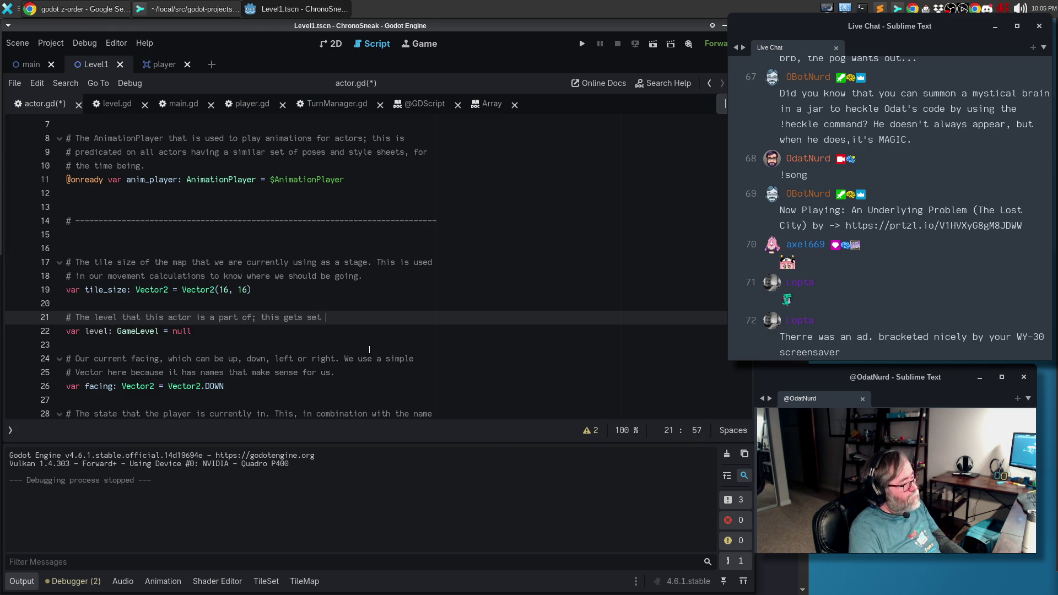
{"action": "type", "text": "when the actor"}
{"action": "key", "text": "BackSpace"}
{"action": "type", "text": "s assed"}
{"action": "key", "text": "Return"}
{"action": "type", "text": "#"}
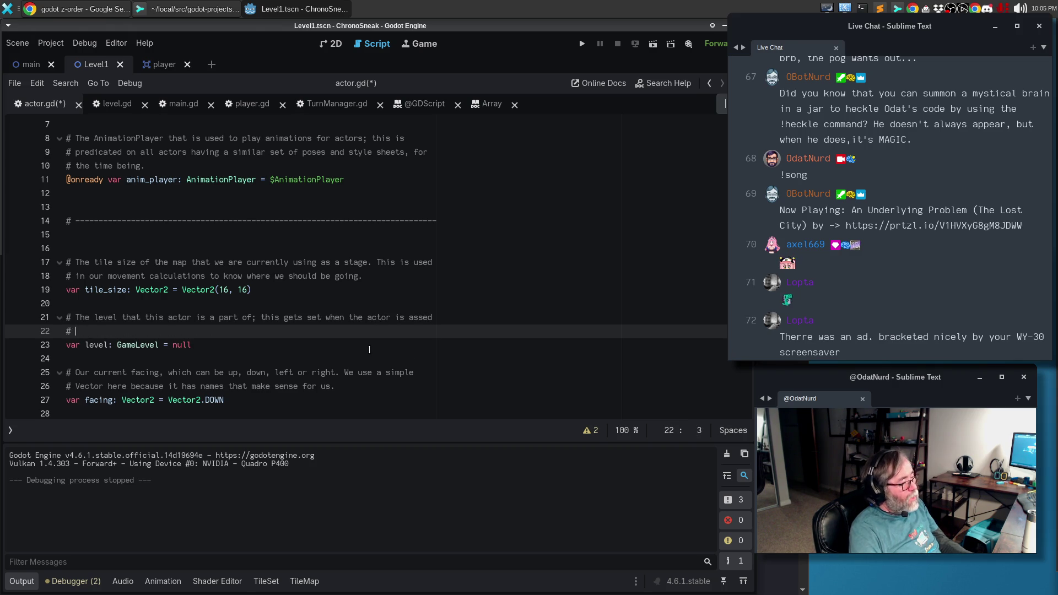
{"action": "key", "text": "BackSpace"}
{"action": "key", "text": "BackSpace"}
{"action": "key", "text": "BackSpace"}
{"action": "type", "text": "added # to "}
{"action": "type", "text": "the scene"}
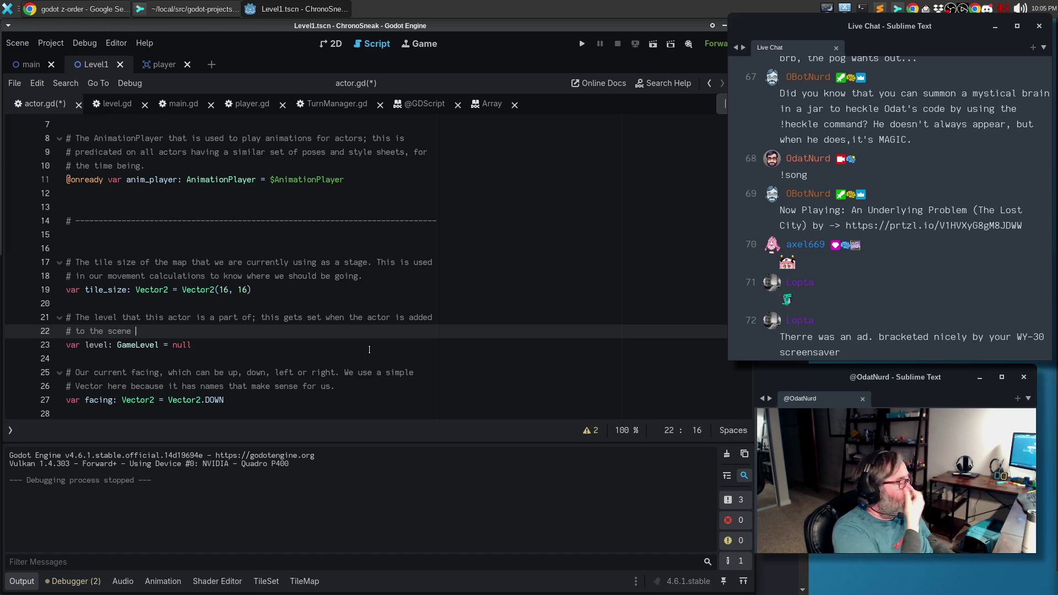
{"action": "type", "text": "and "}
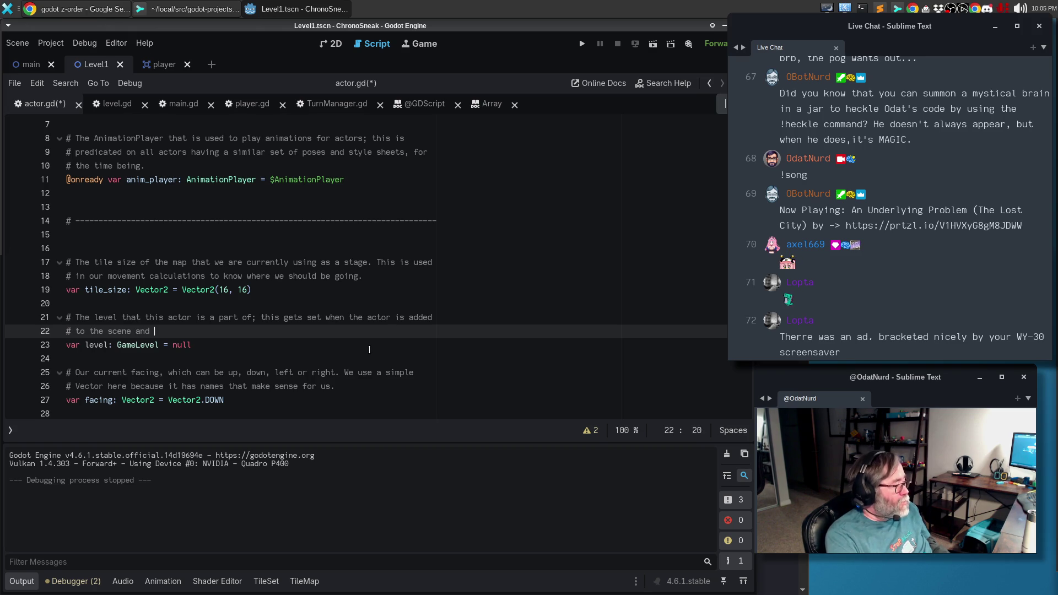
{"action": "type", "text": "allows the ac"}
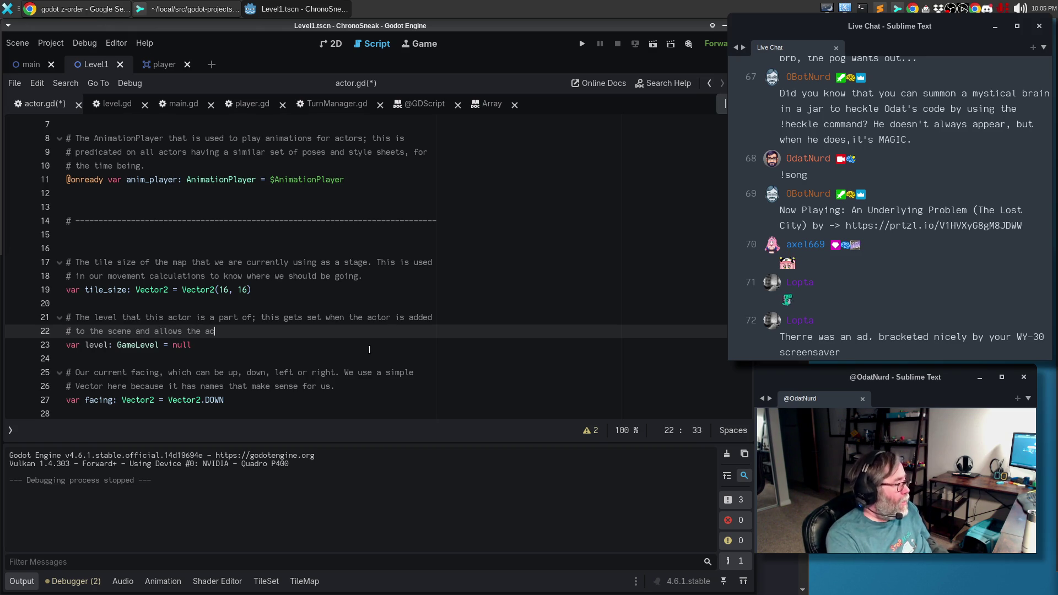
{"action": "type", "text": "tor to interact with "}
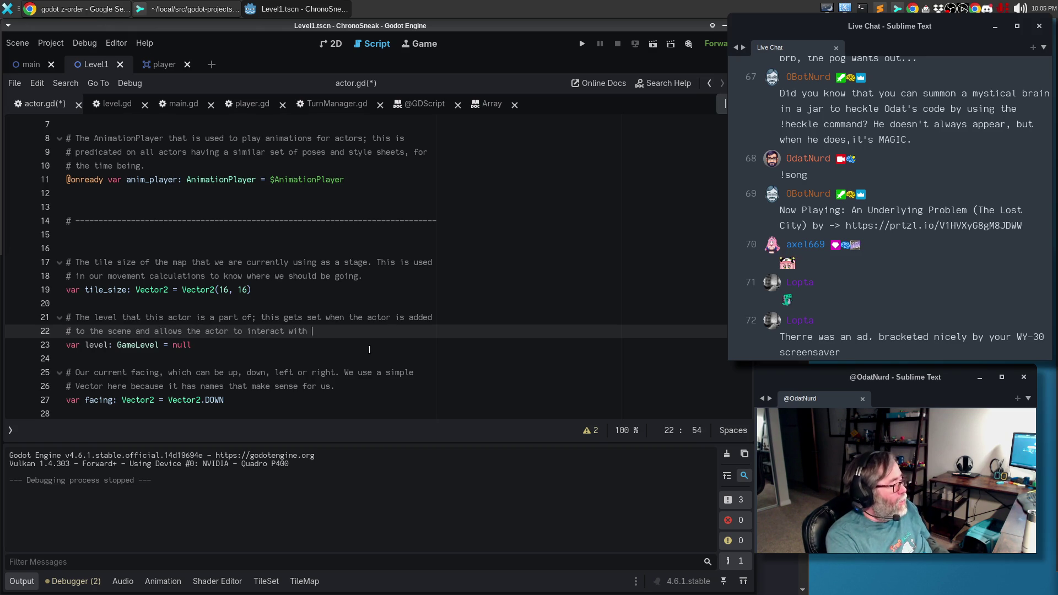
{"action": "type", "text": "the map."}
{"action": "key", "text": "ctrl+s"}
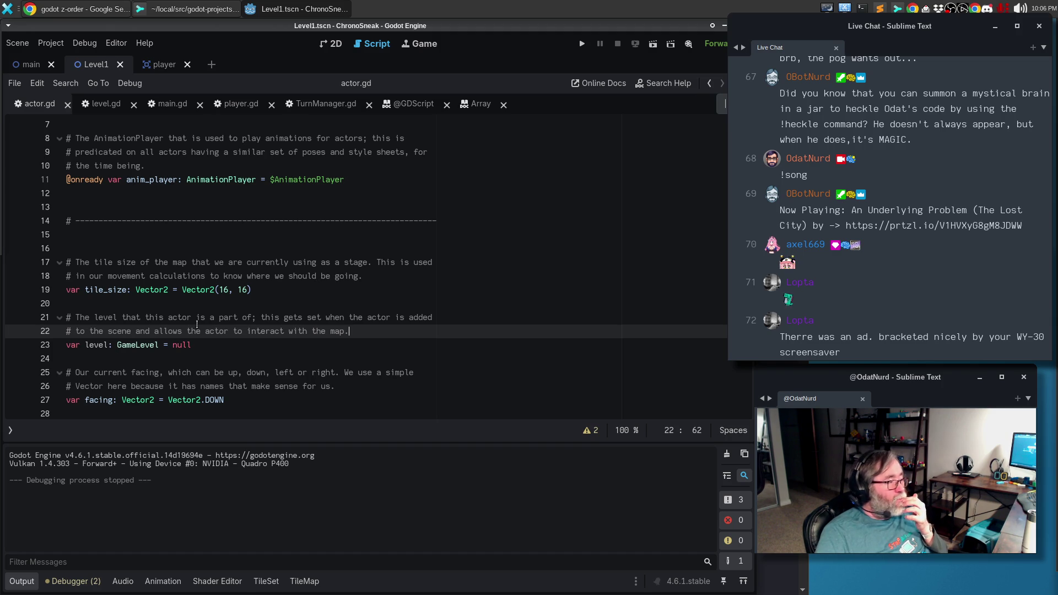
In main.gd, find the set_spawn call and jump to its function definition.
{"action": "left_click", "coordinate": [174, 107]}
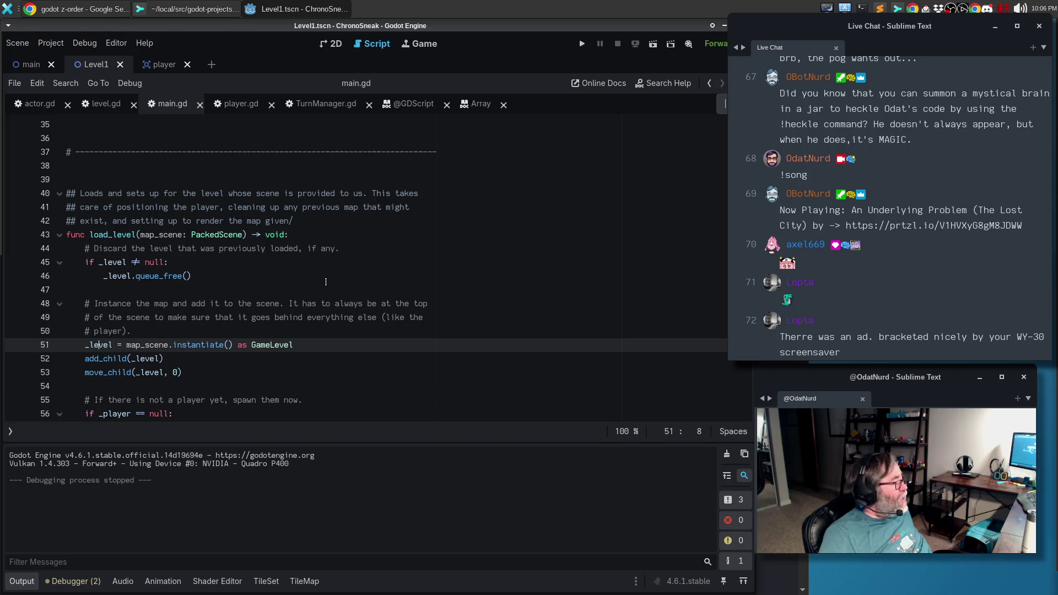
{"action": "scroll", "coordinate": [326, 282], "scroll_direction": "down", "scroll_amount": 5}
{"action": "left_click", "coordinate": [200, 220], "text": "ctrl"}
{"action": "scroll", "coordinate": [268, 214], "scroll_direction": "up", "scroll_amount": 2}
{"action": "left_click", "coordinate": [294, 216]}
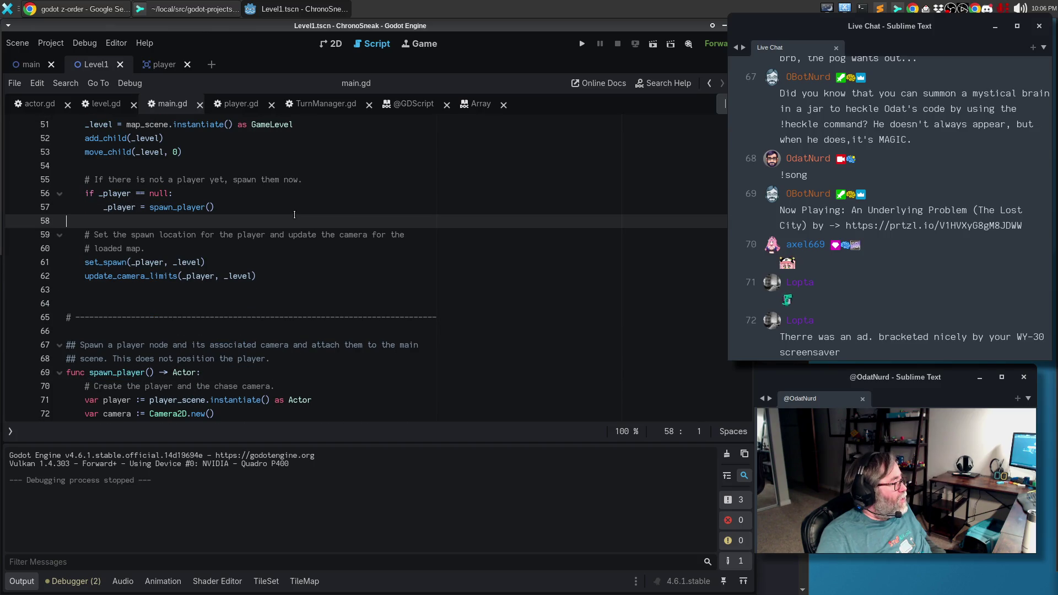
{"action": "left_click", "coordinate": [264, 263]}
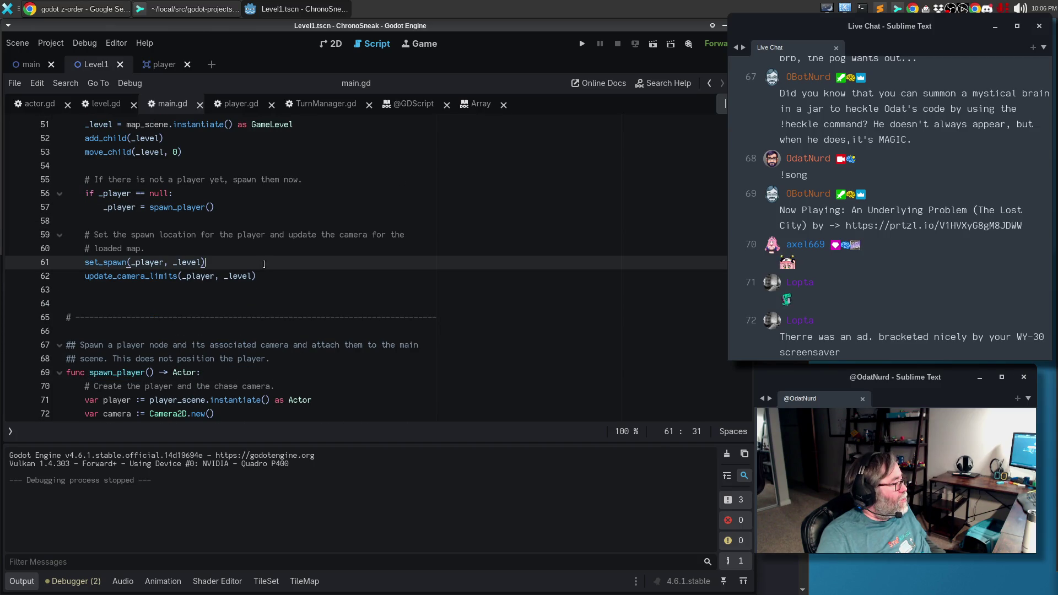
{"action": "left_click", "coordinate": [292, 271]}
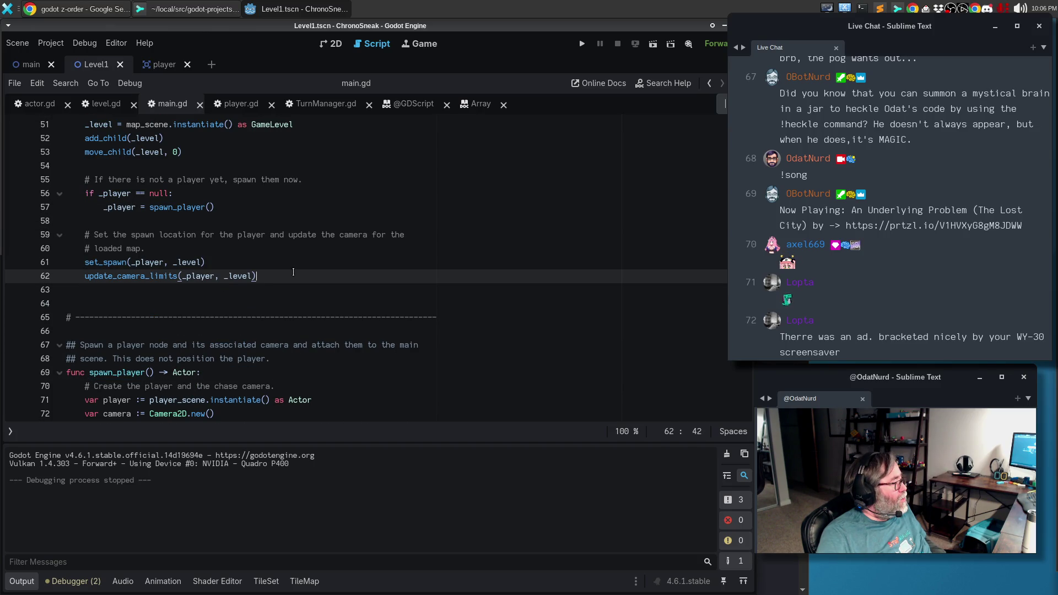
{"action": "scroll", "coordinate": [295, 268], "scroll_direction": "up", "scroll_amount": 2}
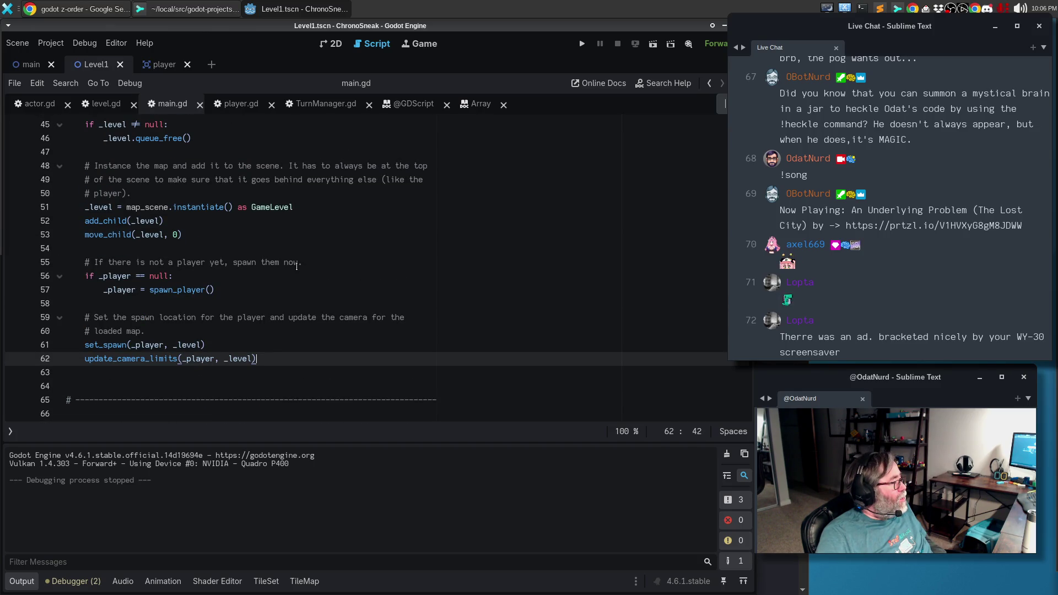
{"action": "scroll", "coordinate": [297, 265], "scroll_direction": "up", "scroll_amount": 2}
{"action": "scroll", "coordinate": [297, 265], "scroll_direction": "down", "scroll_amount": 2}
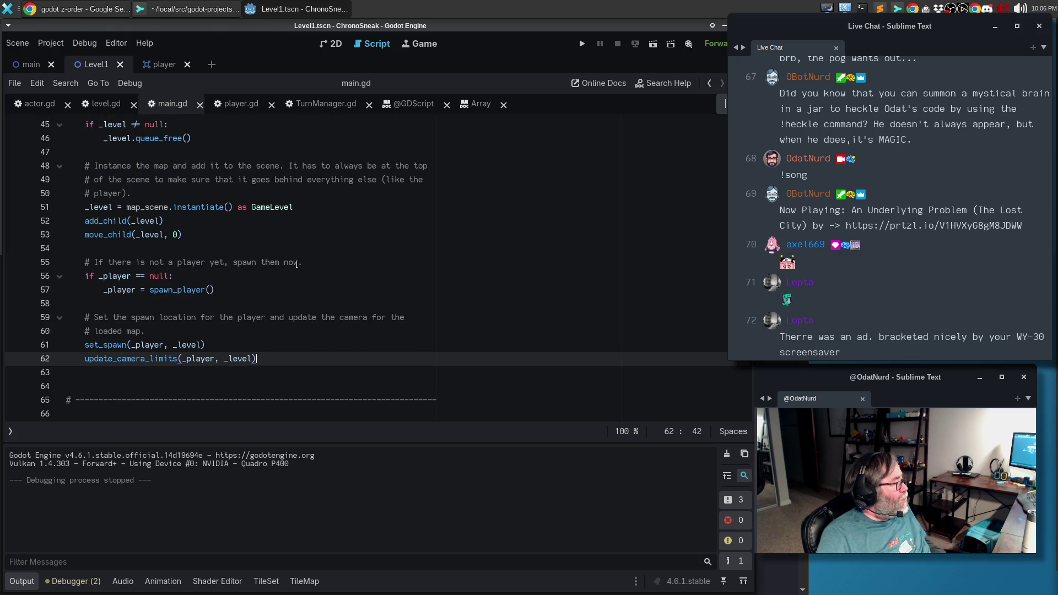
{"action": "left_click", "coordinate": [315, 298]}
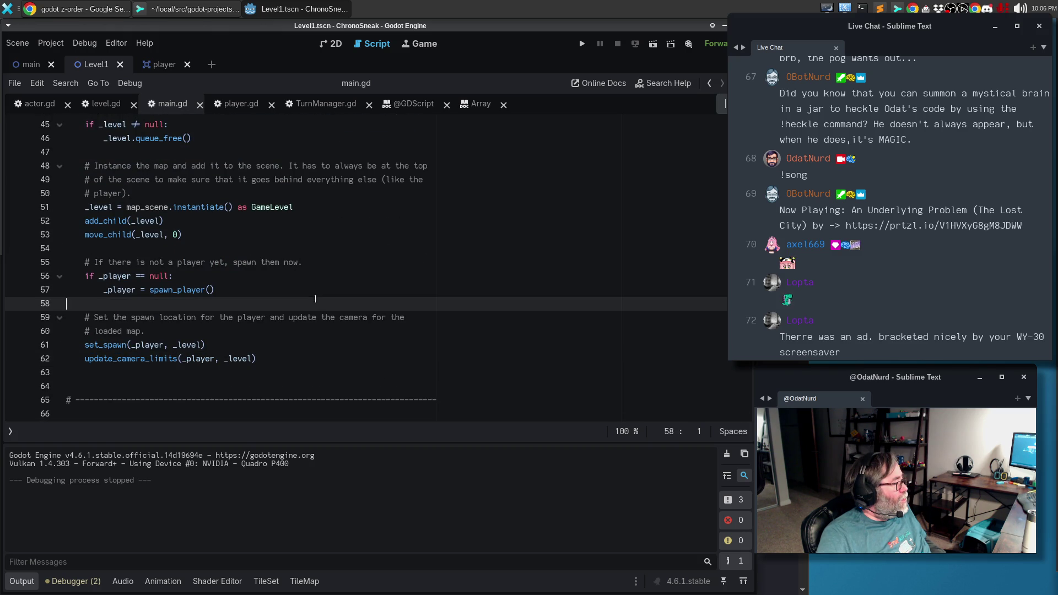
{"action": "left_click", "coordinate": [320, 325]}
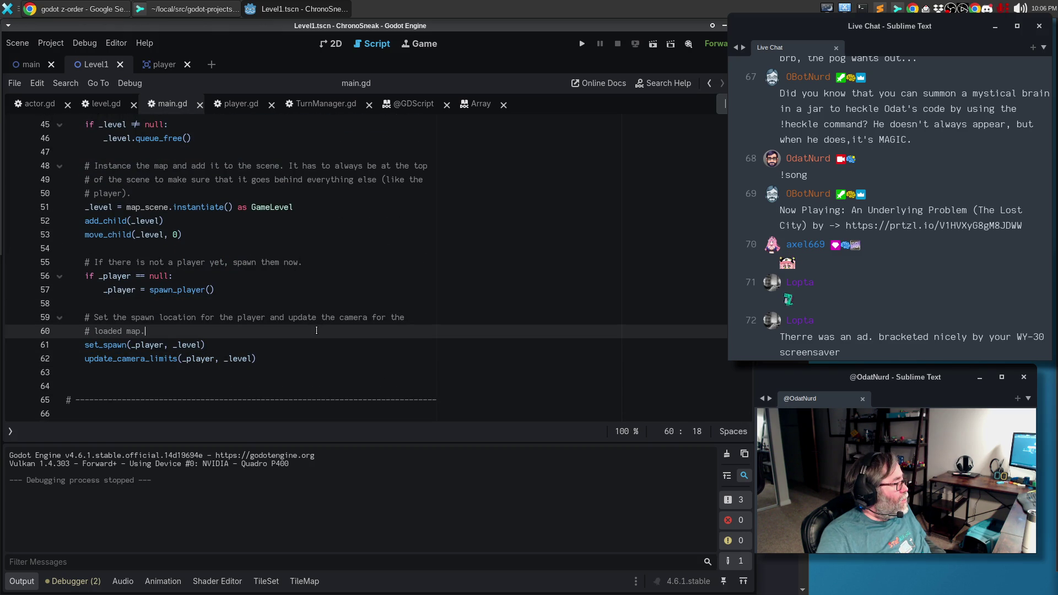
{"action": "left_click", "coordinate": [115, 347]}
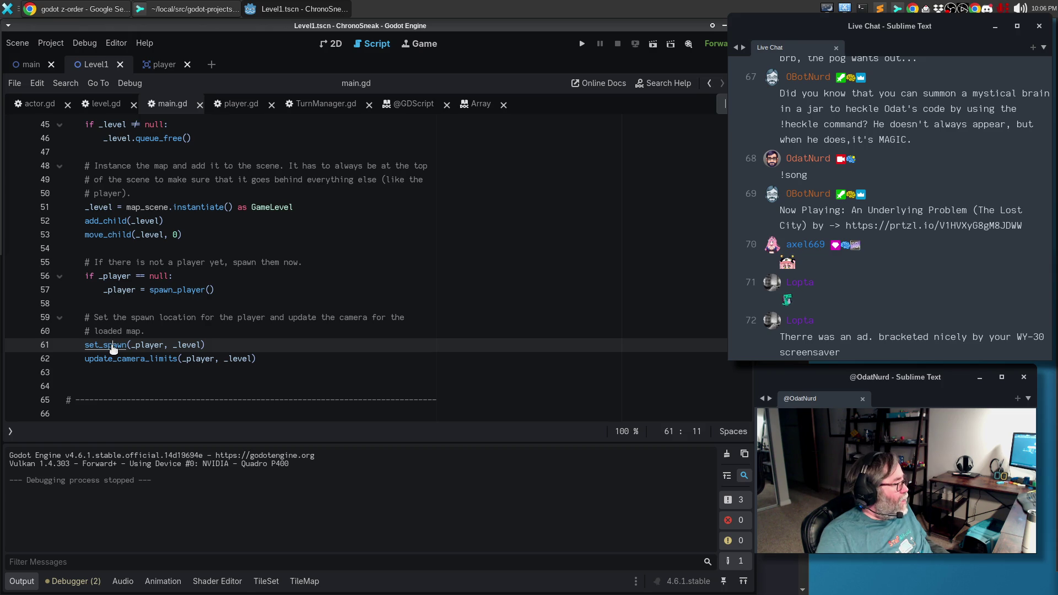
{"action": "left_click", "coordinate": [114, 346], "text": "ctrl"}
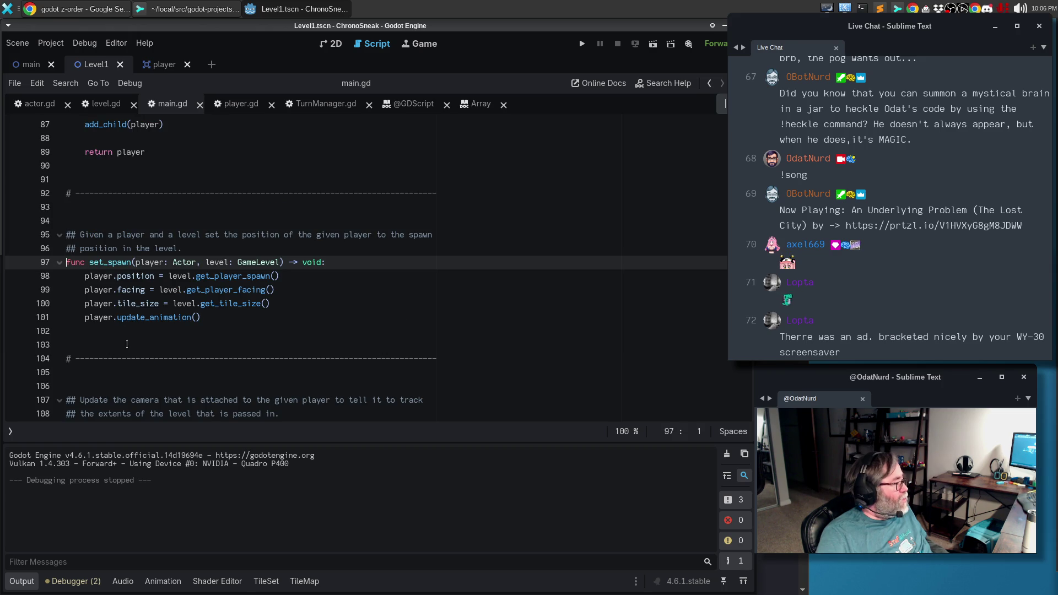
Add `player.level = level` below the facing assignment in set_spawn.
{"action": "left_click", "coordinate": [363, 262]}
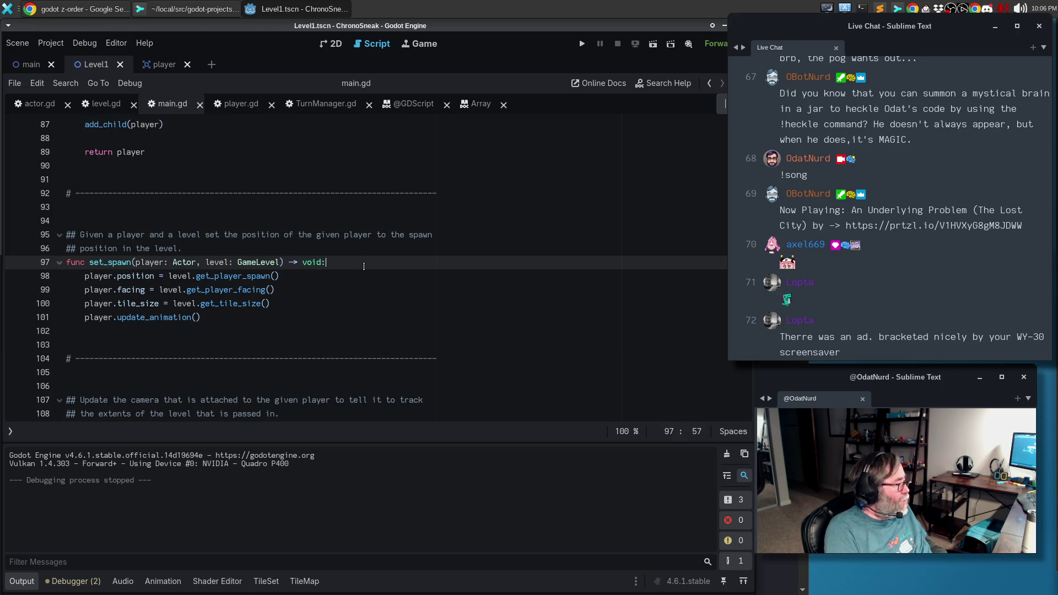
{"action": "key", "text": "Down"}
{"action": "key", "text": "Down"}
{"action": "key", "text": "Return"}
{"action": "type", "text": "player.level = le"}
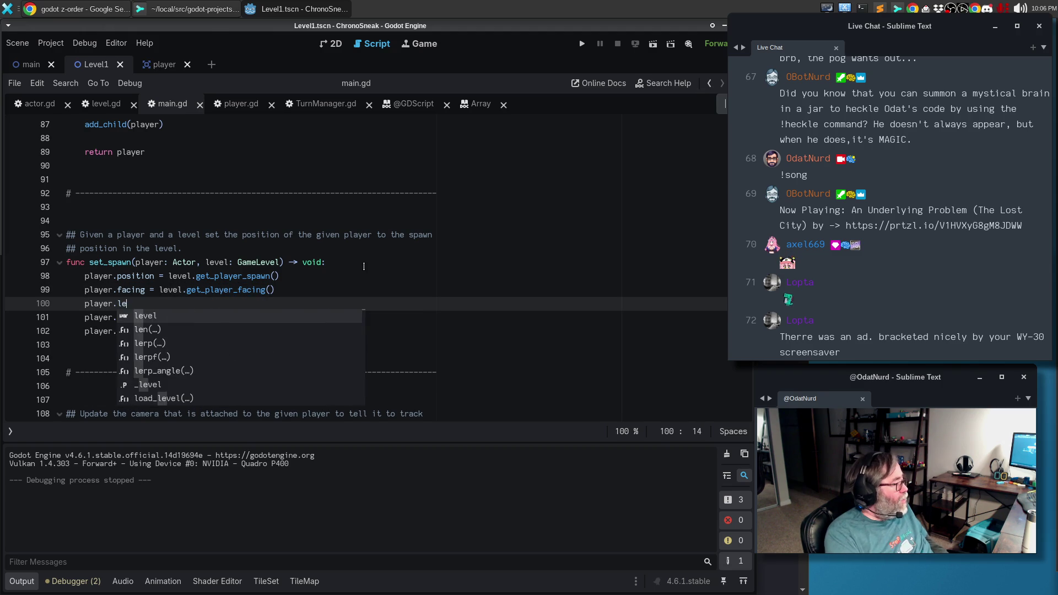
{"action": "type", "text": "vel"}
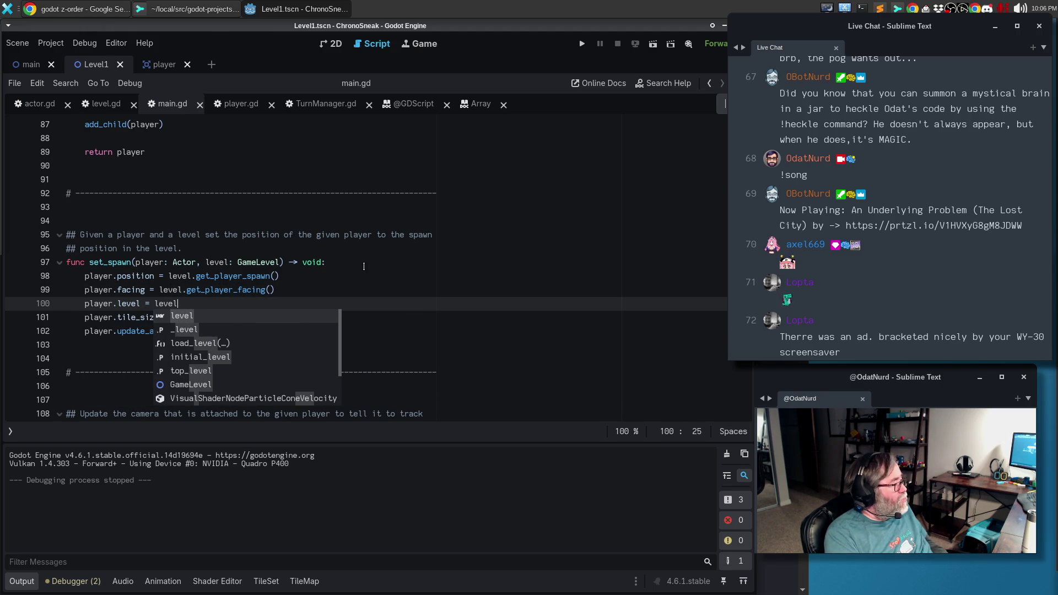
{"action": "key", "text": "Escape"}
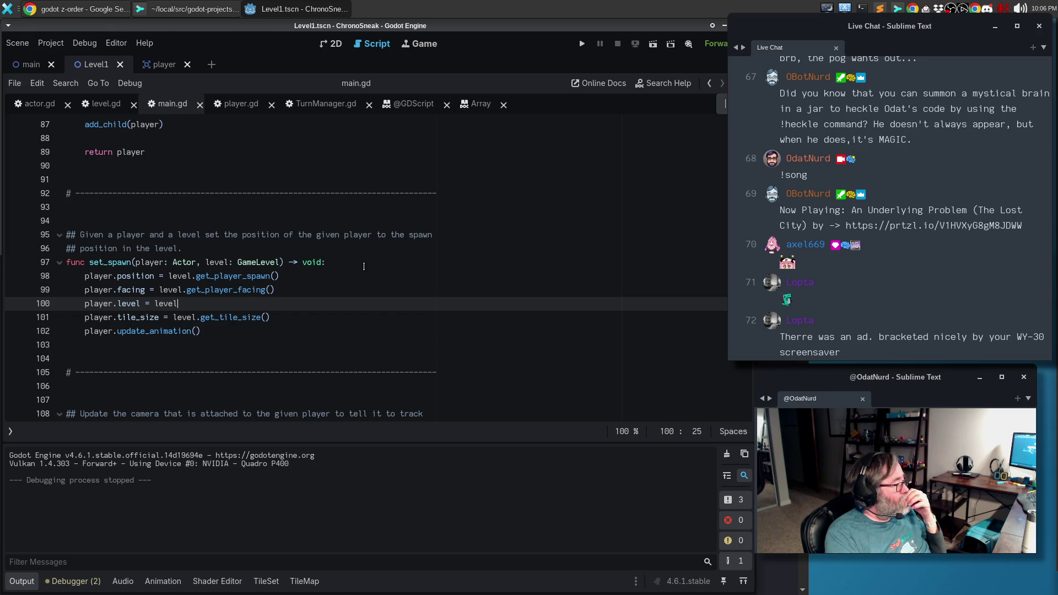
{"action": "key", "text": "Up"}
{"action": "key", "text": "Up"}
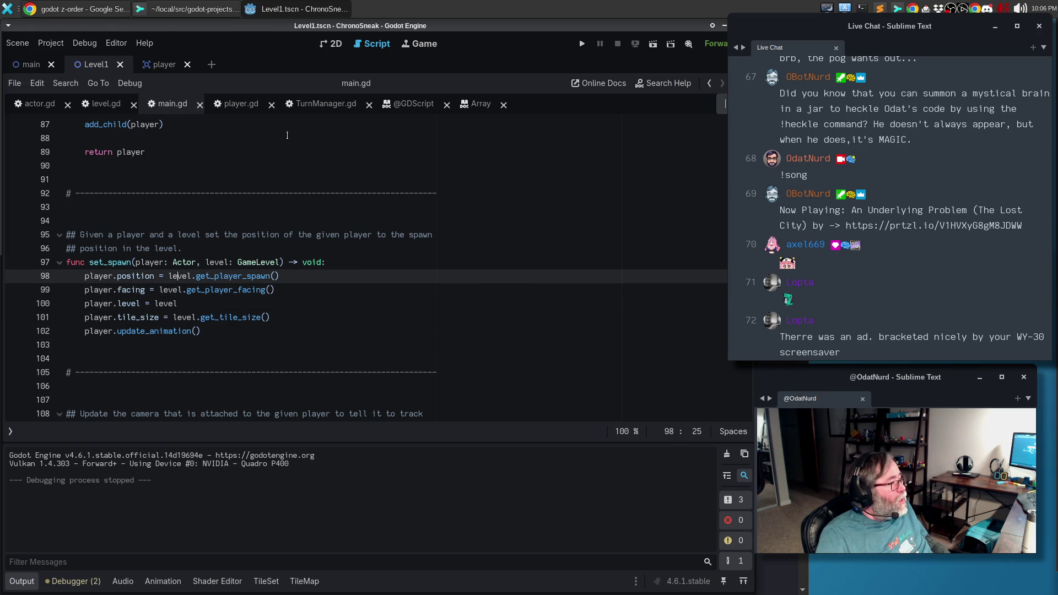
In actor.gd, follow the Line 82 warning to the blocked-tile check.
{"action": "left_click", "coordinate": [39, 109]}
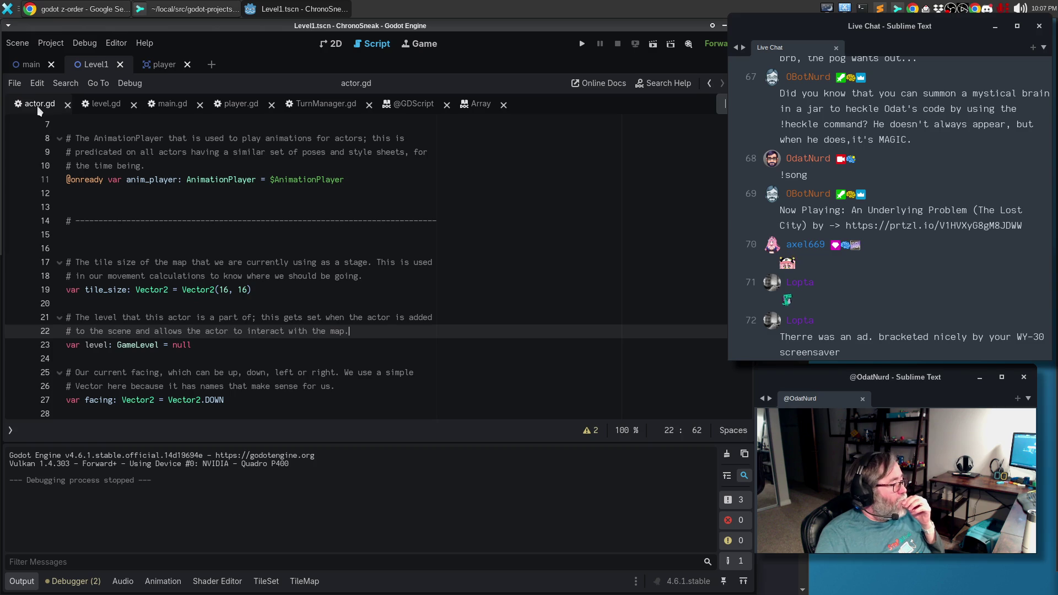
{"action": "left_click", "coordinate": [591, 431]}
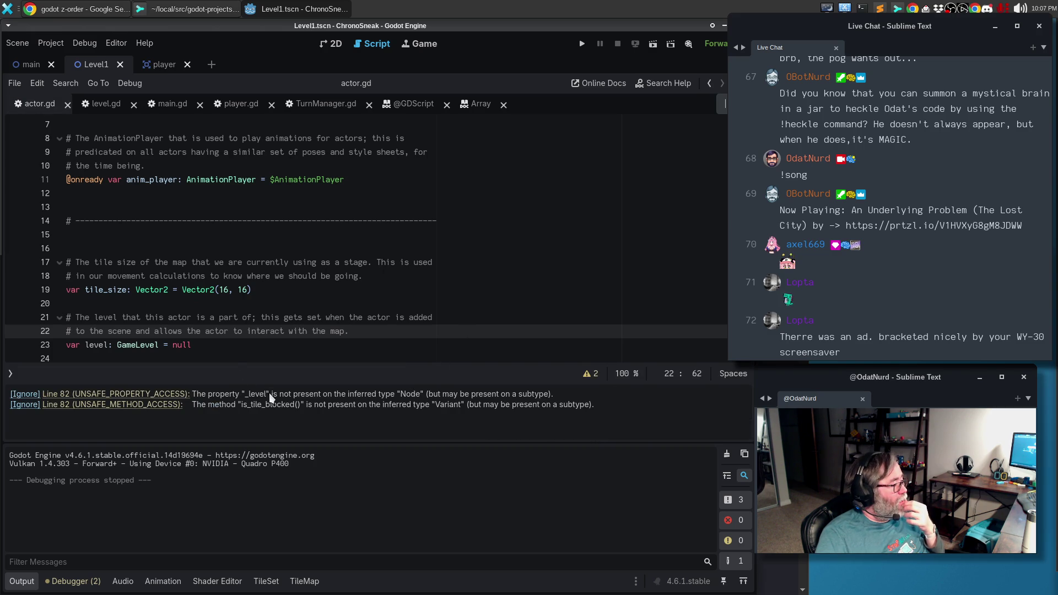
{"action": "left_click", "coordinate": [180, 404]}
{"action": "left_click", "coordinate": [228, 330]}
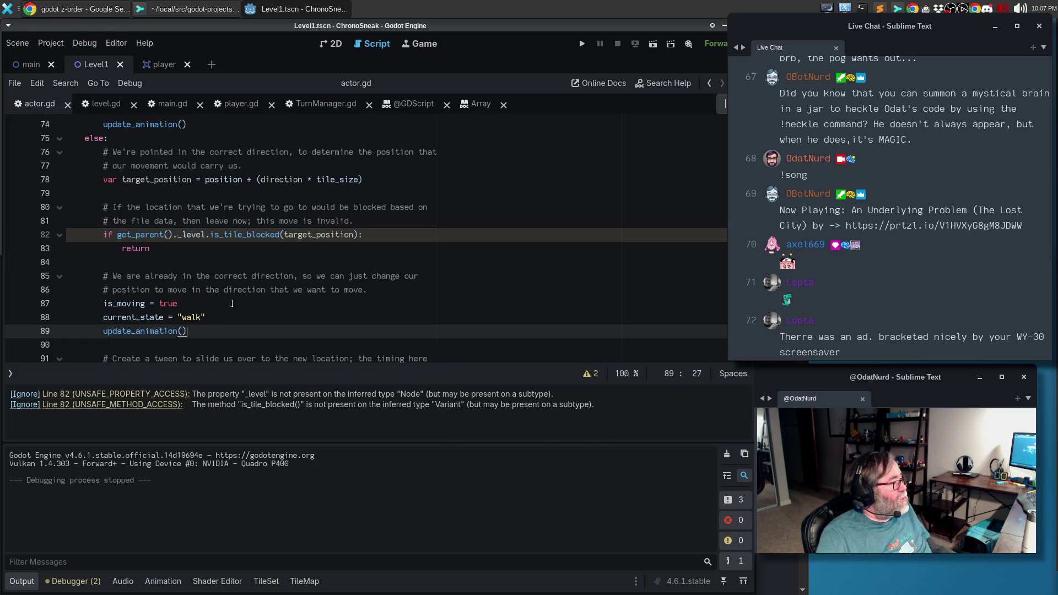
{"action": "left_click", "coordinate": [248, 249]}
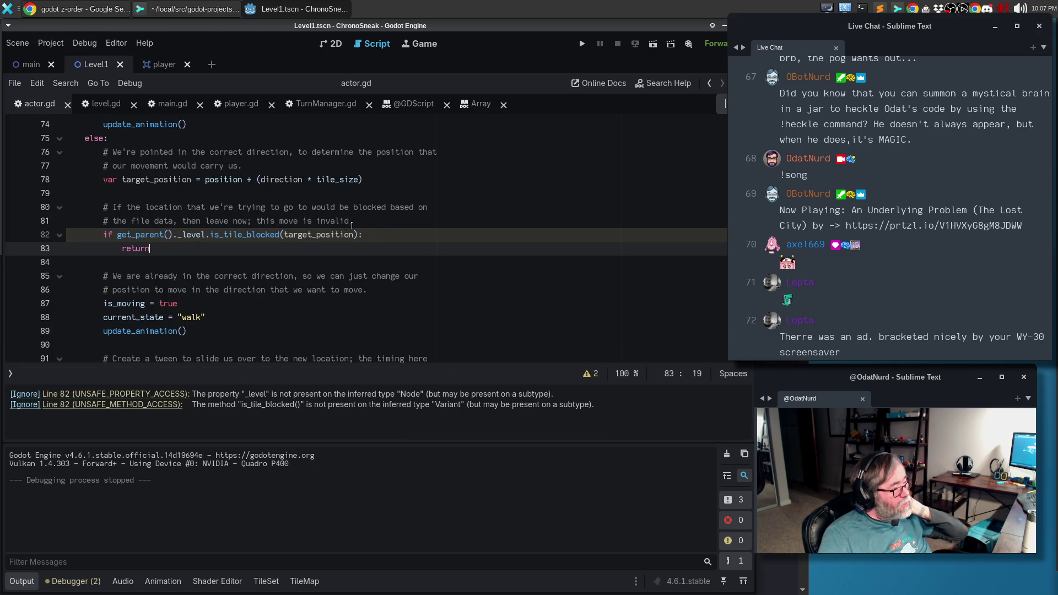
{"action": "left_click", "coordinate": [380, 223]}
{"action": "key", "text": "Return"}
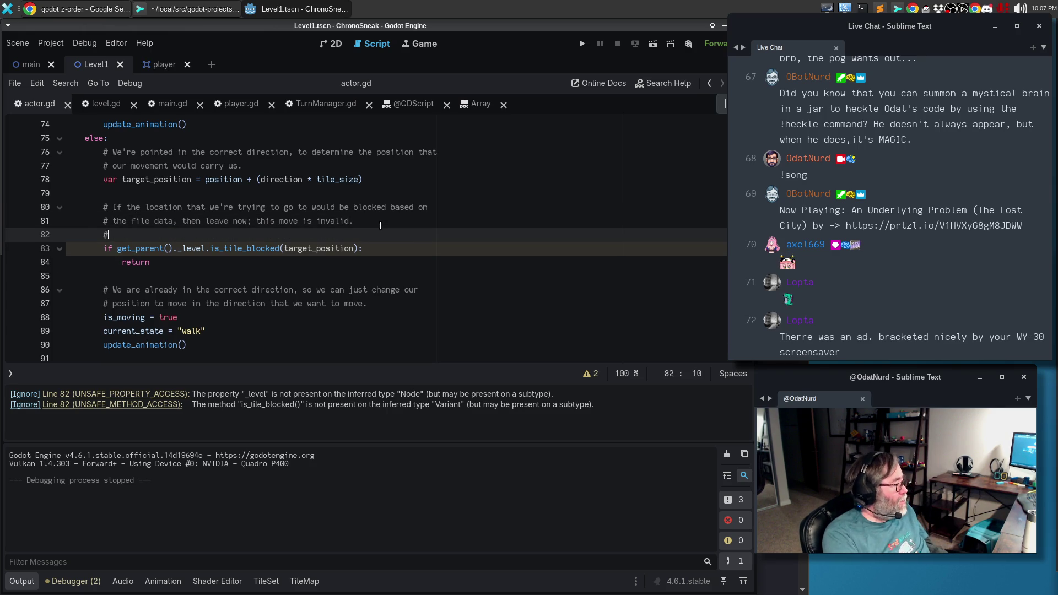
{"action": "type", "text": "if"}
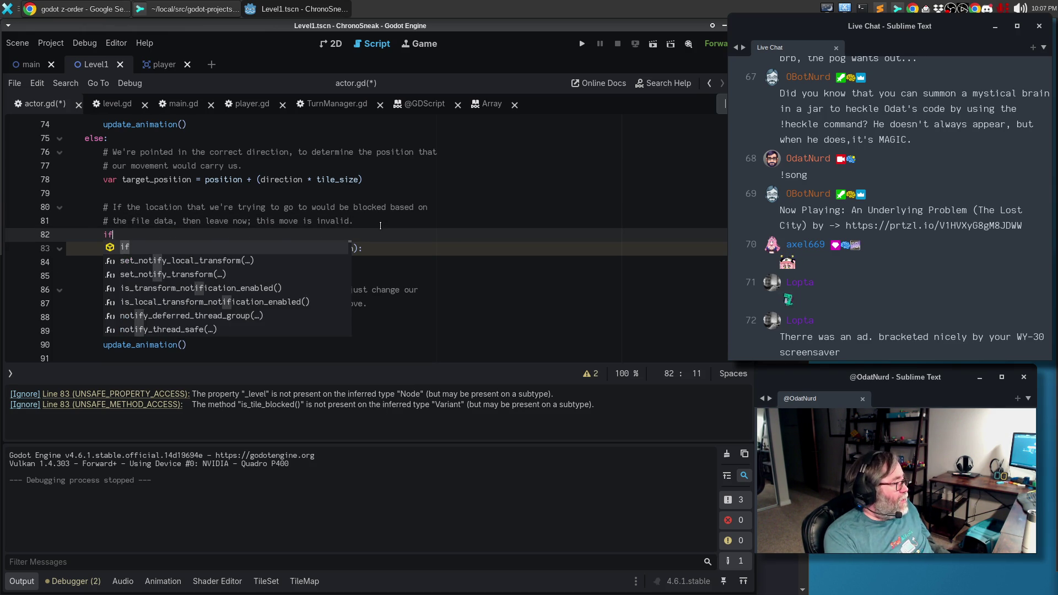
{"action": "key", "text": "Escape"}
{"action": "key", "text": "ctrl+shift+k"}
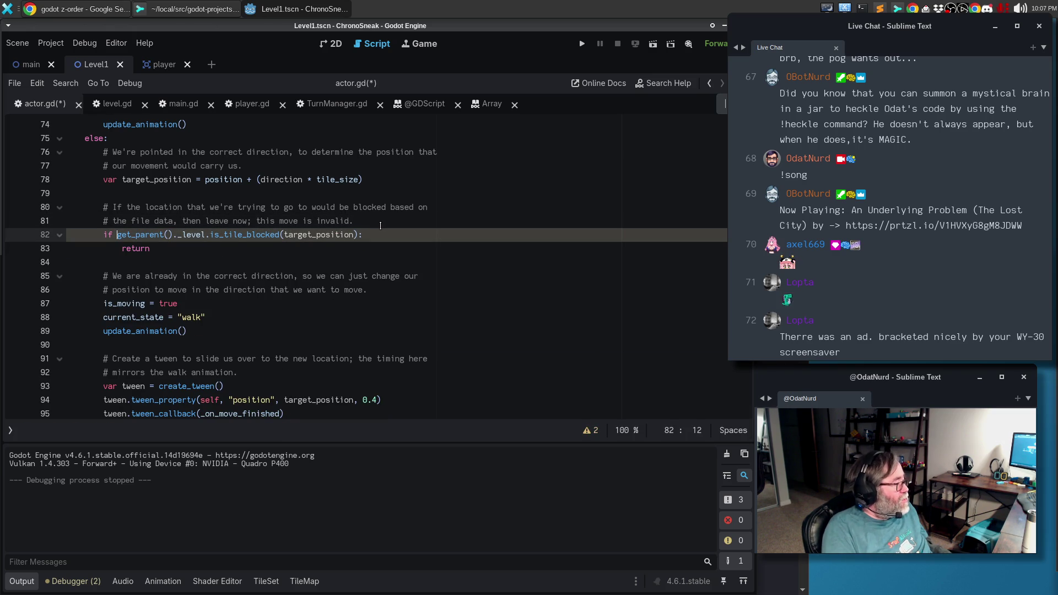
Delete the get_parent()._ prefix so the check calls level.is_tile_blocked(target_position).
{"action": "key", "text": "ctrl+shift+Right"}
{"action": "key", "text": "ctrl+shift+Right"}
{"action": "key", "text": "ctrl+shift+Left"}
{"action": "key", "text": "shift+Right"}
{"action": "key", "text": "Delete"}
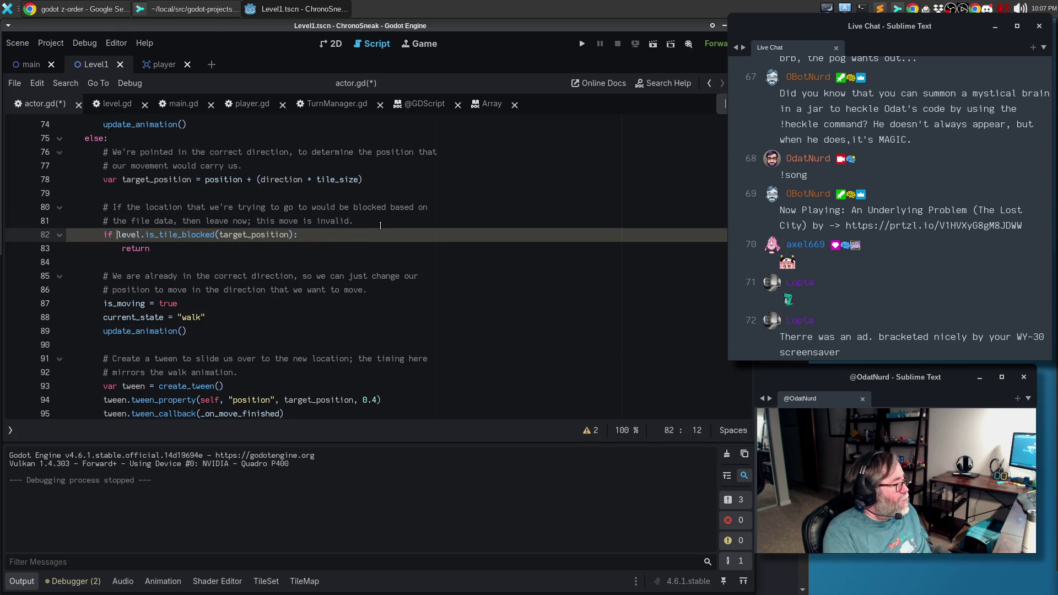
{"action": "key", "text": "Down"}
{"action": "key", "text": "Down"}
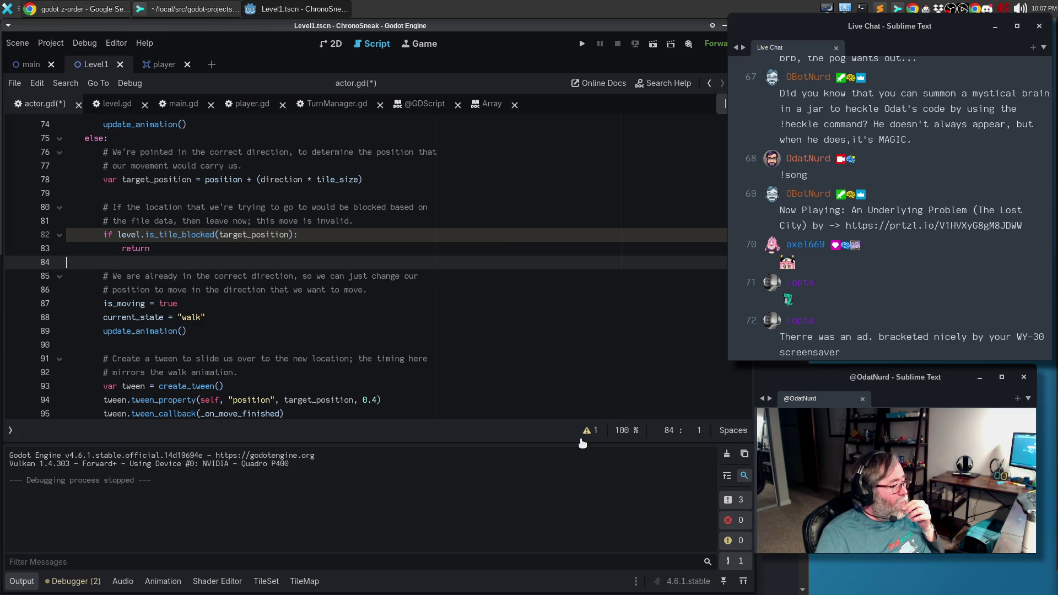
Declare target_position with := on line 78 and run the game.
{"action": "left_click", "coordinate": [587, 431]}
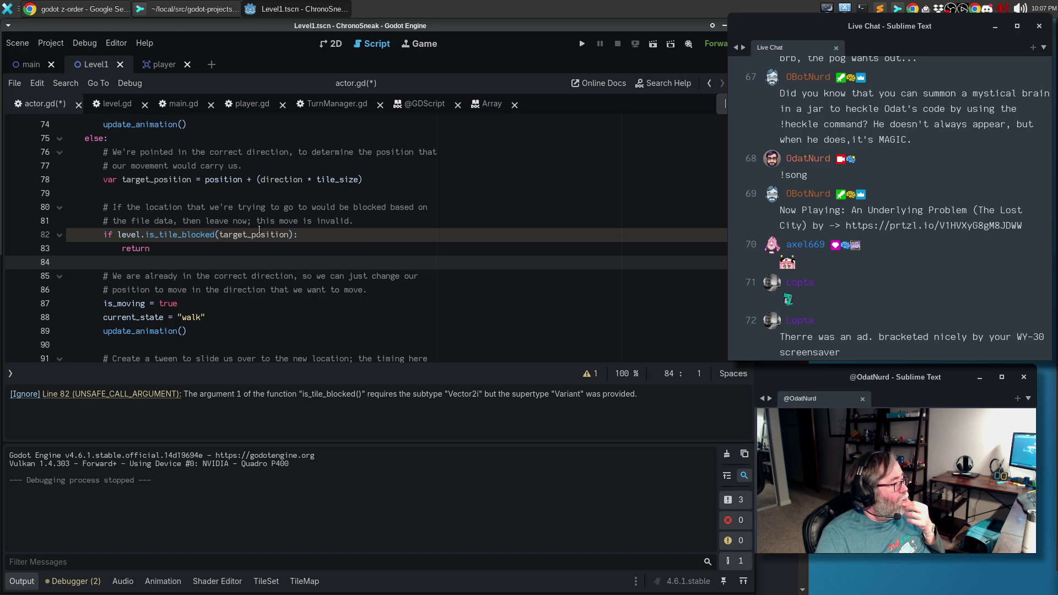
{"action": "left_click", "coordinate": [202, 179]}
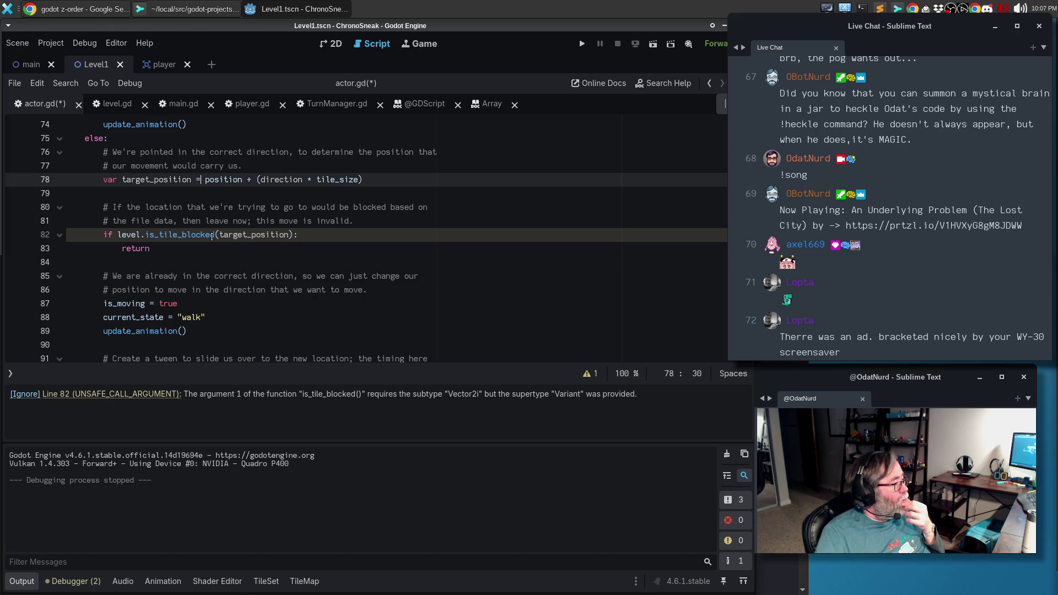
{"action": "type", "text": ":"}
{"action": "key", "text": "BackSpace"}
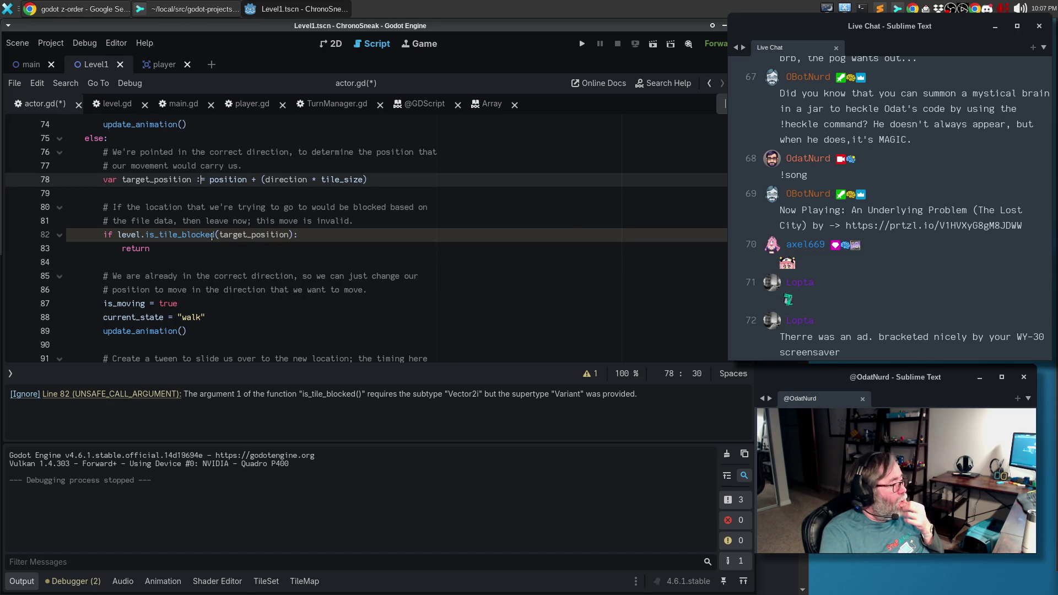
{"action": "key", "text": "F5"}
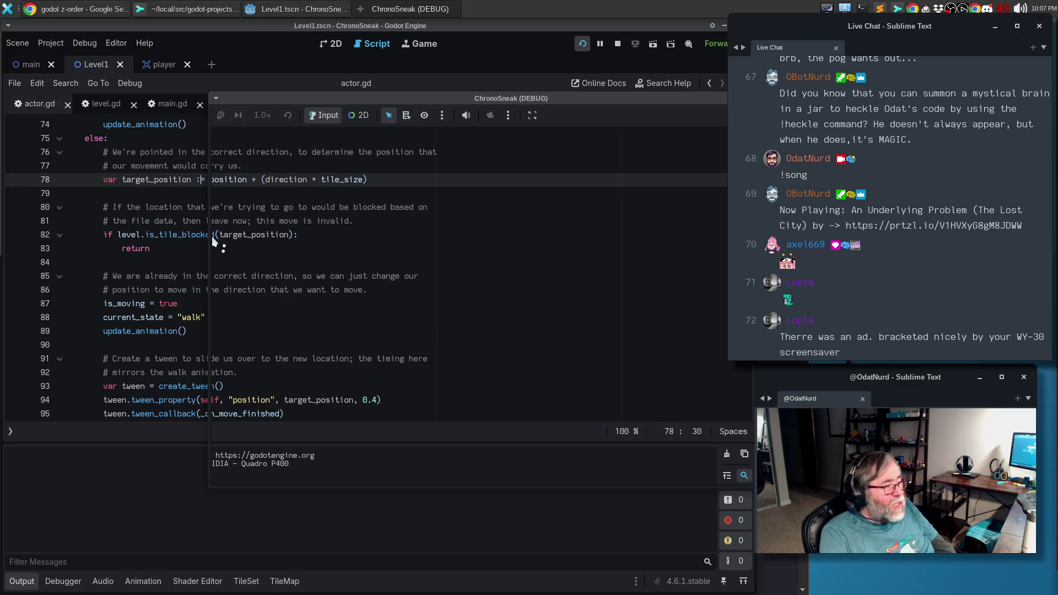
Walk the player into the corridor wall in every direction to test collisions, then stop.
{"action": "key", "text": "Down"}
{"action": "key", "text": "Down"}
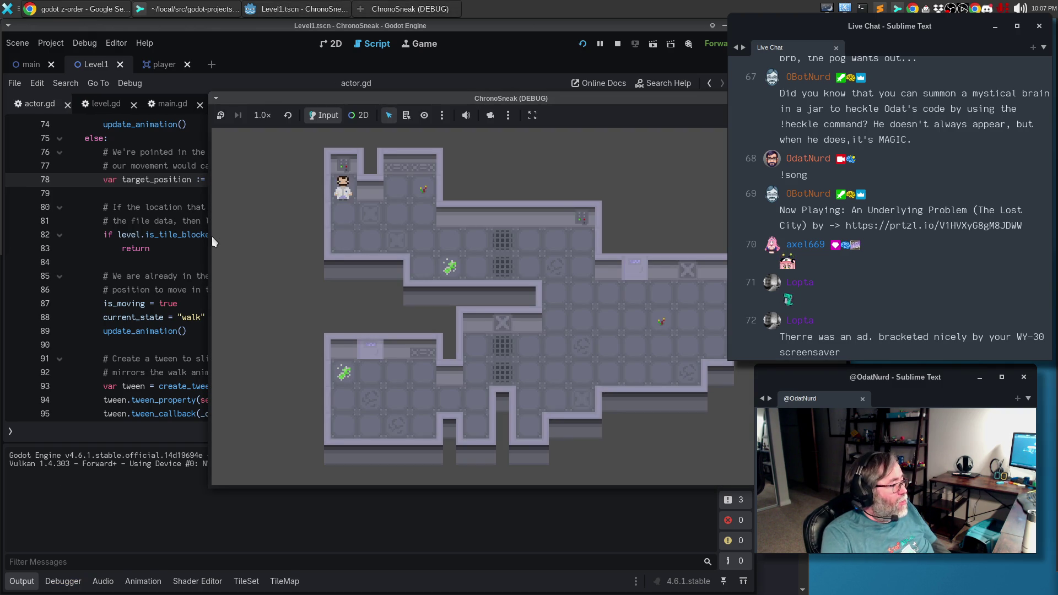
{"action": "key", "text": "Right"}
{"action": "key", "text": "Right"}
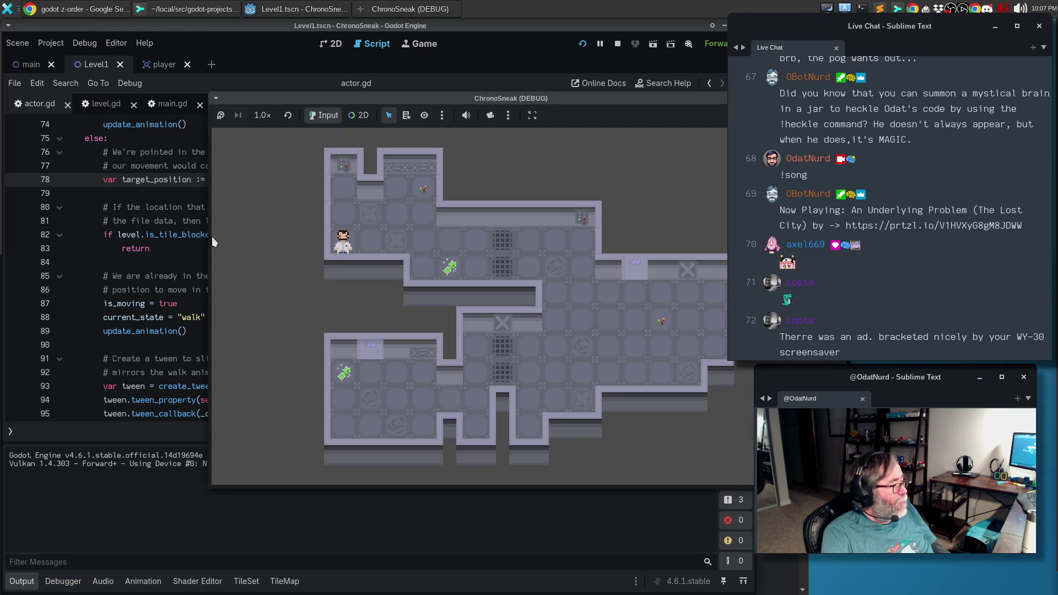
{"action": "key", "text": "Right"}
{"action": "key", "text": "Right"}
{"action": "key", "text": "Right"}
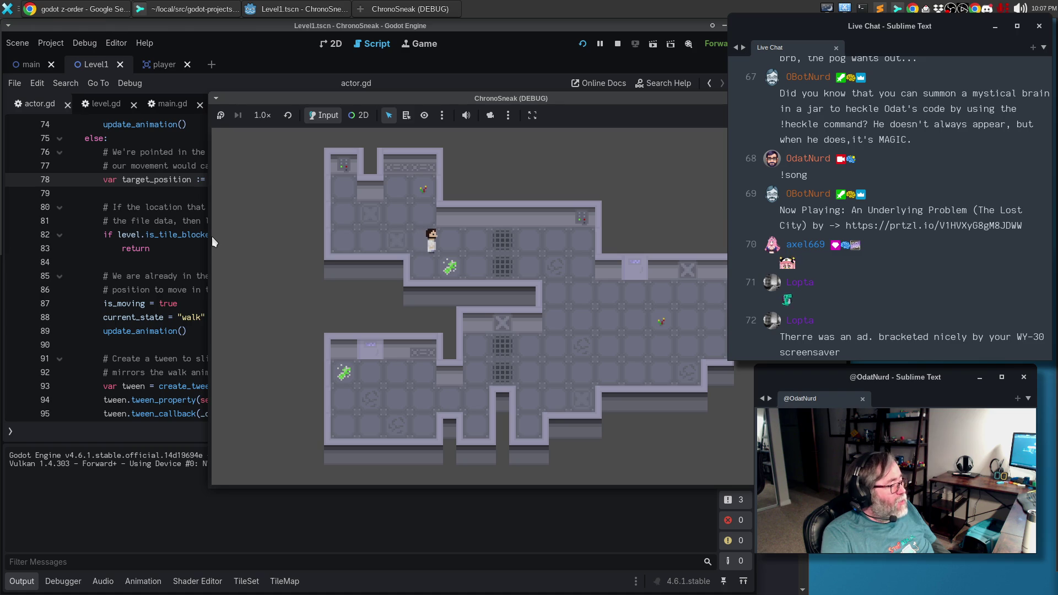
{"action": "key", "text": "Right"}
{"action": "key", "text": "Right"}
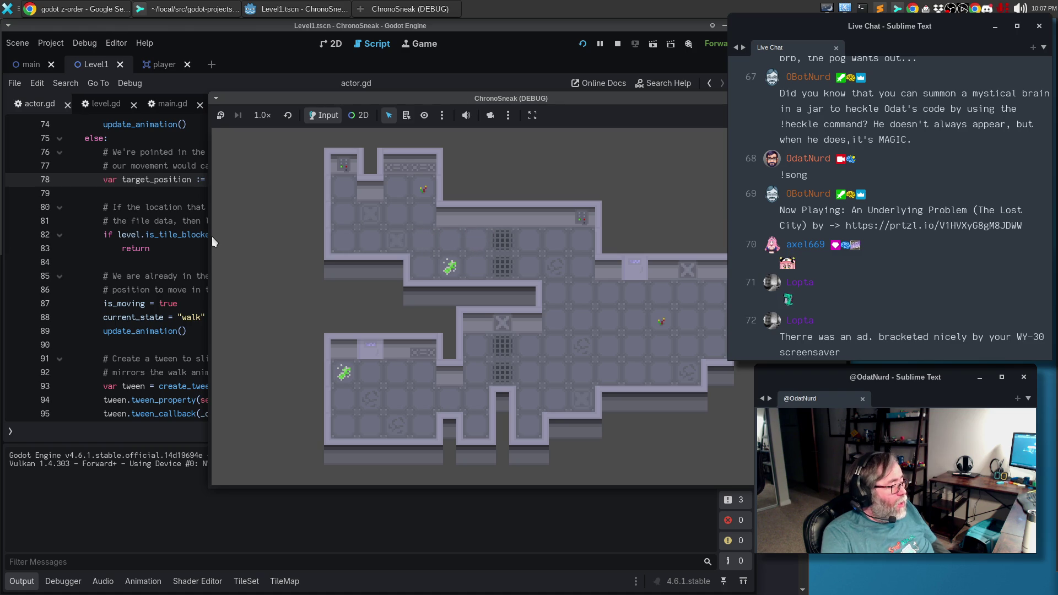
{"action": "key", "text": "Up"}
{"action": "key", "text": "Down"}
{"action": "key", "text": "Left"}
{"action": "key", "text": "Right"}
{"action": "key", "text": "Up"}
{"action": "key", "text": "Down"}
{"action": "key", "text": "Left"}
{"action": "key", "text": "Left"}
{"action": "key", "text": "Right"}
{"action": "key", "text": "Right"}
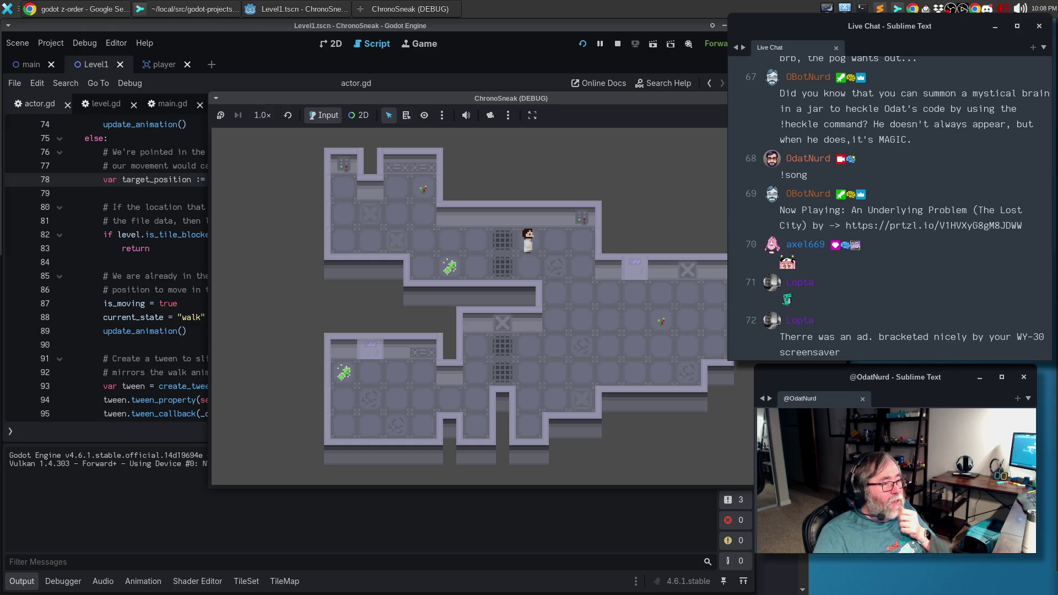
{"action": "key", "text": "F8"}
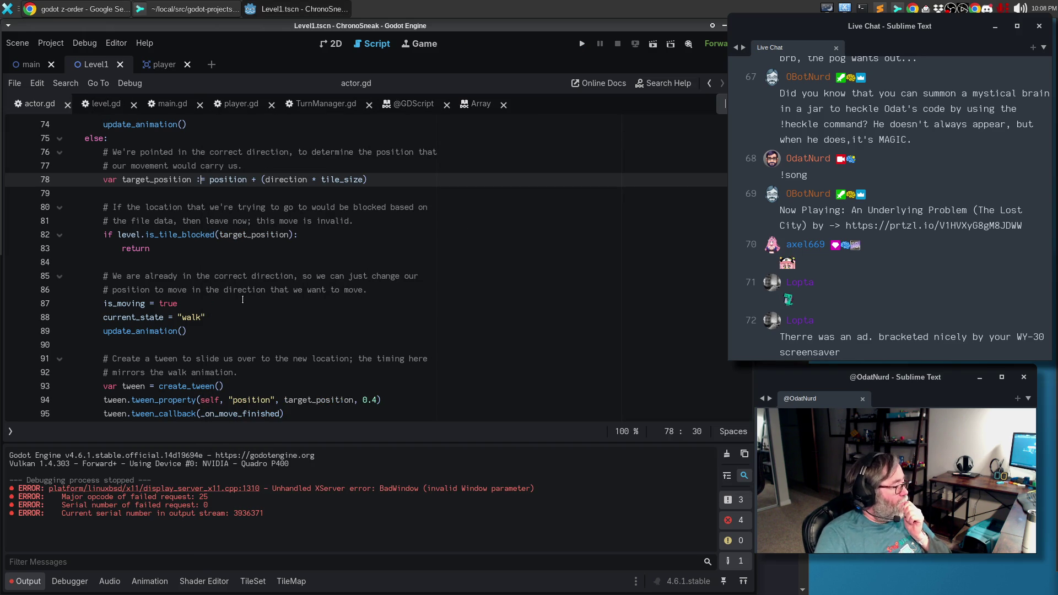
Run a second short movement test, close the game, and bring Sublime Merge forward.
{"action": "left_click", "coordinate": [262, 334]}
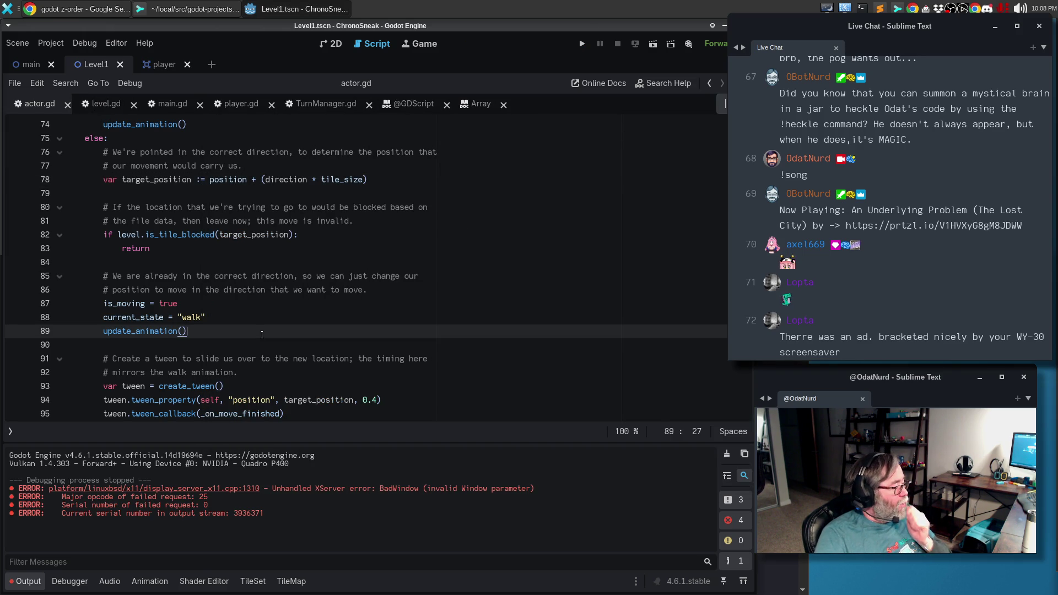
{"action": "key", "text": "F5"}
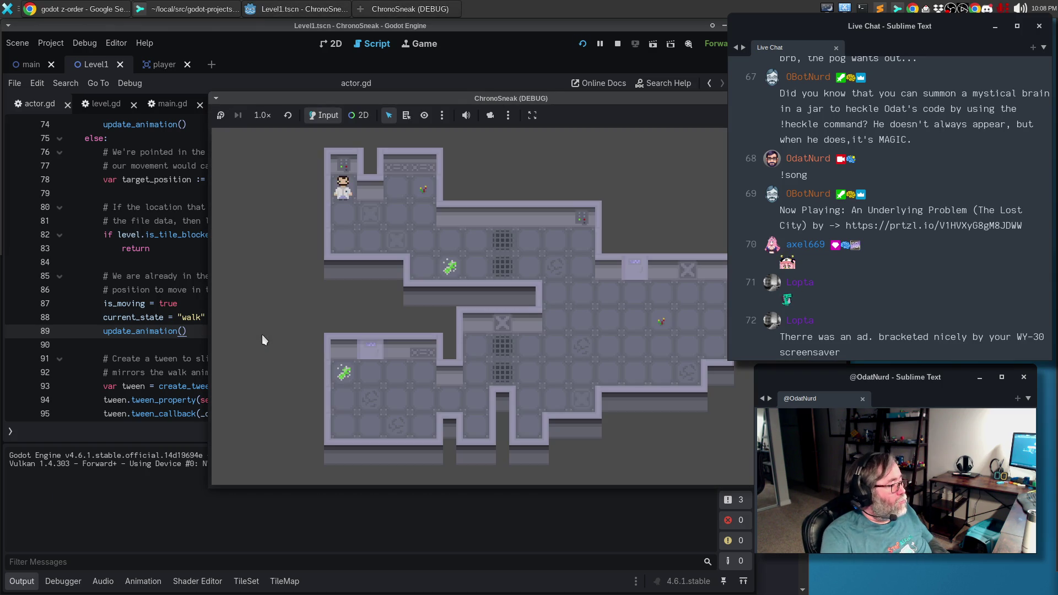
{"action": "key", "text": "Down"}
{"action": "key", "text": "Down"}
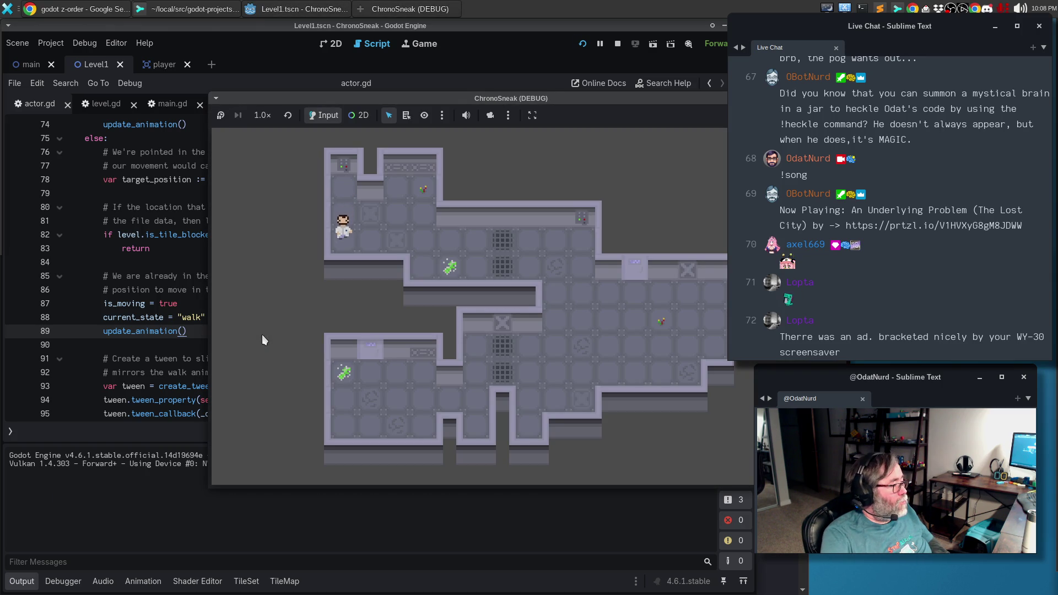
{"action": "key", "text": "Right"}
{"action": "key", "text": "Right"}
{"action": "key", "text": "Right"}
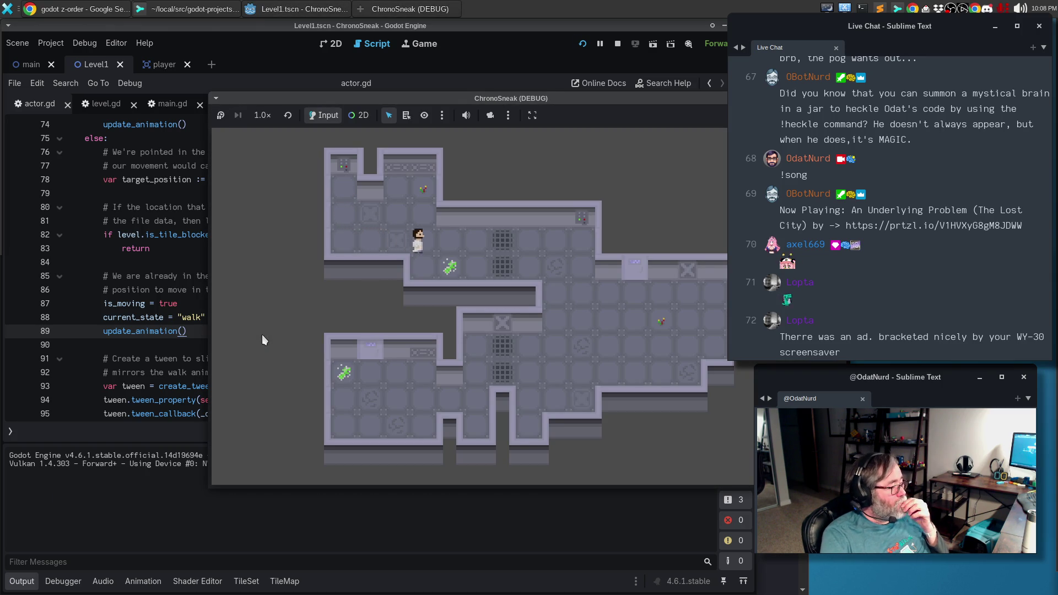
{"action": "key", "text": "Right"}
{"action": "key", "text": "Right"}
{"action": "key", "text": "Right"}
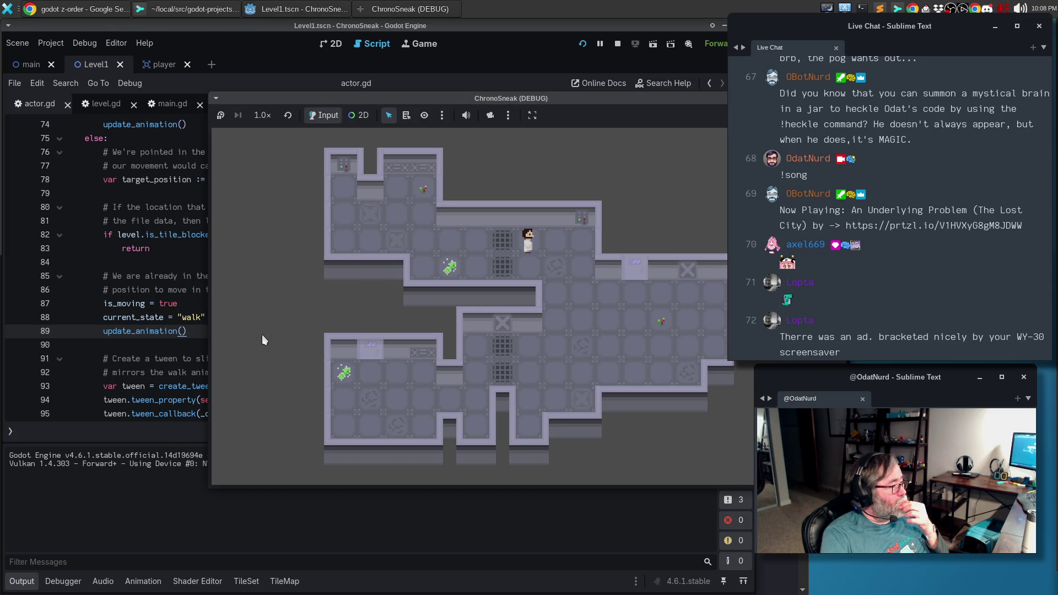
{"action": "key", "text": "Left"}
{"action": "key", "text": "Left"}
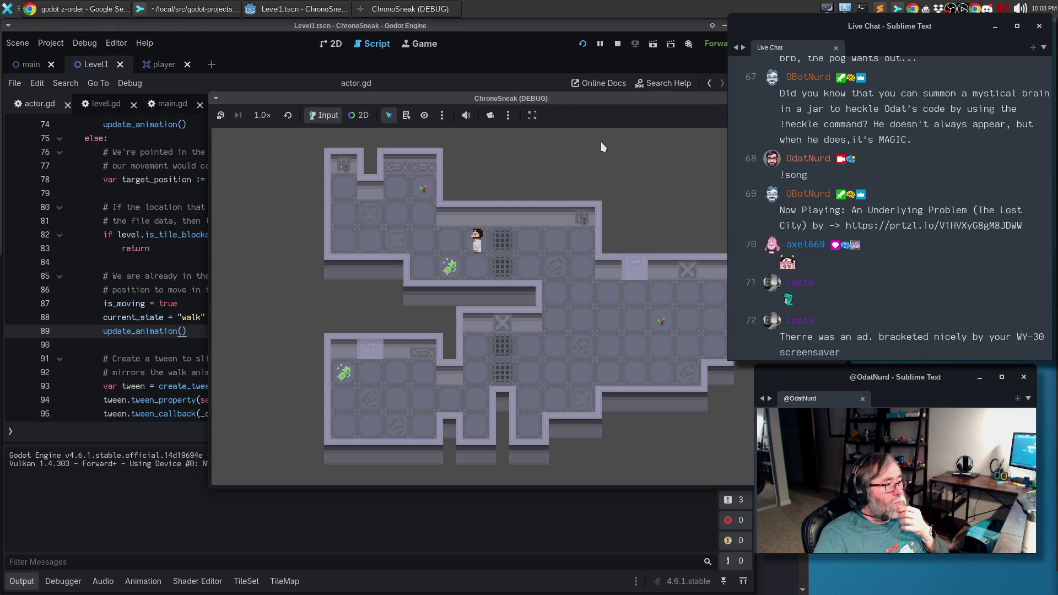
{"action": "key", "text": "alt+F4"}
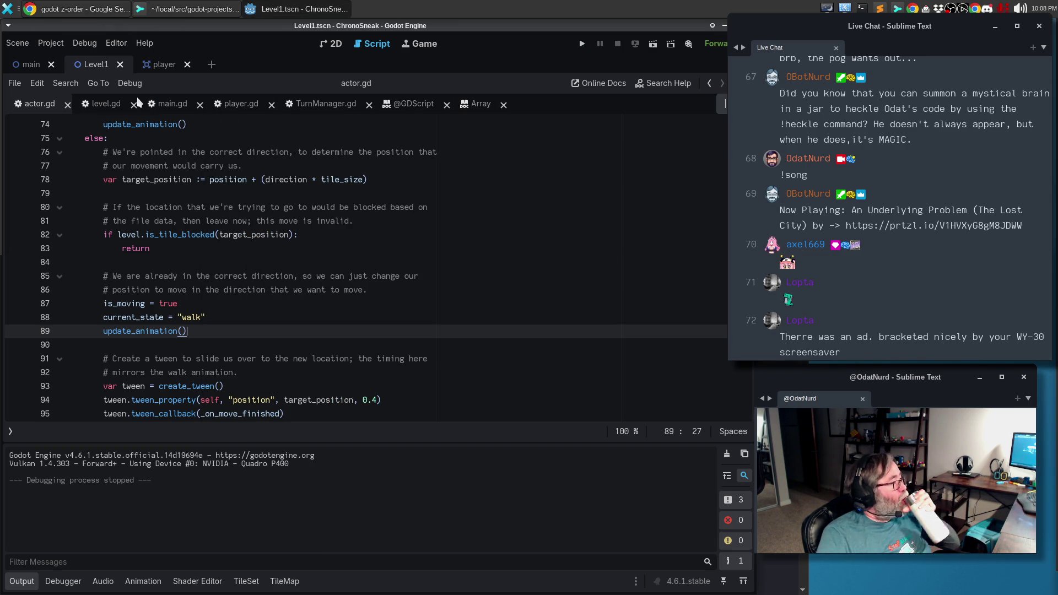
{"action": "left_click", "coordinate": [174, 9]}
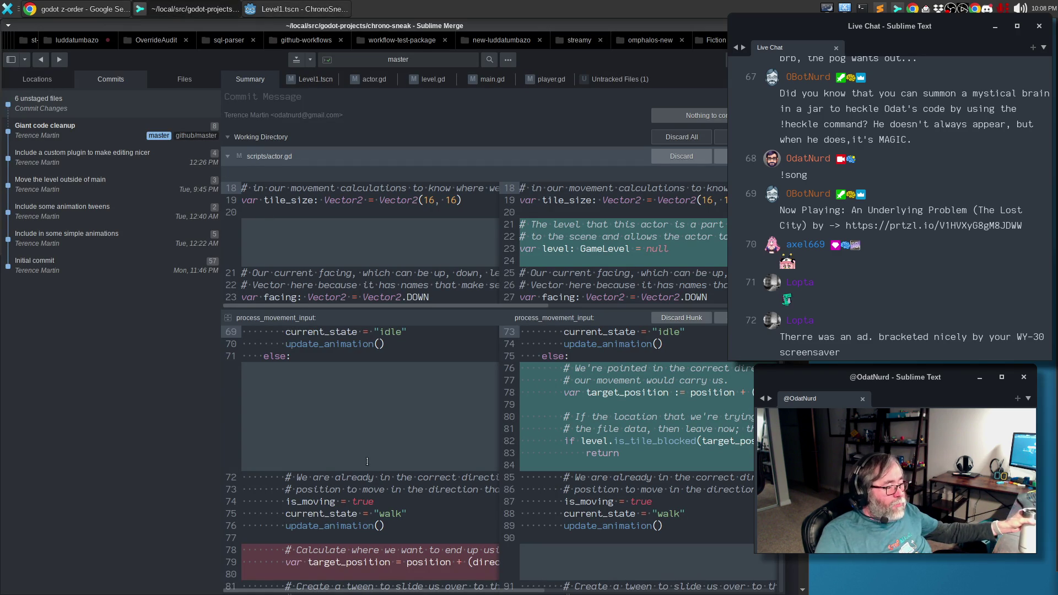
Review the Level1.tscn, actor.gd and new tileset diffs, then return to Godot's main scene.
{"action": "left_click", "coordinate": [308, 79]}
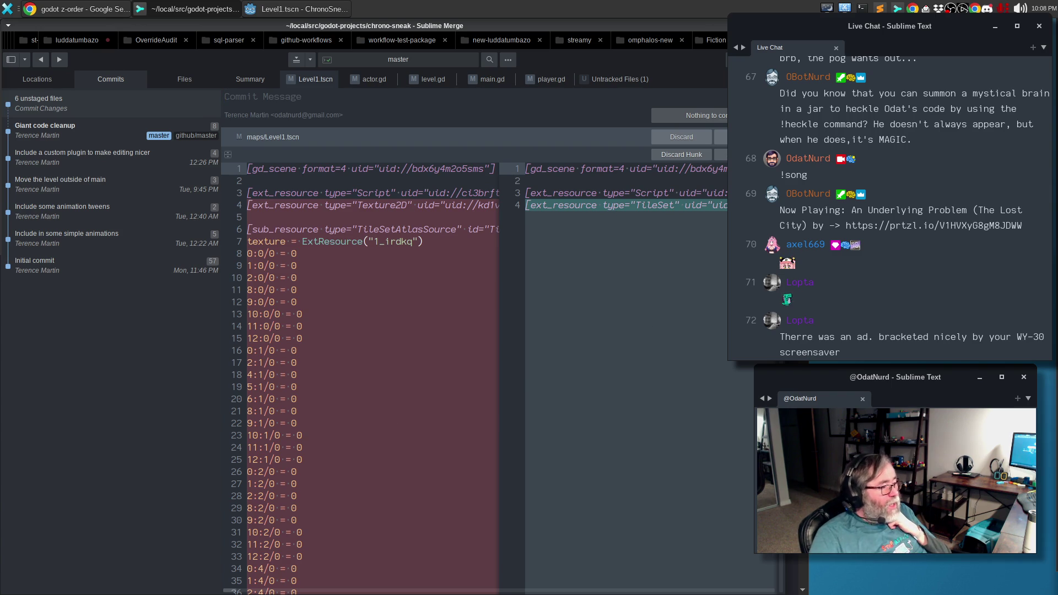
{"action": "scroll", "coordinate": [697, 475], "scroll_direction": "down", "scroll_amount": 15}
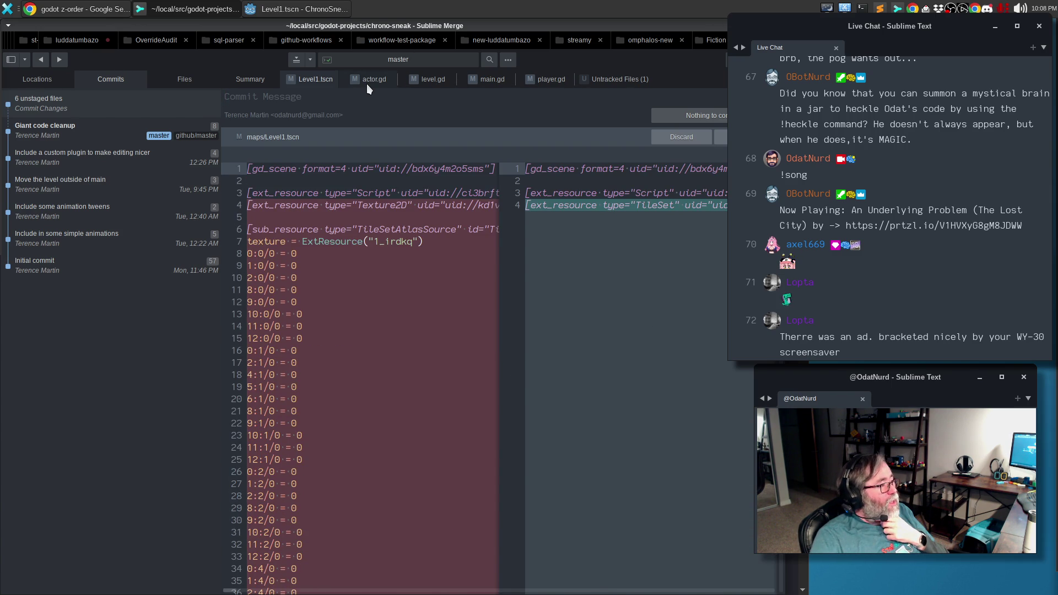
{"action": "left_click", "coordinate": [366, 84]}
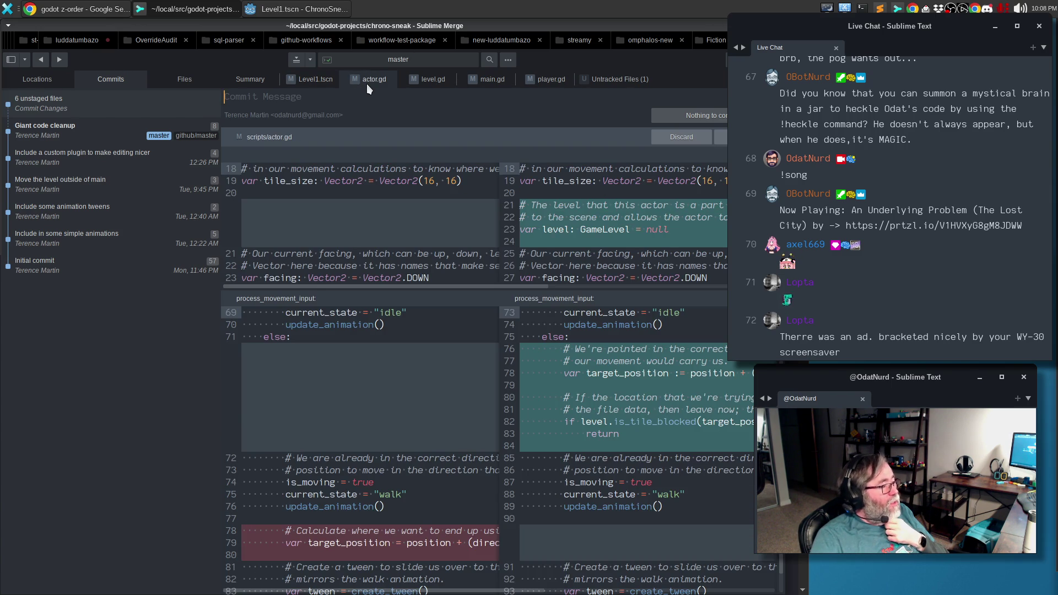
{"action": "left_click", "coordinate": [609, 82]}
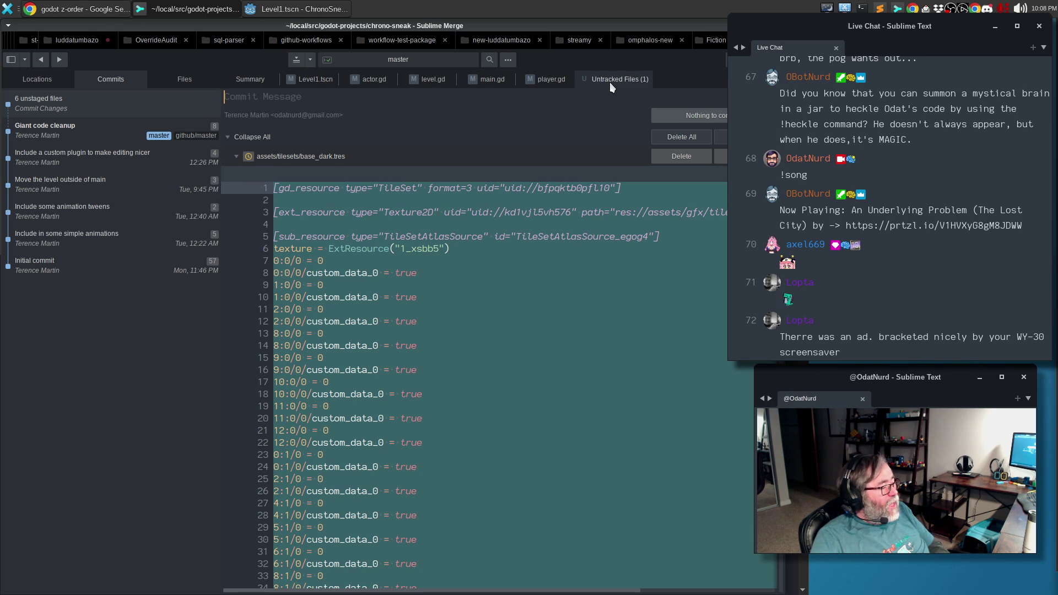
{"action": "left_click", "coordinate": [317, 80]}
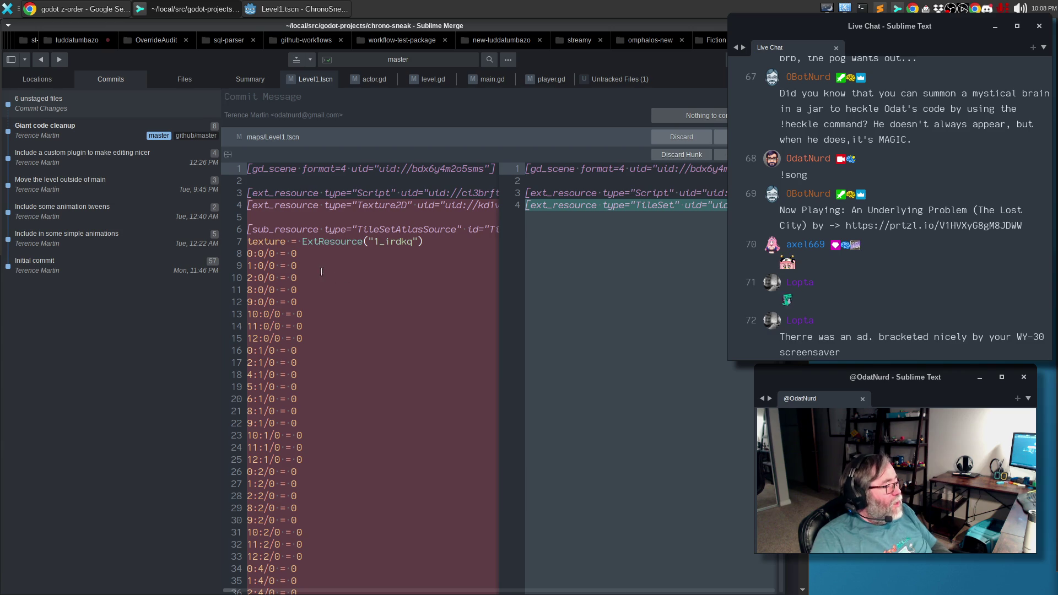
{"action": "scroll", "coordinate": [321, 261], "scroll_direction": "down", "scroll_amount": 20}
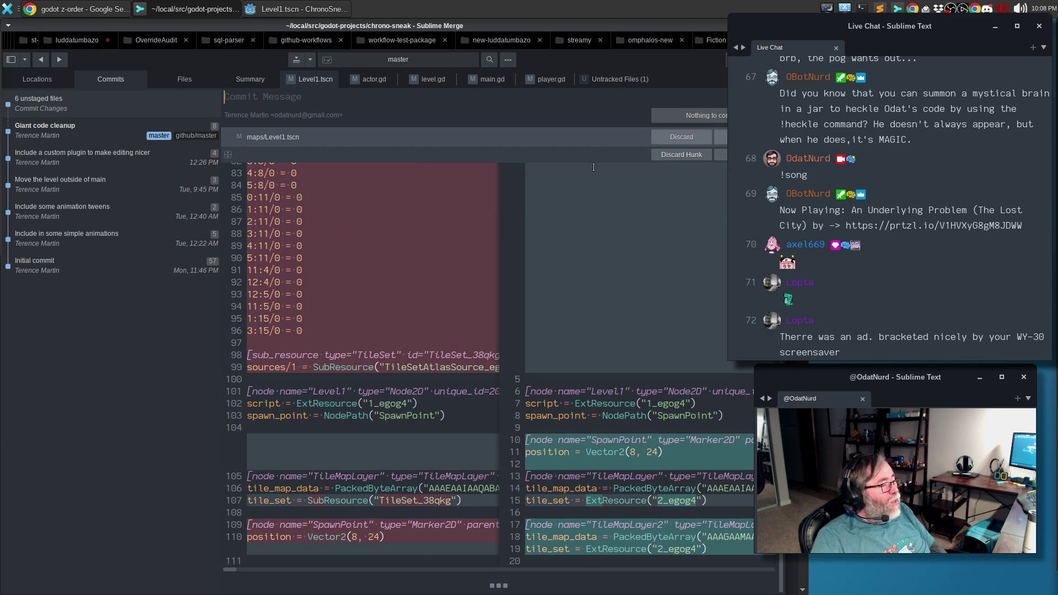
{"action": "left_click", "coordinate": [289, 10]}
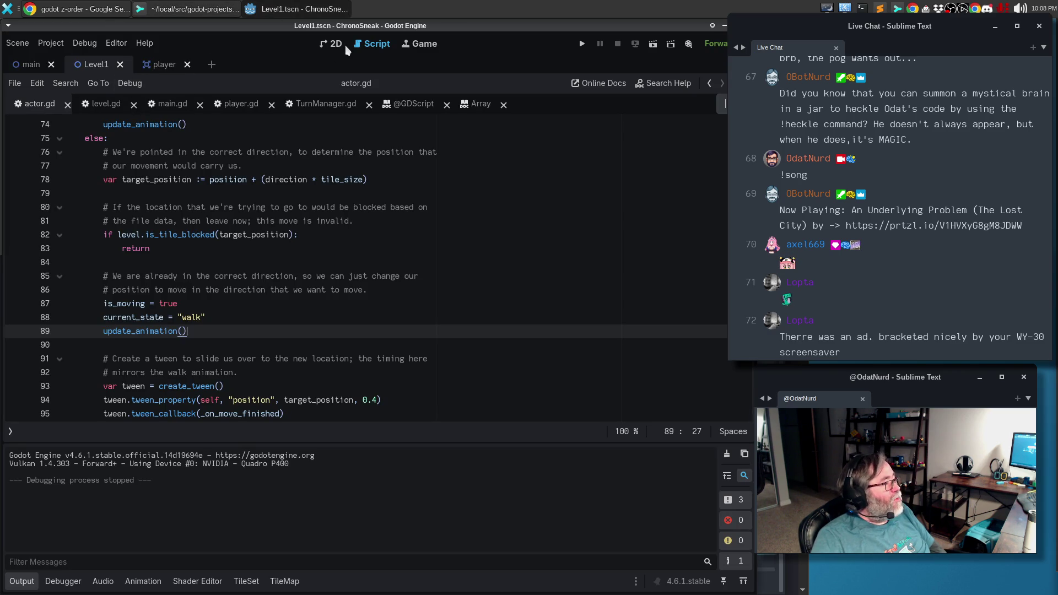
{"action": "left_click", "coordinate": [31, 64]}
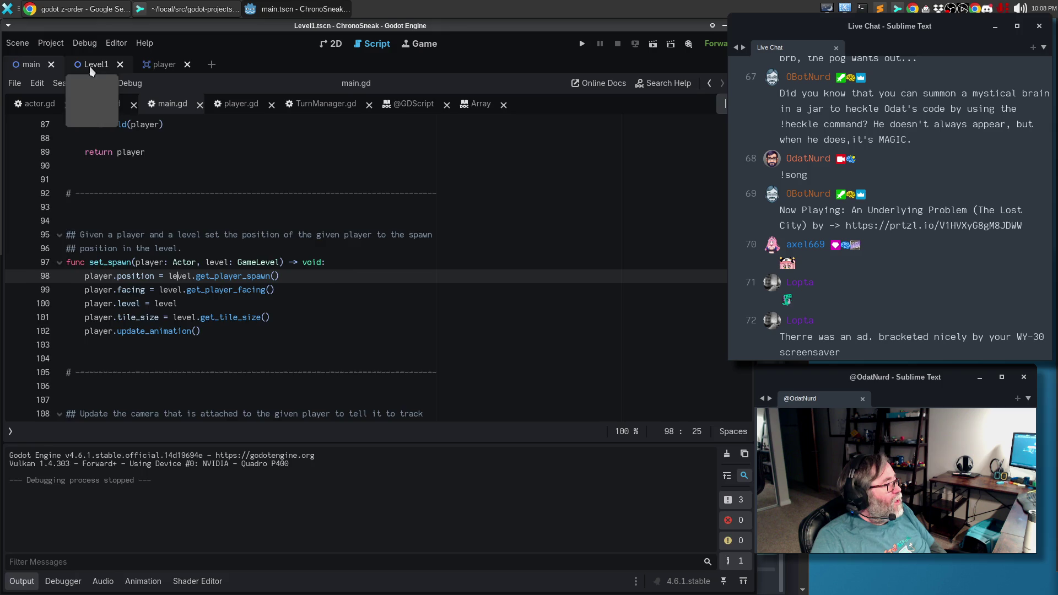
Open the Level1 scene with the scene tree and inspector docks visible.
{"action": "left_click", "coordinate": [91, 65]}
{"action": "left_click", "coordinate": [332, 45]}
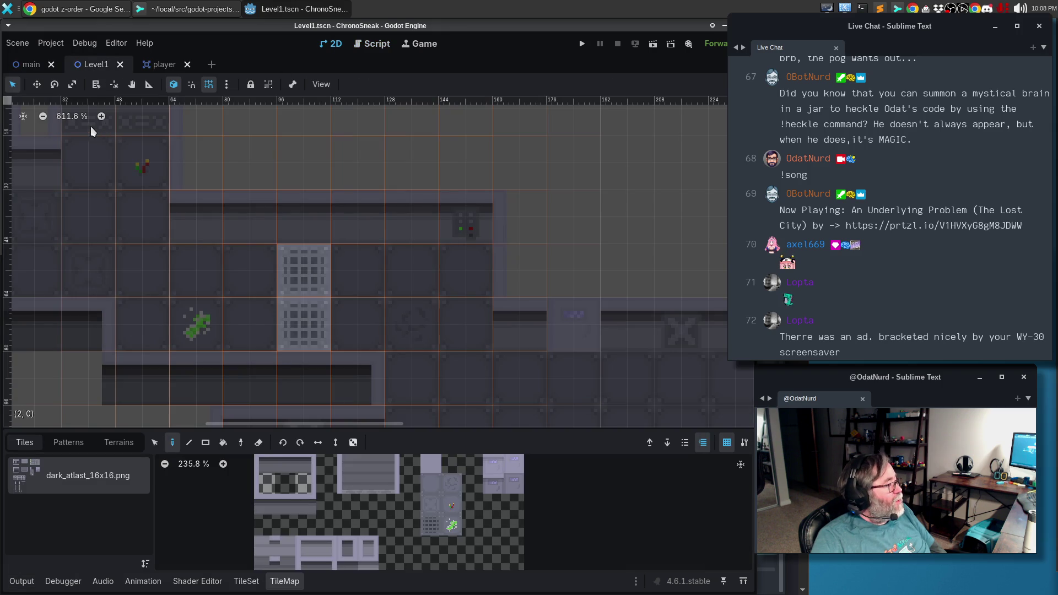
{"action": "key", "text": "ctrl+shift+F11"}
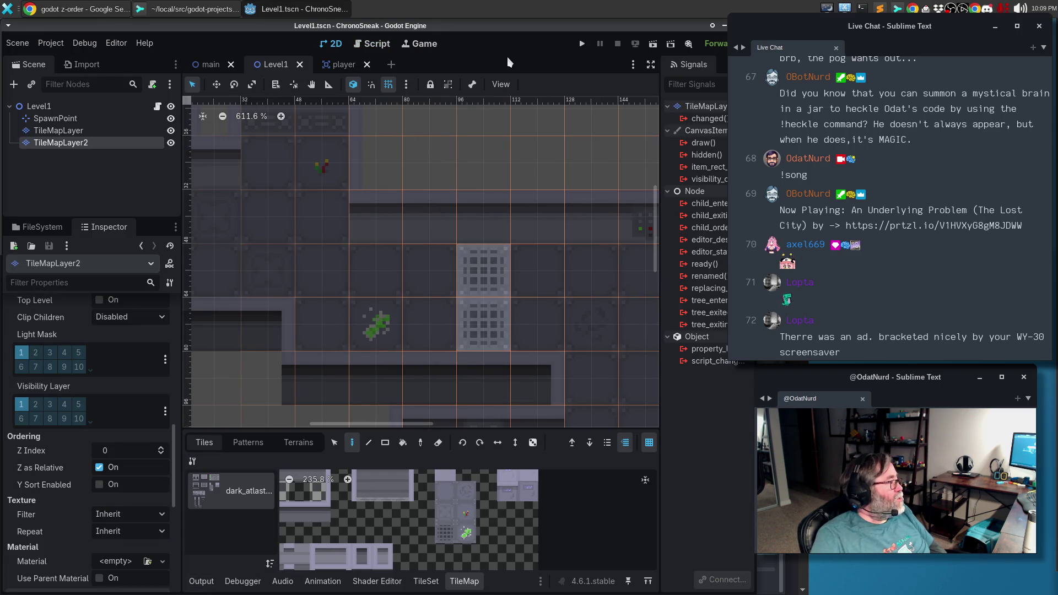
Delete the TileMapLayer2 node from Level1, then hide the side docks again.
{"action": "left_click", "coordinate": [59, 130]}
{"action": "left_click", "coordinate": [61, 144]}
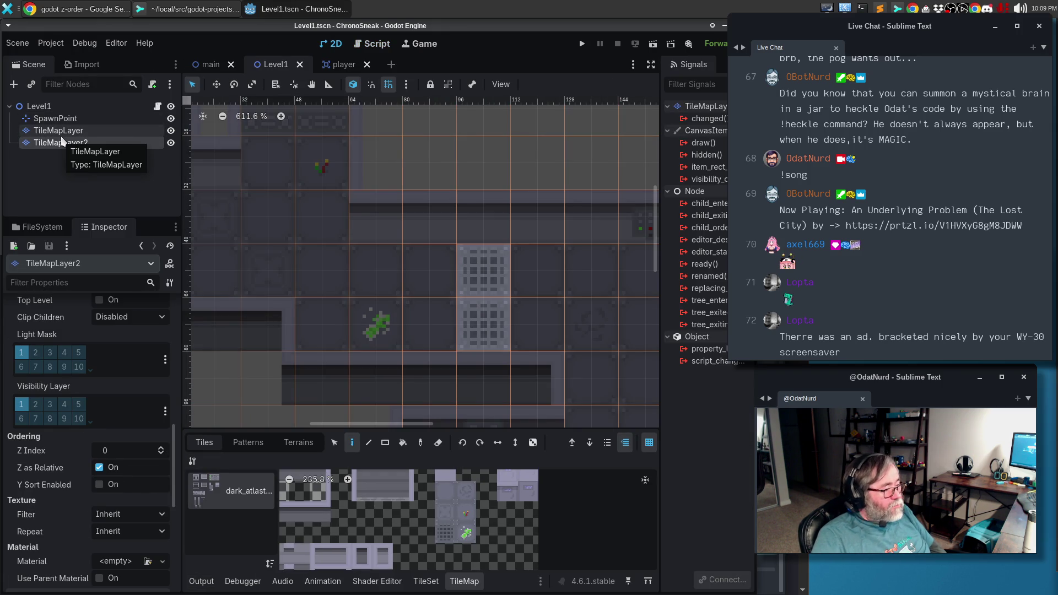
{"action": "key", "text": "Delete"}
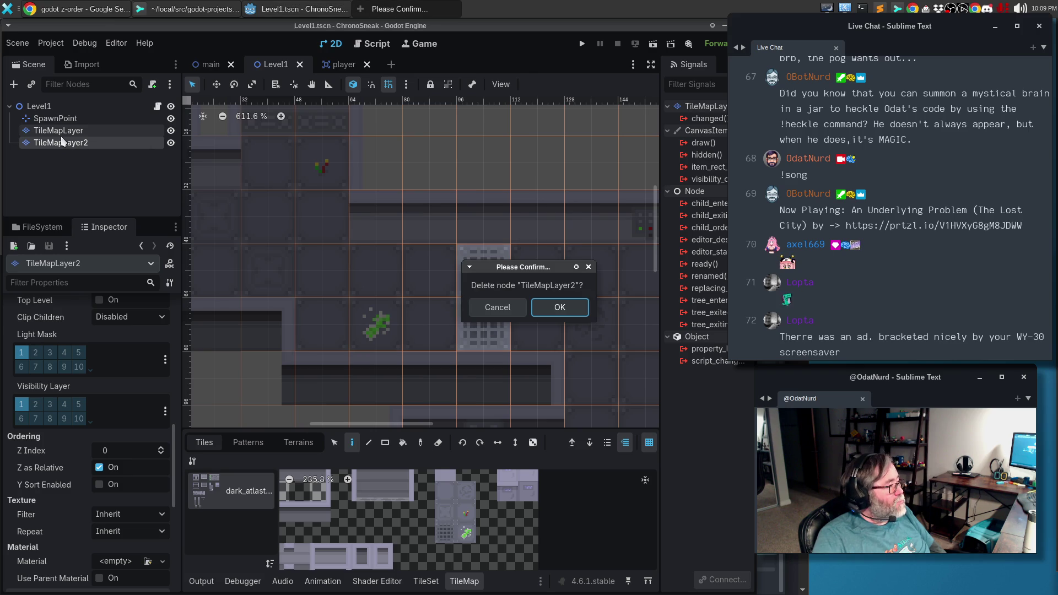
{"action": "left_click", "coordinate": [568, 313]}
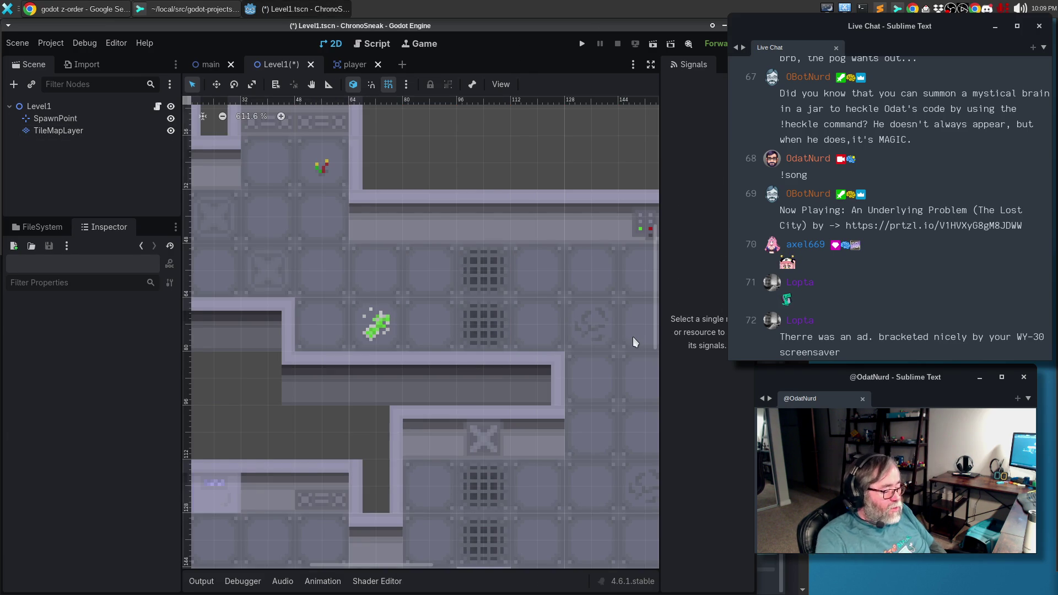
{"action": "key", "text": "ctrl+shift+F11"}
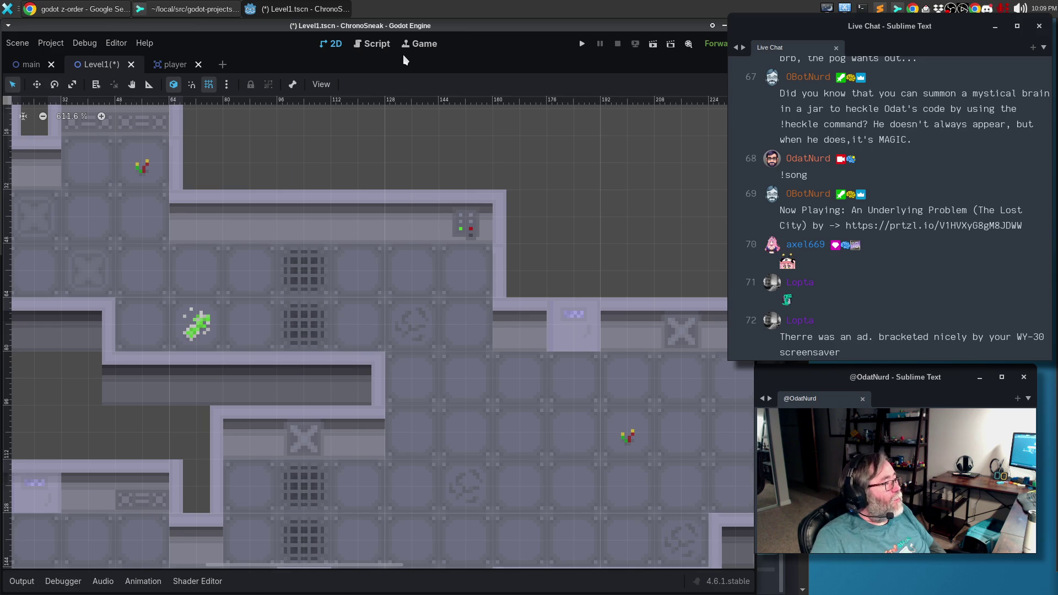
{"action": "left_click", "coordinate": [374, 45]}
Save Level1 and test-run the game, moving the player down, right and up before stopping.
{"action": "left_click", "coordinate": [288, 205]}
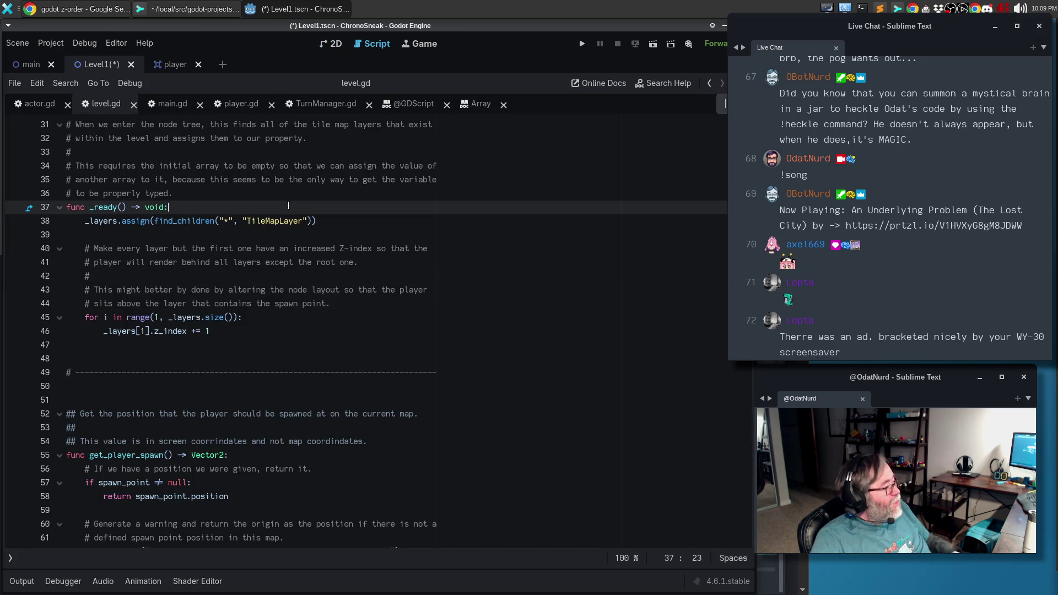
{"action": "key", "text": "ctrl+s"}
{"action": "key", "text": "F5"}
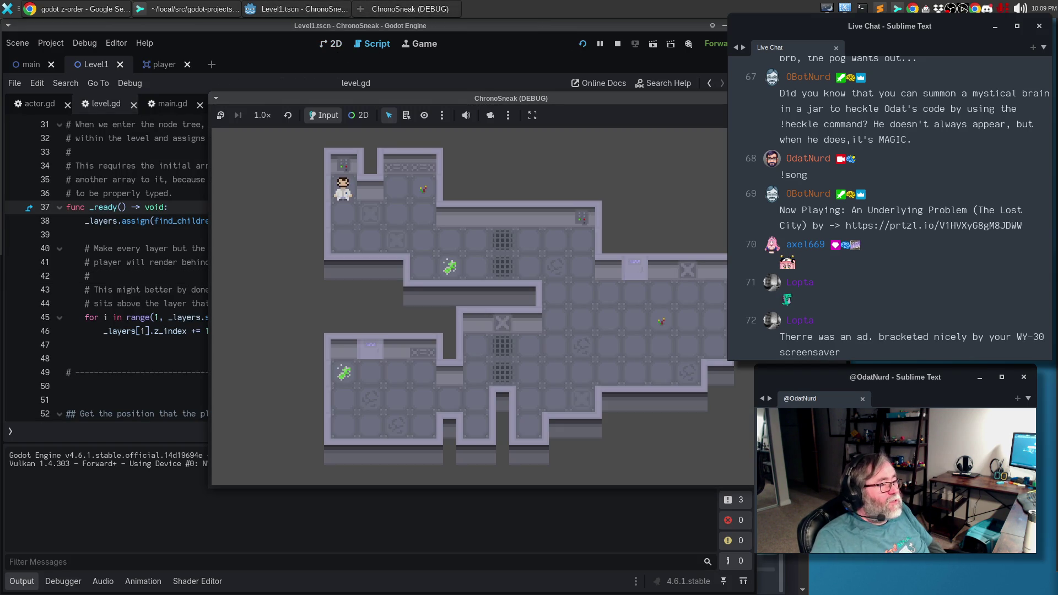
{"action": "key", "text": "Down"}
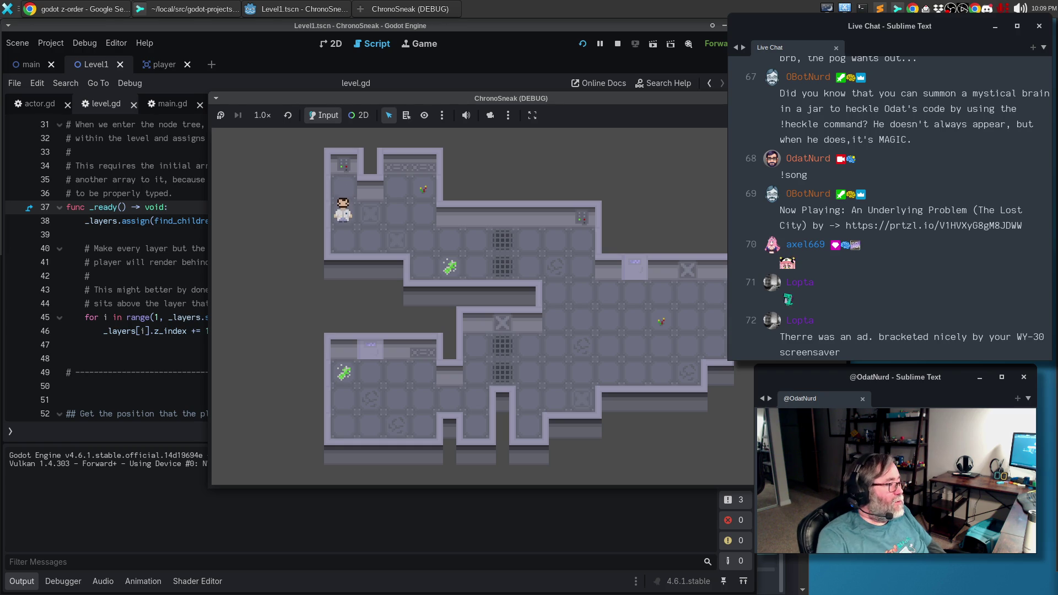
{"action": "key", "text": "Right"}
{"action": "key", "text": "Right"}
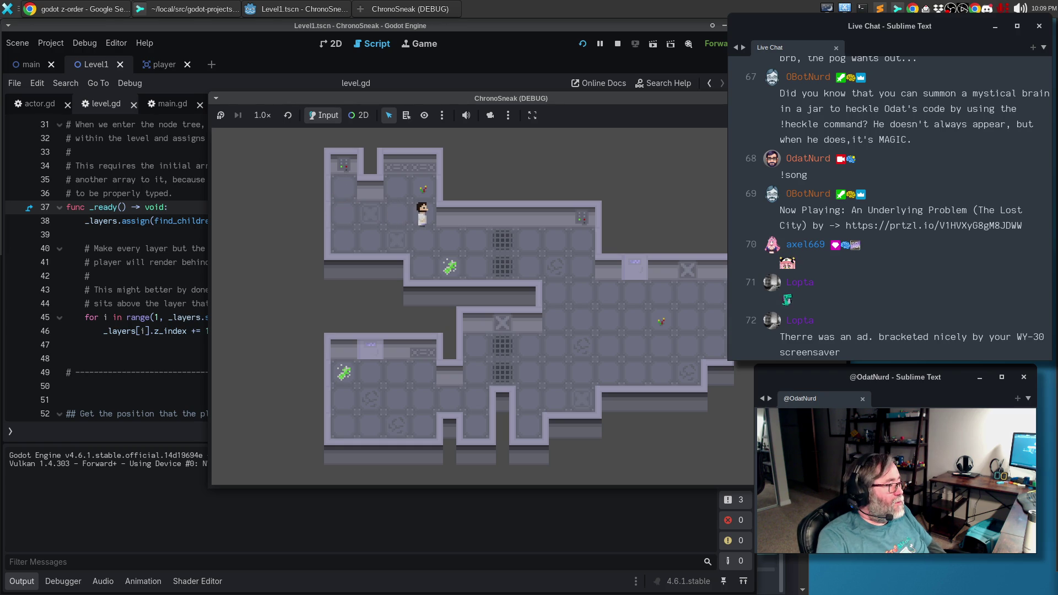
{"action": "key", "text": "Up"}
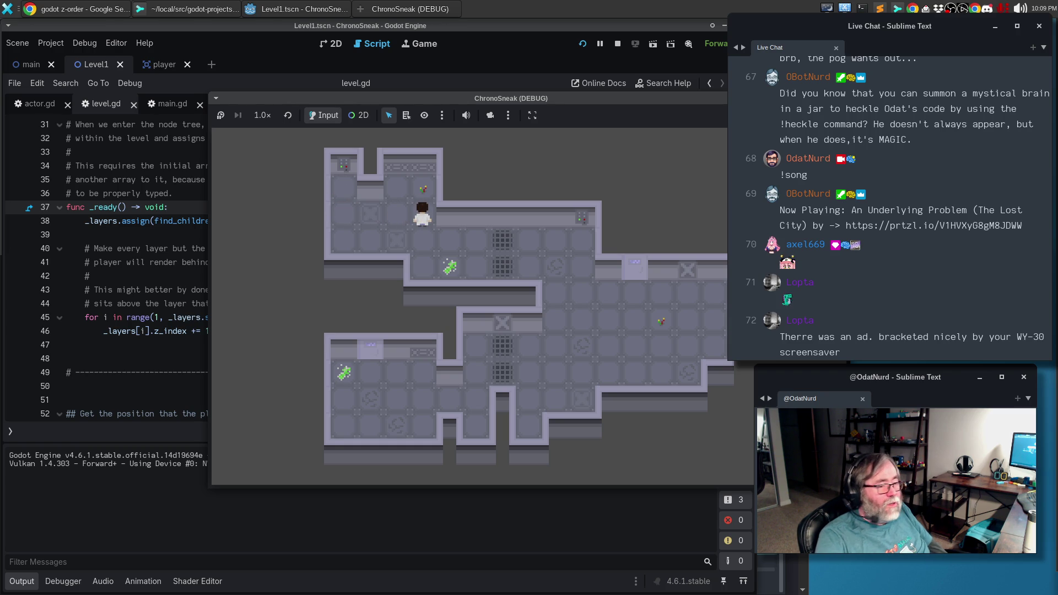
{"action": "key", "text": "F8"}
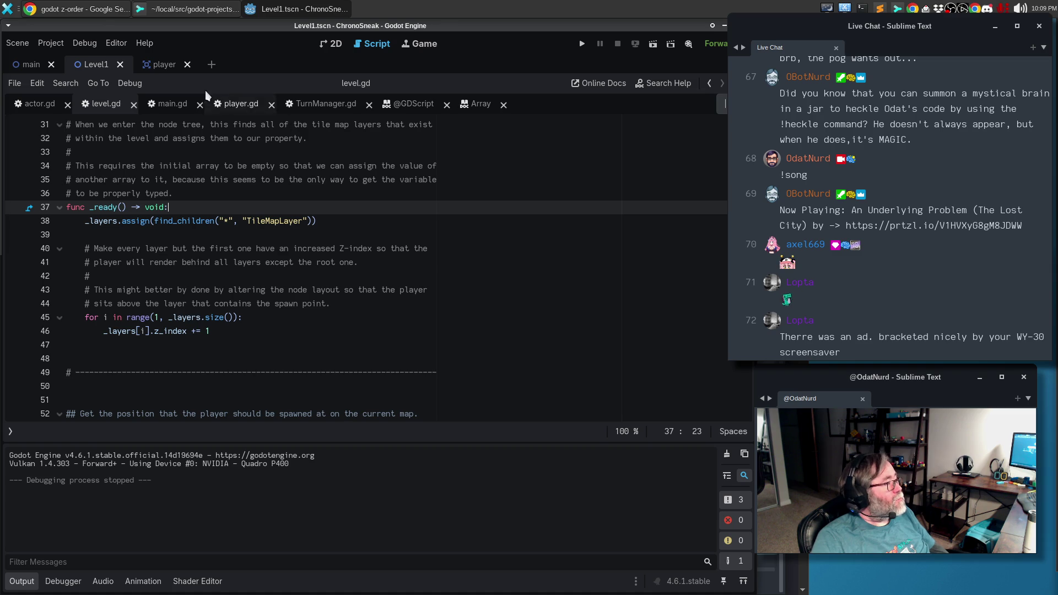
Review the untracked base_dark.tres tileset file in Sublime Merge and stage it.
{"action": "left_click", "coordinate": [187, 9]}
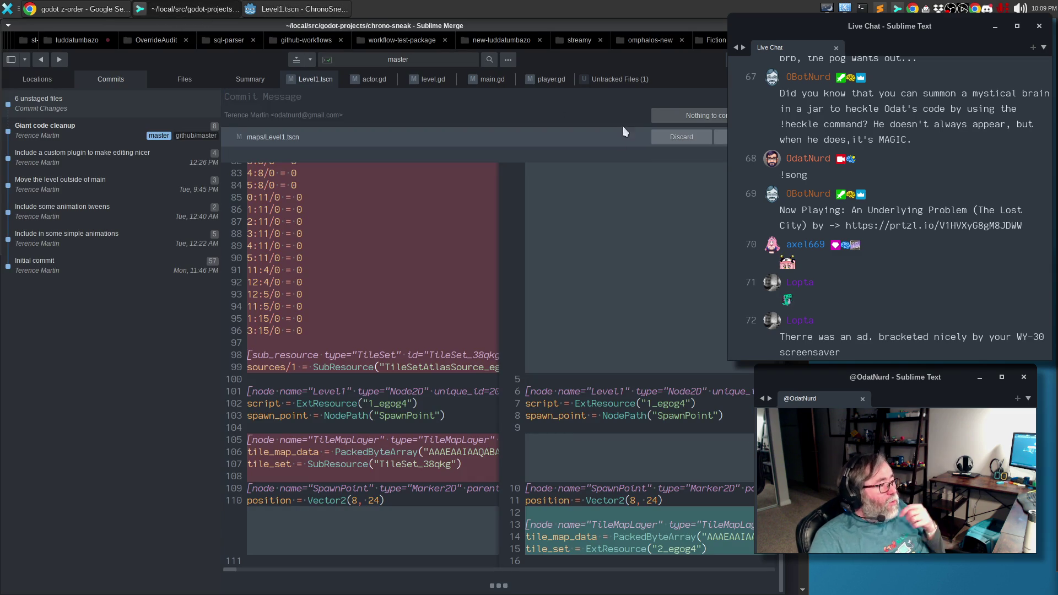
{"action": "left_click", "coordinate": [601, 80]}
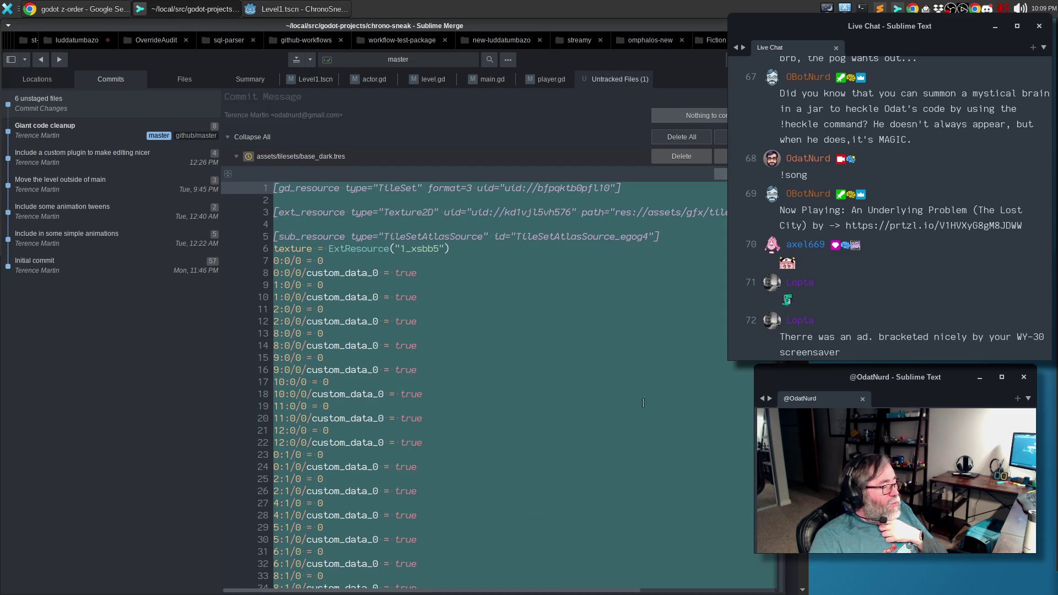
{"action": "scroll", "coordinate": [448, 323], "scroll_direction": "down", "scroll_amount": 20}
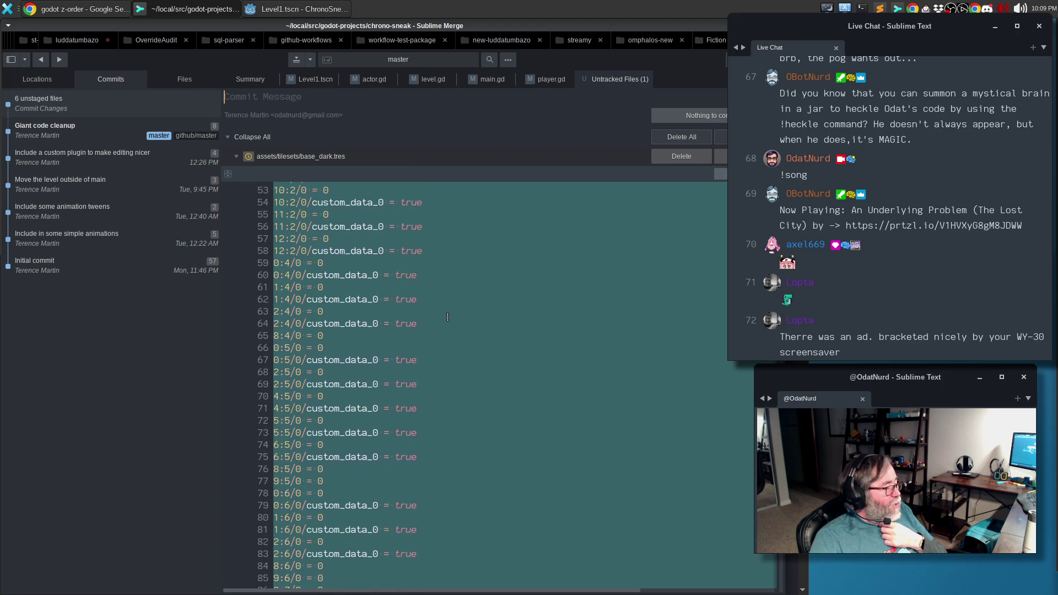
{"action": "scroll", "coordinate": [447, 316], "scroll_direction": "down", "scroll_amount": 8}
{"action": "scroll", "coordinate": [447, 315], "scroll_direction": "down", "scroll_amount": 13}
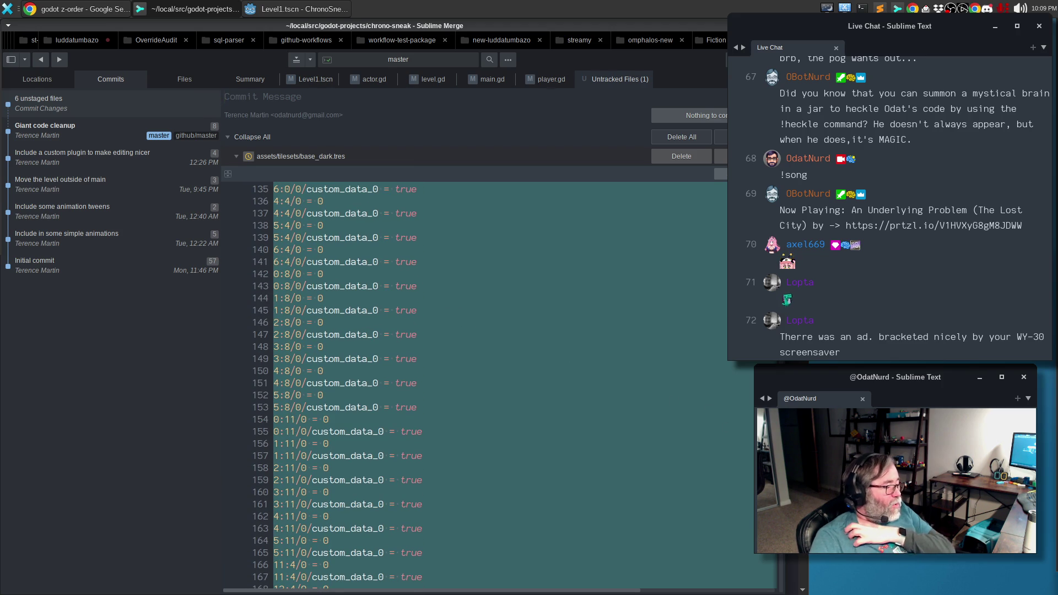
{"action": "scroll", "coordinate": [447, 315], "scroll_direction": "up", "scroll_amount": 18}
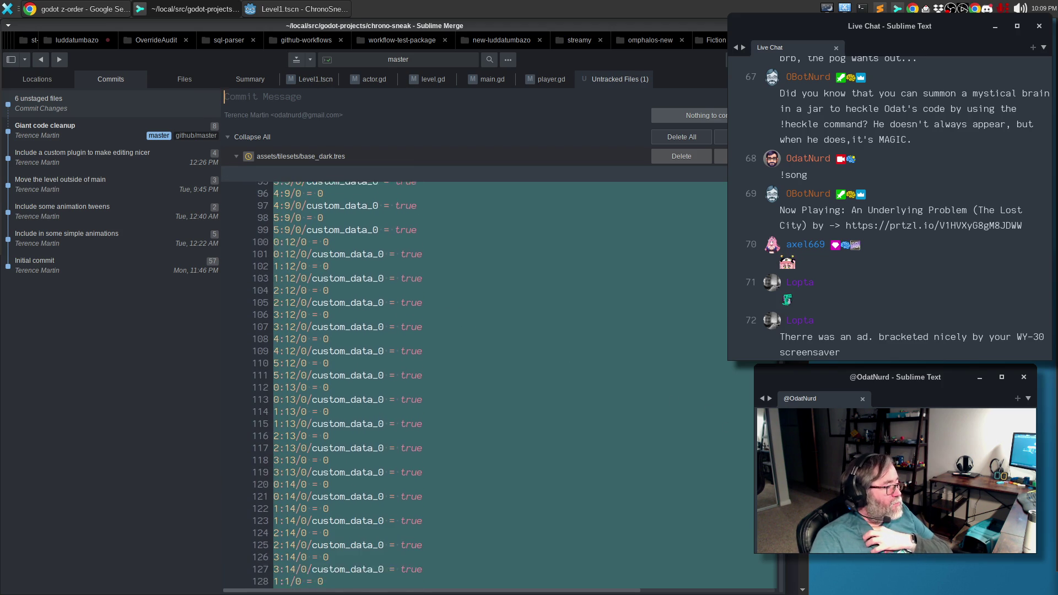
{"action": "scroll", "coordinate": [447, 315], "scroll_direction": "up", "scroll_amount": 14}
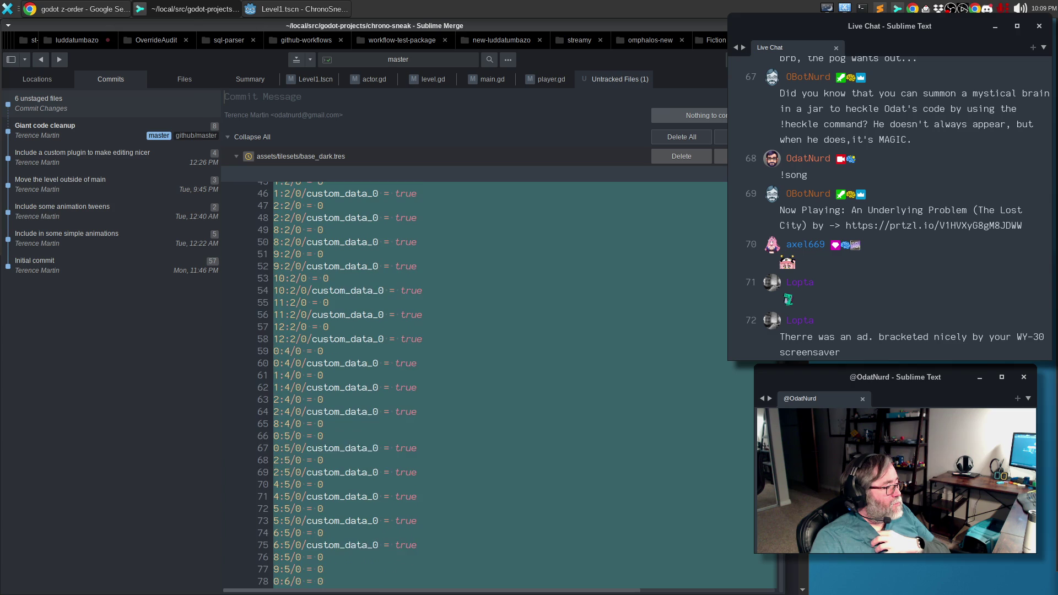
{"action": "scroll", "coordinate": [447, 315], "scroll_direction": "up", "scroll_amount": 8}
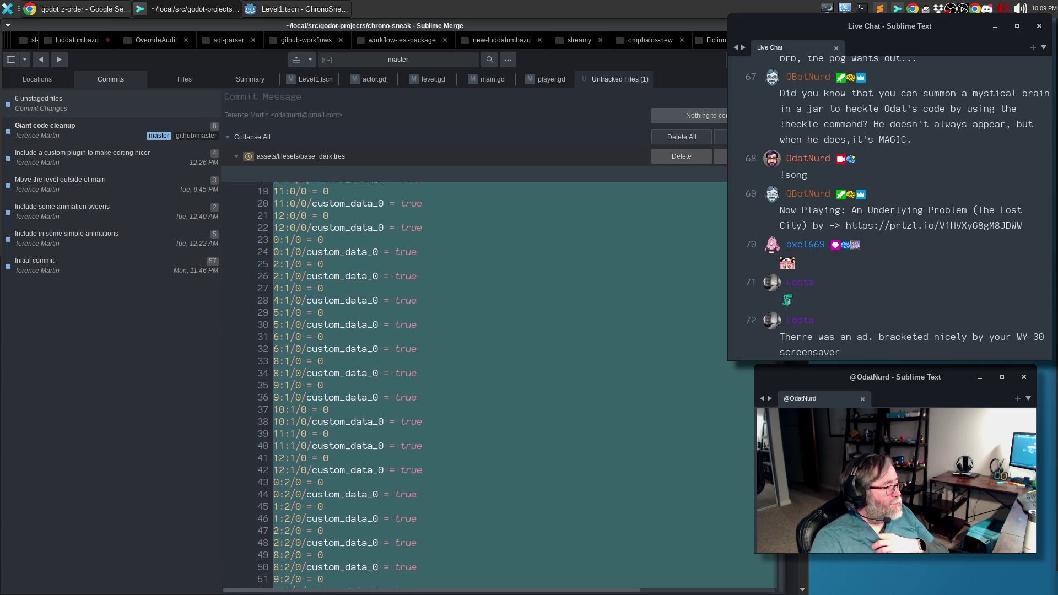
{"action": "scroll", "coordinate": [447, 315], "scroll_direction": "up", "scroll_amount": 5}
{"action": "scroll", "coordinate": [447, 315], "scroll_direction": "down", "scroll_amount": 20}
{"action": "scroll", "coordinate": [447, 315], "scroll_direction": "down", "scroll_amount": 3}
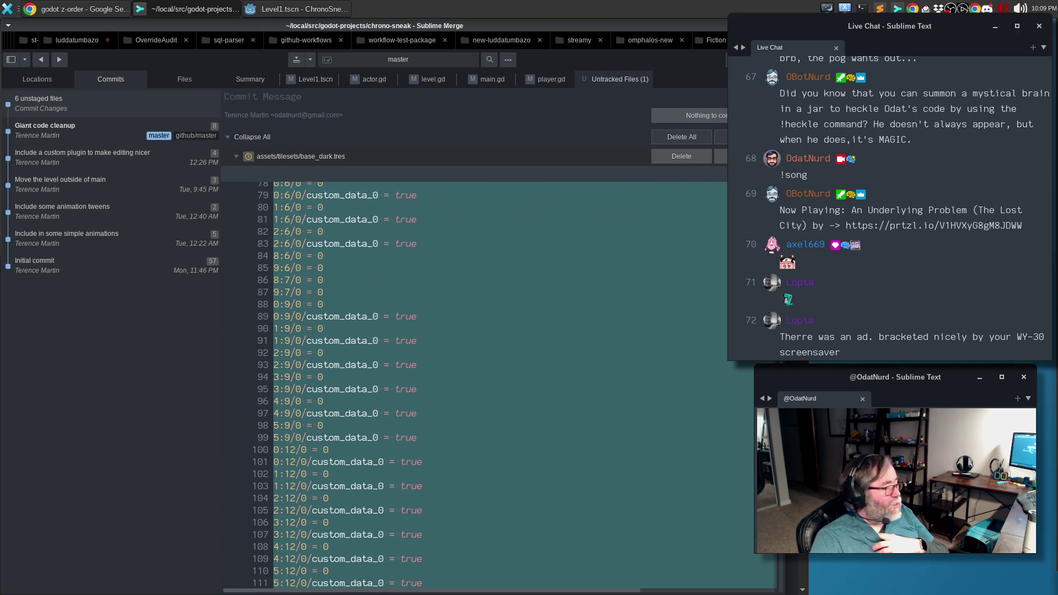
{"action": "scroll", "coordinate": [447, 315], "scroll_direction": "up", "scroll_amount": 1}
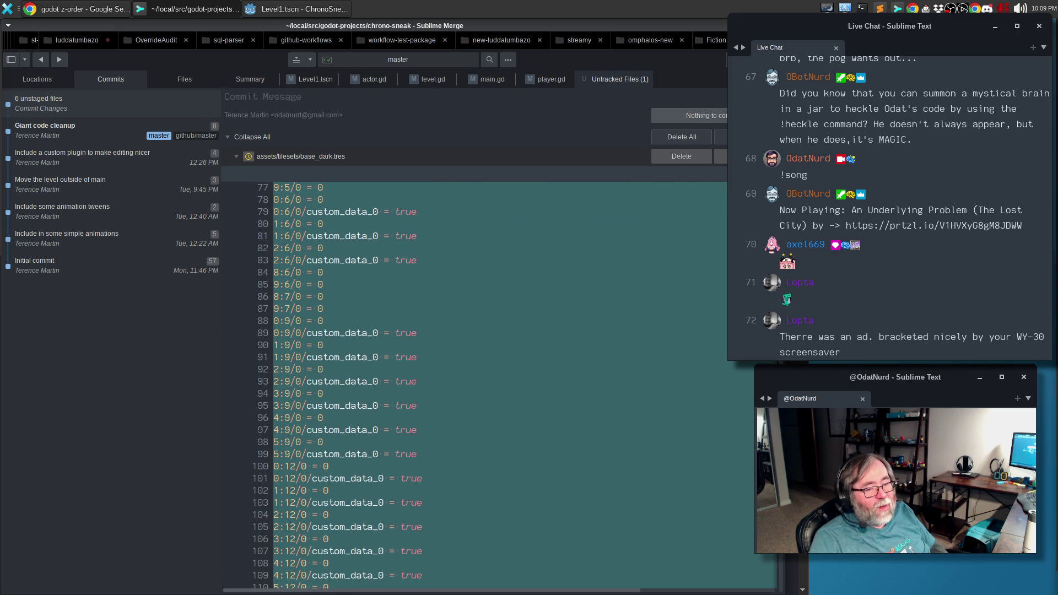
{"action": "scroll", "coordinate": [447, 315], "scroll_direction": "up", "scroll_amount": 20}
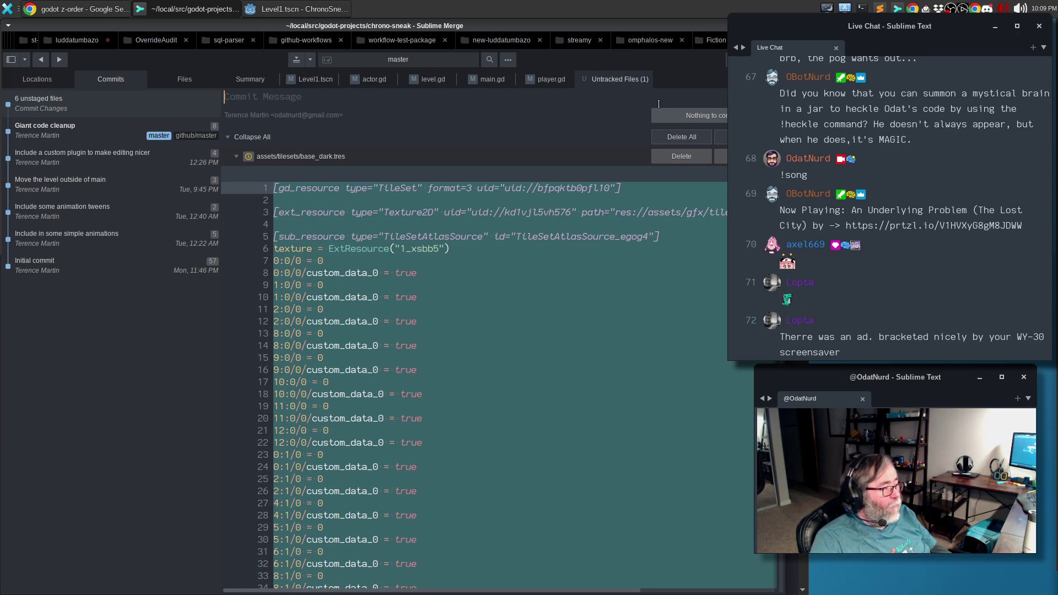
{"action": "left_click", "coordinate": [551, 79]}
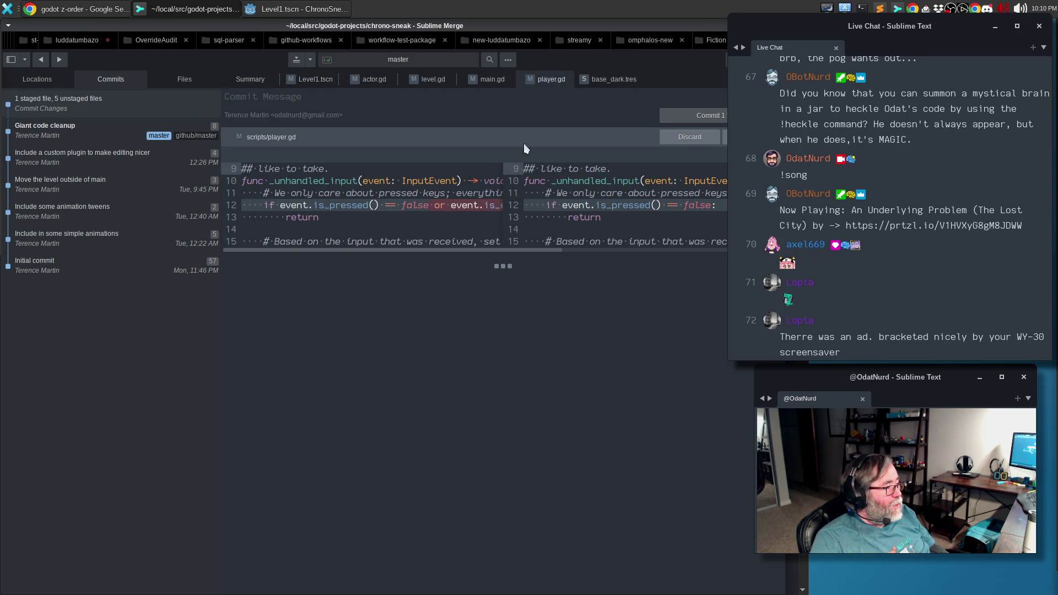
Review the player.gd diff and stage its changes.
{"action": "mouse_move", "coordinate": [446, 246]}
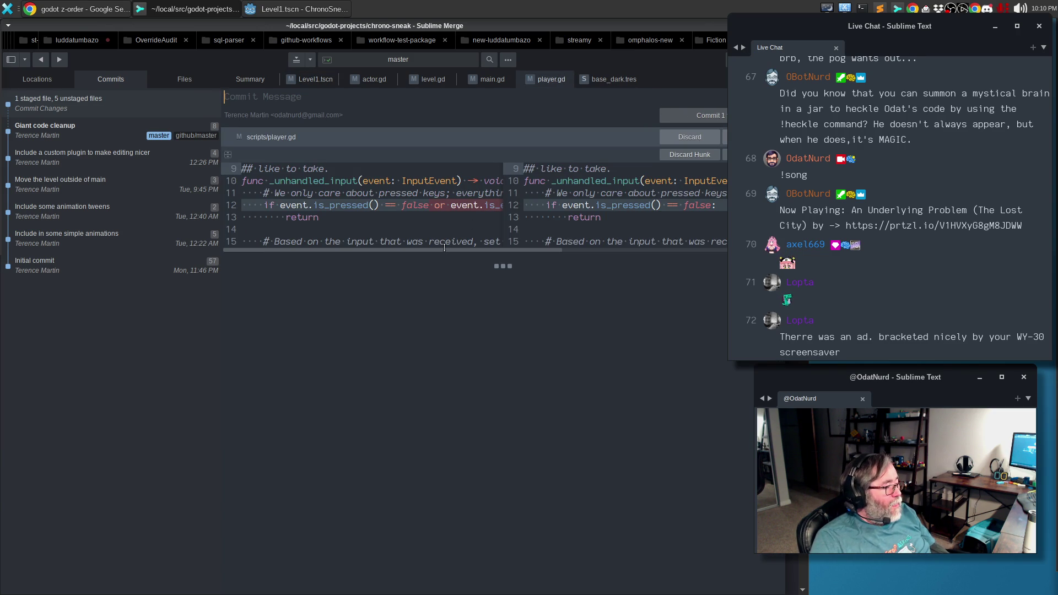
{"action": "scroll", "coordinate": [450, 254], "scroll_direction": "right", "scroll_amount": 5}
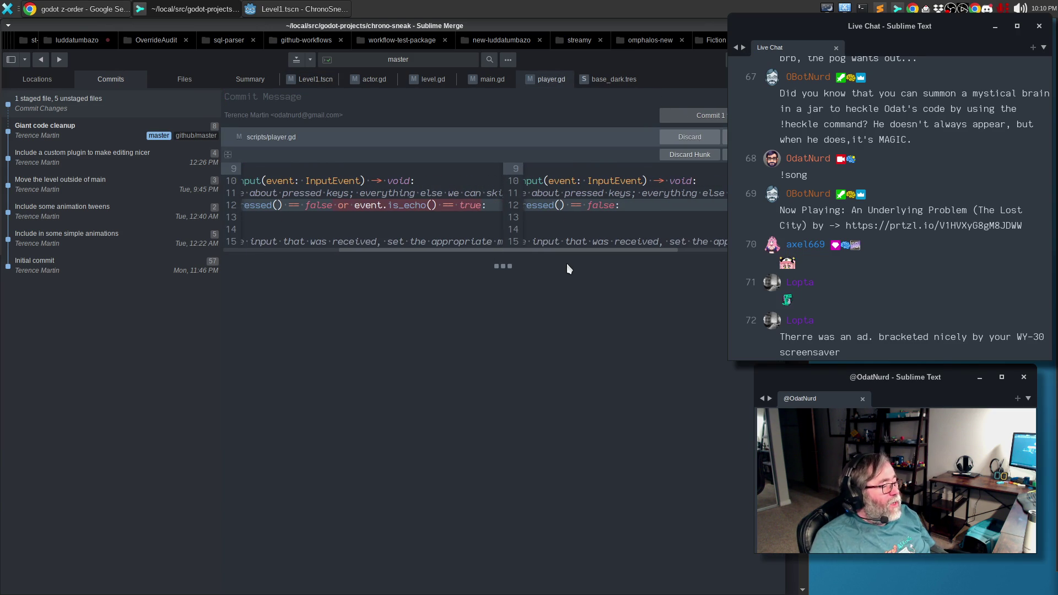
{"action": "scroll", "coordinate": [511, 266], "scroll_direction": "right", "scroll_amount": 3}
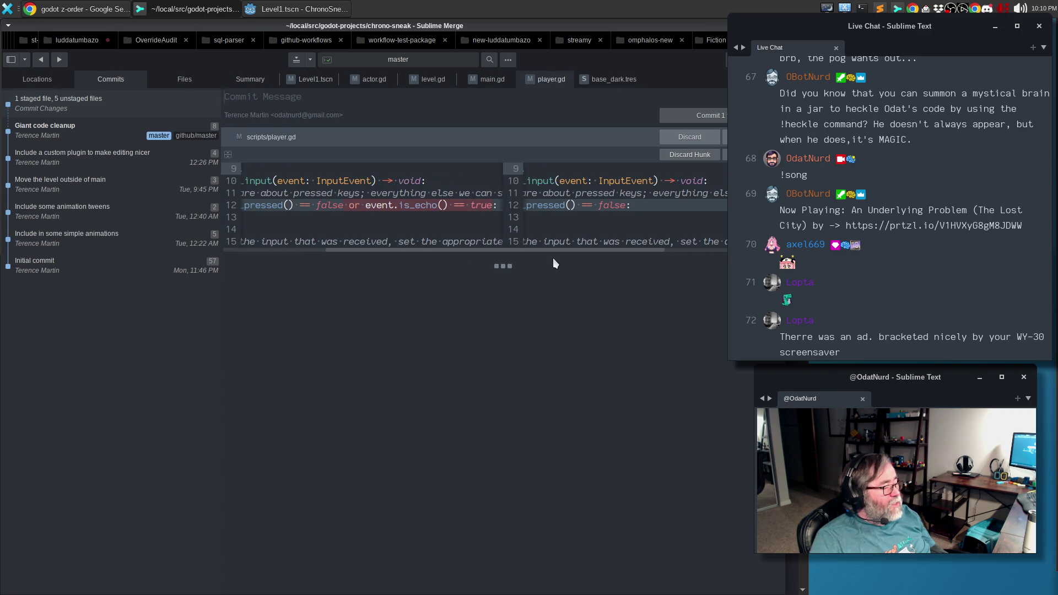
{"action": "scroll", "coordinate": [553, 257], "scroll_direction": "left", "scroll_amount": 6}
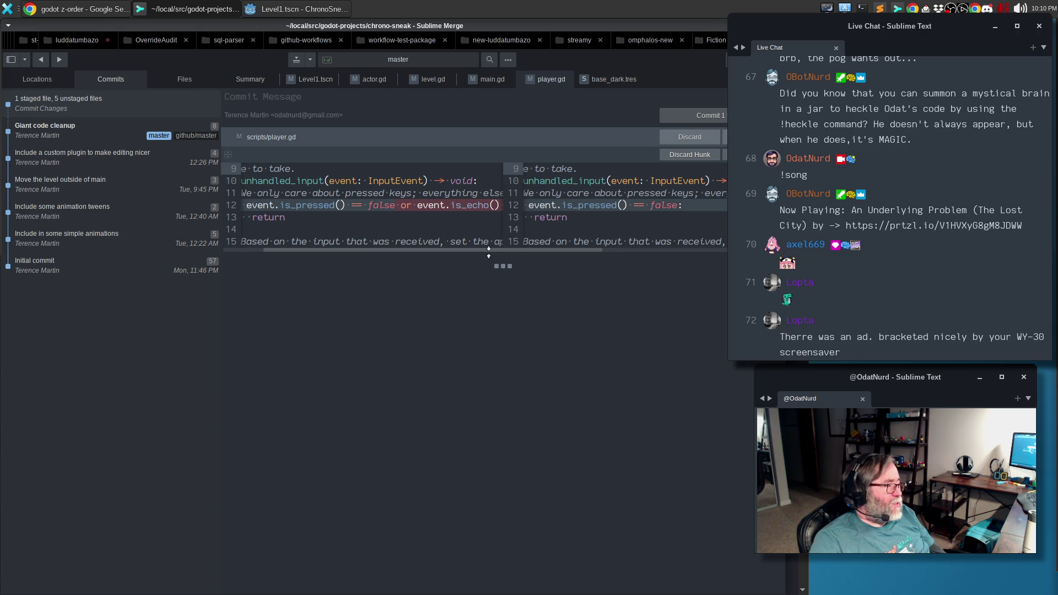
{"action": "left_click_drag", "start_coordinate": [487, 253], "coordinate": [544, 255]}
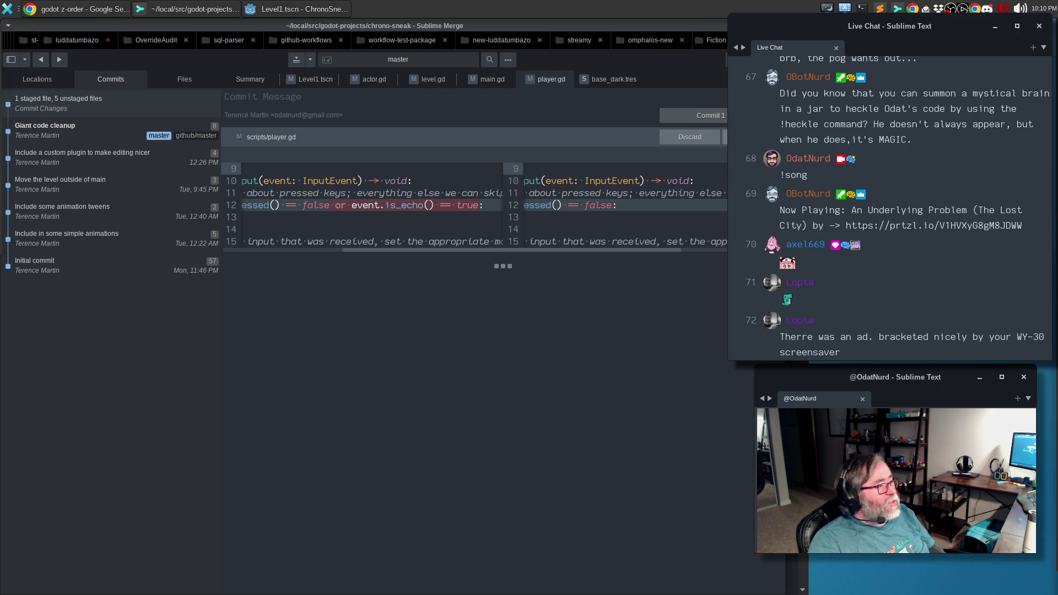
{"action": "left_click", "coordinate": [723, 136]}
Review the main.gd and actor.gd diffs, then show level.gd's changes at line 46.
{"action": "left_click", "coordinate": [484, 80]}
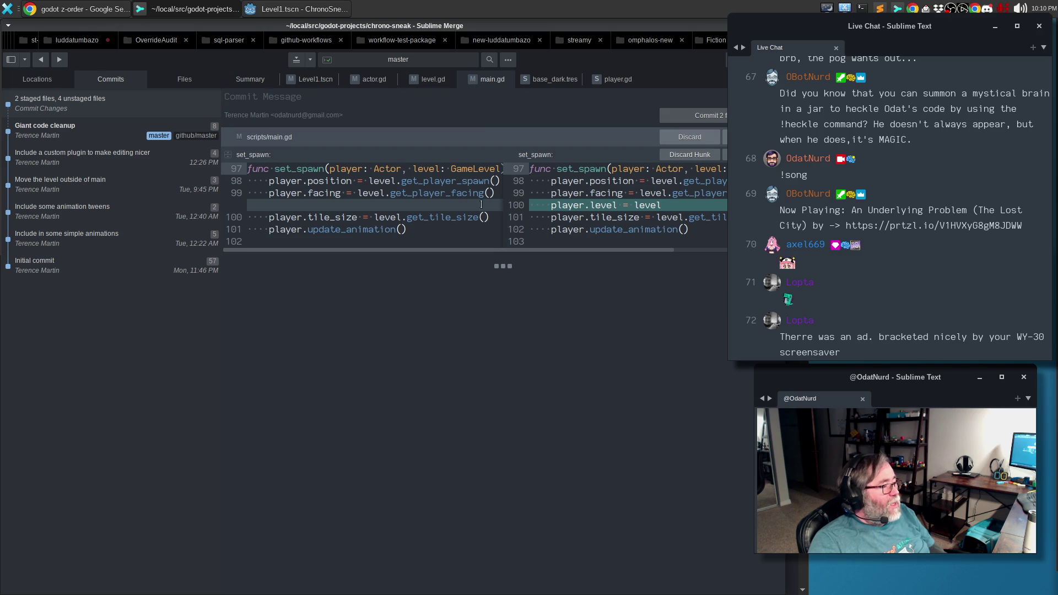
{"action": "left_click_drag", "start_coordinate": [446, 248], "coordinate": [460, 247]}
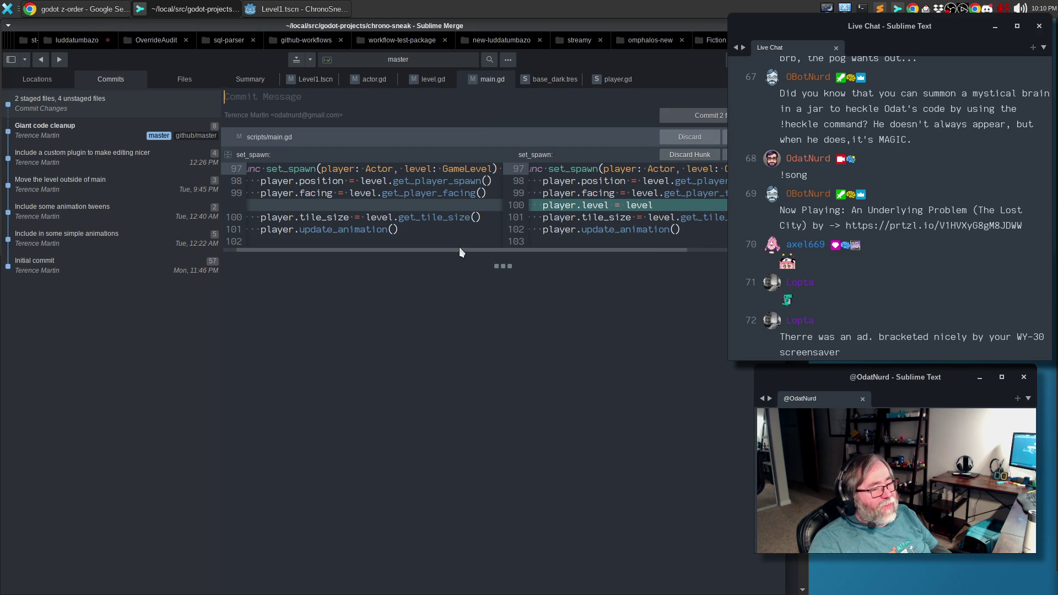
{"action": "scroll", "coordinate": [462, 251], "scroll_direction": "left", "scroll_amount": 2}
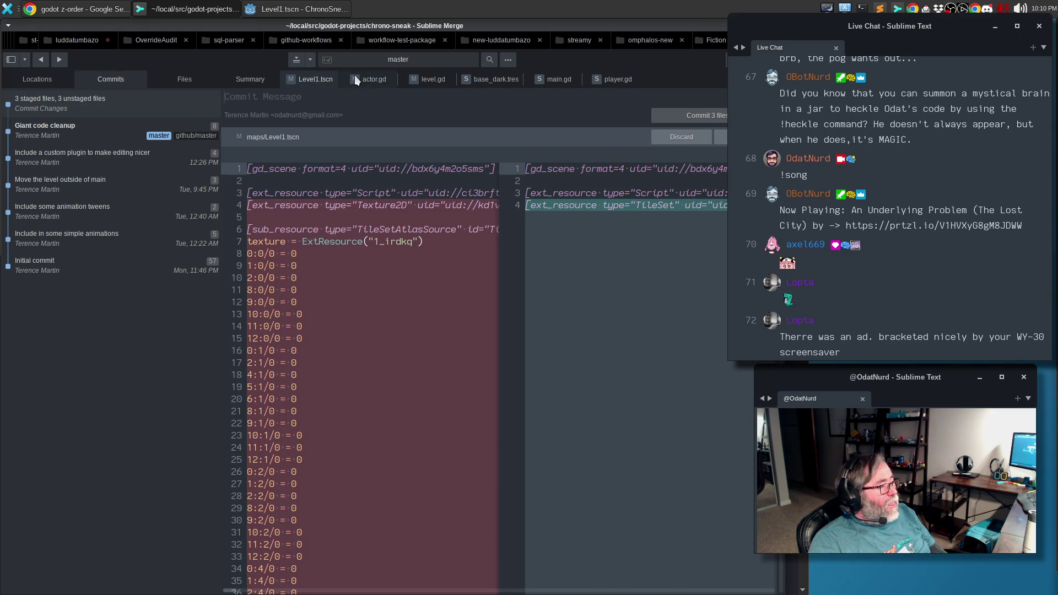
{"action": "left_click", "coordinate": [361, 79]}
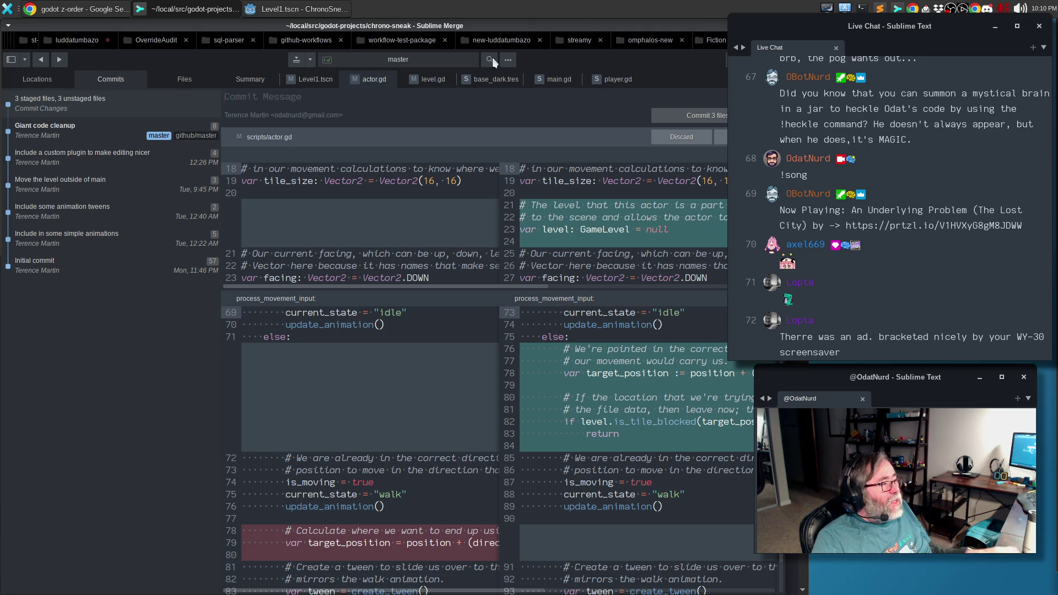
{"action": "left_click", "coordinate": [428, 78]}
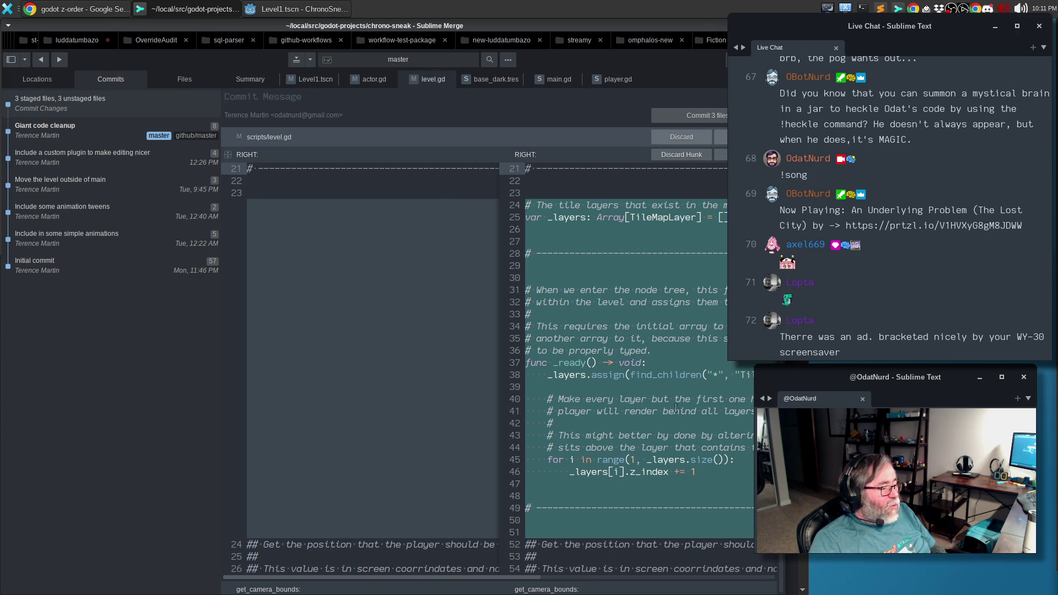
{"action": "left_click", "coordinate": [695, 470]}
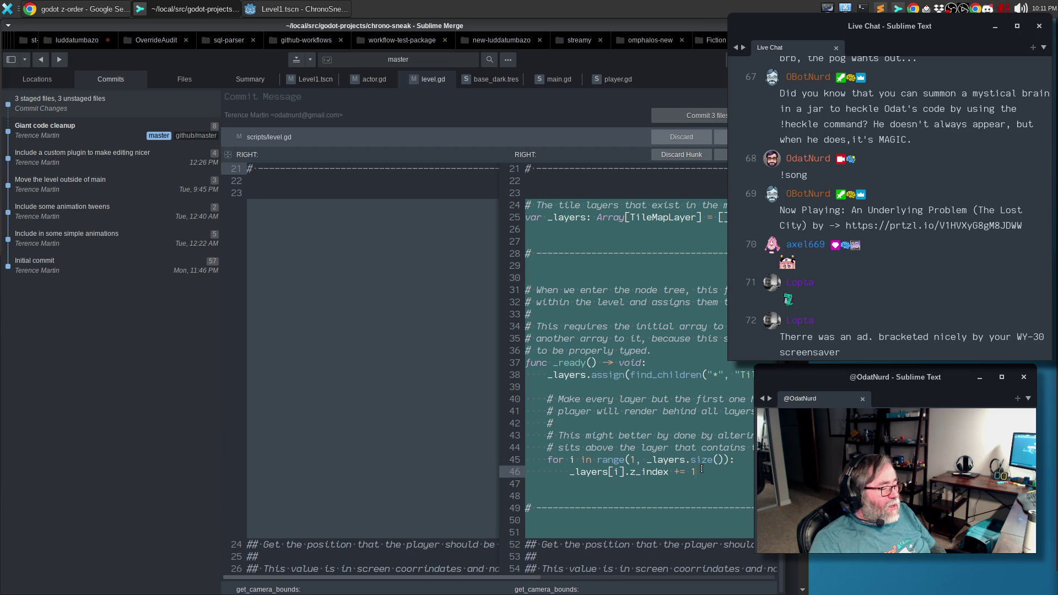
In level.gd, change 'might' to 'is probably' in the z-index comment and rewrap it.
{"action": "left_click", "coordinate": [310, 9]}
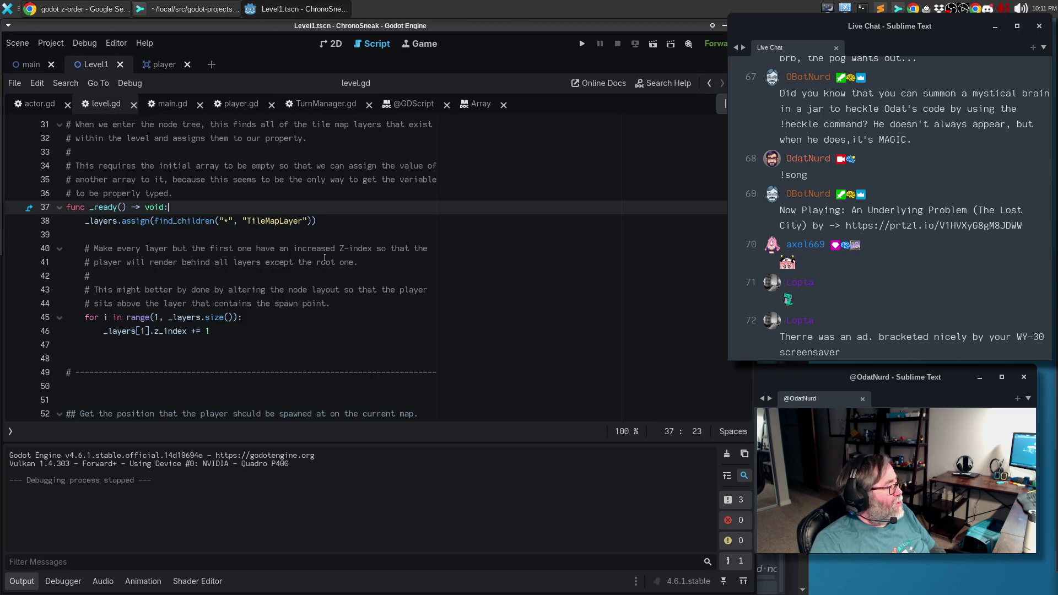
{"action": "left_click", "coordinate": [380, 298]}
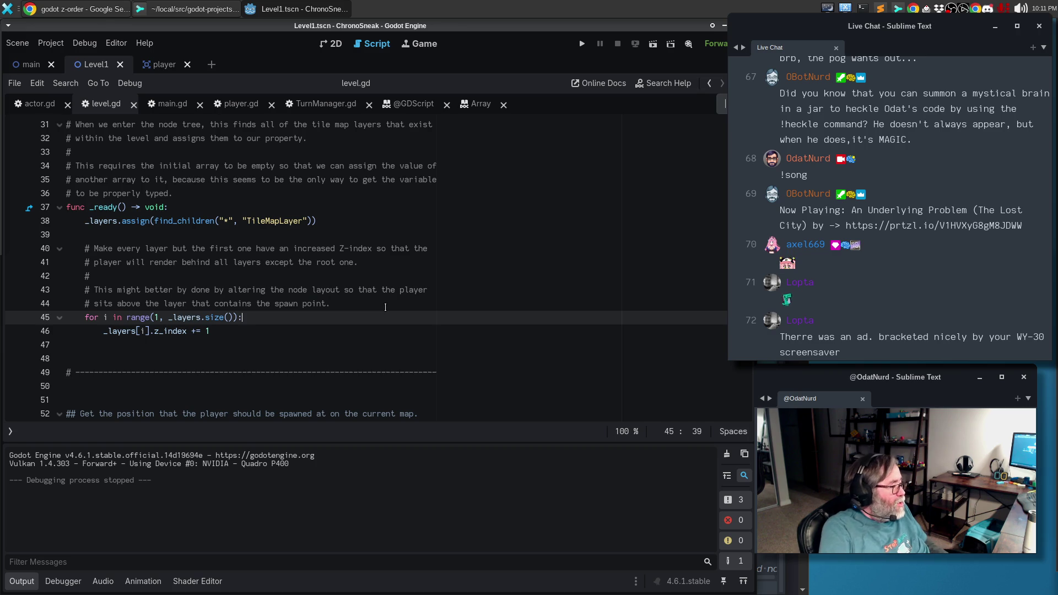
{"action": "key", "text": "Up"}
{"action": "key", "text": "ctrl+Left"}
{"action": "key", "text": "ctrl+Left"}
{"action": "key", "text": "ctrl+Left"}
{"action": "key", "text": "Left"}
{"action": "key", "text": "ctrl+shift+Left"}
{"action": "type", "text": "is probably"}
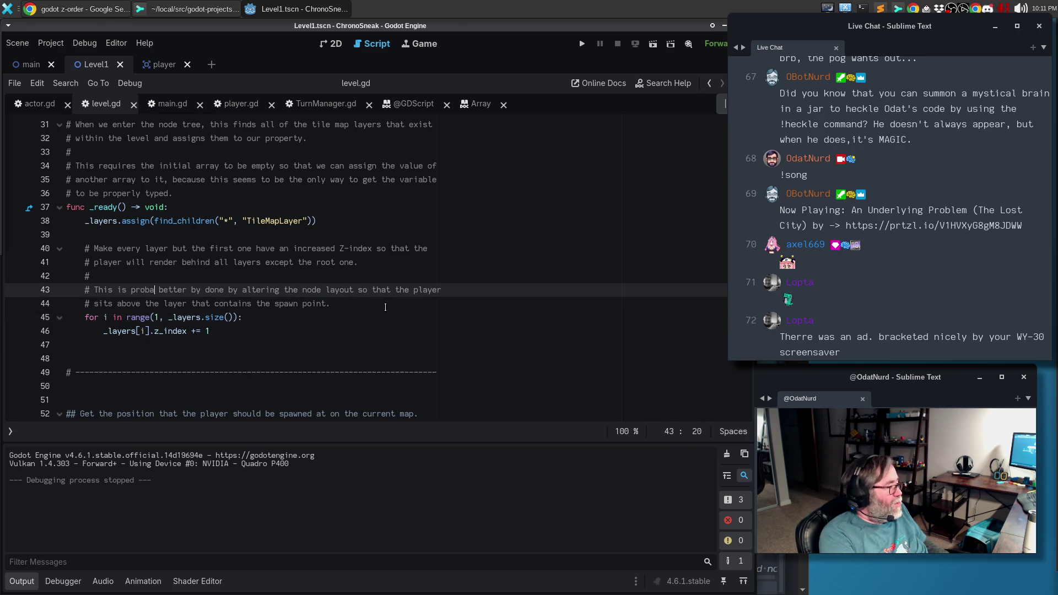
{"action": "key", "text": "alt+q"}
Append 'This hack is good enough for now.' to the comment and save level.gd.
{"action": "type", "text": "T"}
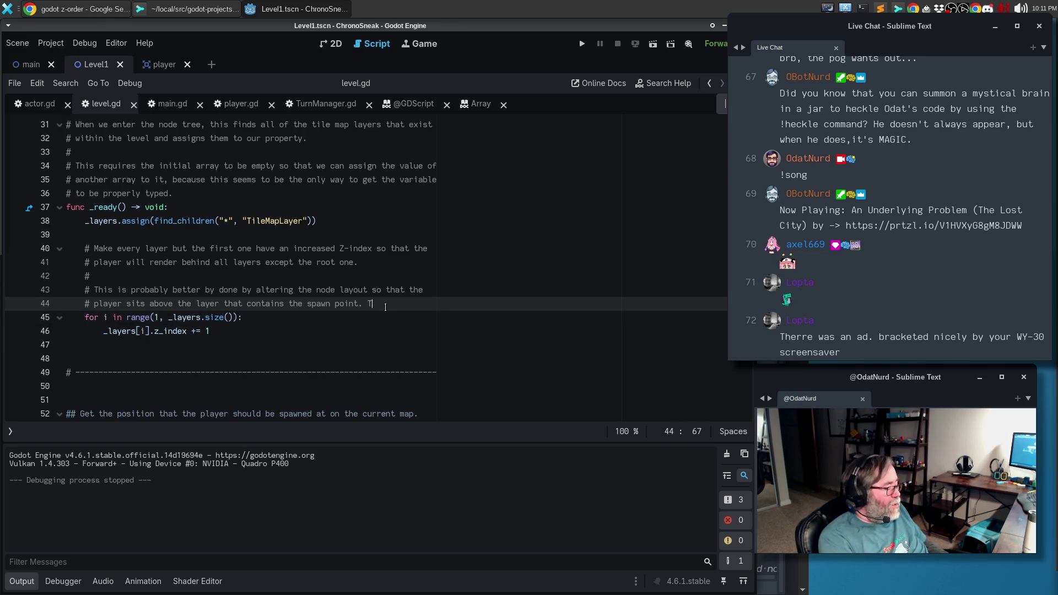
{"action": "type", "text": "his hack is"}
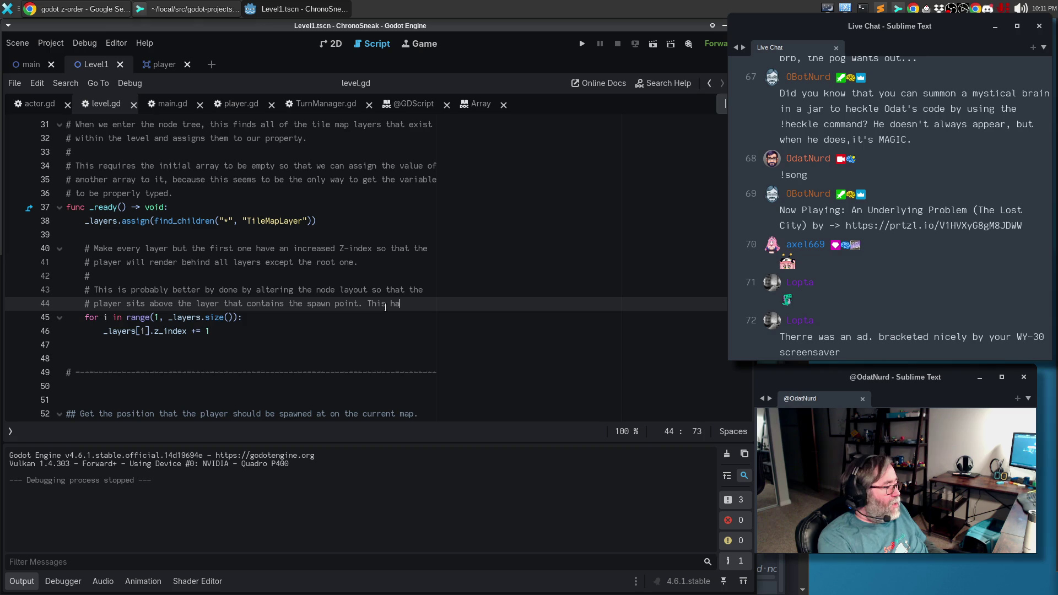
{"action": "key", "text": "Return"}
{"action": "type", "text": "good enough for now."}
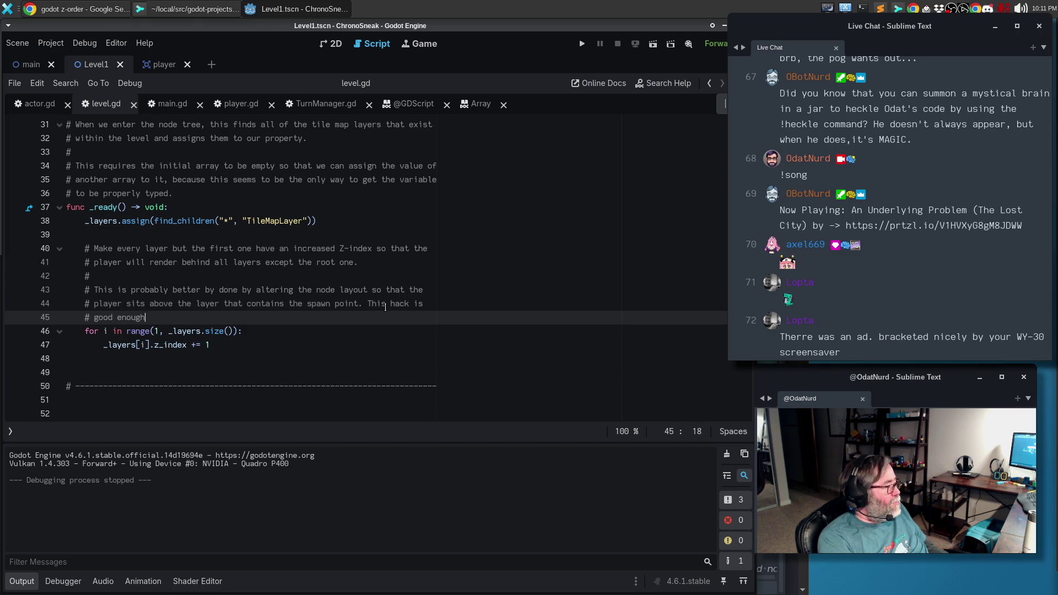
{"action": "key", "text": "ctrl+s"}
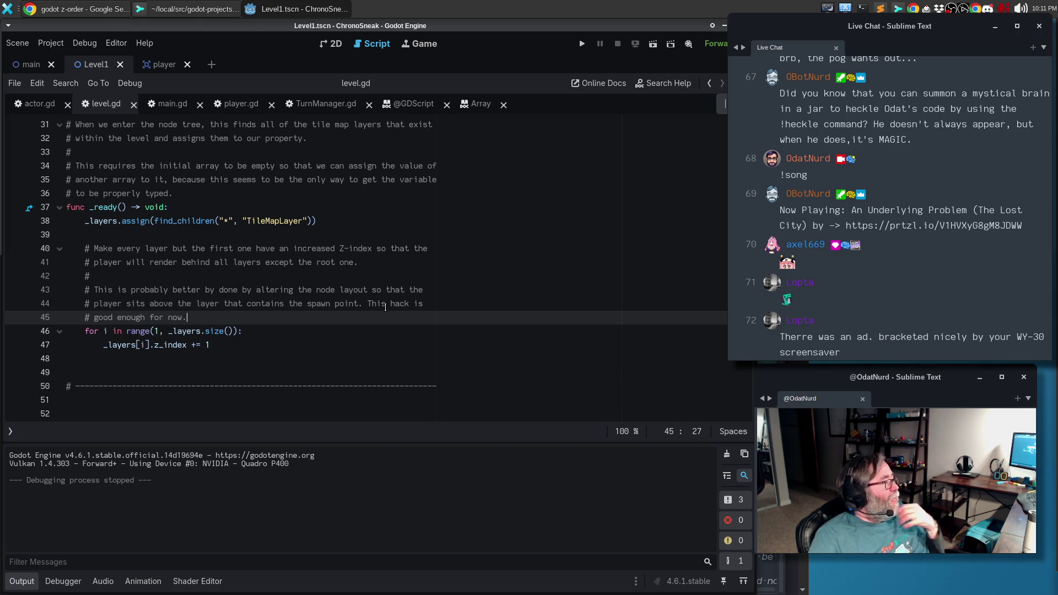
{"action": "left_click", "coordinate": [191, 12]}
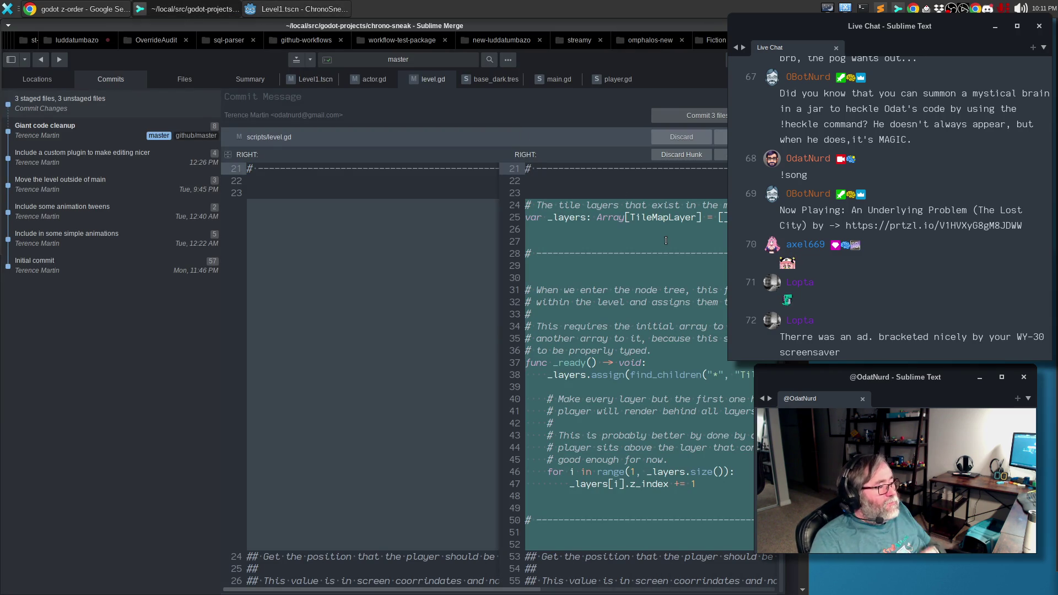
Hide the commit list so the level.gd diff panes fill the window.
{"action": "left_click", "coordinate": [577, 217]}
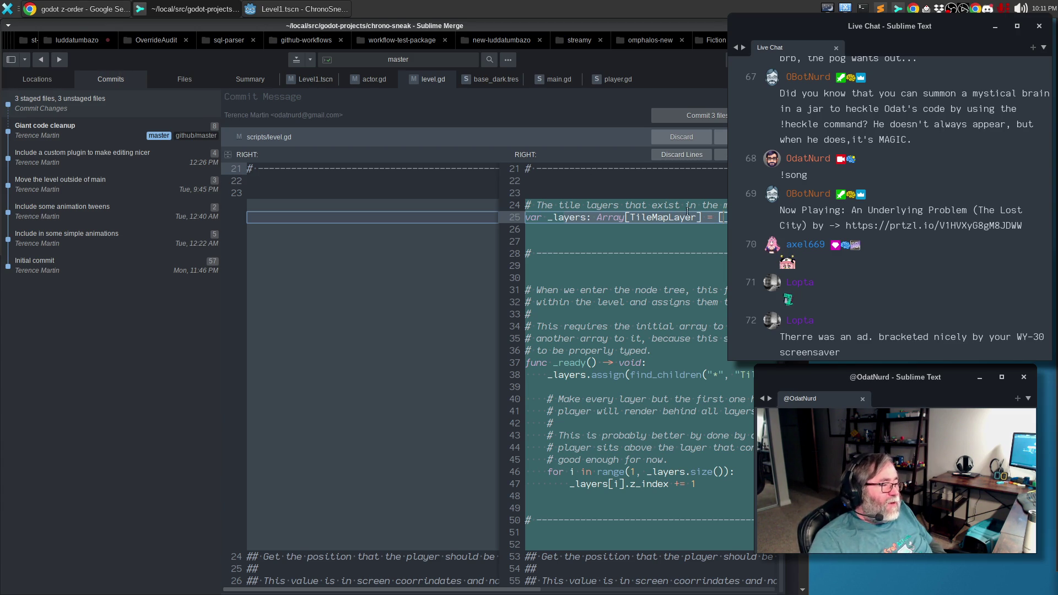
{"action": "key", "text": "Escape"}
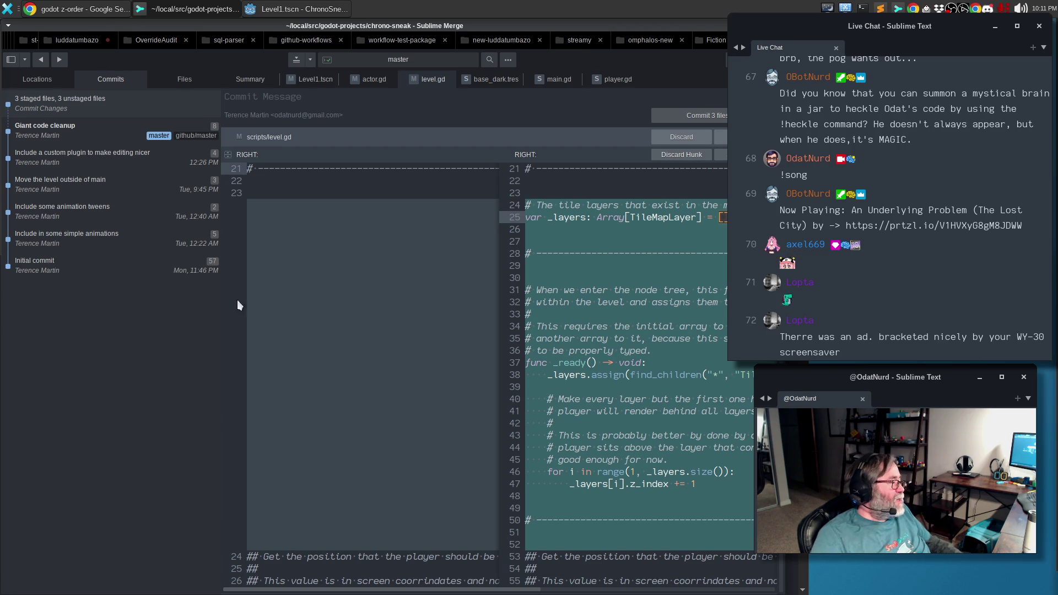
{"action": "left_click_drag", "start_coordinate": [220, 318], "coordinate": [152, 306]}
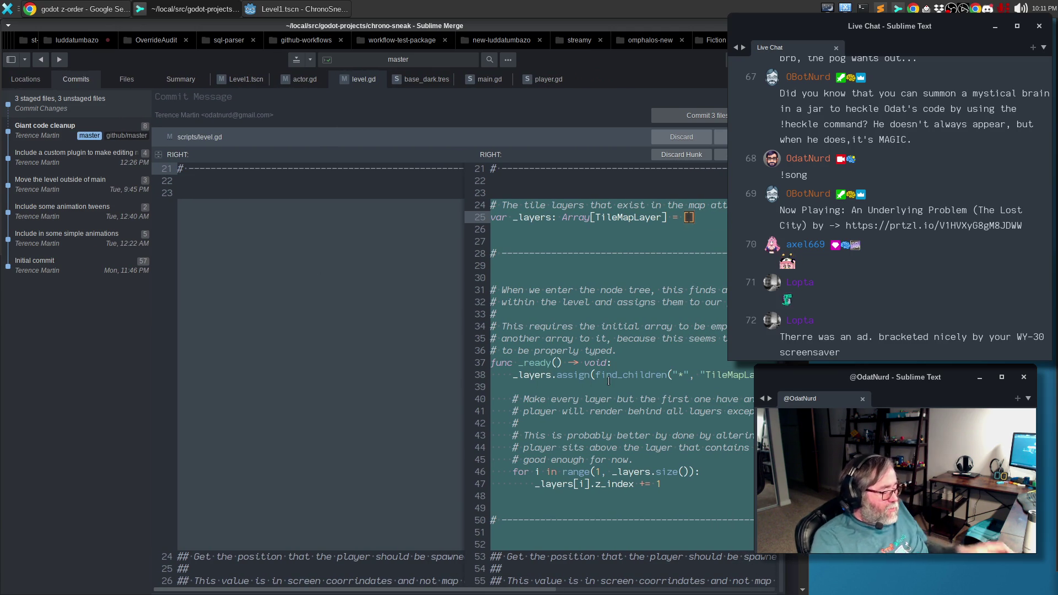
{"action": "key", "text": "ctrl+k"}
{"action": "key", "text": "ctrl+b"}
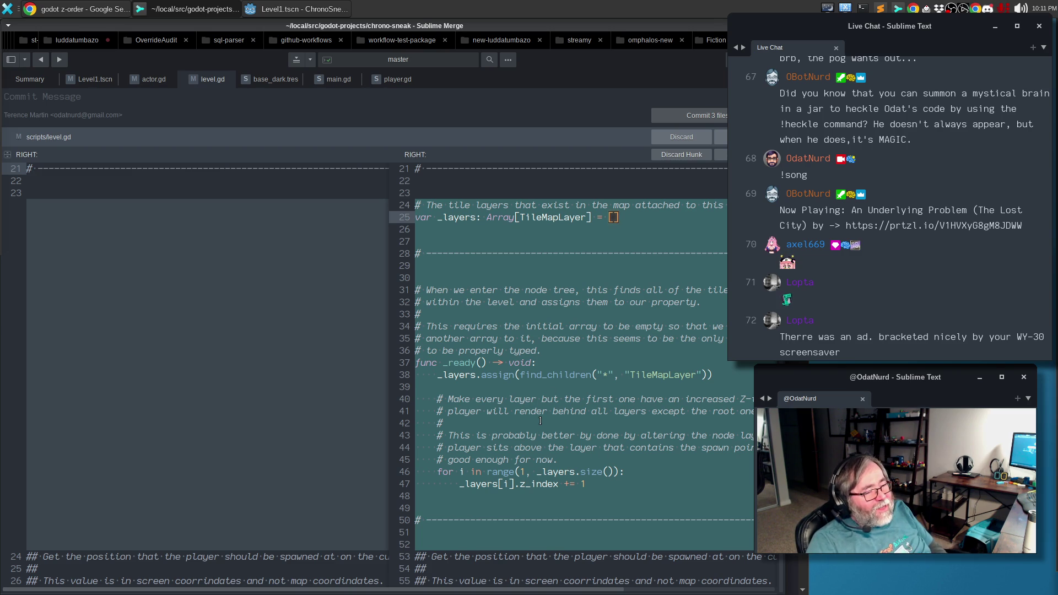
Inspect line 46 and the removed tile_layers lines 71–73 in the level.gd diff.
{"action": "scroll", "coordinate": [539, 420], "scroll_direction": "down", "scroll_amount": 3}
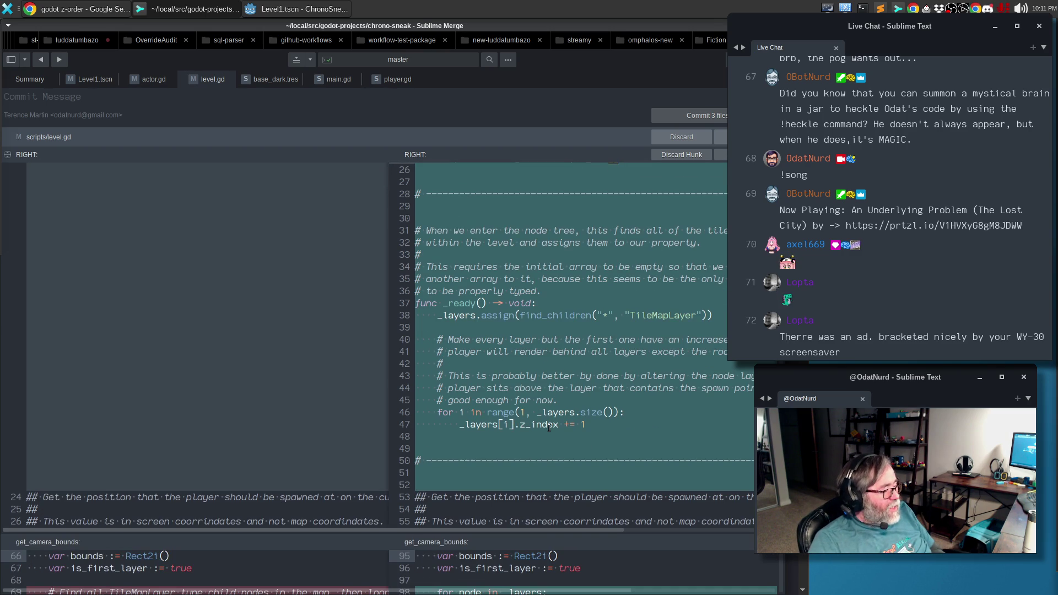
{"action": "left_click", "coordinate": [493, 411]}
{"action": "left_click", "coordinate": [522, 411]}
{"action": "left_click", "coordinate": [629, 414]}
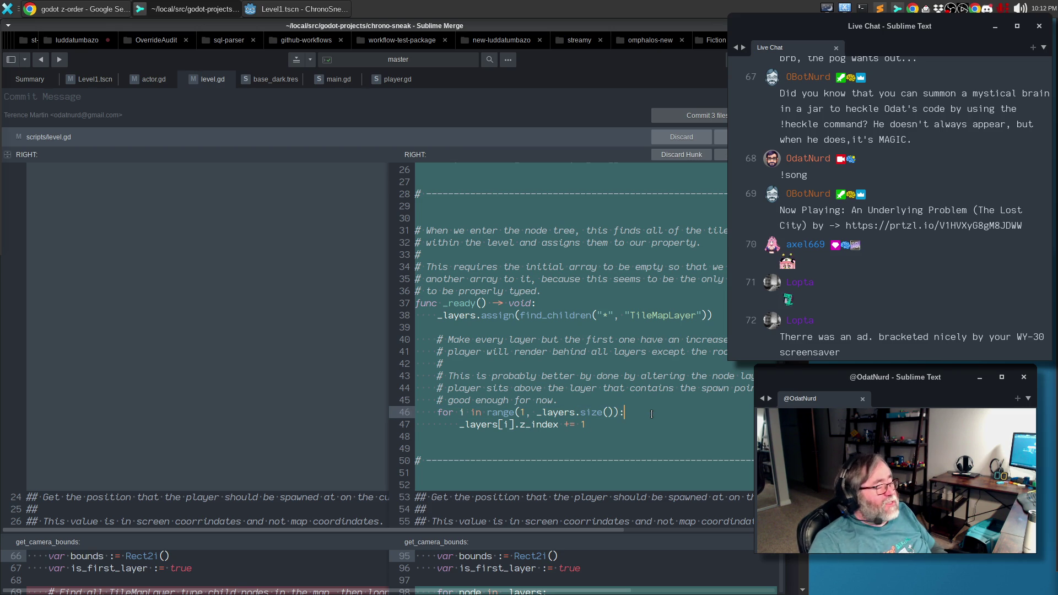
{"action": "scroll", "coordinate": [603, 425], "scroll_direction": "down", "scroll_amount": 6}
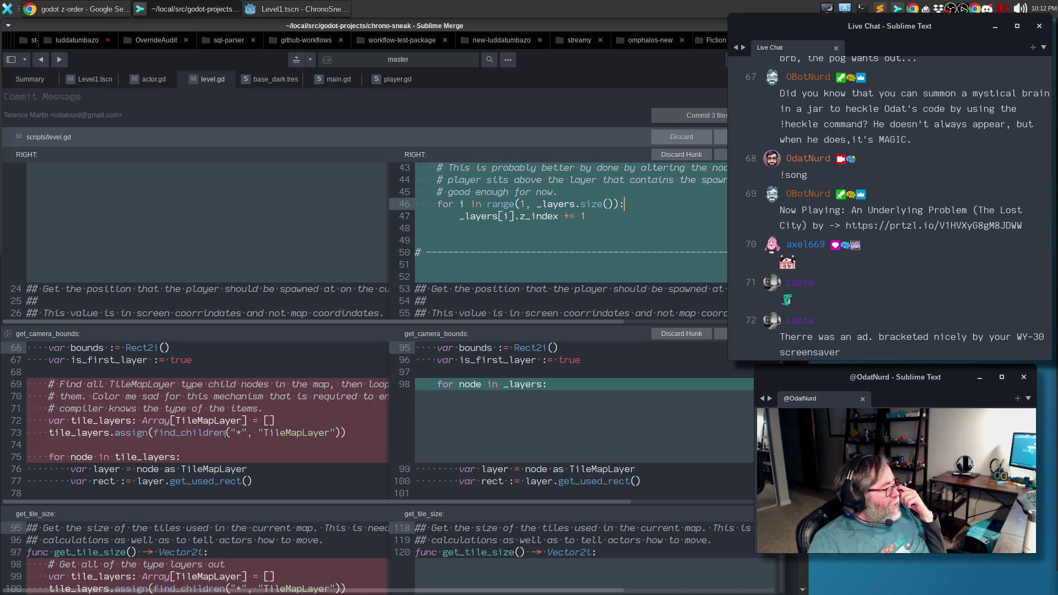
{"action": "mouse_move", "coordinate": [182, 435]}
{"action": "left_mouse_down"}
{"action": "mouse_move", "coordinate": [142, 408]}
{"action": "mouse_move", "coordinate": [142, 396]}
{"action": "left_mouse_up"}
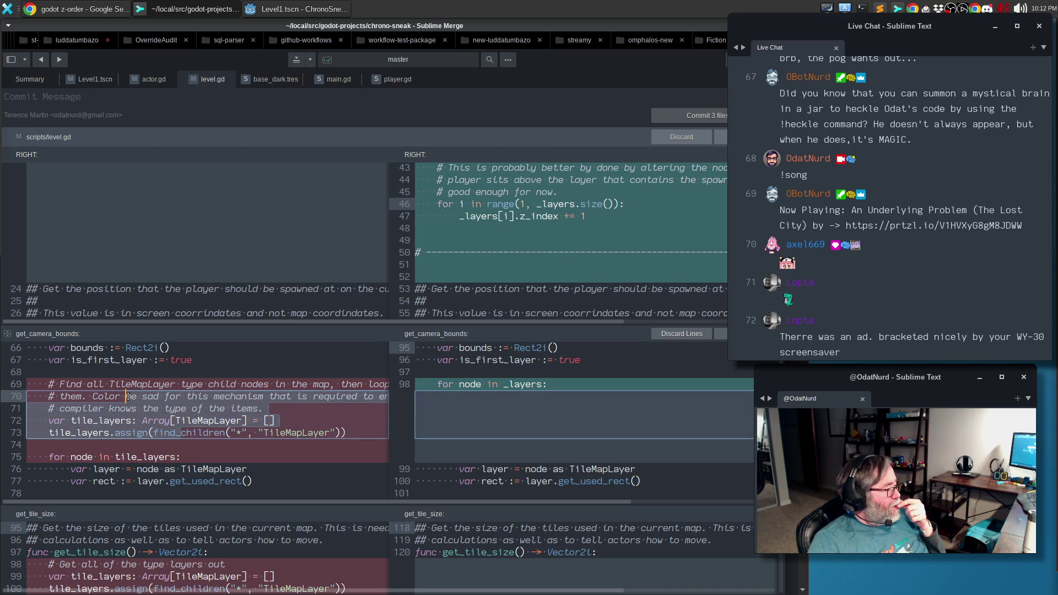
{"action": "left_click", "coordinate": [537, 384]}
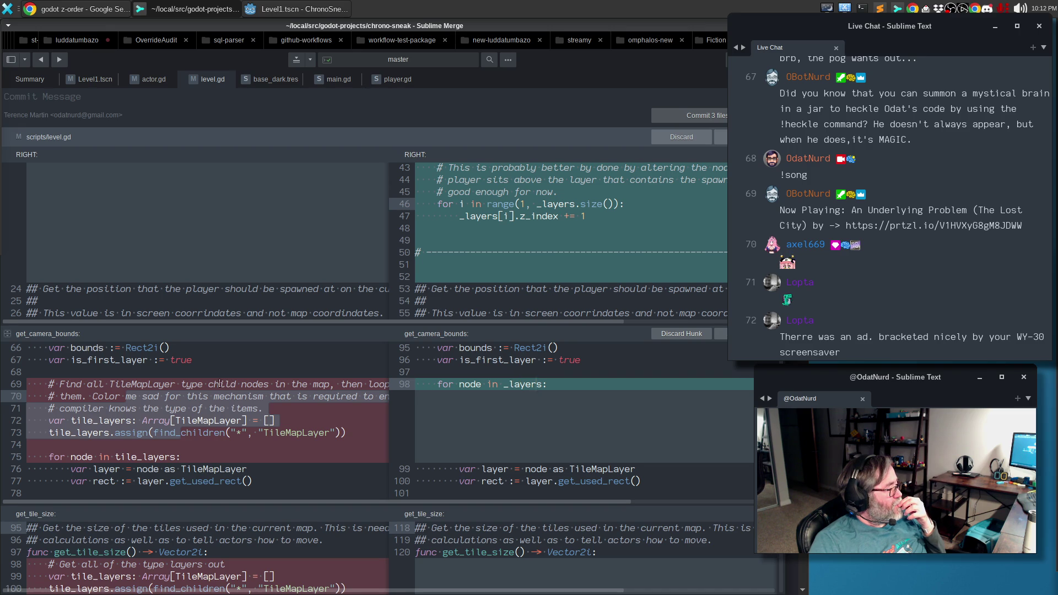
Scroll further down and inspect the removed tile_layers lines 98–100.
{"action": "scroll", "coordinate": [220, 383], "scroll_direction": "down", "scroll_amount": 1}
{"action": "scroll", "coordinate": [215, 393], "scroll_direction": "right", "scroll_amount": 2}
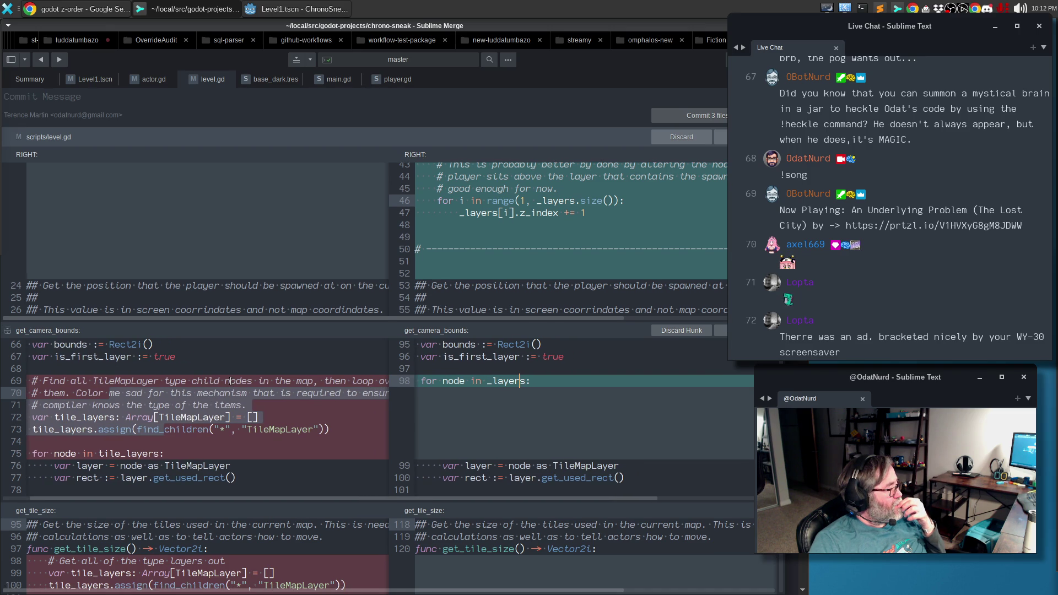
{"action": "scroll", "coordinate": [230, 381], "scroll_direction": "right", "scroll_amount": 6}
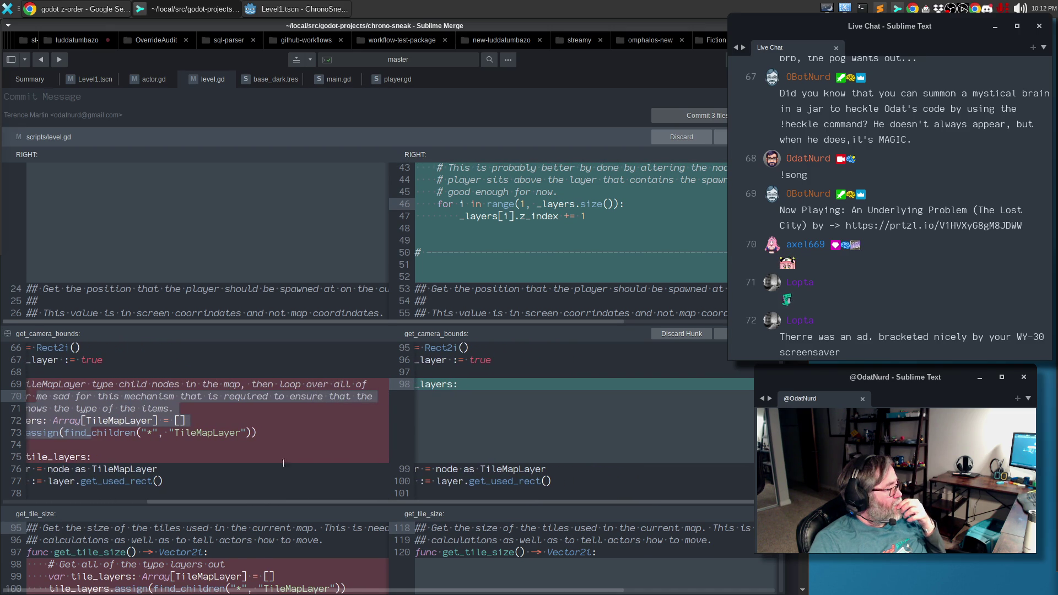
{"action": "left_click_drag", "start_coordinate": [263, 502], "coordinate": [57, 488]}
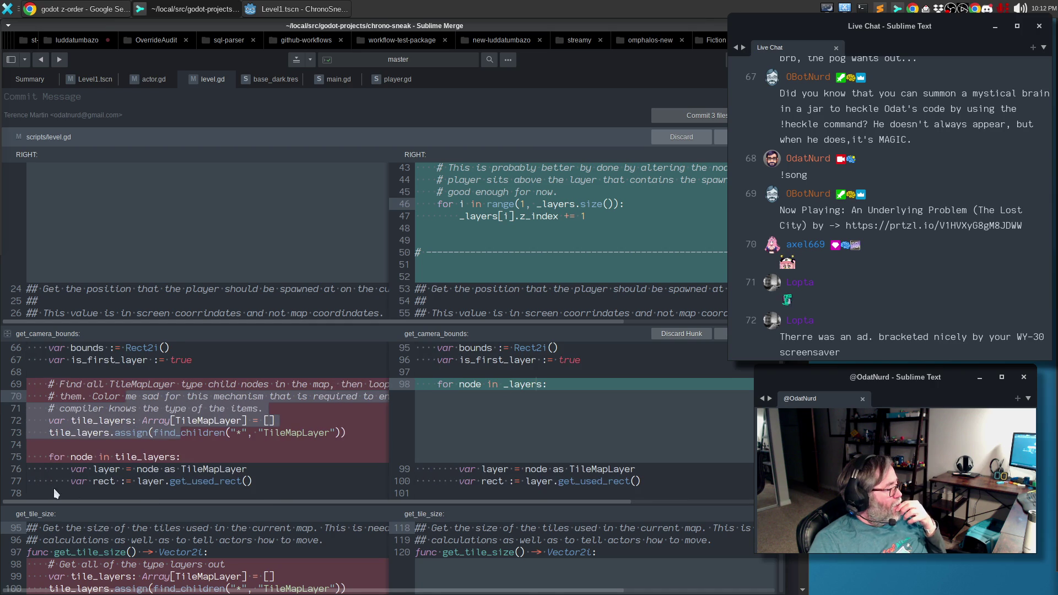
{"action": "scroll", "coordinate": [185, 438], "scroll_direction": "down", "scroll_amount": 2}
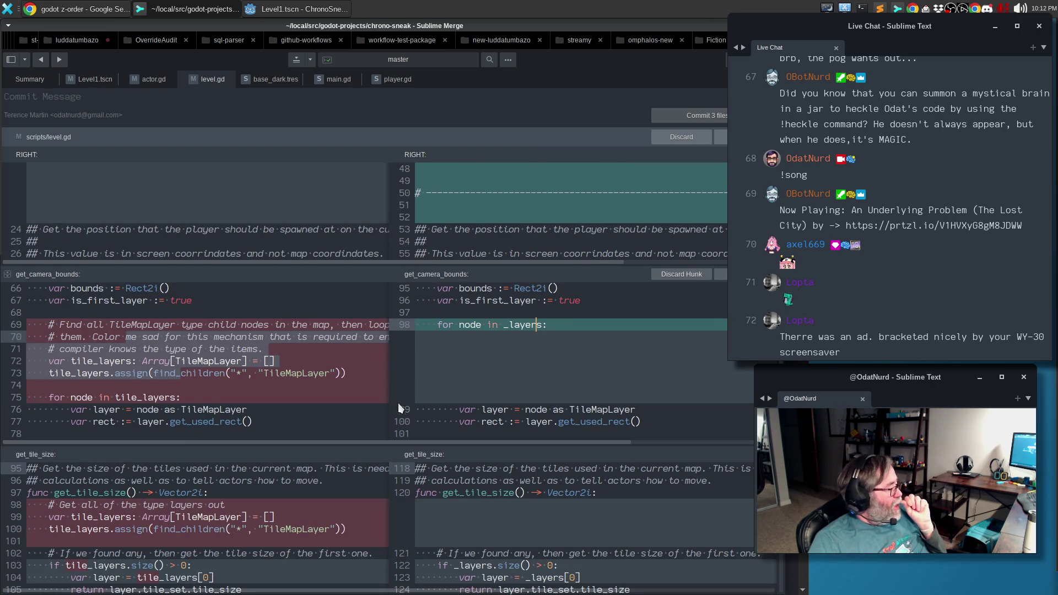
{"action": "scroll", "coordinate": [428, 367], "scroll_direction": "down", "scroll_amount": 3}
{"action": "left_click_drag", "start_coordinate": [196, 444], "coordinate": [163, 419]}
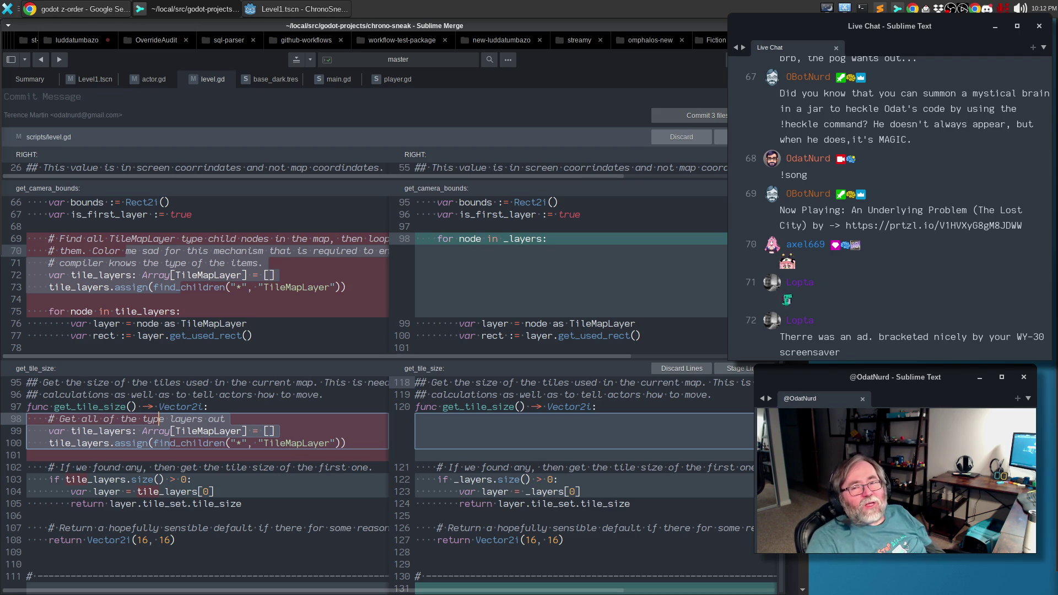
Review level.gd's new blocked-check function around lines 148–149 and stage the file.
{"action": "scroll", "coordinate": [520, 375], "scroll_direction": "down", "scroll_amount": 2}
{"action": "scroll", "coordinate": [520, 375], "scroll_direction": "down", "scroll_amount": 10}
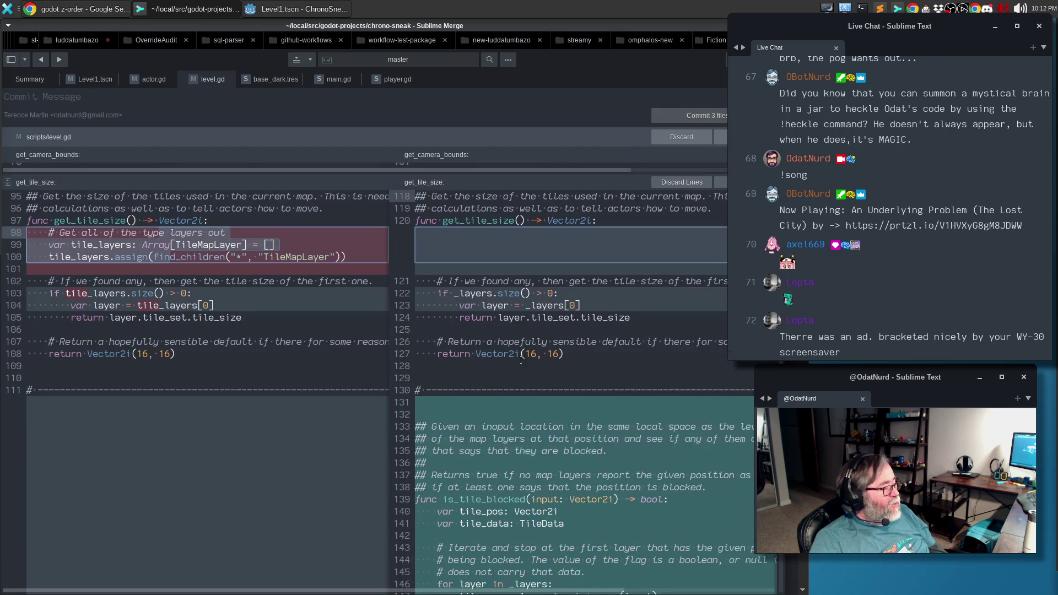
{"action": "scroll", "coordinate": [542, 334], "scroll_direction": "down", "scroll_amount": 2}
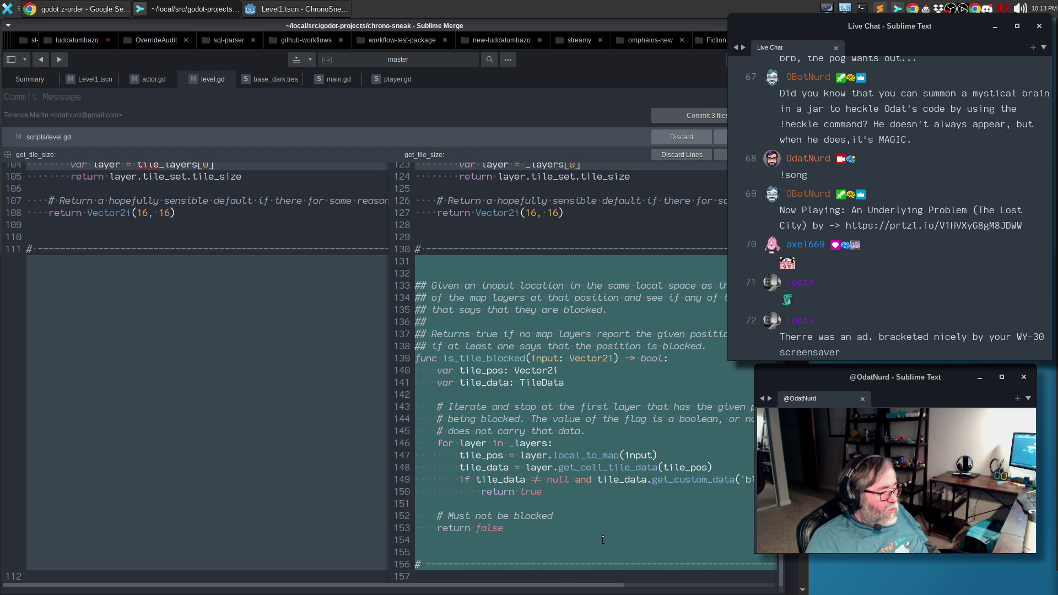
{"action": "mouse_move", "coordinate": [565, 585]}
{"action": "left_mouse_down"}
{"action": "mouse_move", "coordinate": [732, 587]}
{"action": "mouse_move", "coordinate": [530, 577]}
{"action": "left_mouse_up"}
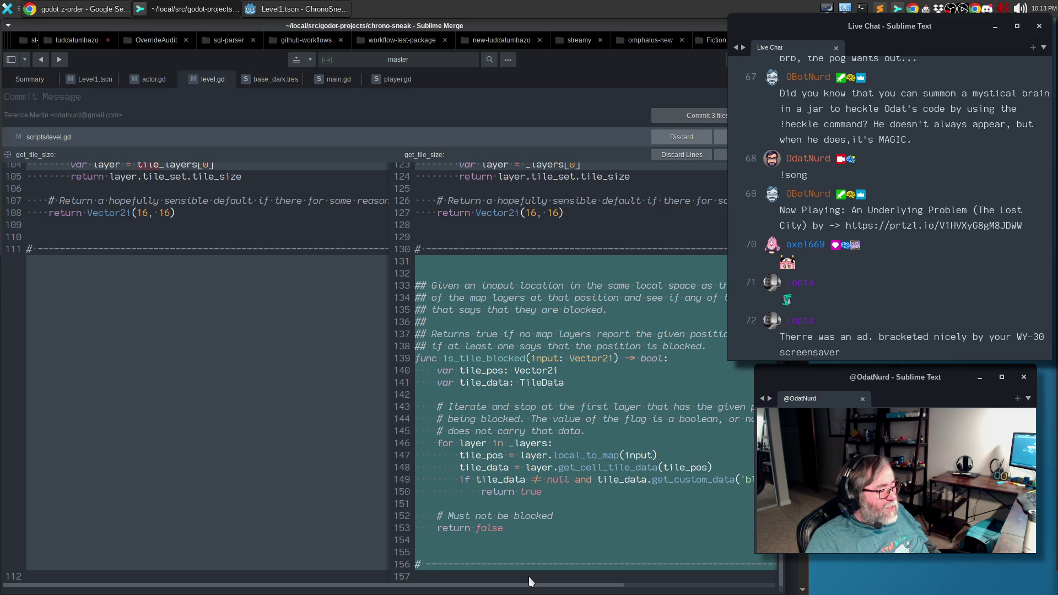
{"action": "left_click", "coordinate": [634, 466]}
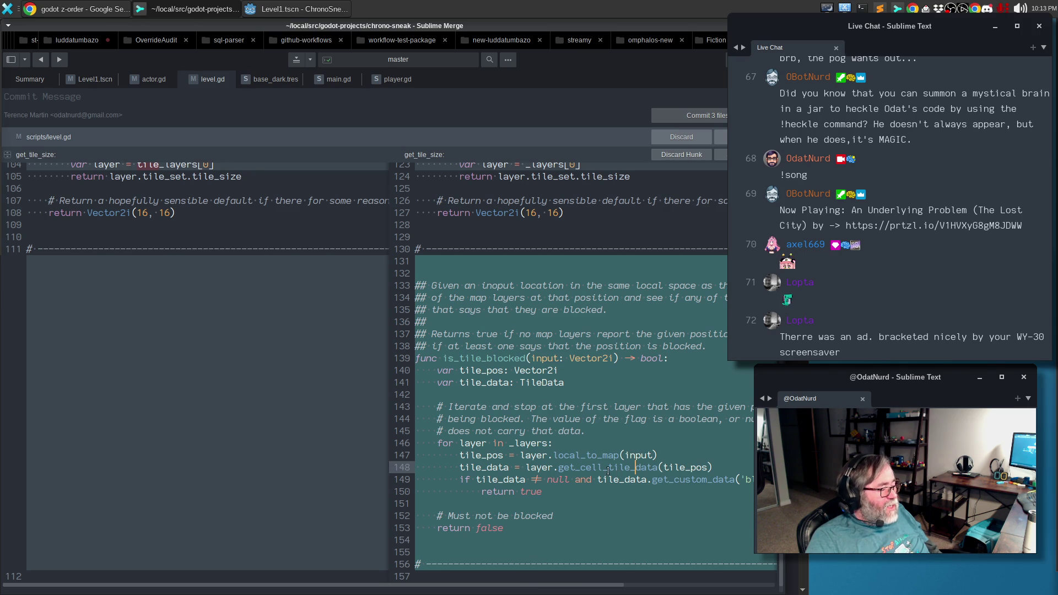
{"action": "left_click", "coordinate": [530, 482]}
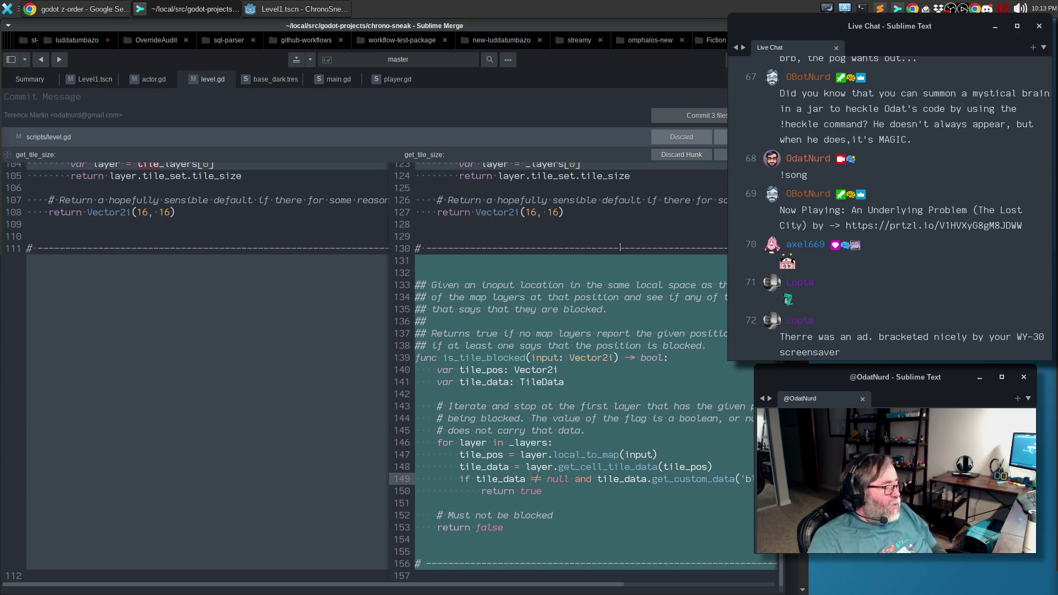
{"action": "scroll", "coordinate": [576, 467], "scroll_direction": "down", "scroll_amount": 1}
{"action": "left_click", "coordinate": [719, 136]}
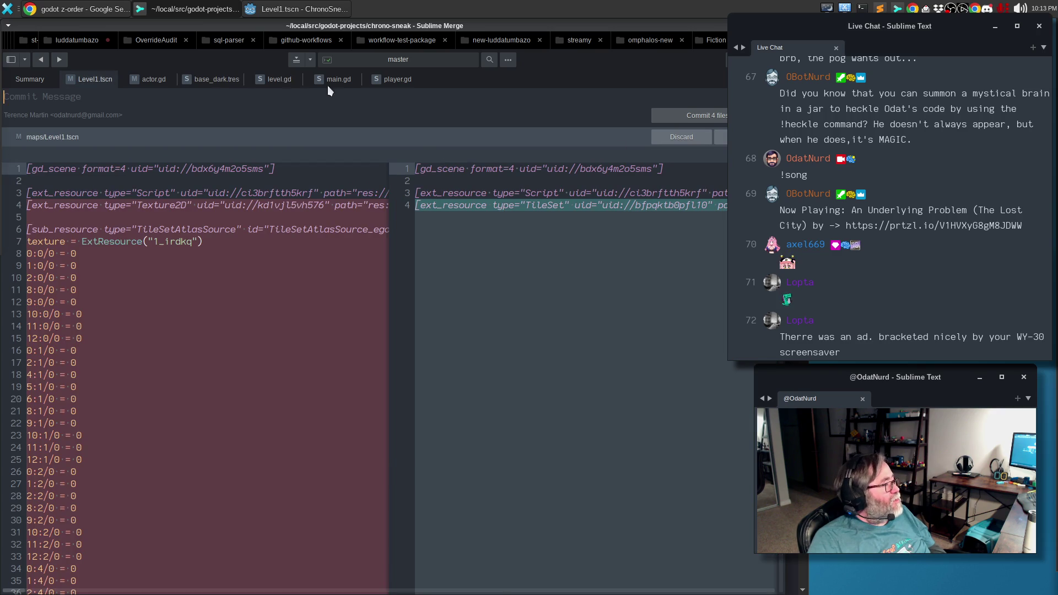
Review actor.gd's level variable, is_moving lines 74–76 and blocked-tile check, then stage it.
{"action": "left_click", "coordinate": [150, 80]}
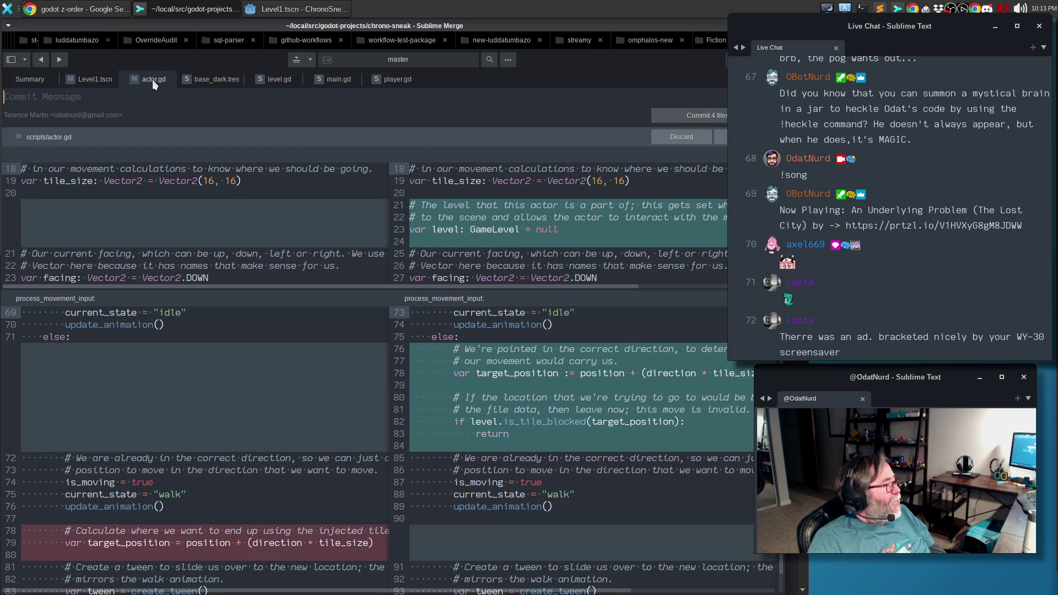
{"action": "left_click", "coordinate": [579, 231]}
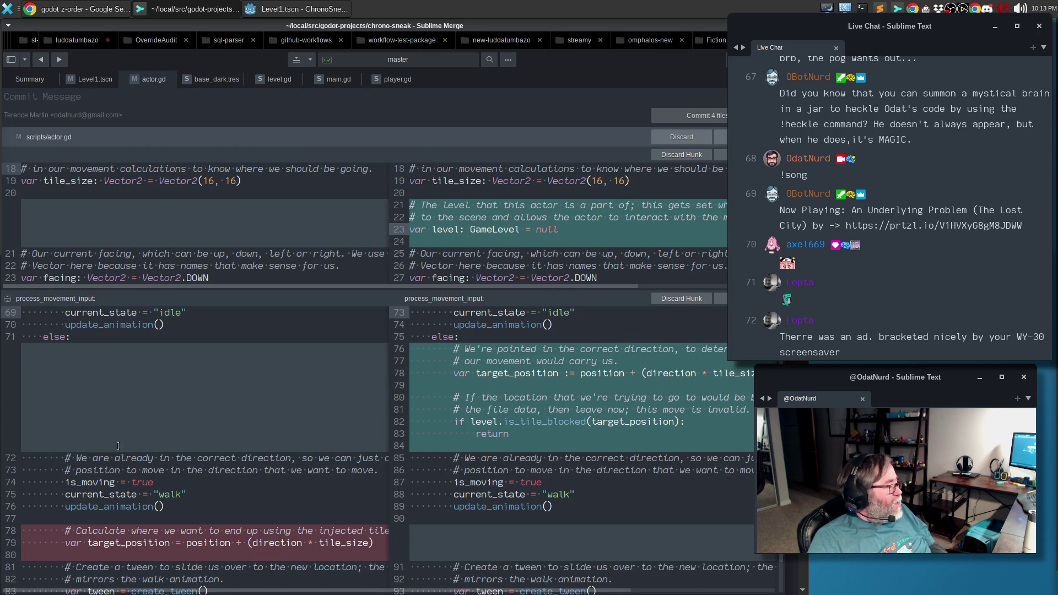
{"action": "left_click_drag", "start_coordinate": [192, 512], "coordinate": [36, 482]}
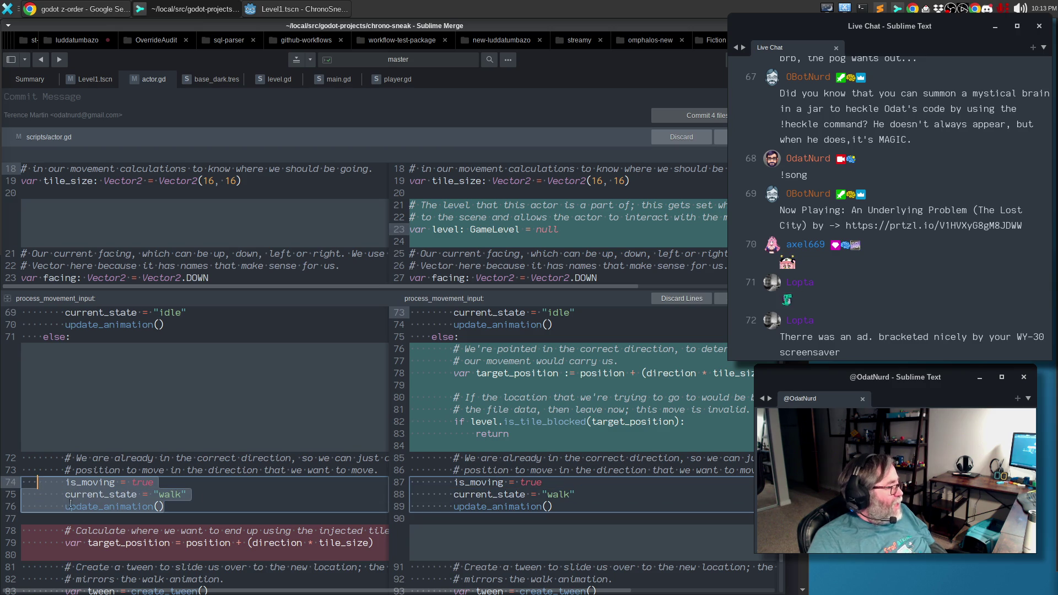
{"action": "left_click_drag", "start_coordinate": [157, 546], "coordinate": [125, 532]}
{"action": "scroll", "coordinate": [208, 532], "scroll_direction": "down", "scroll_amount": 1}
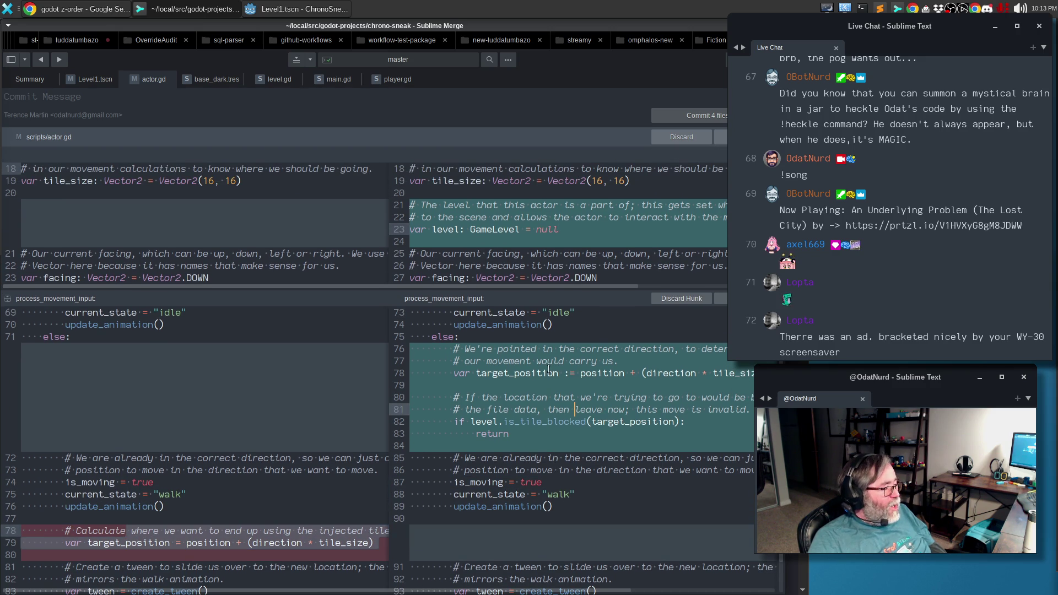
{"action": "left_click", "coordinate": [521, 373]}
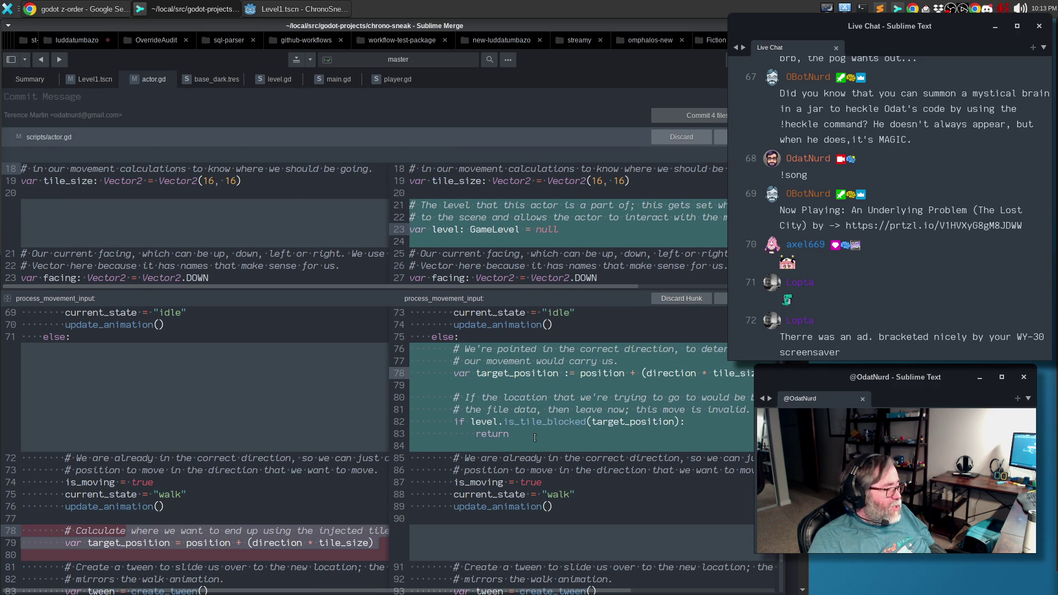
{"action": "left_click_drag", "start_coordinate": [535, 439], "coordinate": [378, 396]}
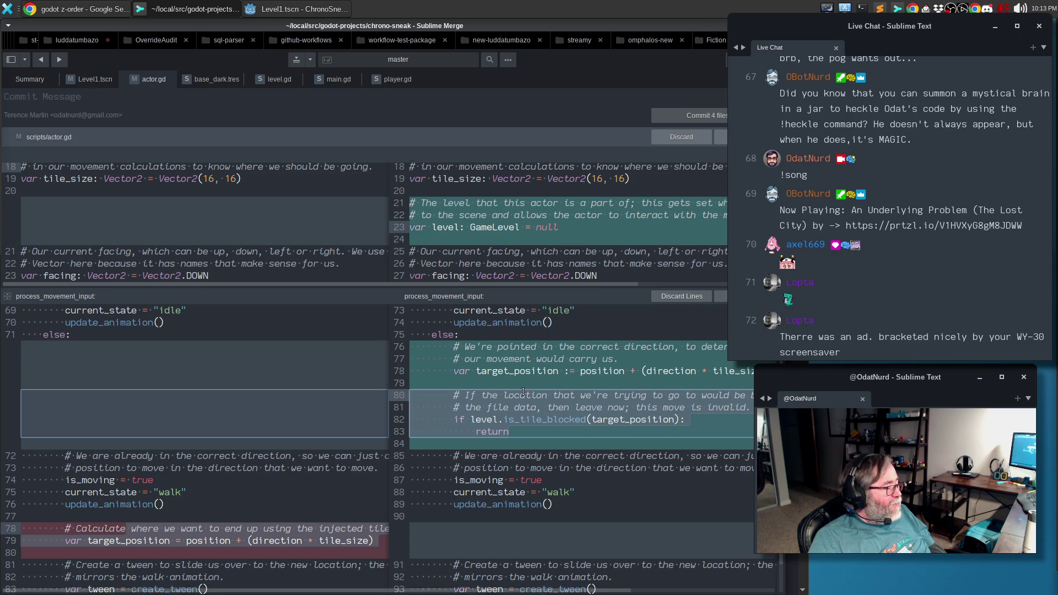
{"action": "scroll", "coordinate": [514, 415], "scroll_direction": "down", "scroll_amount": 1}
{"action": "left_click", "coordinate": [491, 461]}
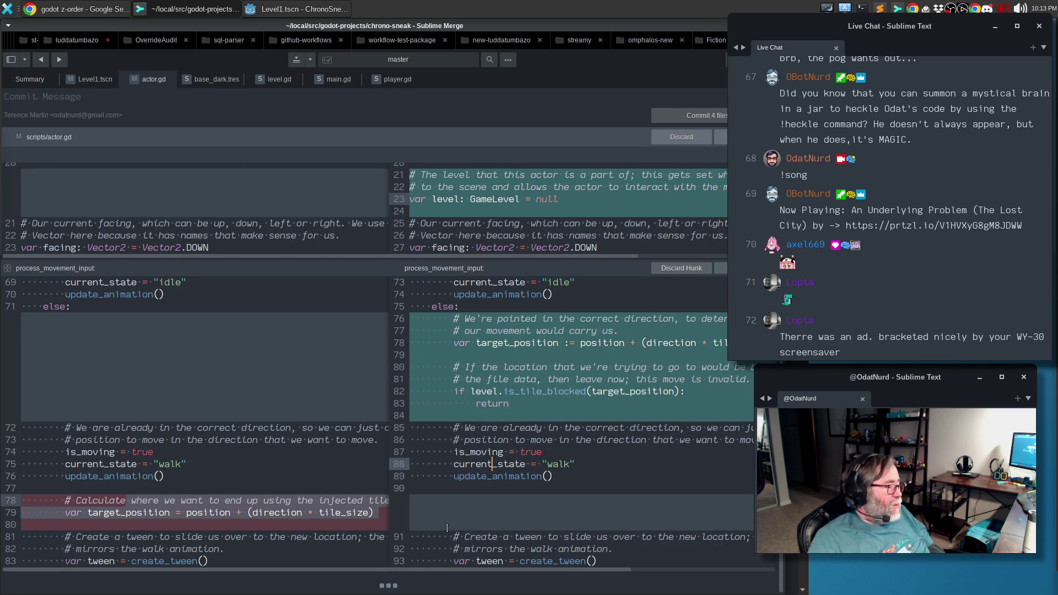
{"action": "scroll", "coordinate": [460, 440], "scroll_direction": "up", "scroll_amount": 1}
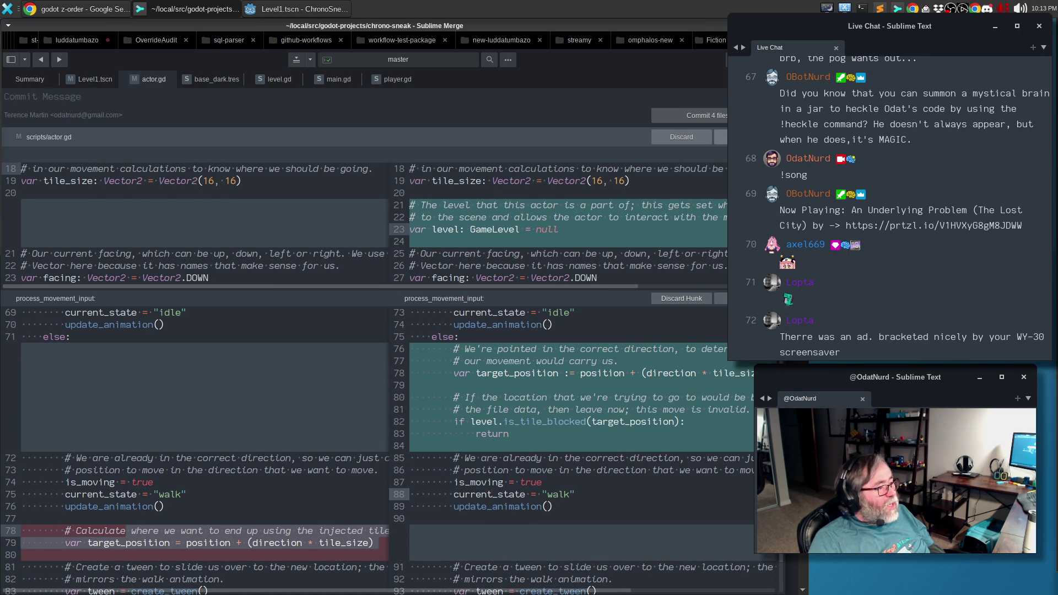
{"action": "left_click", "coordinate": [721, 137]}
Stage Level1.tscn and bring the commit history and message box back into view.
{"action": "scroll", "coordinate": [251, 293], "scroll_direction": "down", "scroll_amount": 10}
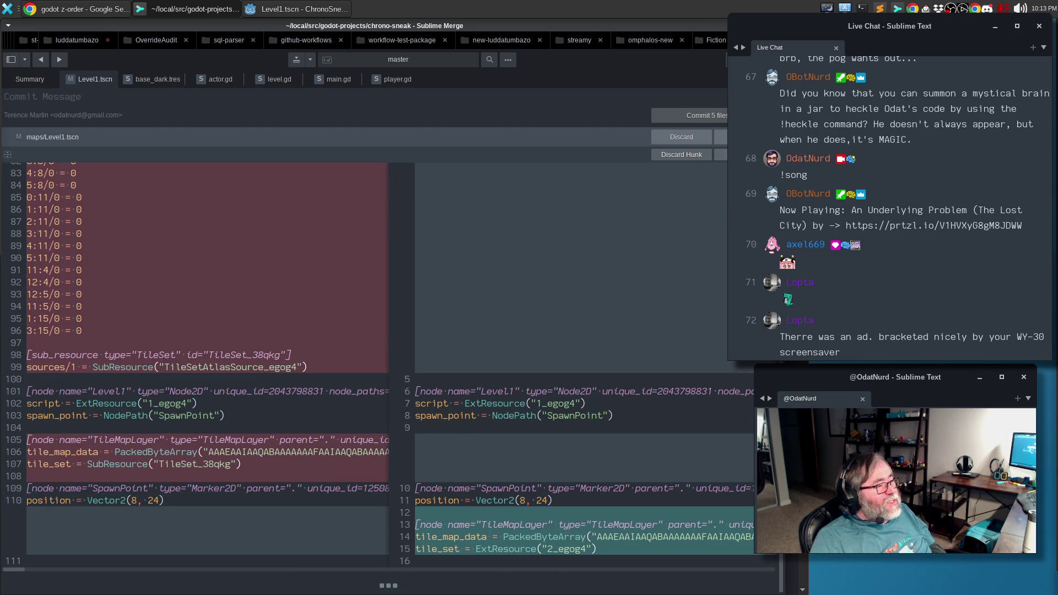
{"action": "left_click", "coordinate": [721, 136]}
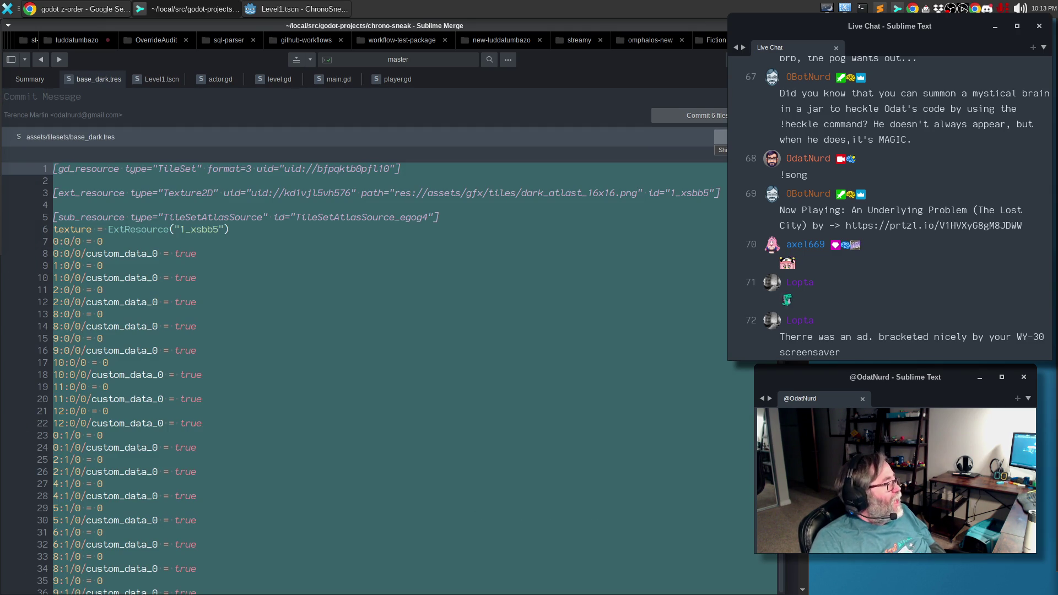
{"action": "key", "text": "ctrl+k"}
{"action": "key", "text": "ctrl+b"}
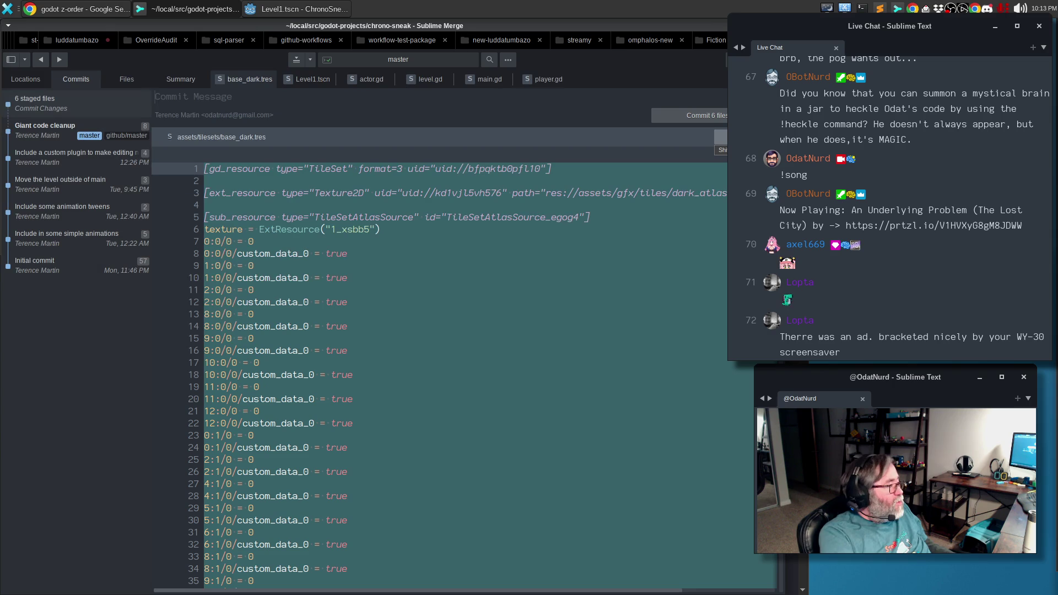
Enter the commit summary 'Include some simple tile collision code' followed by a blank line.
{"action": "type", "text": "Include s"}
{"action": "type", "text": "some "}
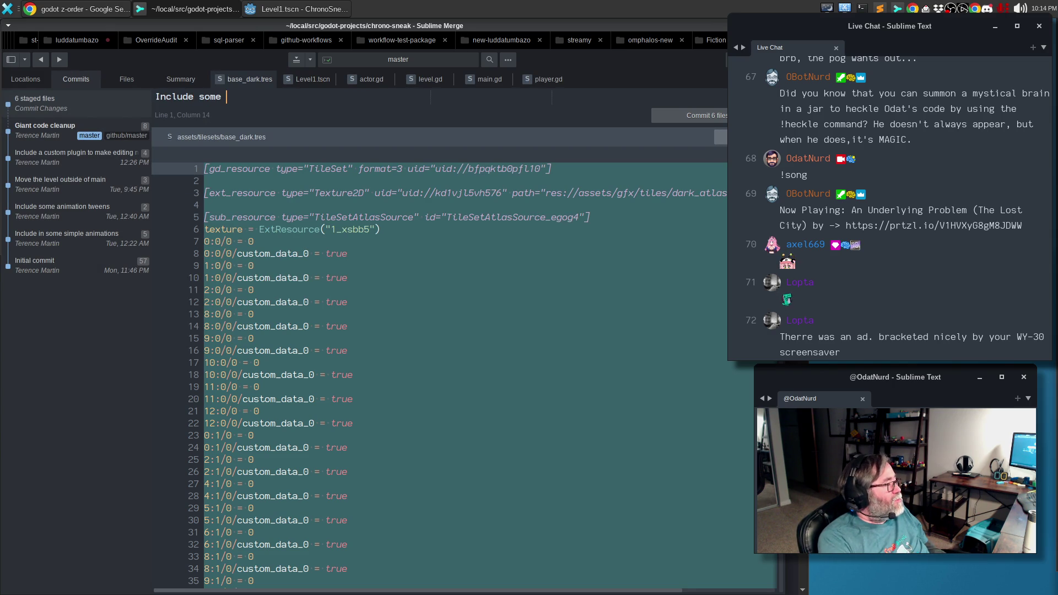
{"action": "type", "text": "simple tile col"}
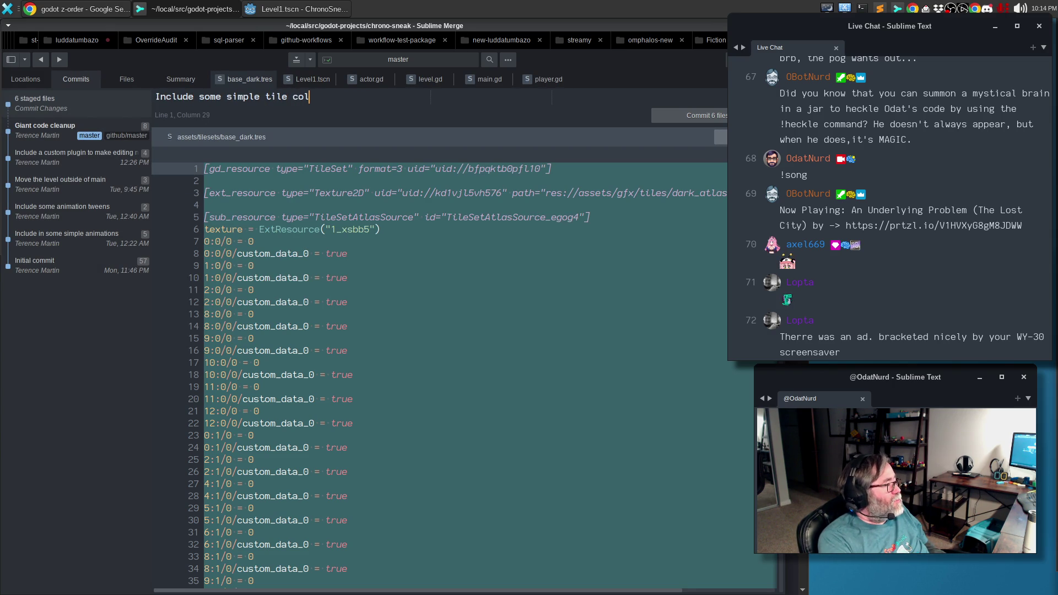
{"action": "type", "text": "lision code"}
{"action": "key", "text": "Return"}
{"action": "key", "text": "Return"}
{"action": "type", "text": "T"}
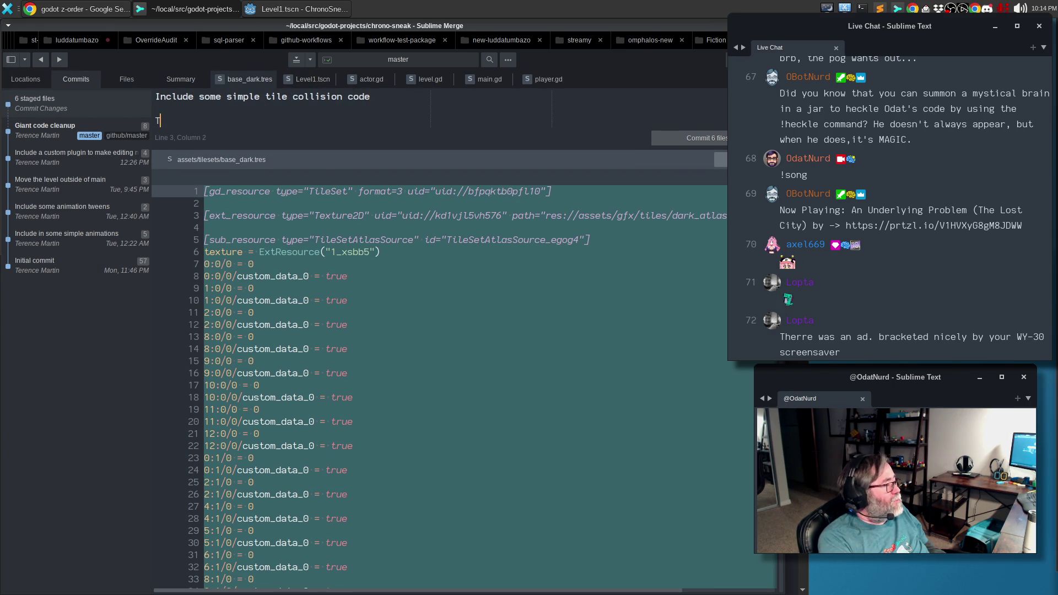
{"action": "type", "text": "hishis"}
{"action": "key", "text": "BackSpace"}
{"action": "key", "text": "BackSpace"}
{"action": "key", "text": "BackSpace"}
Write the body noting geometry blocking would be better but this is good enough.
{"action": "type", "text": "Undoubtedly the more appropriat"}
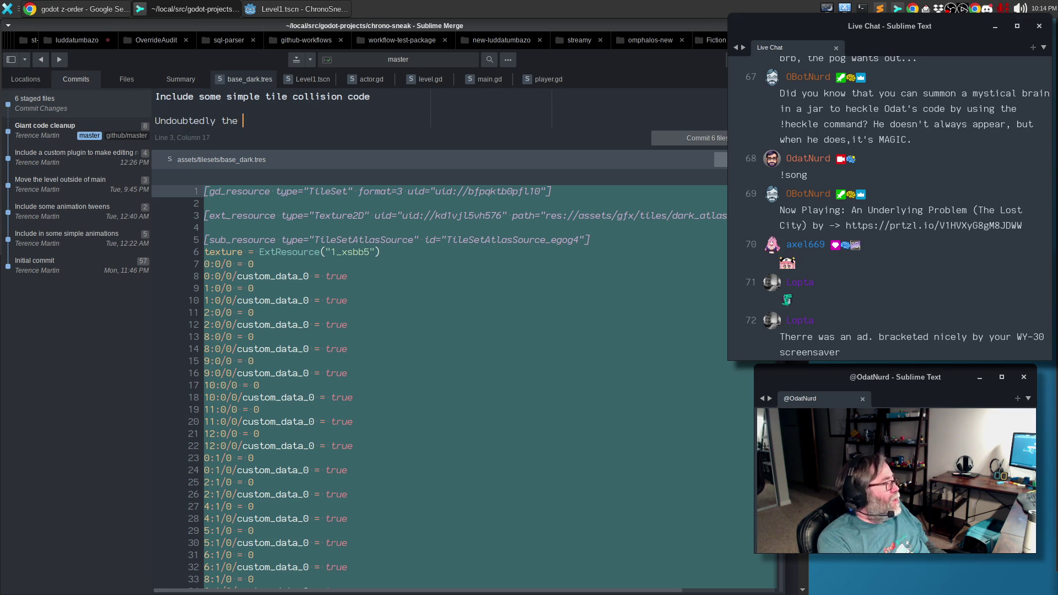
{"action": "type", "text": "e way "}
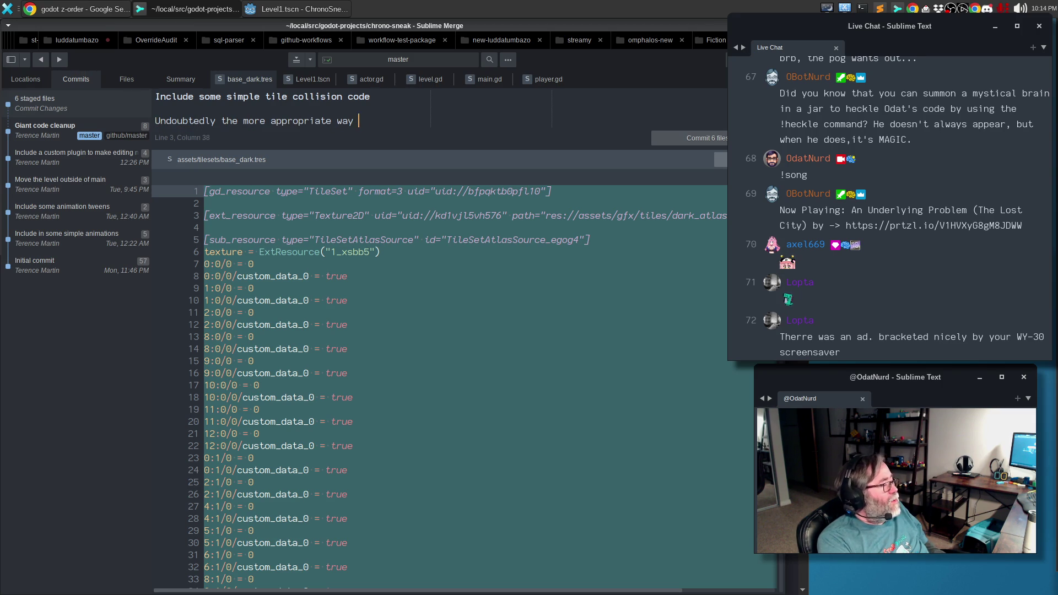
{"action": "type", "text": "to do this would be to use some"}
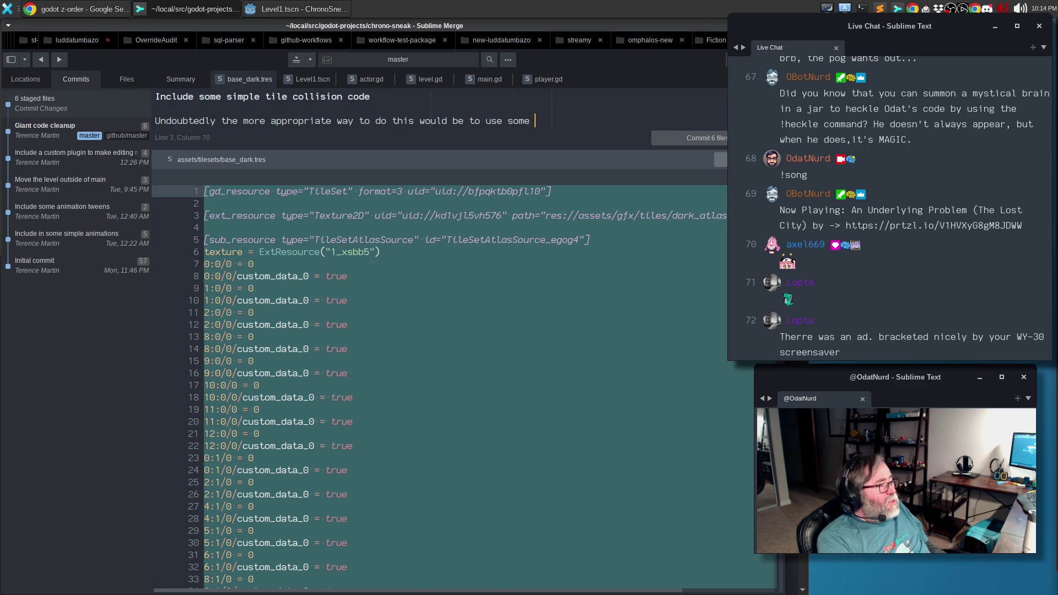
{"action": "key", "text": "Return"}
{"action": "type", "text": "sort of geogr"}
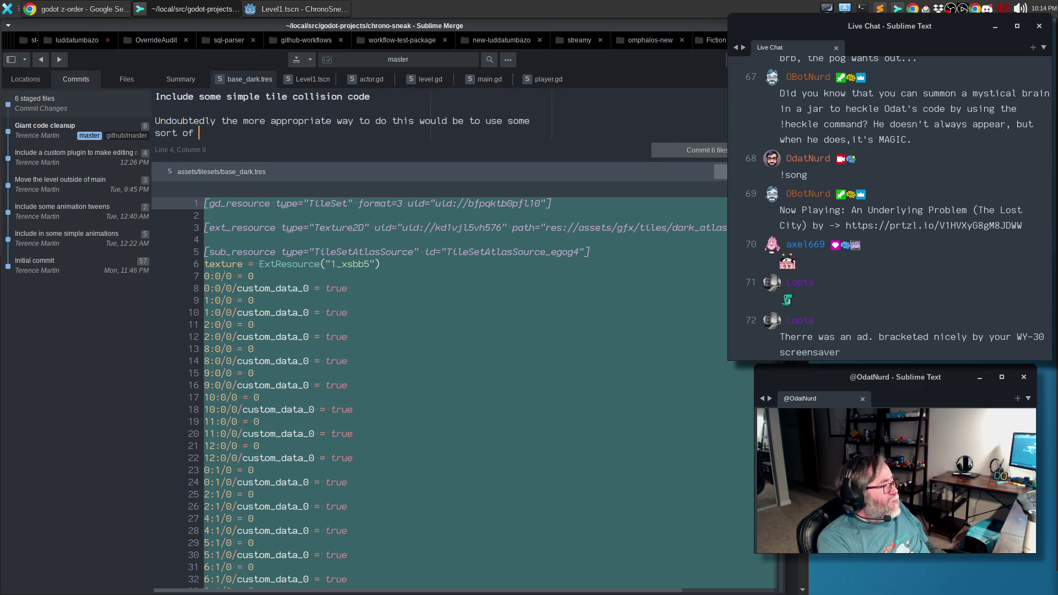
{"action": "key", "text": "BackSpace"}
{"action": "key", "text": "BackSpace"}
{"action": "type", "text": "m"}
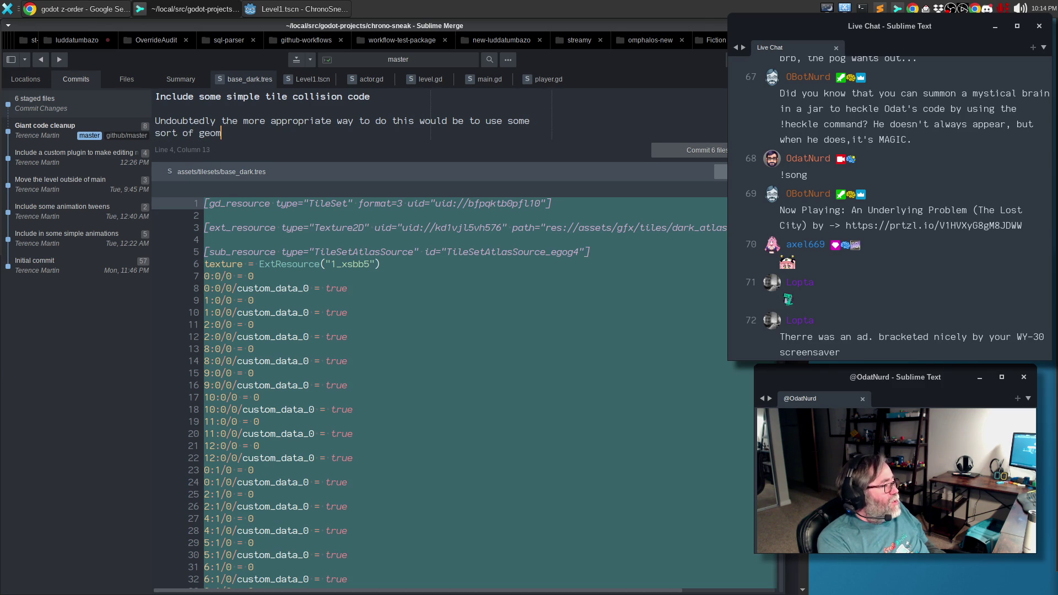
{"action": "type", "text": "etry blocking"}
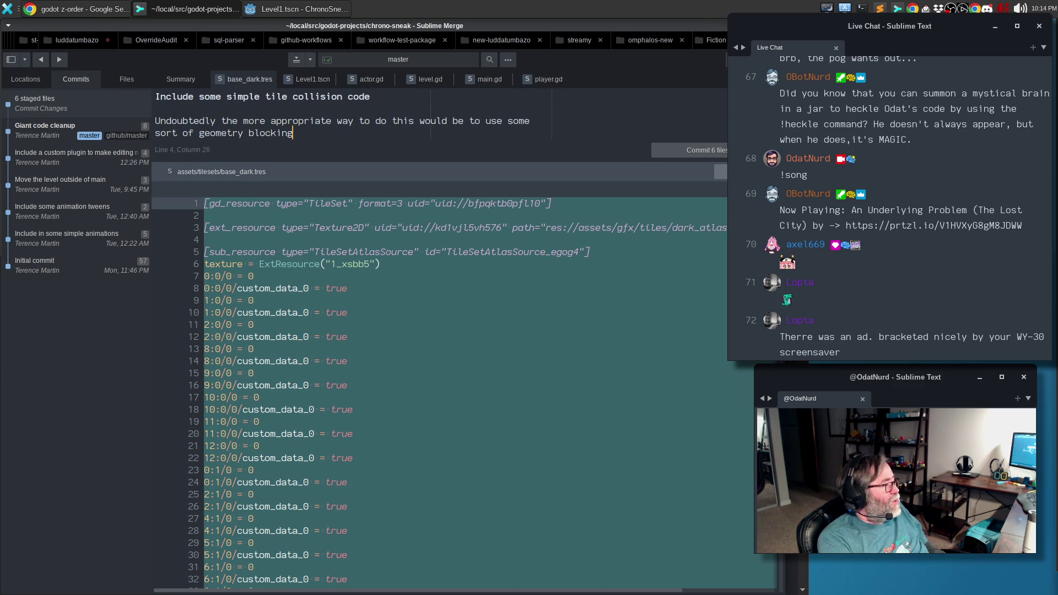
{"action": "type", "text": ", but for our purposes here this is good enough."}
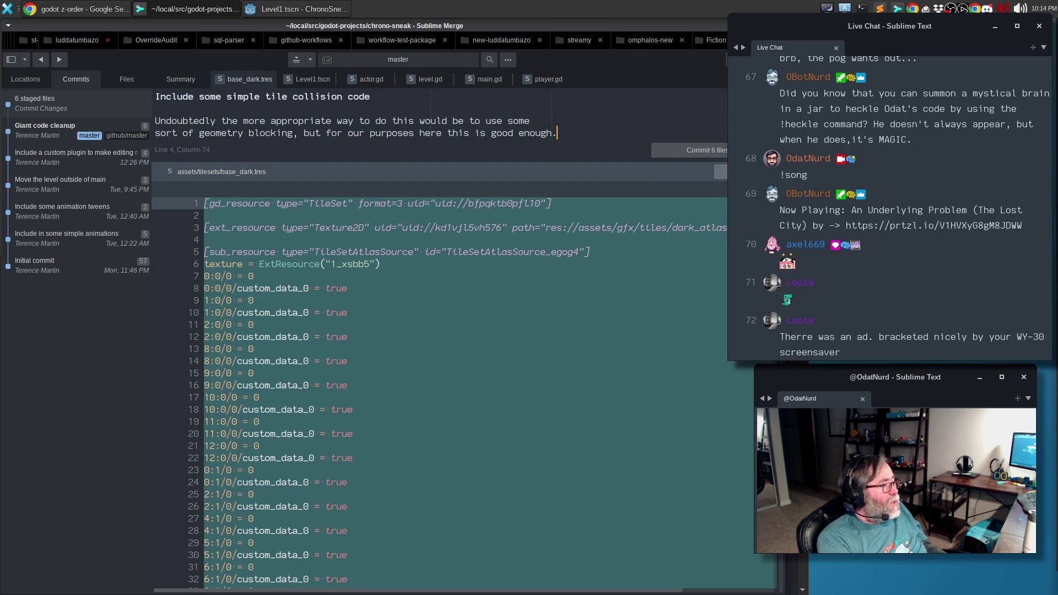
{"action": "key", "text": "Return"}
{"action": "key", "text": "Return"}
{"action": "type", "text": "W"}
{"action": "type", "text": "dd "}
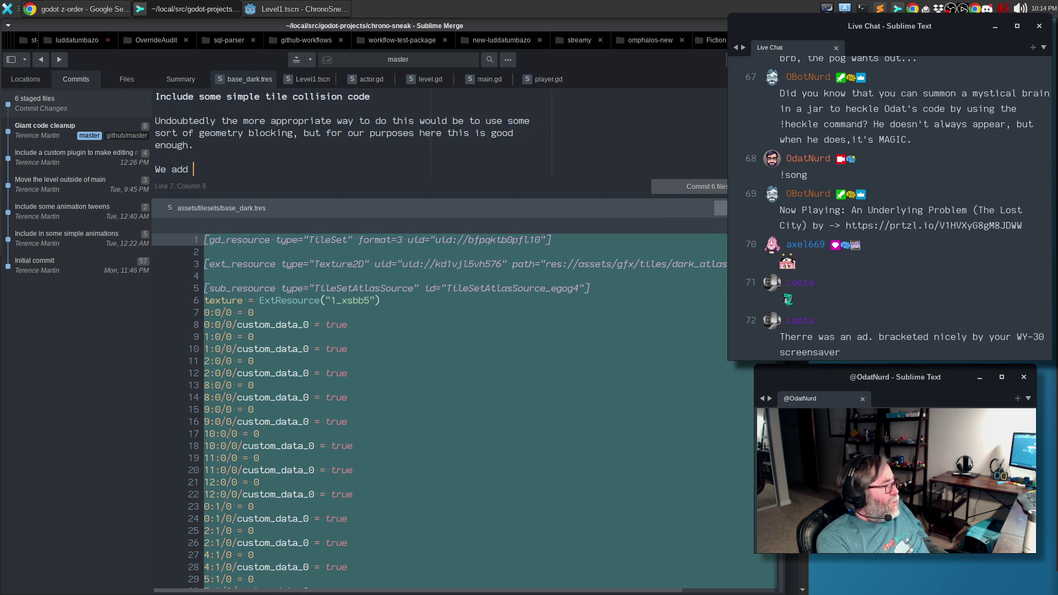
{"action": "type", "text": "custom data n "}
{"action": "type", "text": "n a "}
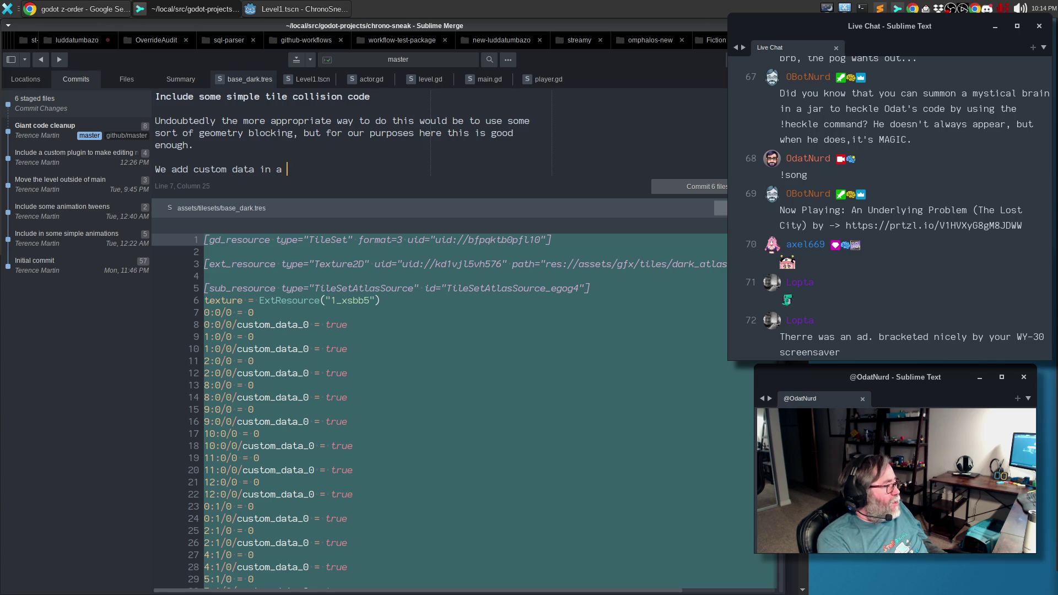
{"action": "type", "text": "group named `blocked"}
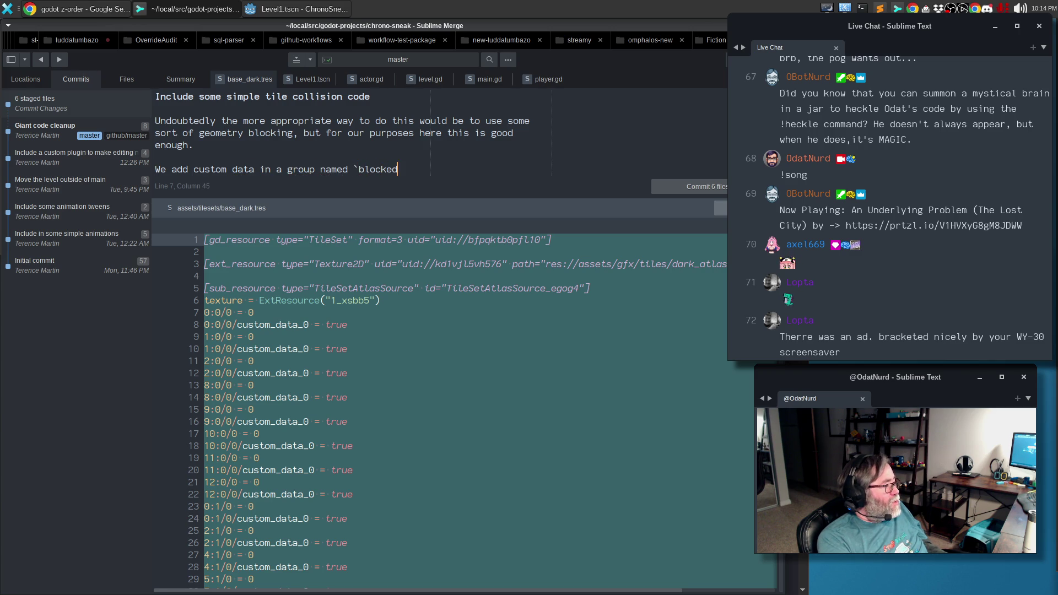
{"action": "type", "text": "` to tiles tha"}
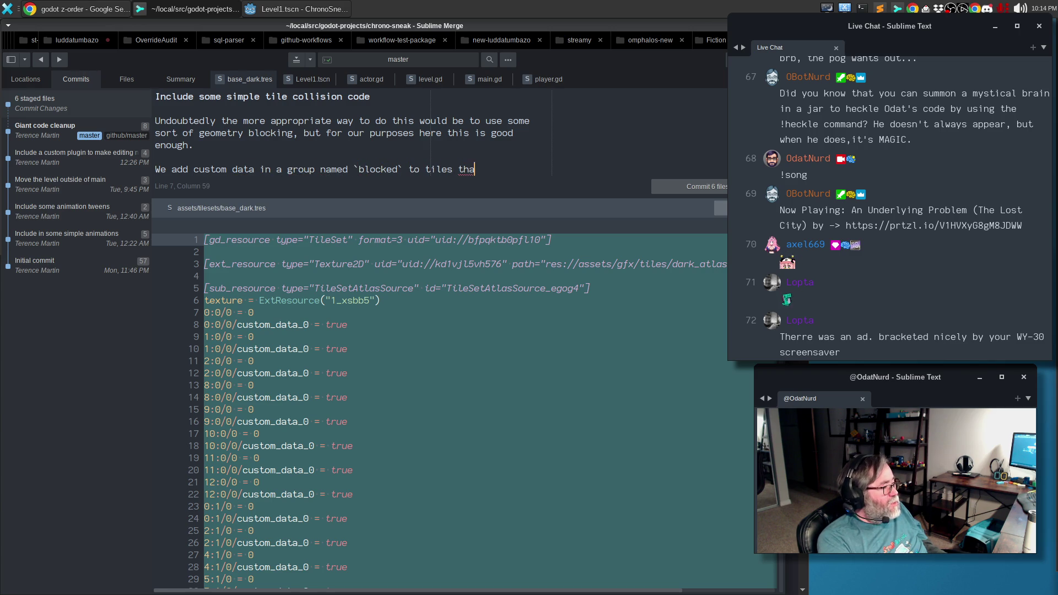
{"action": "type", "text": "t should be a"}
Finish the paragraph on `blocked` tile custom data and the Actor checking its destination.
{"action": "key", "text": "BackSpace"}
{"action": "key", "text": "BackSpace"}
{"action": "key", "text": "BackSpace"}
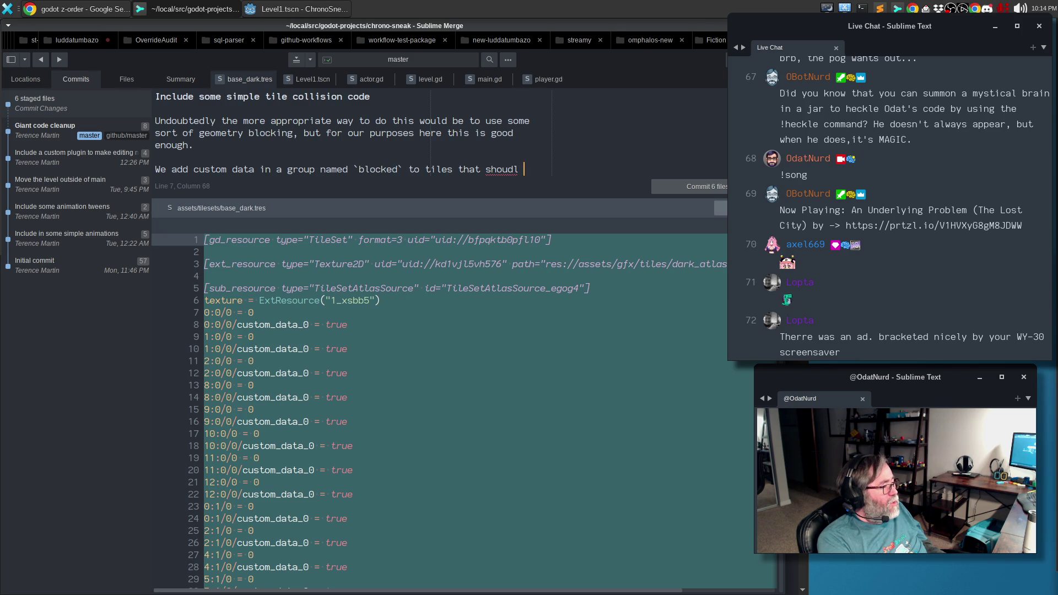
{"action": "type", "text": "ld stop movement"}
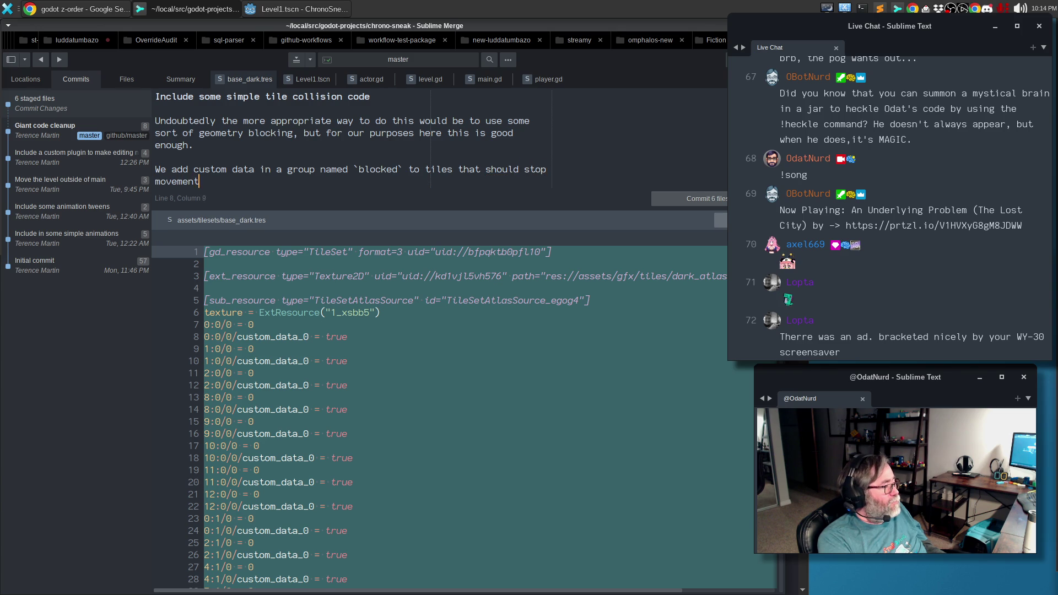
{"action": "type", "text": " fromhappening"}
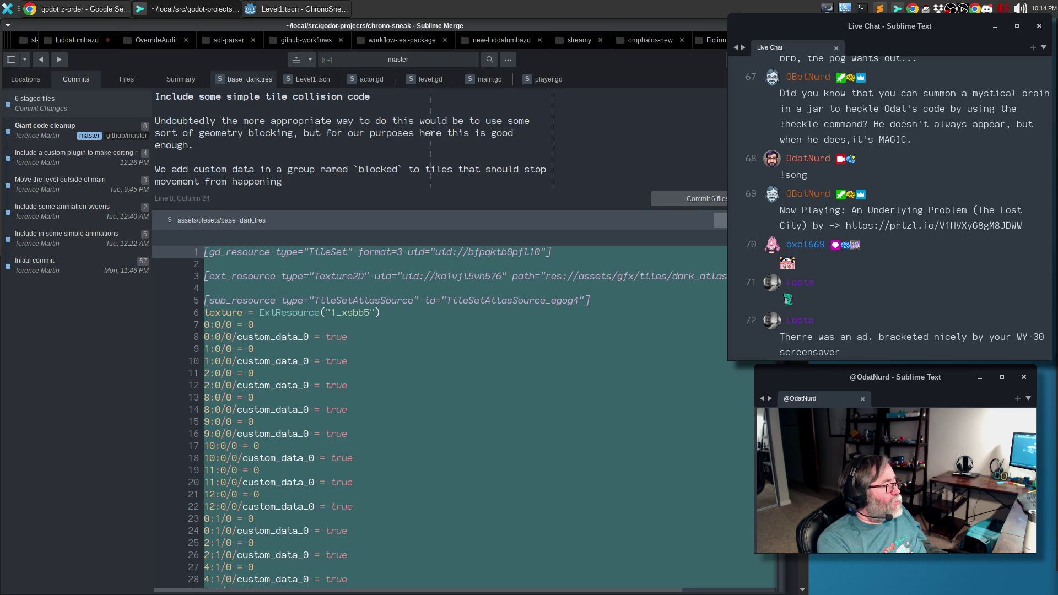
{"action": "type", "text": " and the"}
{"action": "type", "text": "updatethe "}
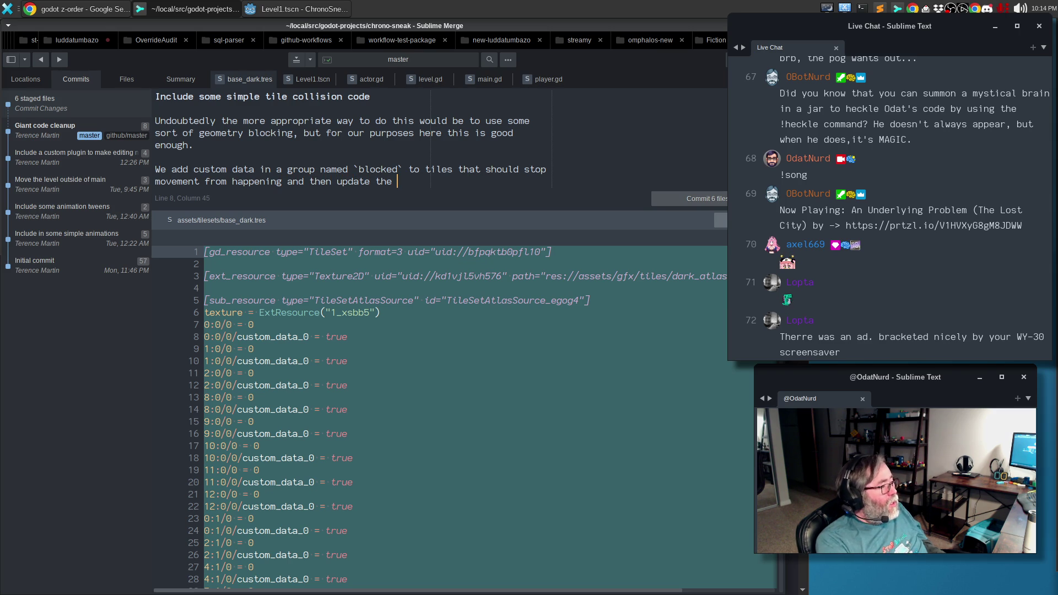
{"action": "type", "text": "vector"}
{"action": "key", "text": "BackSpace"}
{"action": "key", "text": "BackSpace"}
{"action": "key", "text": "BackSpace"}
{"action": "type", "text": "ate the Actor code so that i"}
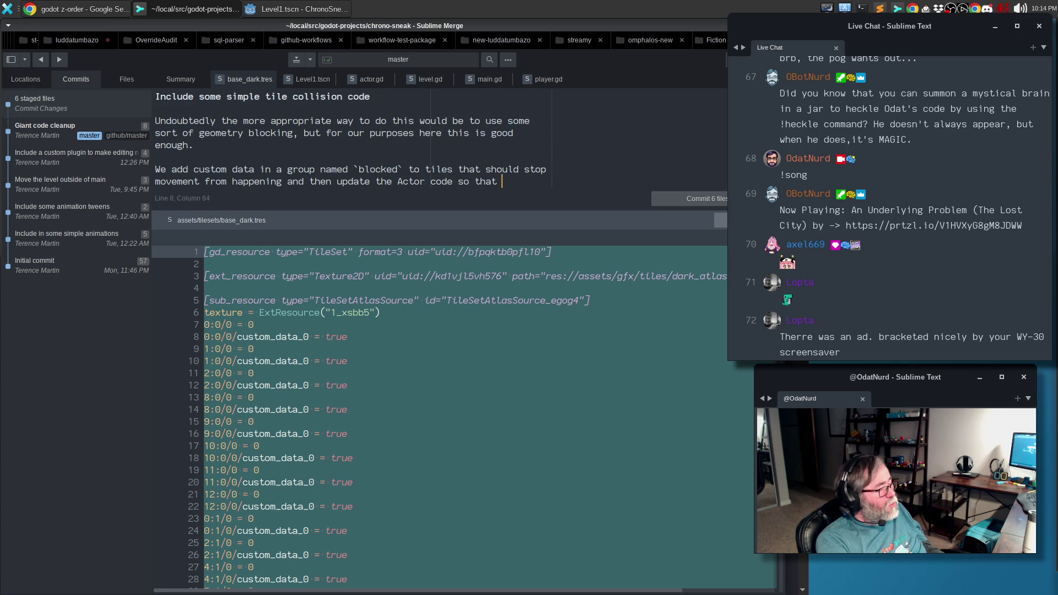
{"action": "type", "text": "t knows a"}
{"action": "type", "text": "bout the "}
{"action": "type", "text": "level "}
{"action": "type", "text": "it is in and "}
{"action": "type", "text": "can ask i"}
{"action": "type", "text": "t if its d"}
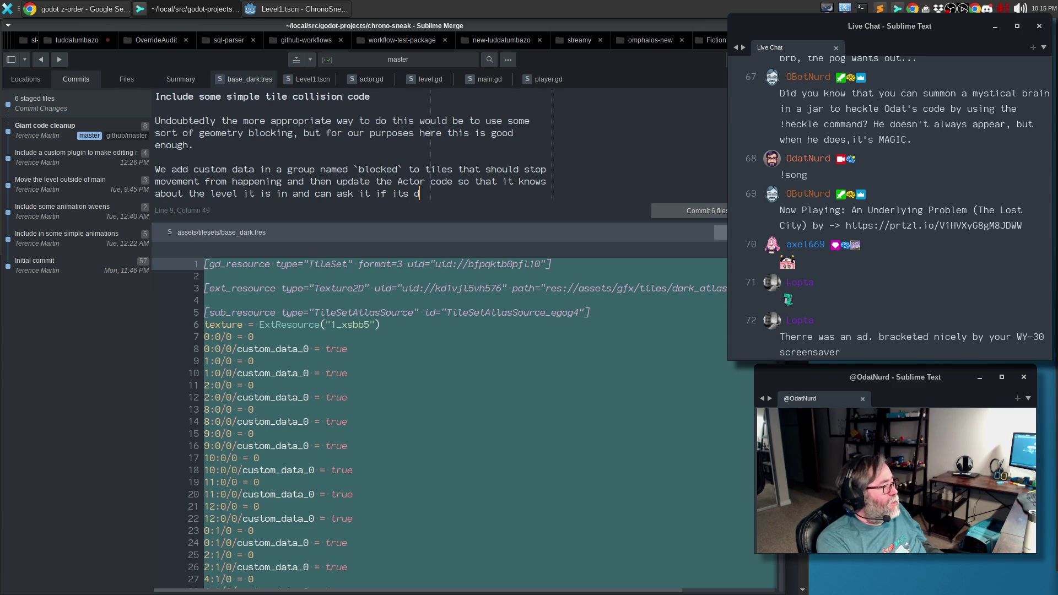
{"action": "type", "text": "estination po"}
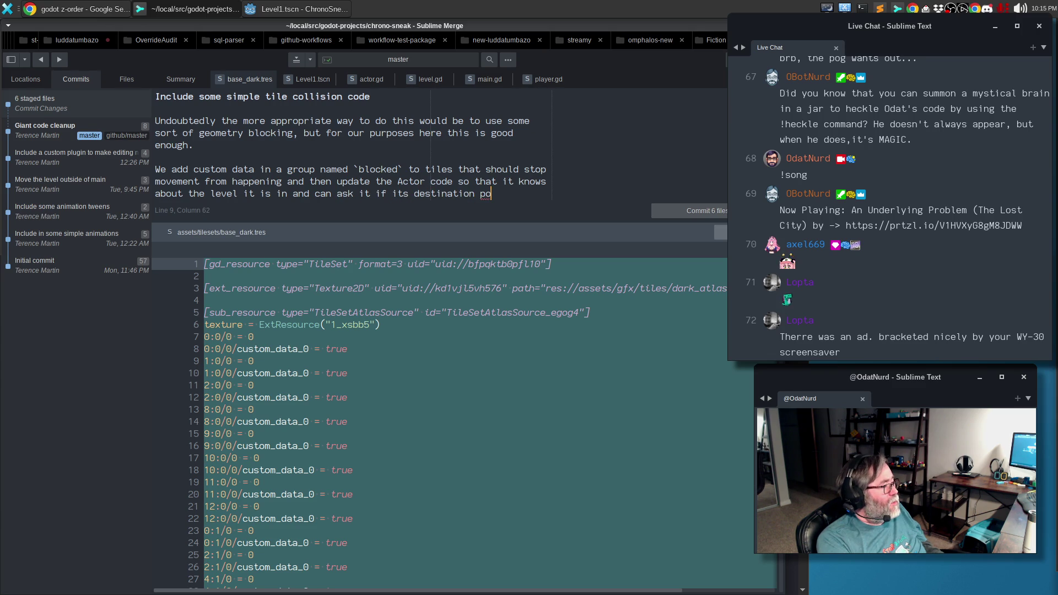
{"action": "type", "text": "sition is"}
{"action": "key", "text": "Return"}
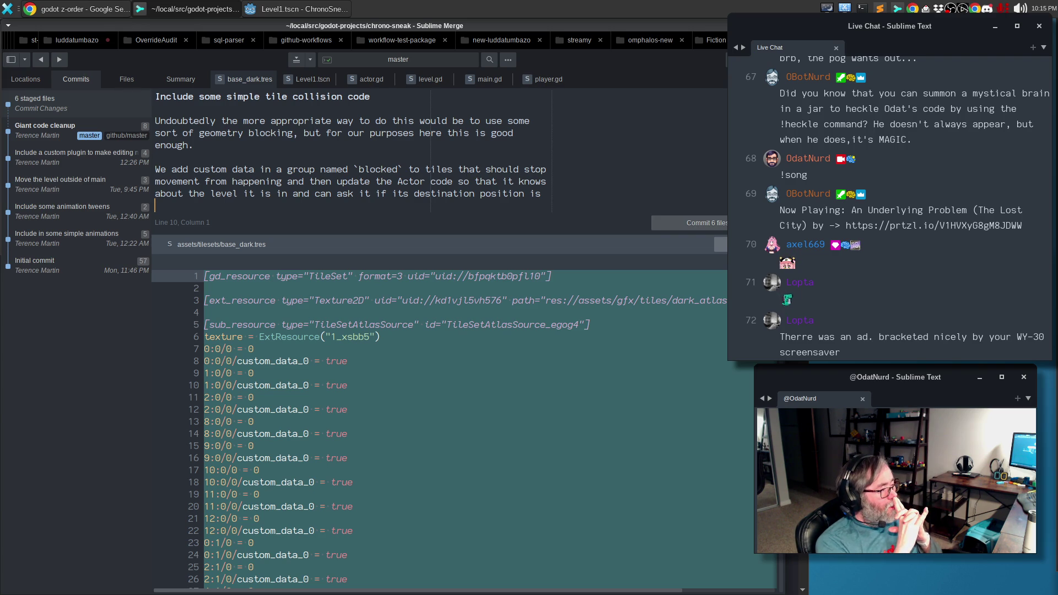
{"action": "type", "text": "blocked or not befoer co"}
{"action": "key", "text": "BackSpace"}
{"action": "key", "text": "BackSpace"}
{"action": "key", "text": "BackSpace"}
{"action": "type", "text": "re continuing"}
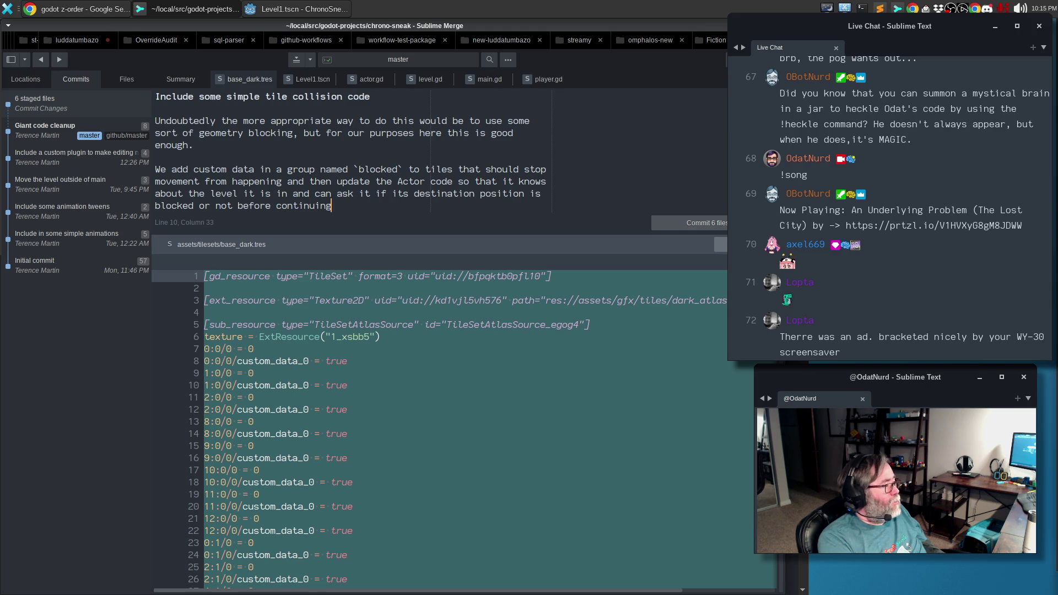
{"action": "type", "text": "."}
Begin a paragraph: 'We also made some stuff smarter about layers by testing all of them'.
{"action": "key", "text": "Return"}
{"action": "key", "text": "Return"}
{"action": "type", "text": "We also made some stuff smarter about layers bny"}
{"action": "key", "text": "BackSpace"}
{"action": "key", "text": "BackSpace"}
{"action": "type", "text": "y testing all of them"}
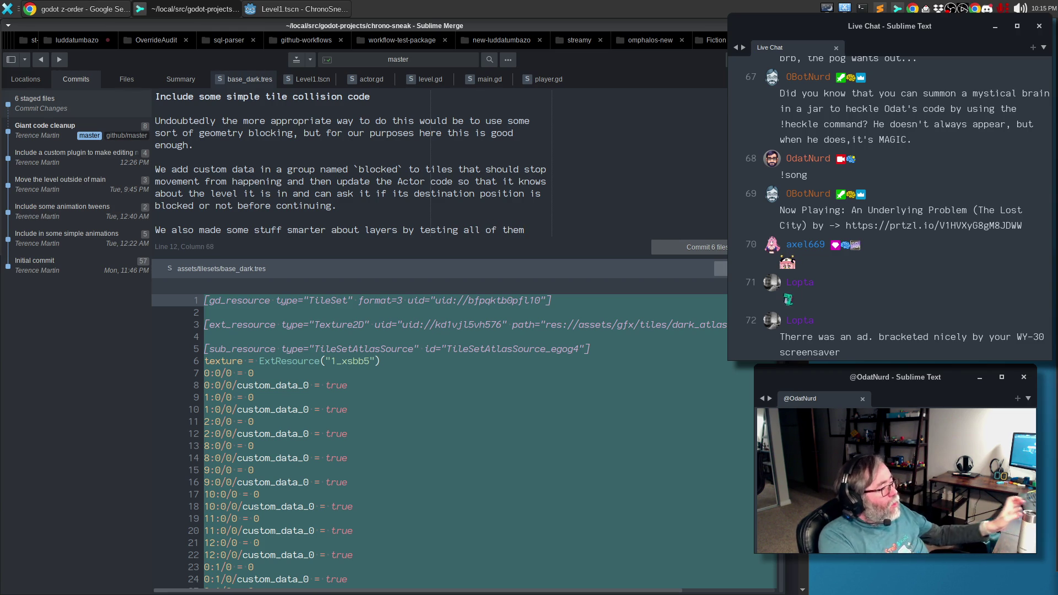
Finish the smarter player-positioning sentence and add a paragraph on hackily bumping z_order of upper tile layers.
{"action": "type", "text": "; in"}
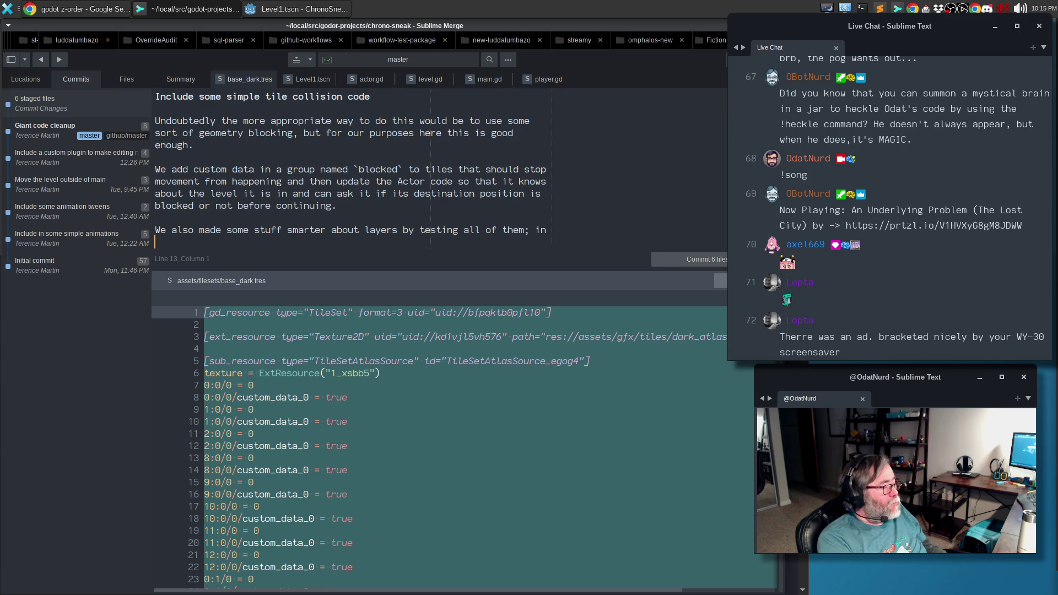
{"action": "type", "text": " order to have more th"}
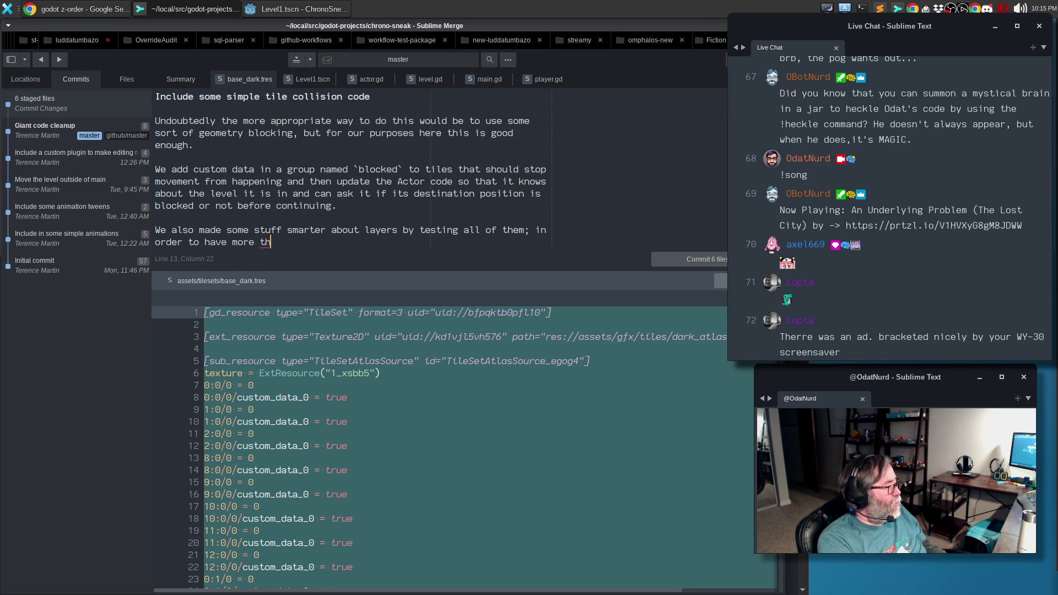
{"action": "type", "text": "an one layer we need a"}
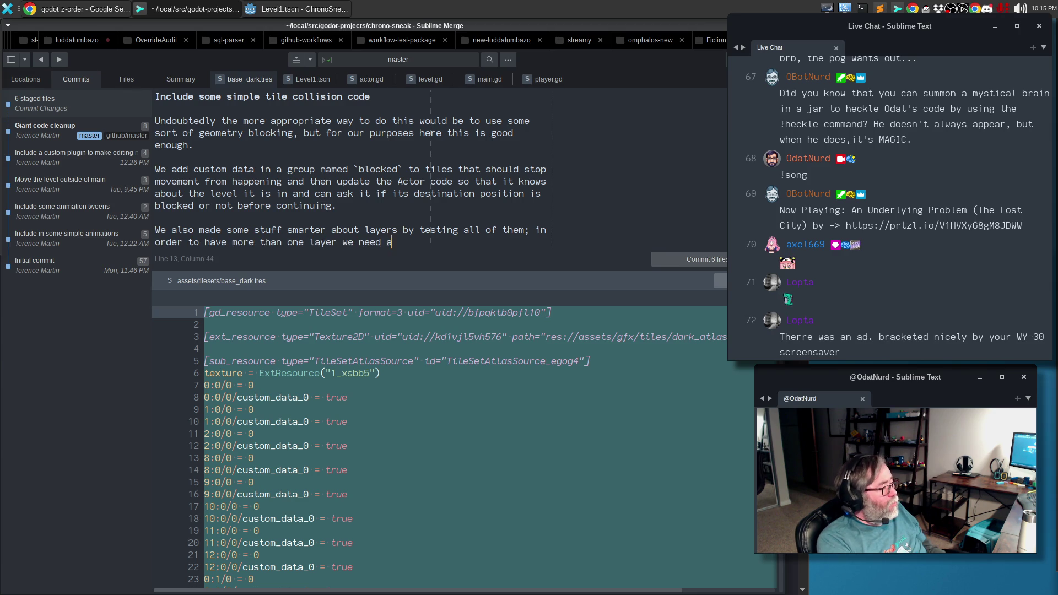
{"action": "type", "text": " smarter player"}
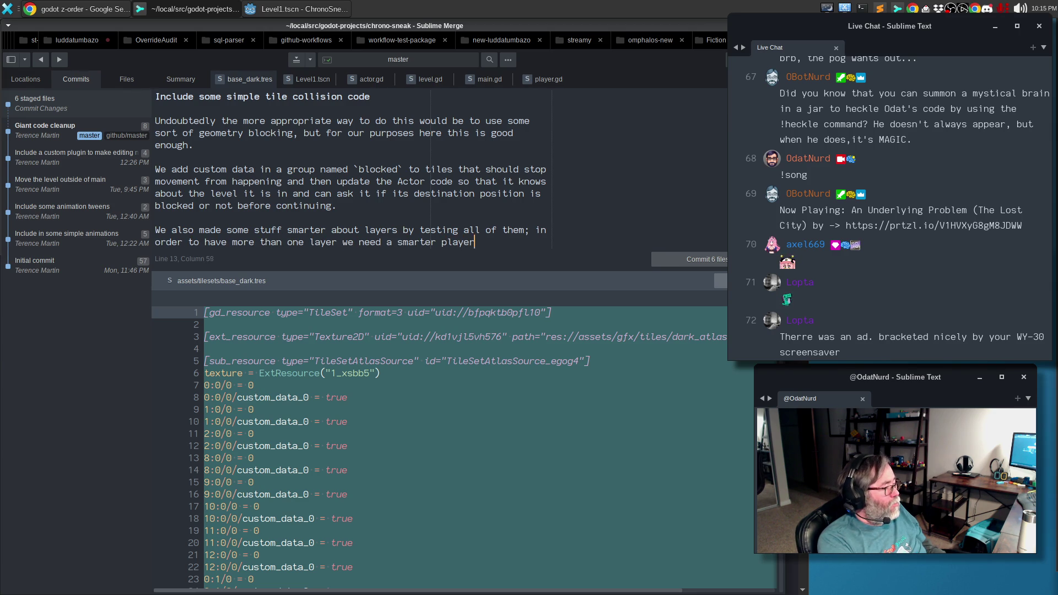
{"action": "type", "text": " positioning in the"}
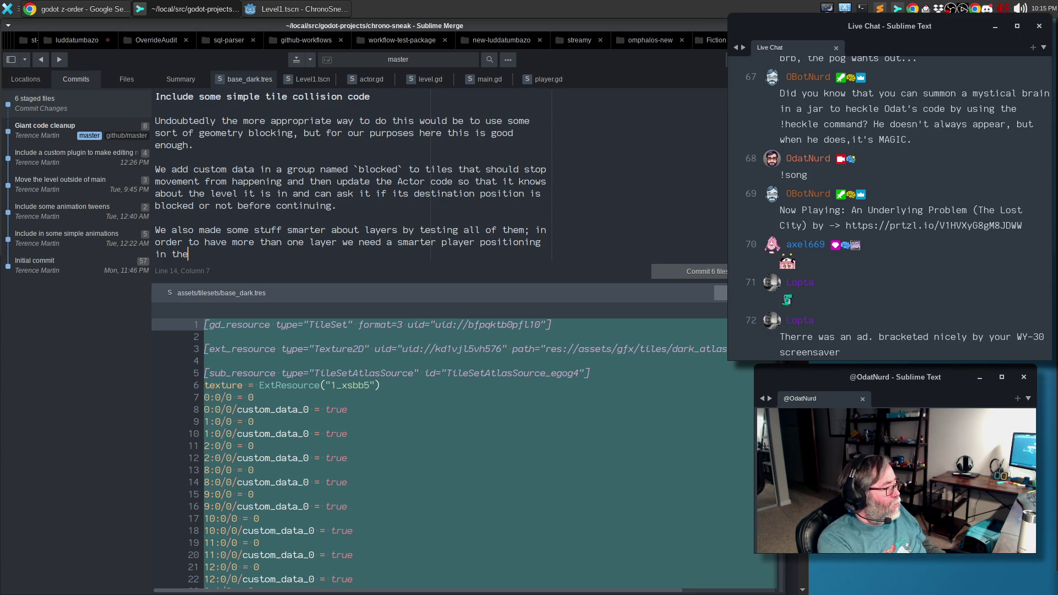
{"action": "type", "text": " node stack, since"}
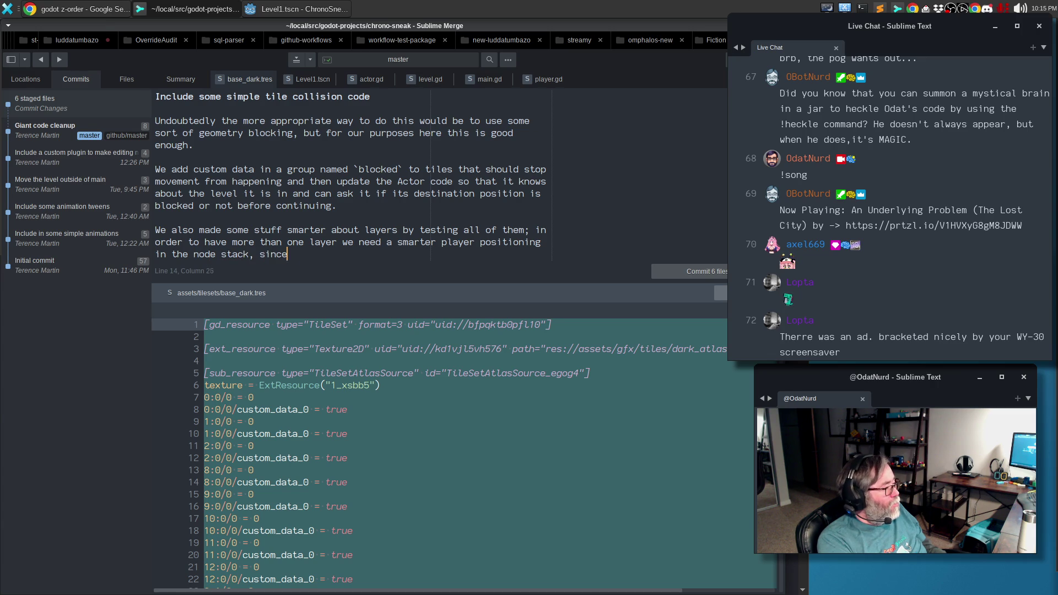
{"action": "type", "text": " we forced urselves to the top"}
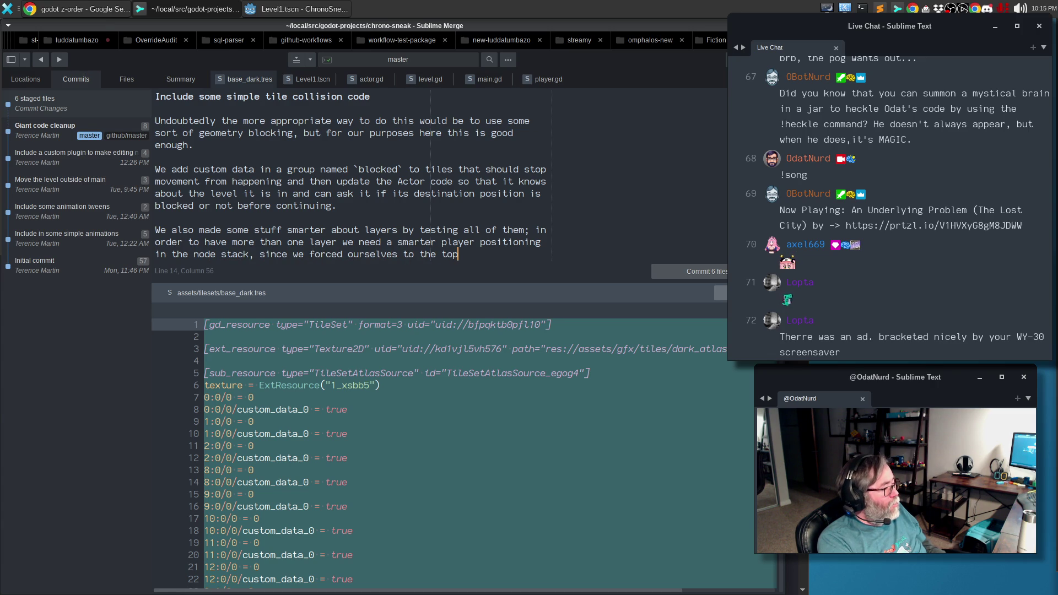
{"action": "key", "text": "Return"}
{"action": "key", "text": "Return"}
{"action": "type", "text": "TO"}
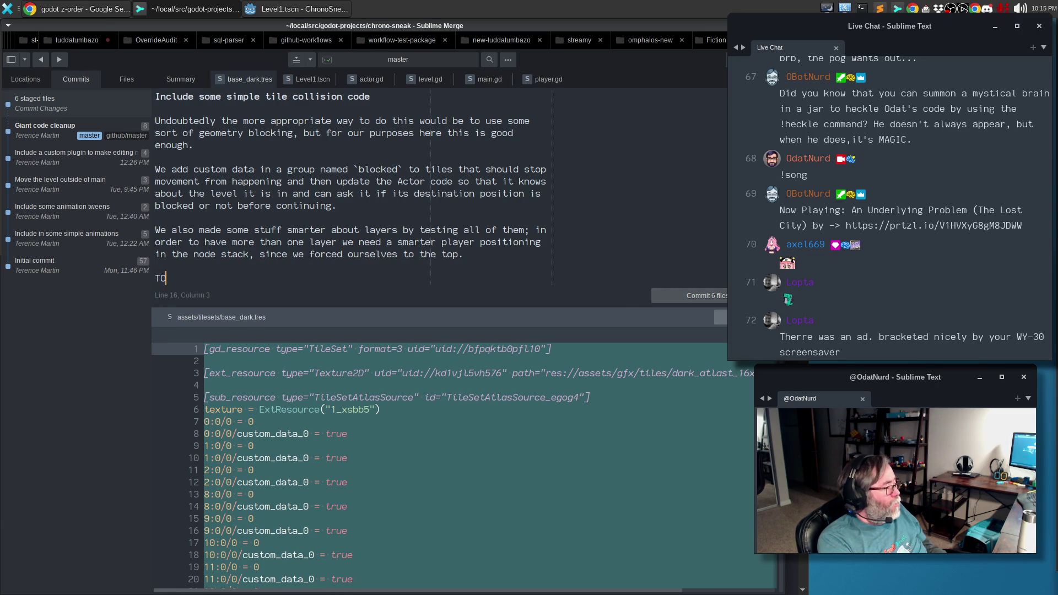
{"action": "type", "text": " get around this we "}
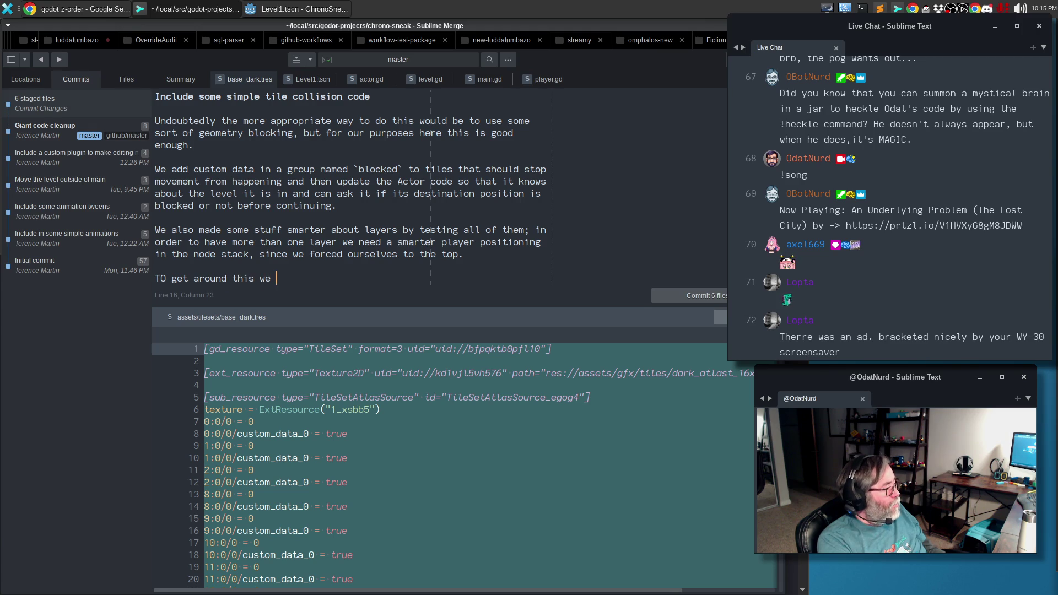
{"action": "type", "text": "hackily bump the z-"}
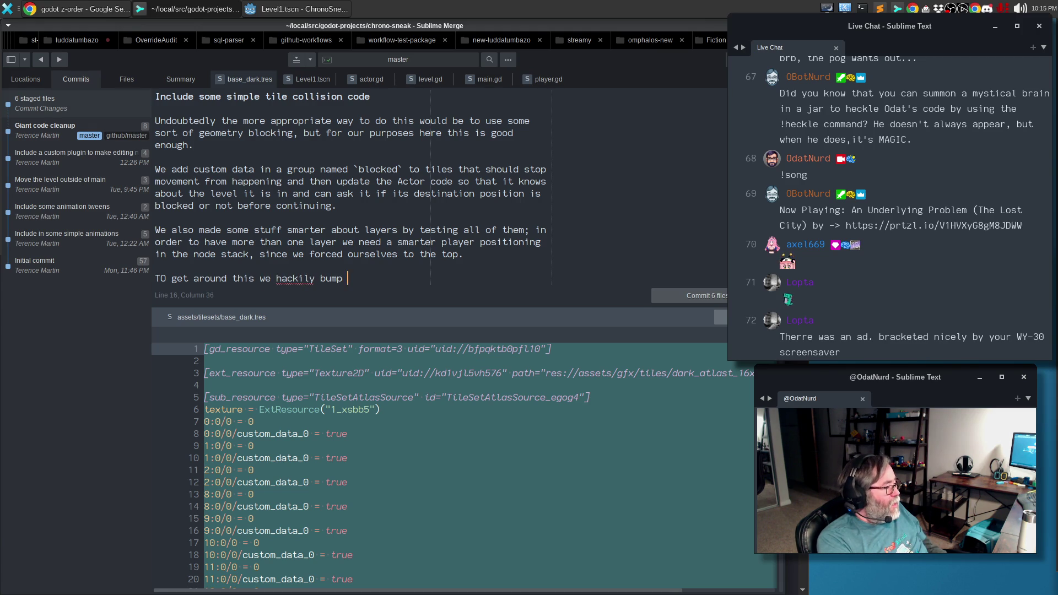
{"action": "type", "text": "_order of all tile layers except the"}
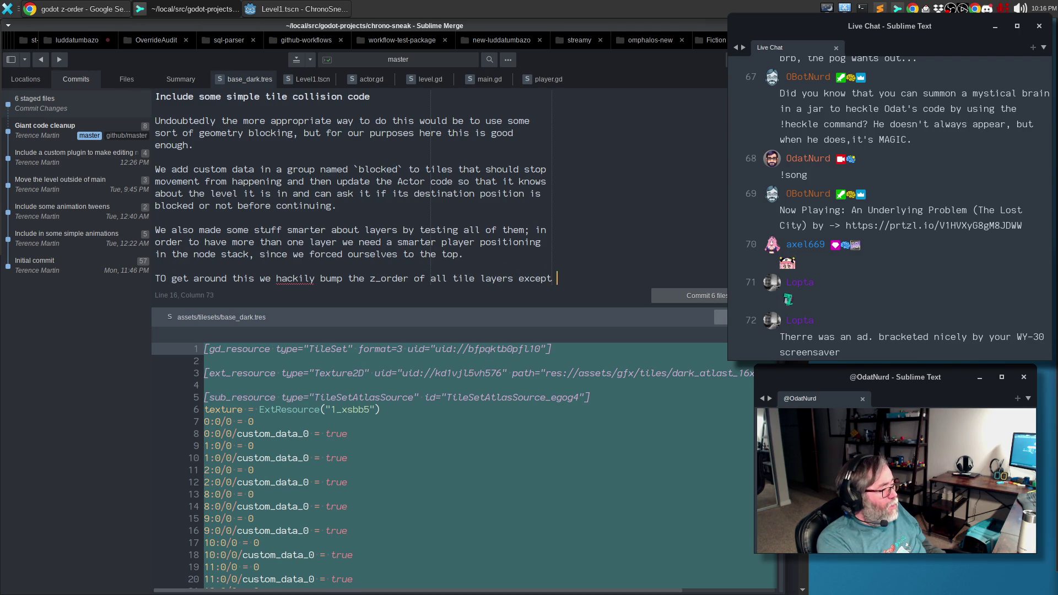
{"action": "type", "text": "ottom one"}
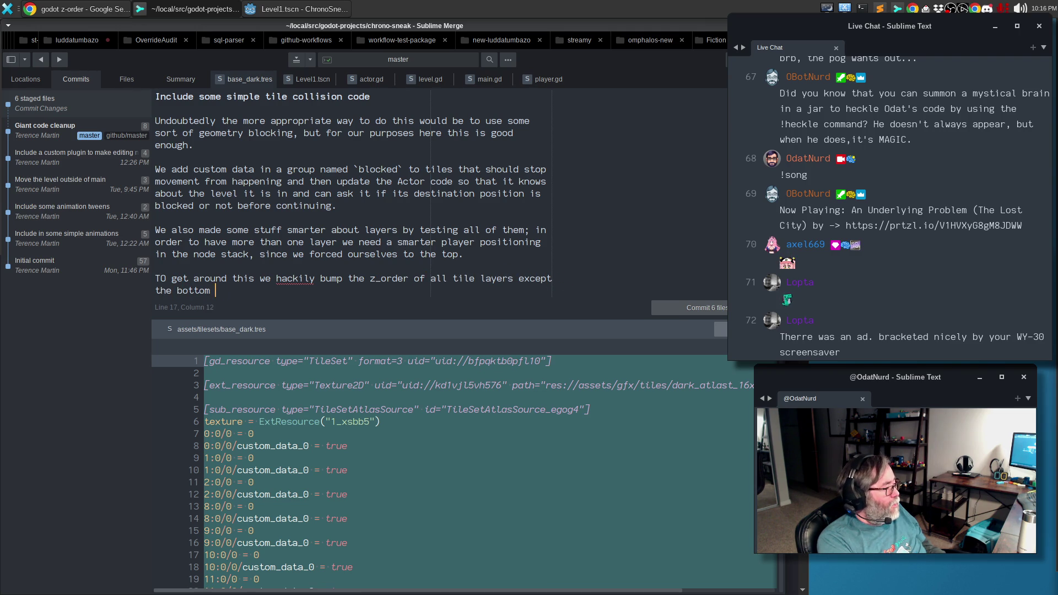
Correct 'TO' to 'To' at the start of the z_order workaround paragraph.
{"action": "left_click", "coordinate": [159, 279]}
{"action": "key", "text": "BackSpace"}
{"action": "type", "text": "o"}
{"action": "left_click", "coordinate": [232, 290]}
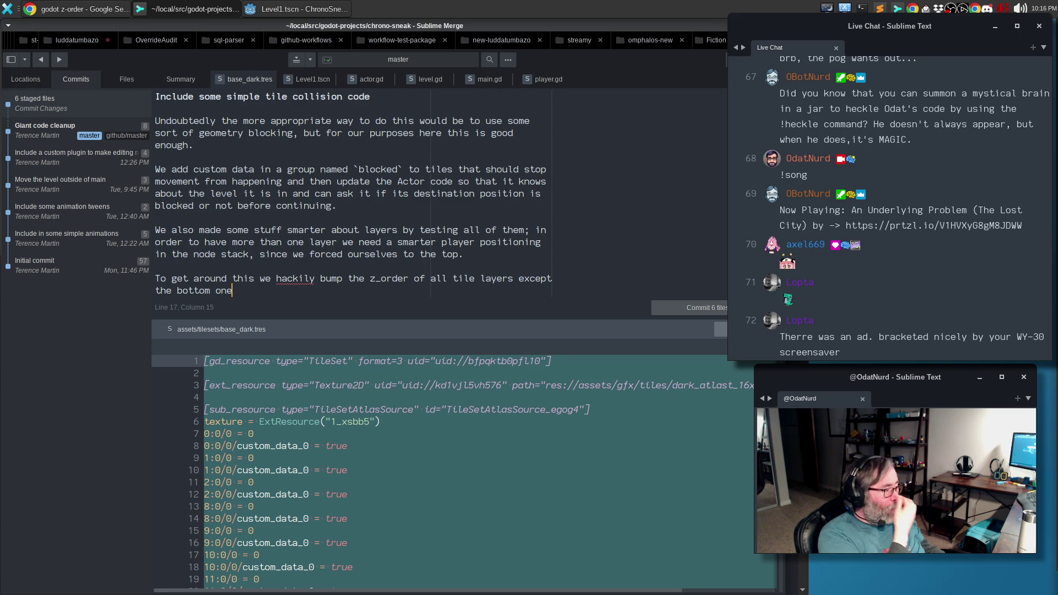
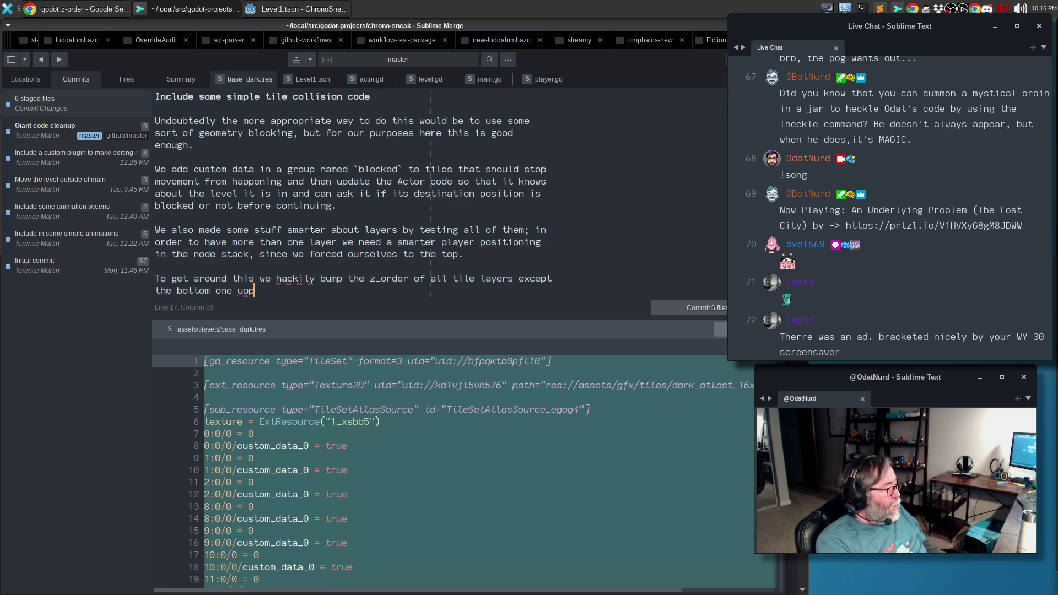
Finish the commit message, correct 'everythign' to 'everything', and commit the six staged files.
{"action": "type", "text": "so that everythign renders over i"}
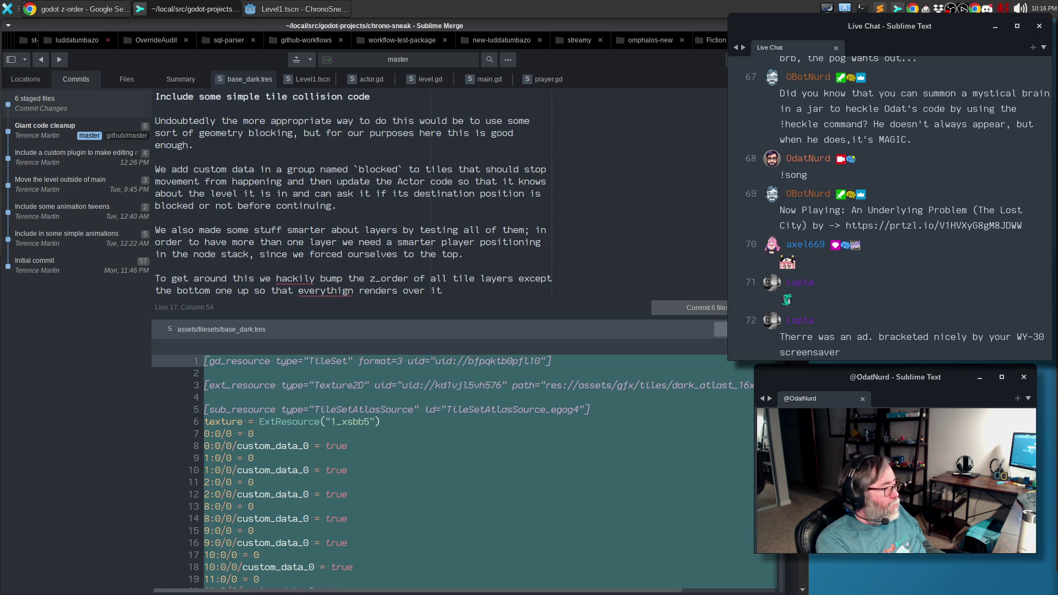
{"action": "type", "text": "This could be done"}
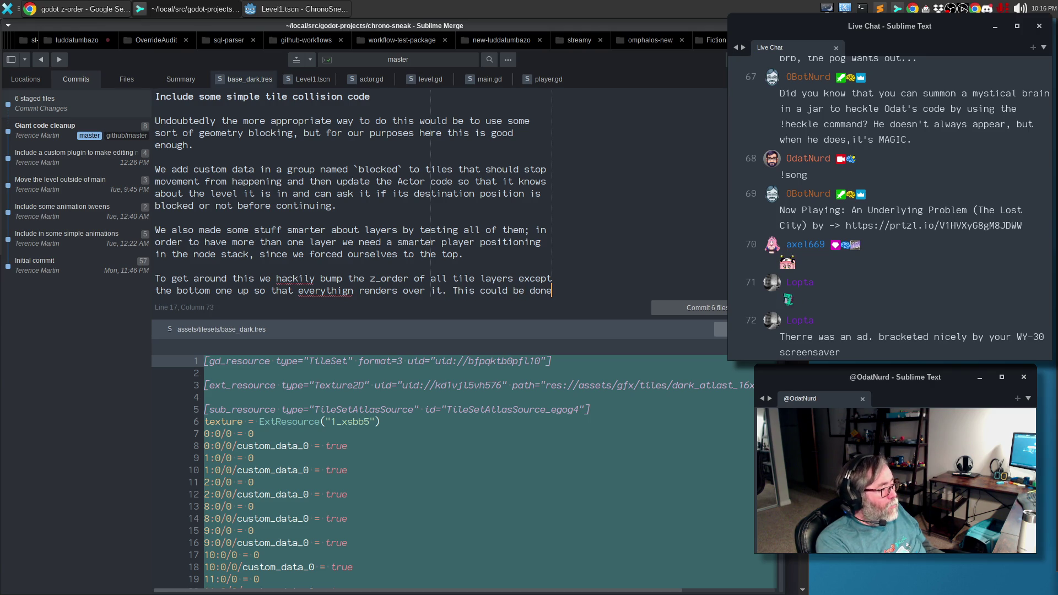
{"action": "type", "text": " better,but this is still a PoC."}
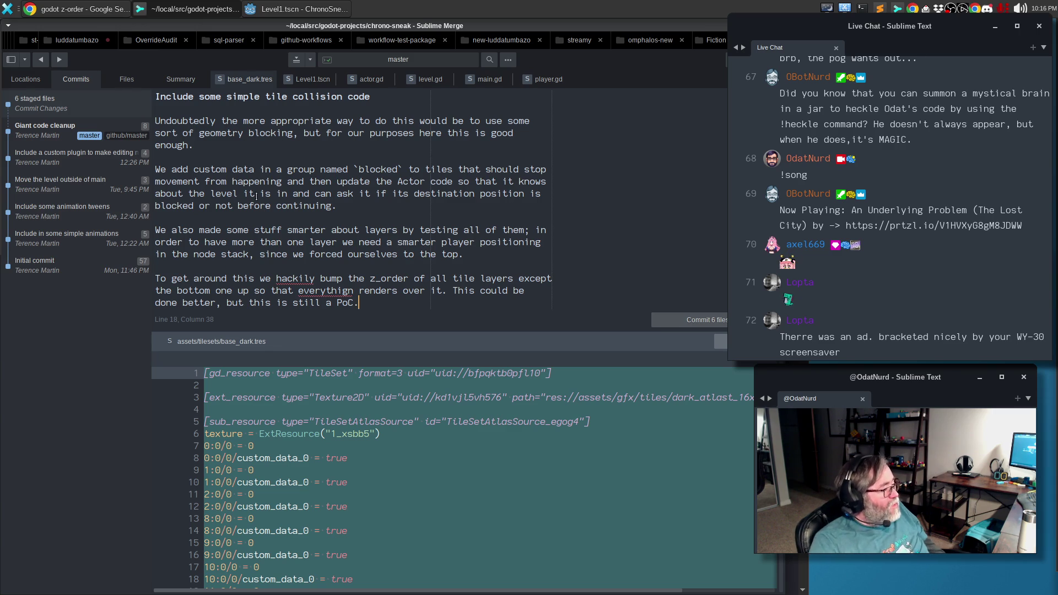
{"action": "right_click", "coordinate": [326, 290]}
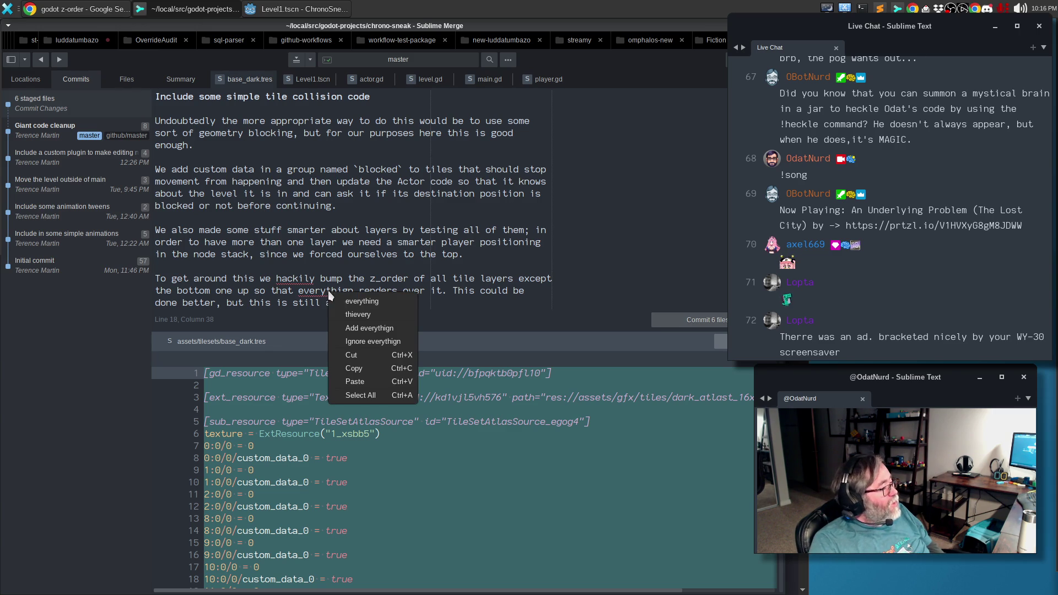
{"action": "left_click", "coordinate": [350, 301]}
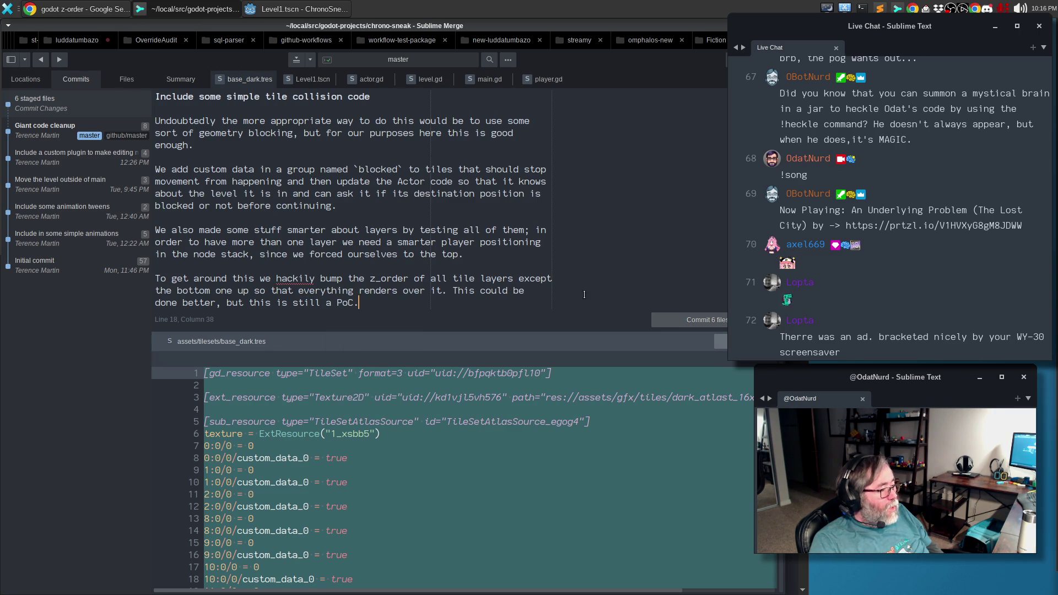
{"action": "left_click", "coordinate": [685, 321]}
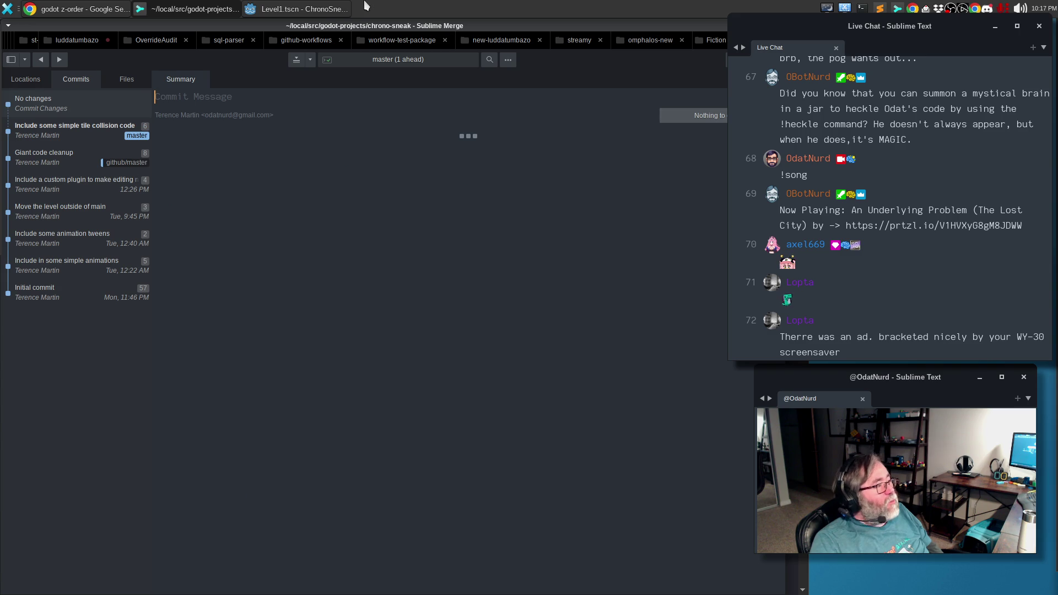
{"action": "left_click", "coordinate": [309, 9]}
Review actor.gd's movement code, stepping through each use of tile_size.
{"action": "key", "text": "Up"}
{"action": "key", "text": "Up"}
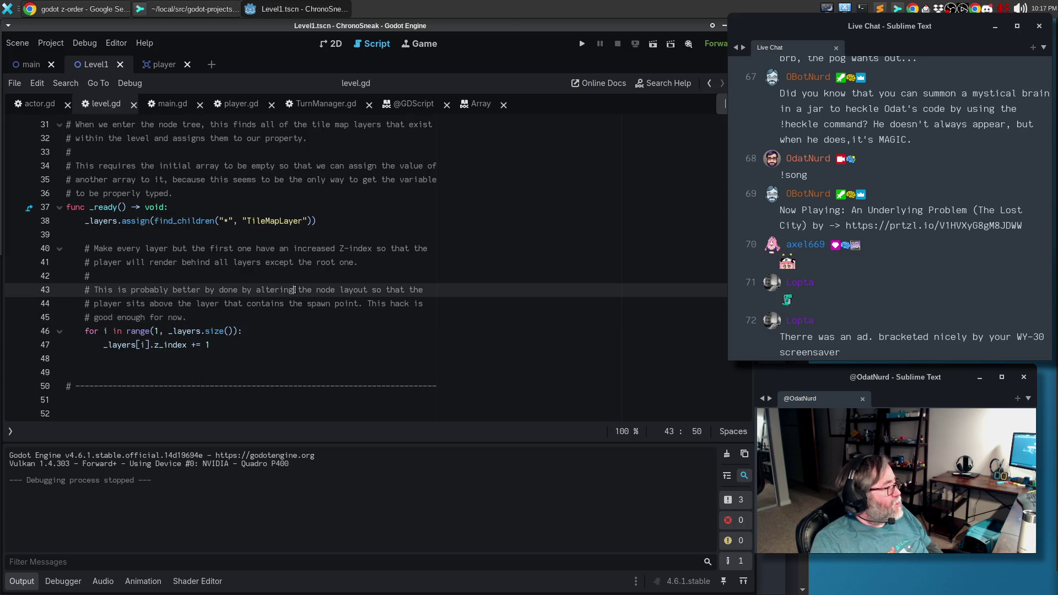
{"action": "left_click", "coordinate": [33, 105]}
{"action": "left_click", "coordinate": [327, 292]}
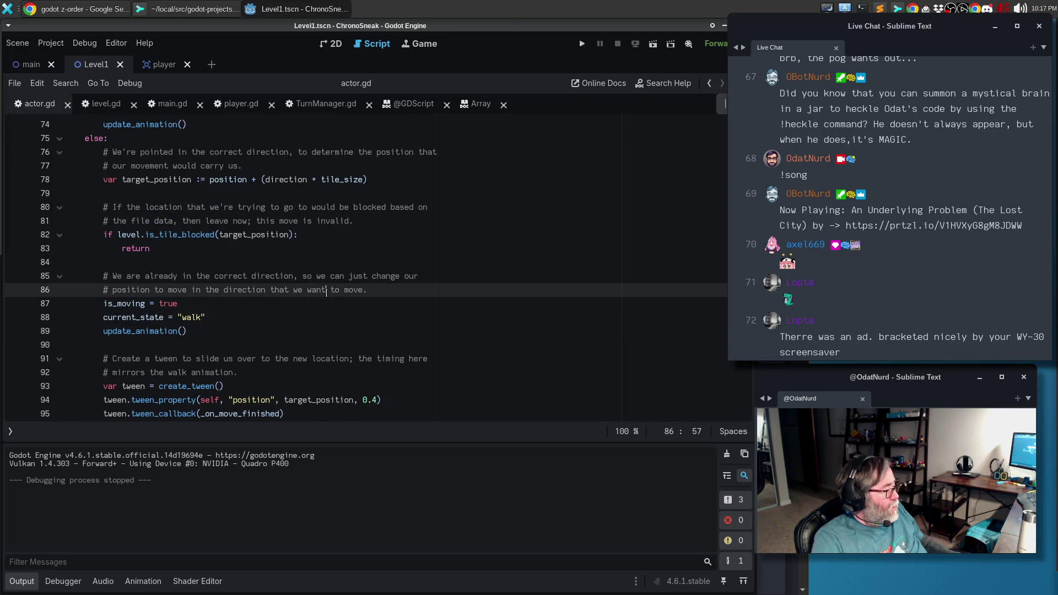
{"action": "key", "text": "ctrl+Home"}
{"action": "key", "text": "Down"}
{"action": "key", "text": "Down"}
{"action": "key", "text": "Down"}
{"action": "key", "text": "Down"}
{"action": "key", "text": "Down"}
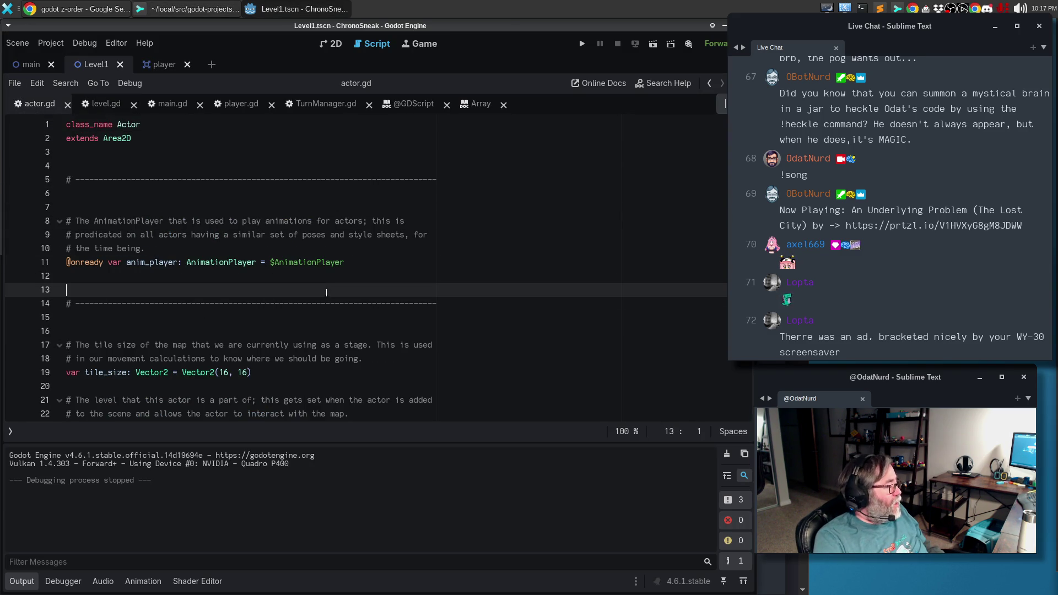
{"action": "scroll", "coordinate": [206, 262], "scroll_direction": "down", "scroll_amount": 4}
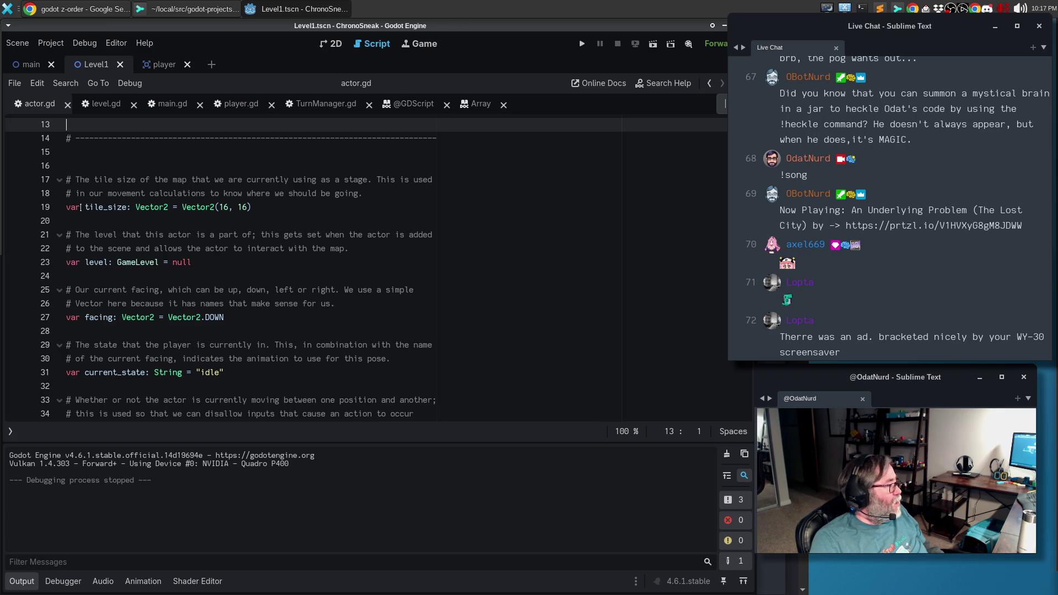
{"action": "double_click", "coordinate": [103, 206]}
{"action": "key", "text": "ctrl+d"}
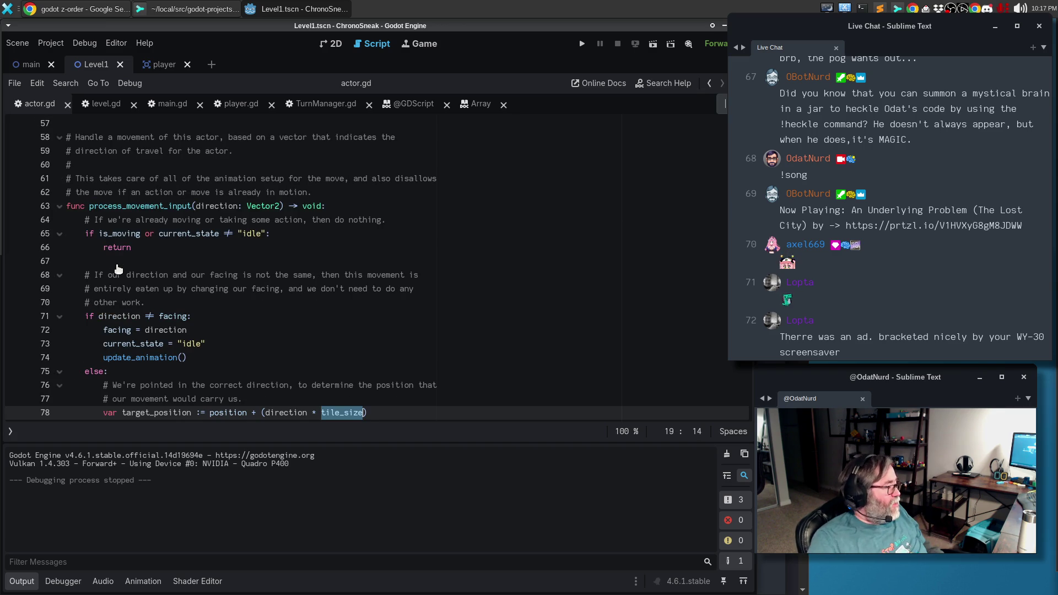
{"action": "scroll", "coordinate": [334, 306], "scroll_direction": "down", "scroll_amount": 2}
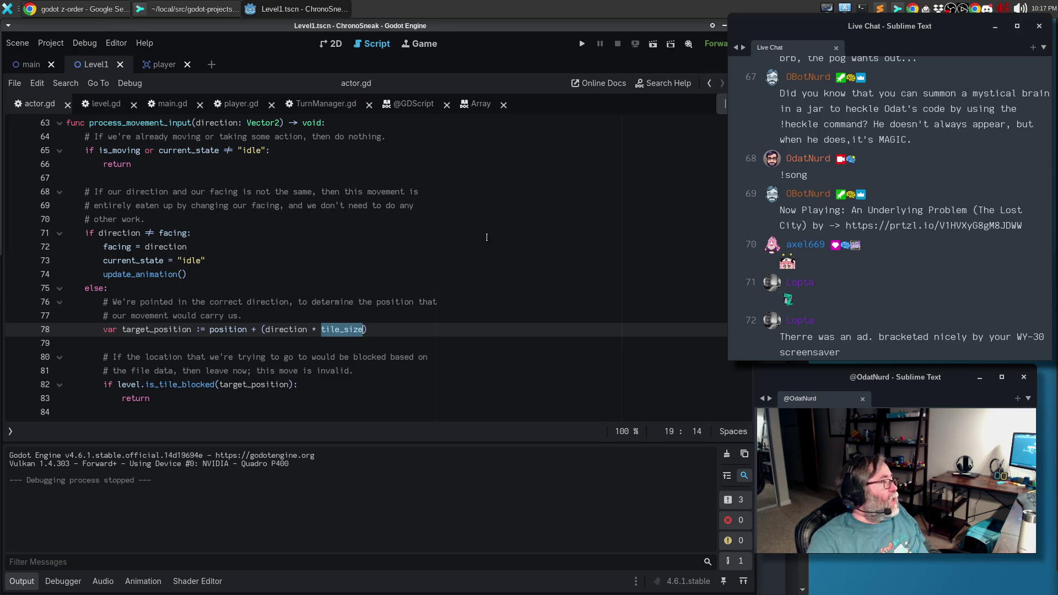
Look over main.gd near line 101, then open player.gd and restore the side docks.
{"action": "left_click", "coordinate": [171, 104]}
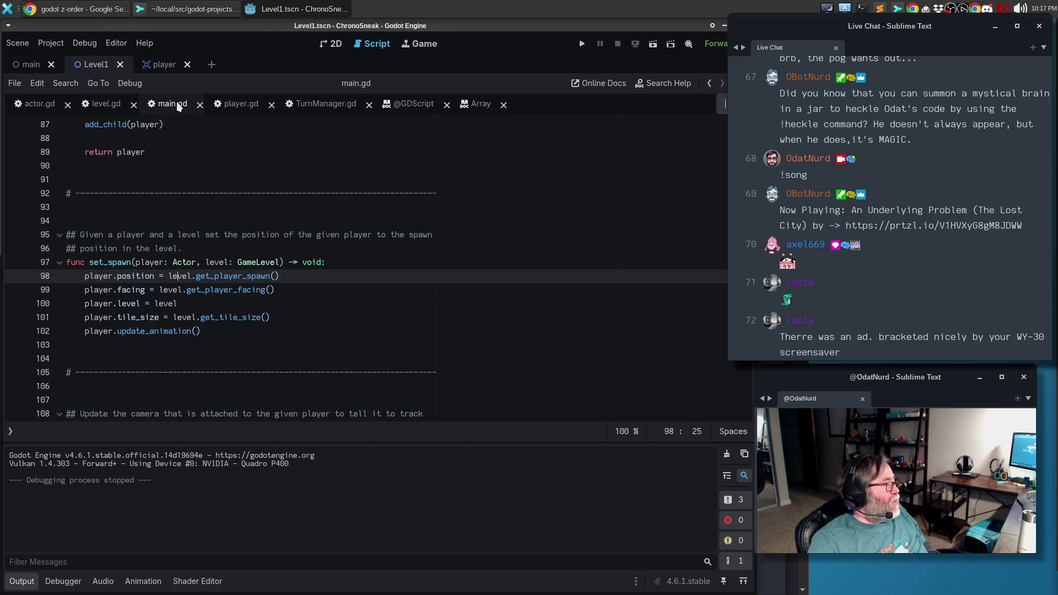
{"action": "left_click", "coordinate": [292, 318]}
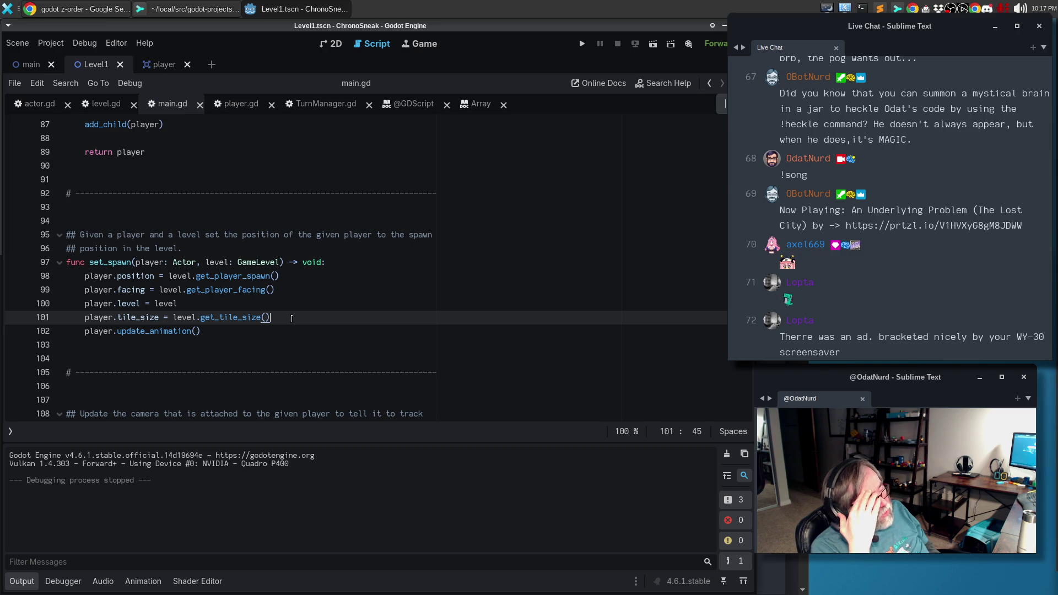
{"action": "mouse_move", "coordinate": [2, 153]}
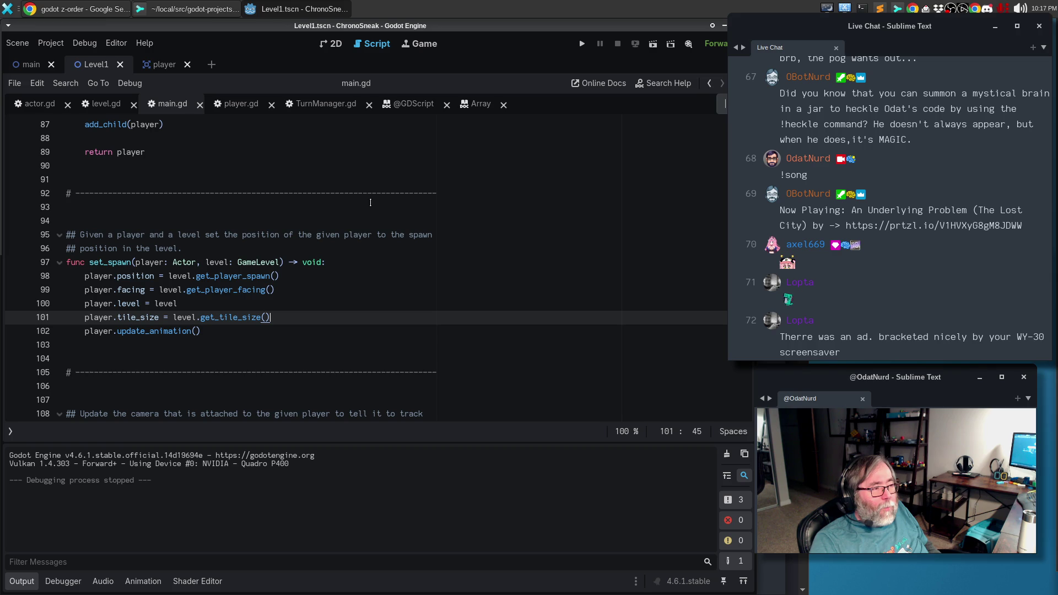
{"action": "left_click", "coordinate": [239, 106]}
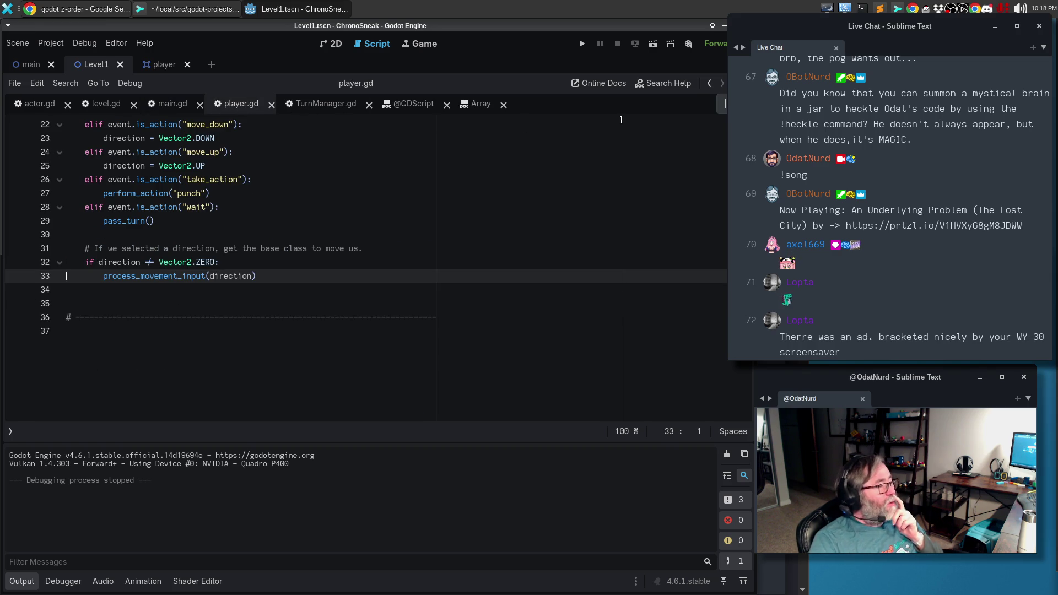
{"action": "key", "text": "ctrl+shift+F11"}
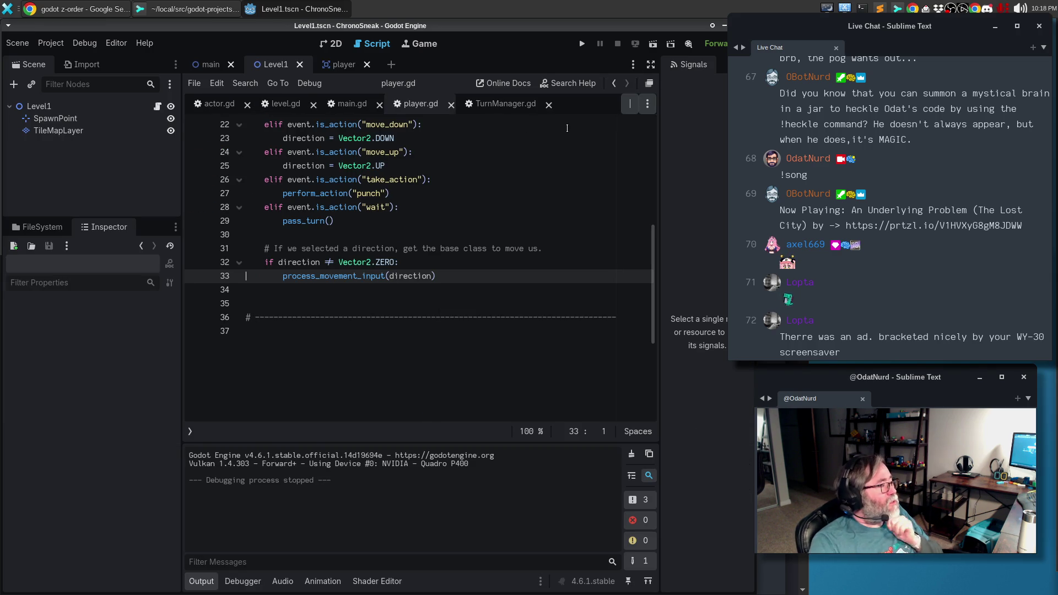
Open the player scene and select its Sprite2D child node.
{"action": "left_click", "coordinate": [329, 64]}
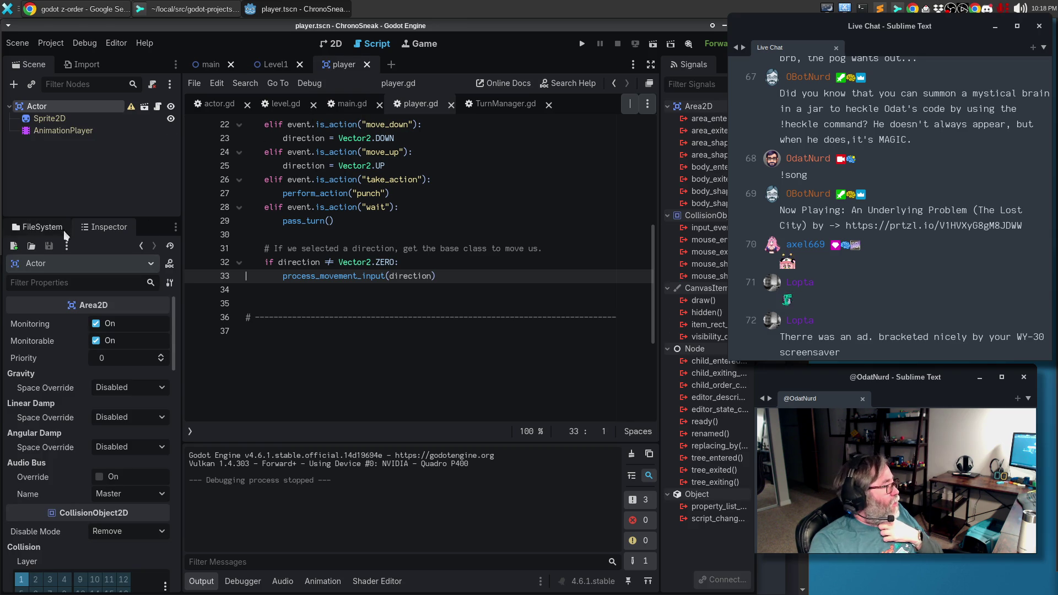
{"action": "left_click", "coordinate": [46, 231]}
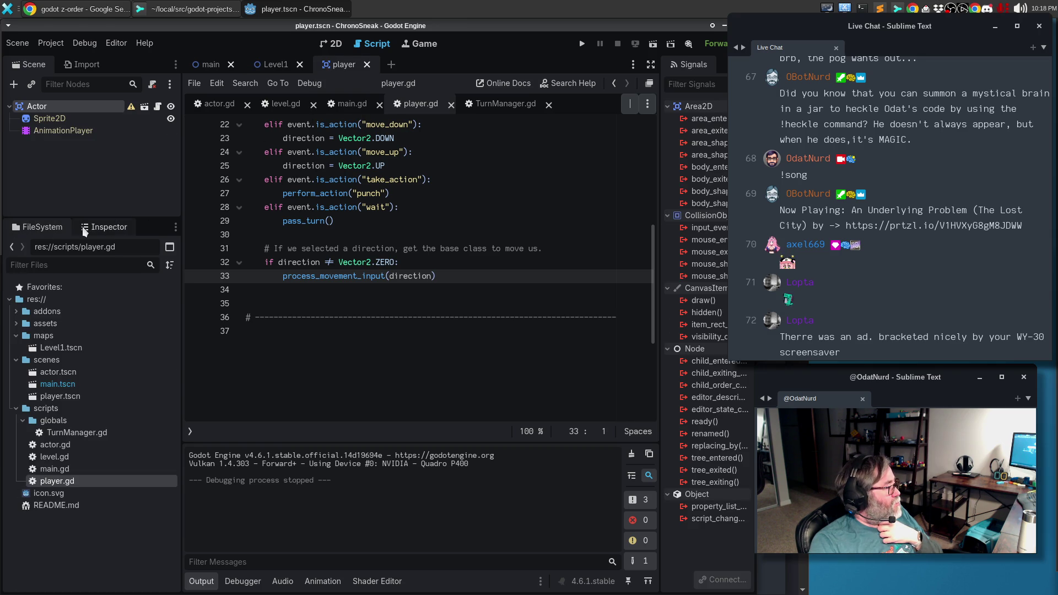
{"action": "left_click", "coordinate": [108, 232]}
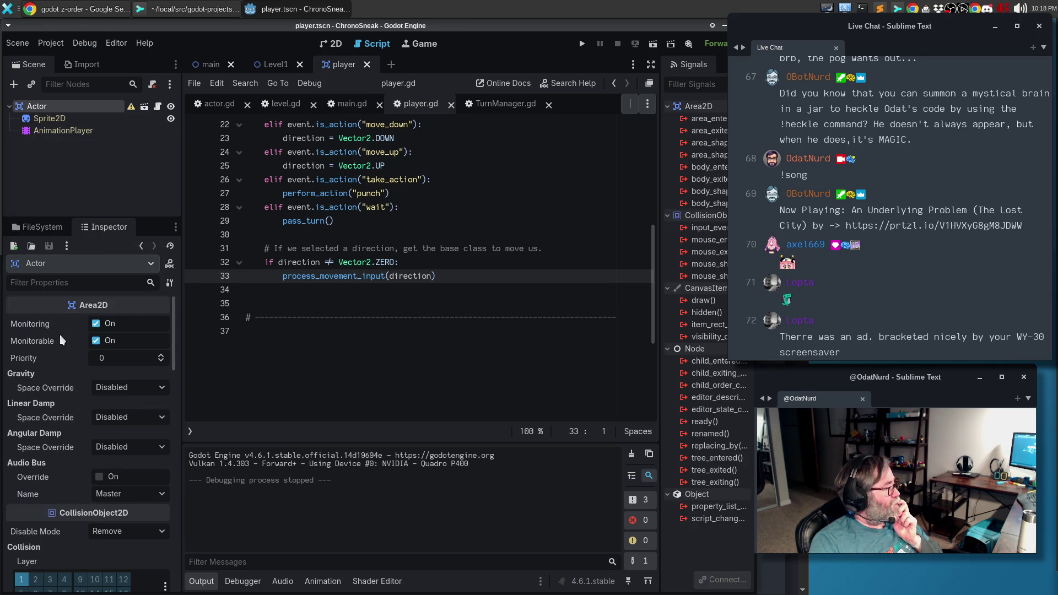
{"action": "left_click", "coordinate": [55, 121]}
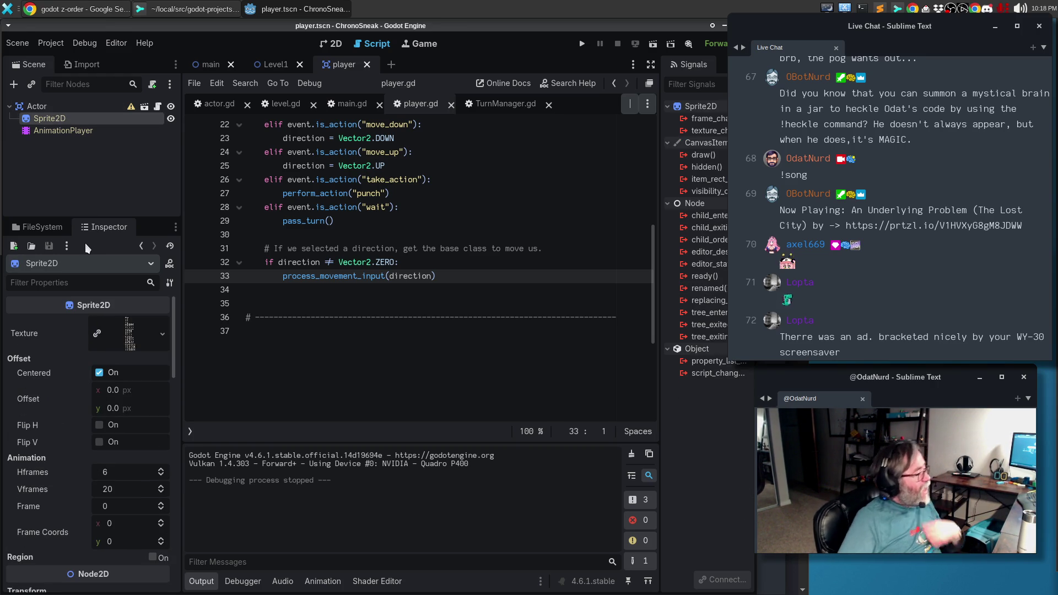
{"action": "left_click", "coordinate": [364, 301]}
{"action": "scroll", "coordinate": [364, 302], "scroll_direction": "up", "scroll_amount": 7}
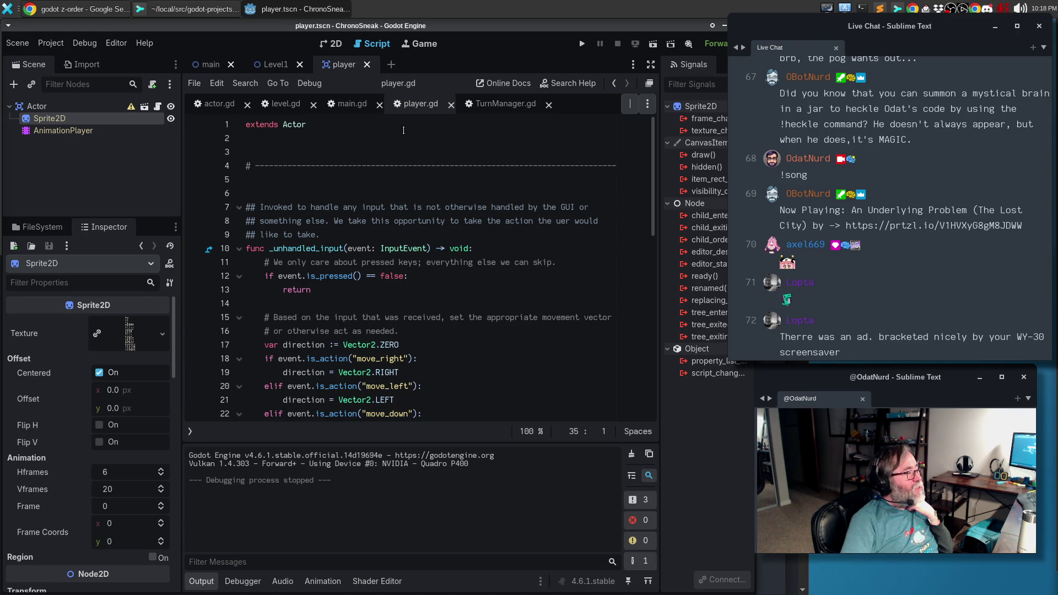
{"action": "left_click", "coordinate": [366, 180]}
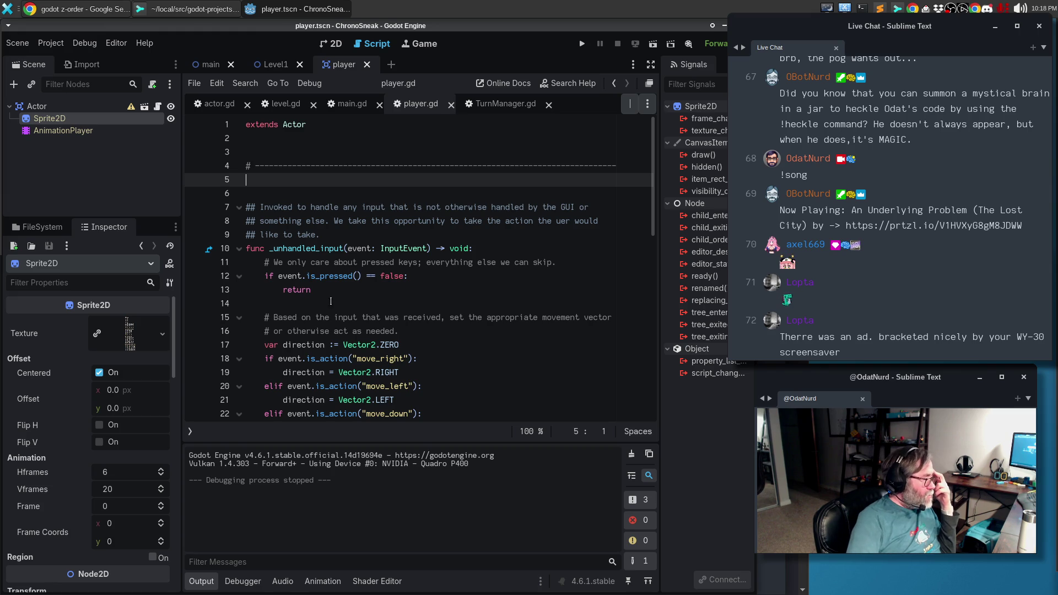
Locate the Sprite2D texture file in FileSystem, then open the main scene and select Main.
{"action": "left_click", "coordinate": [162, 335]}
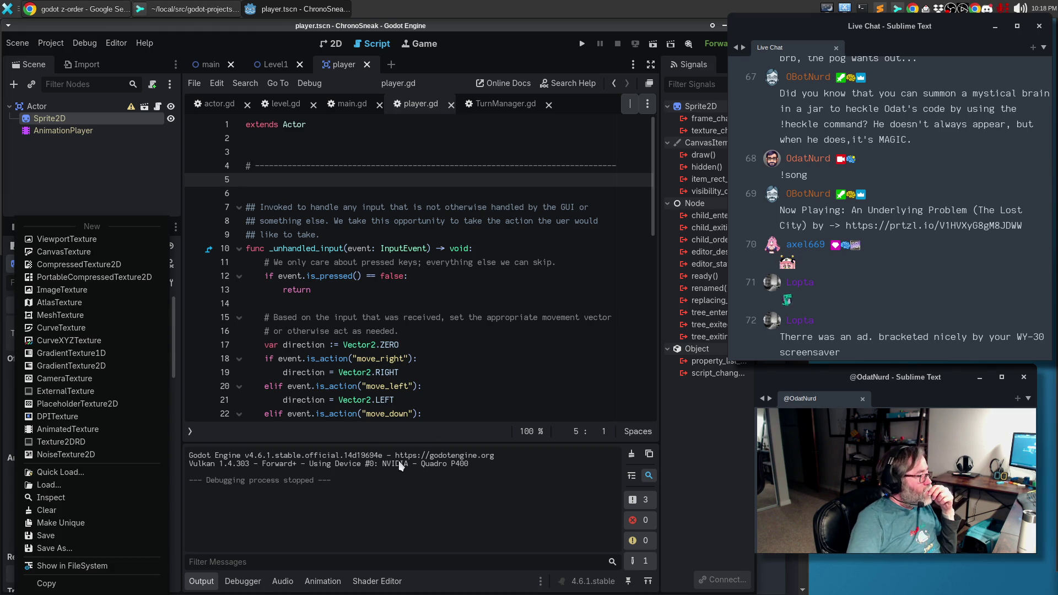
{"action": "left_click", "coordinate": [82, 568]}
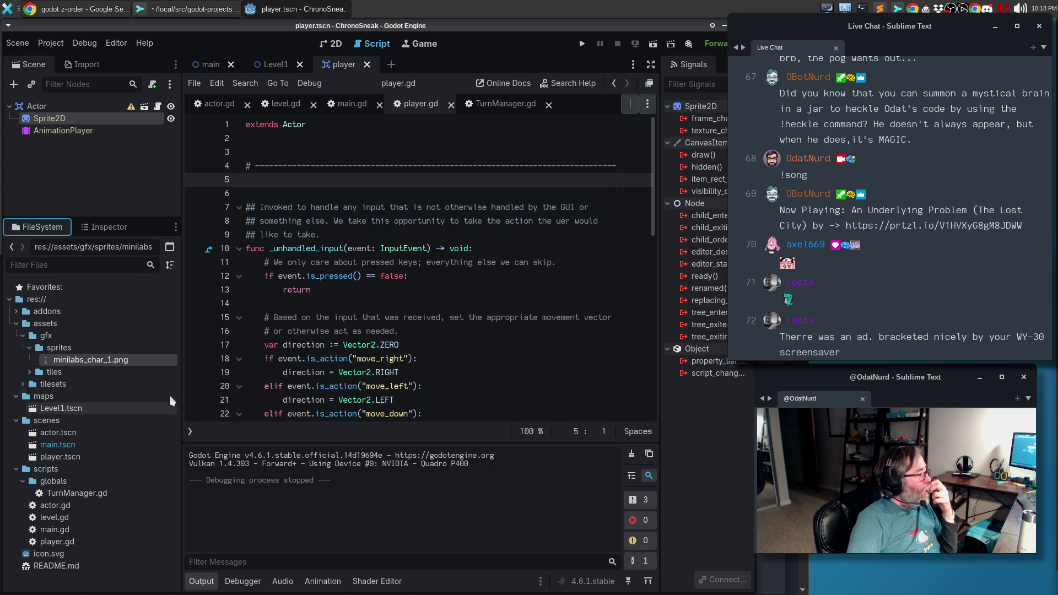
{"action": "mouse_move", "coordinate": [120, 360]}
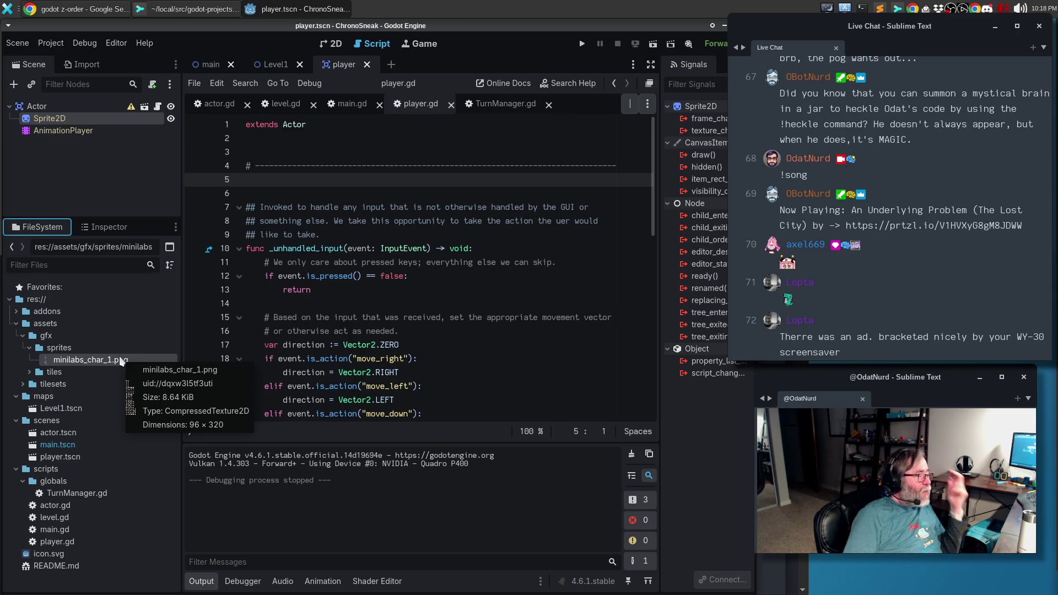
{"action": "left_click", "coordinate": [208, 64]}
{"action": "left_click", "coordinate": [45, 108]}
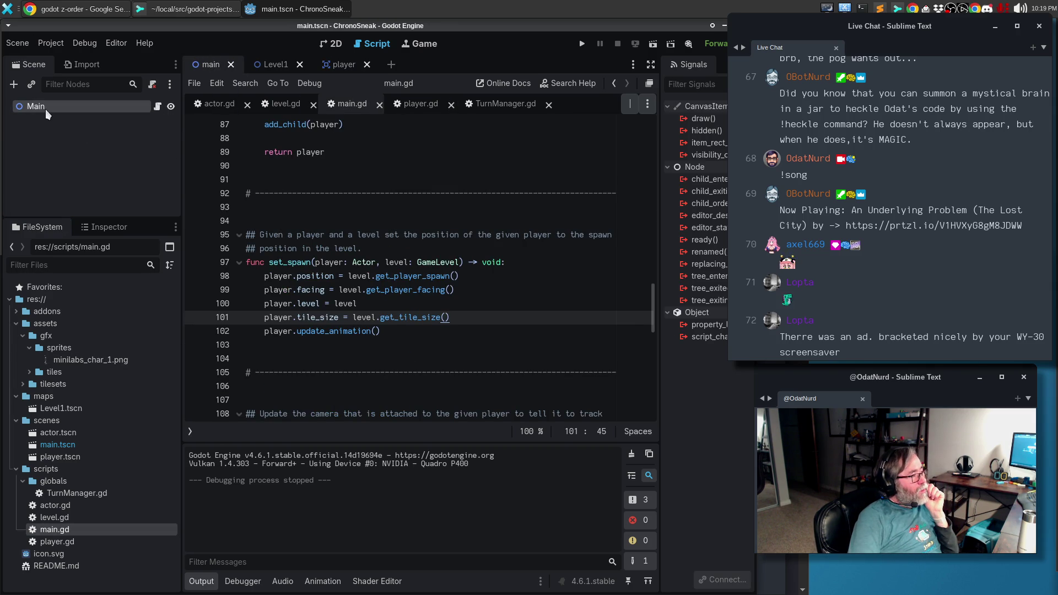
{"action": "left_click", "coordinate": [110, 227]}
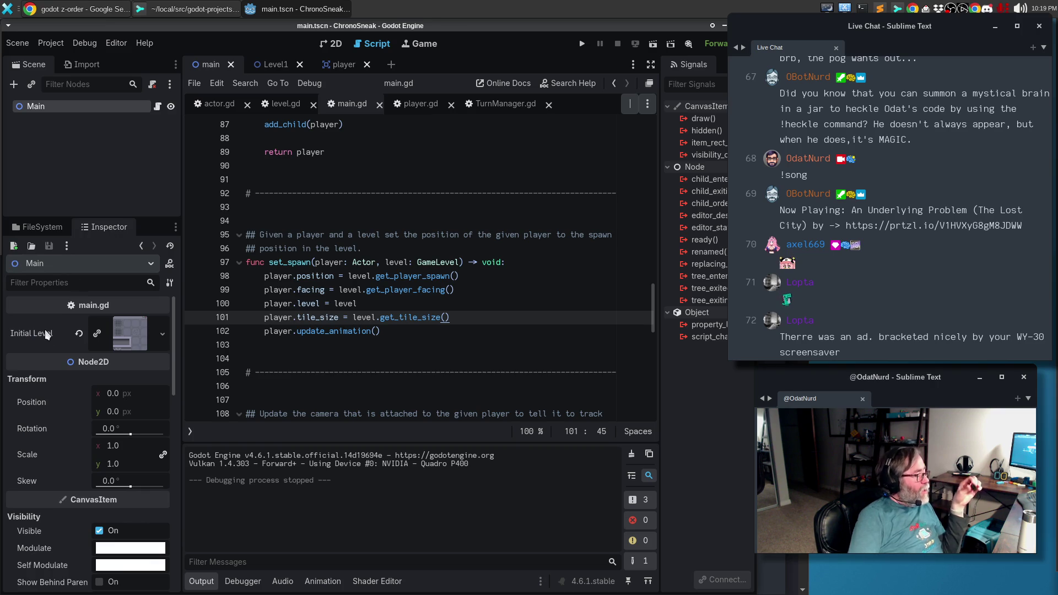
{"action": "mouse_move", "coordinate": [45, 329]}
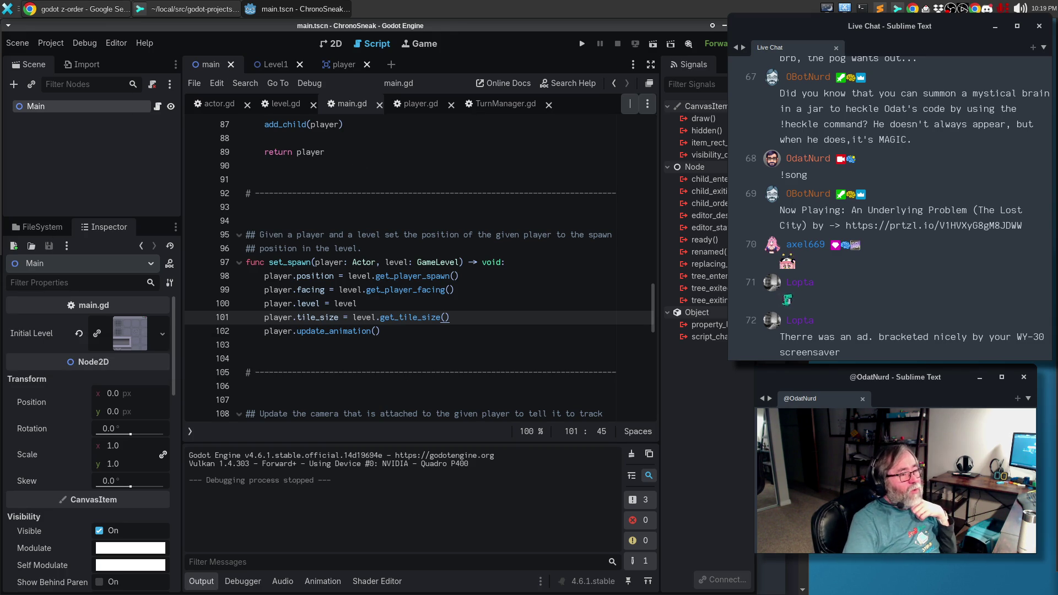
{"action": "mouse_move", "coordinate": [2, 59]}
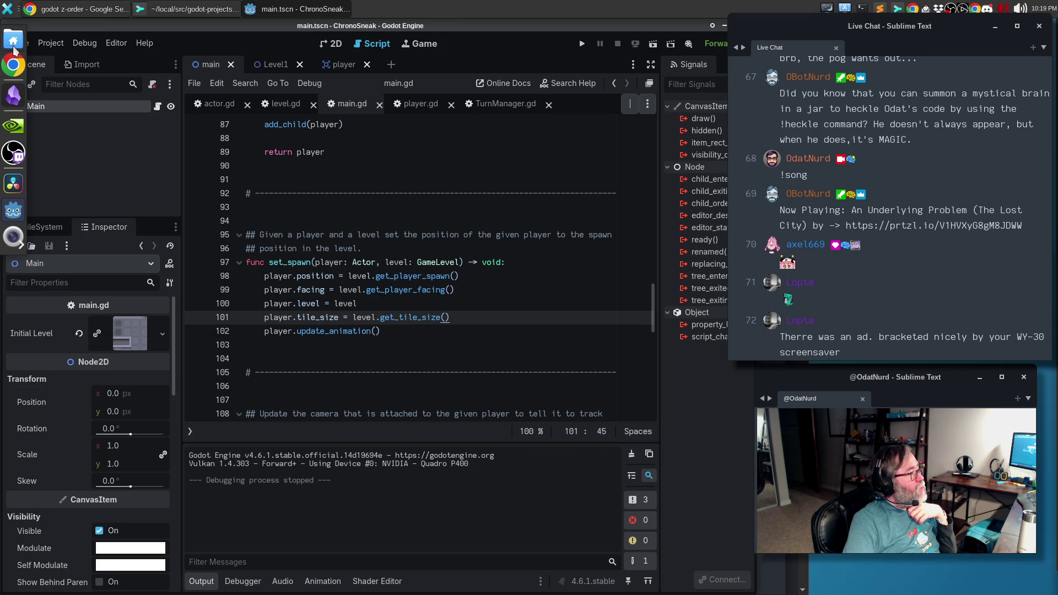
{"action": "left_click", "coordinate": [12, 39]}
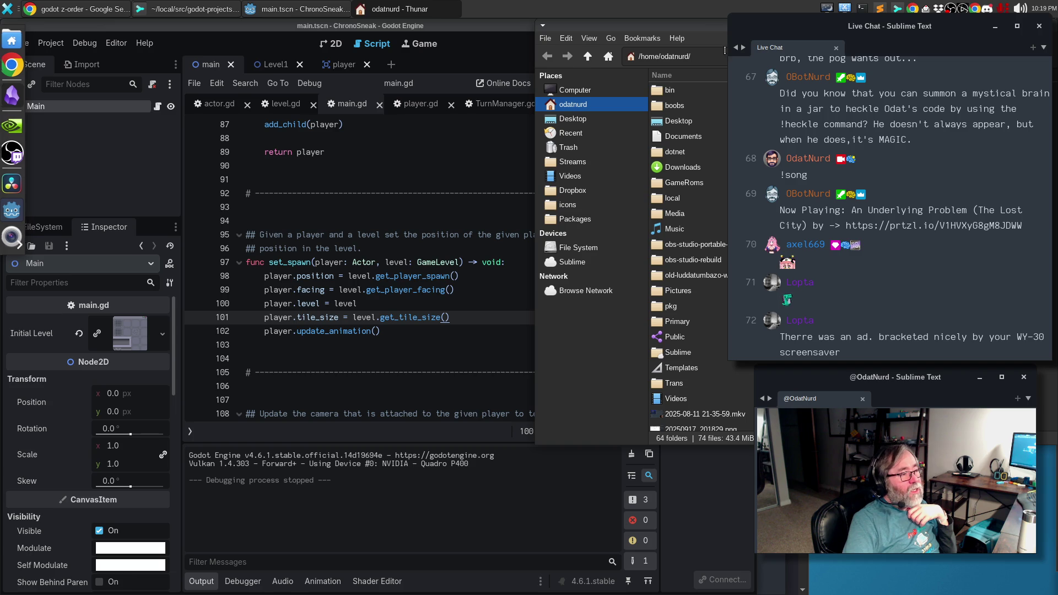
Navigate Thunar to /tmp/bob/Mini and into the Character Pack's Char_1 folder.
{"action": "key", "text": "ctrl+a"}
{"action": "type", "text": "/tmop"}
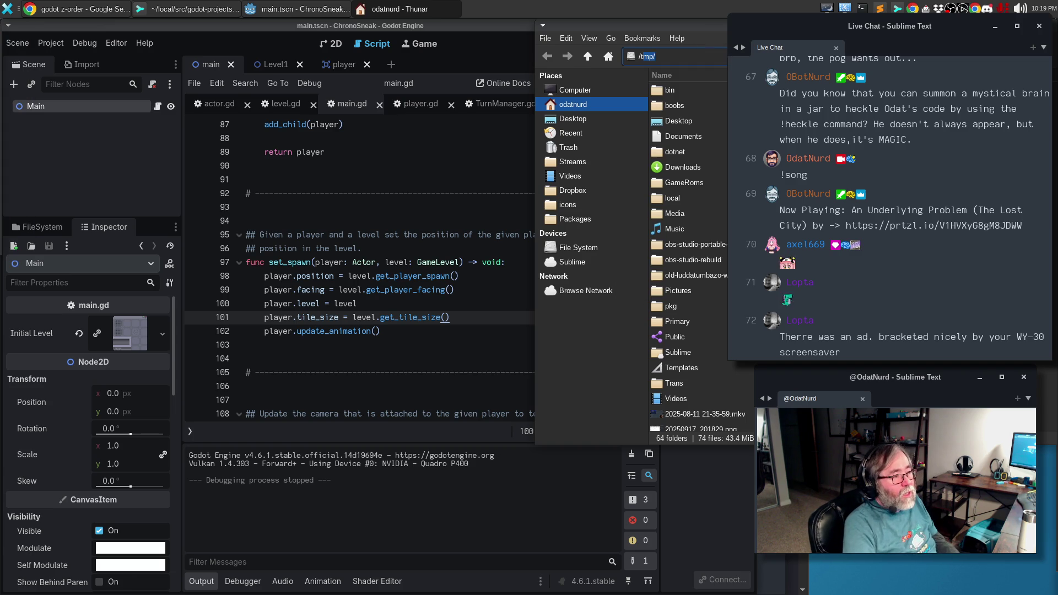
{"action": "key", "text": "BackSpace"}
{"action": "key", "text": "BackSpace"}
{"action": "type", "text": "p"}
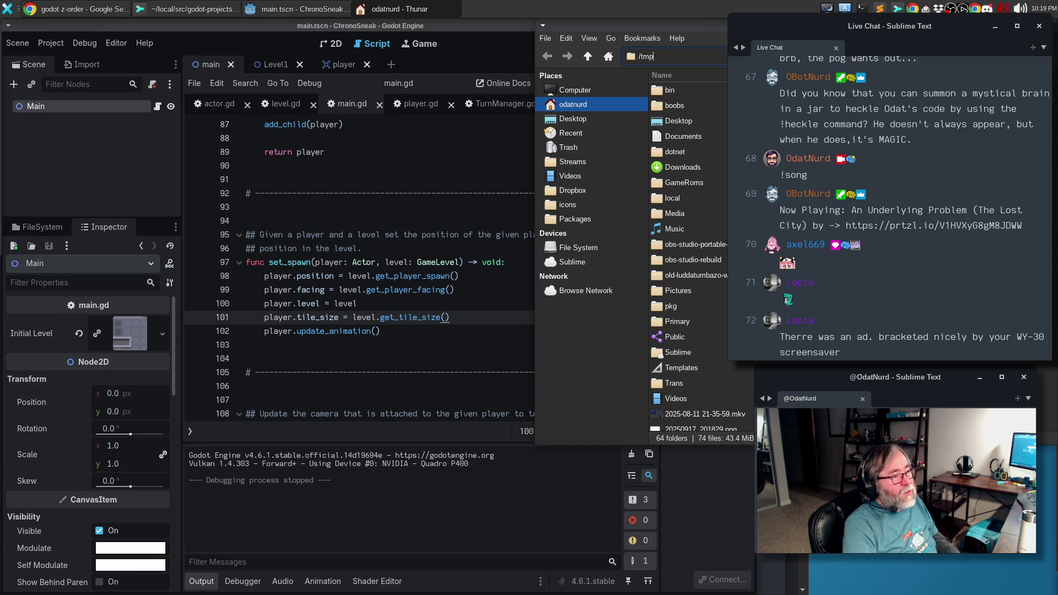
{"action": "type", "text": "/bob/Mini/"}
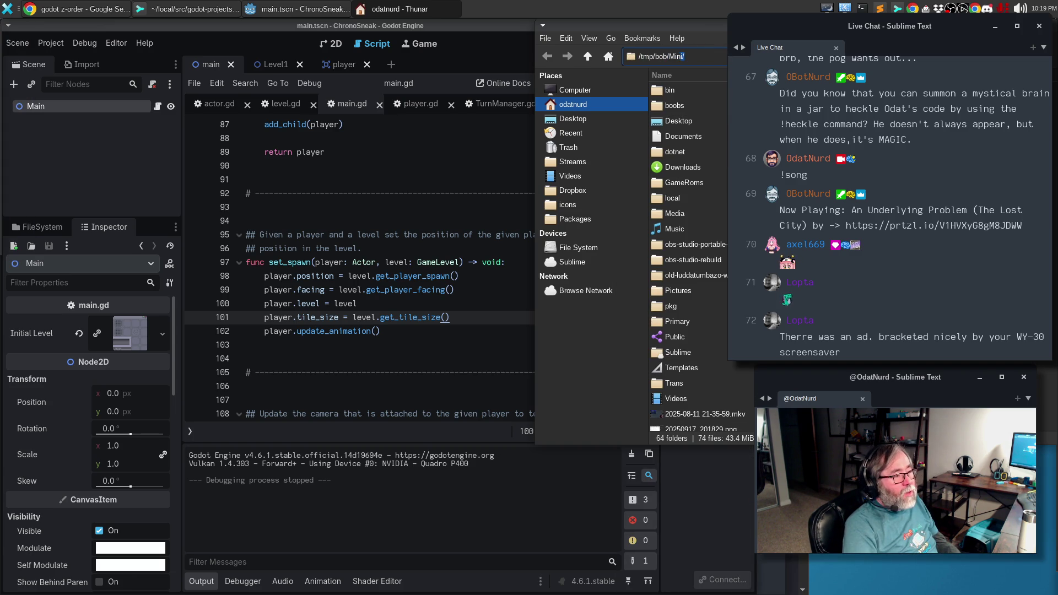
{"action": "key", "text": "BackSpace"}
{"action": "key", "text": "BackSpace"}
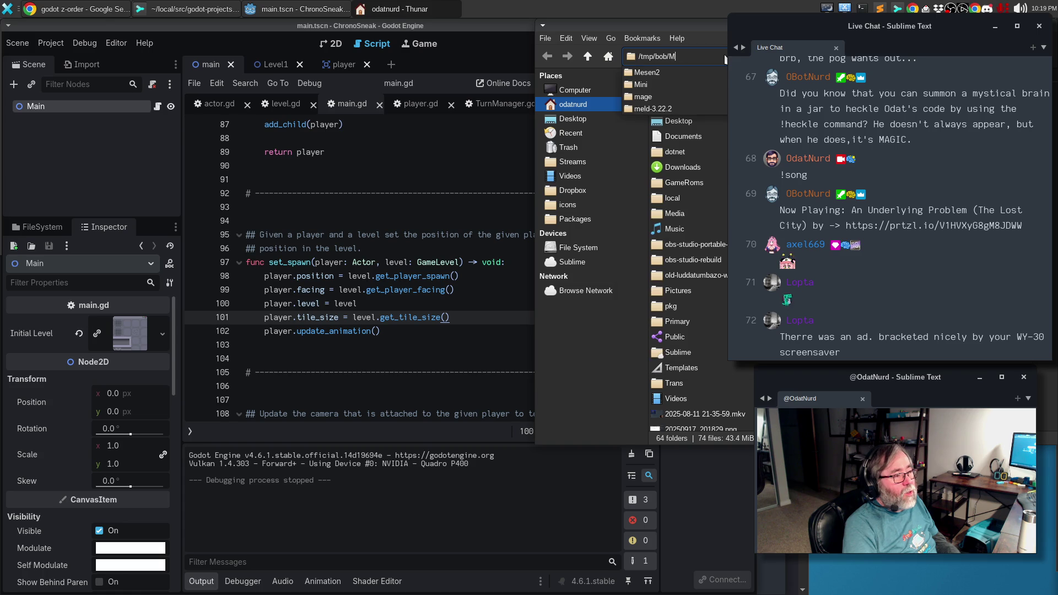
{"action": "type", "text": "ini"}
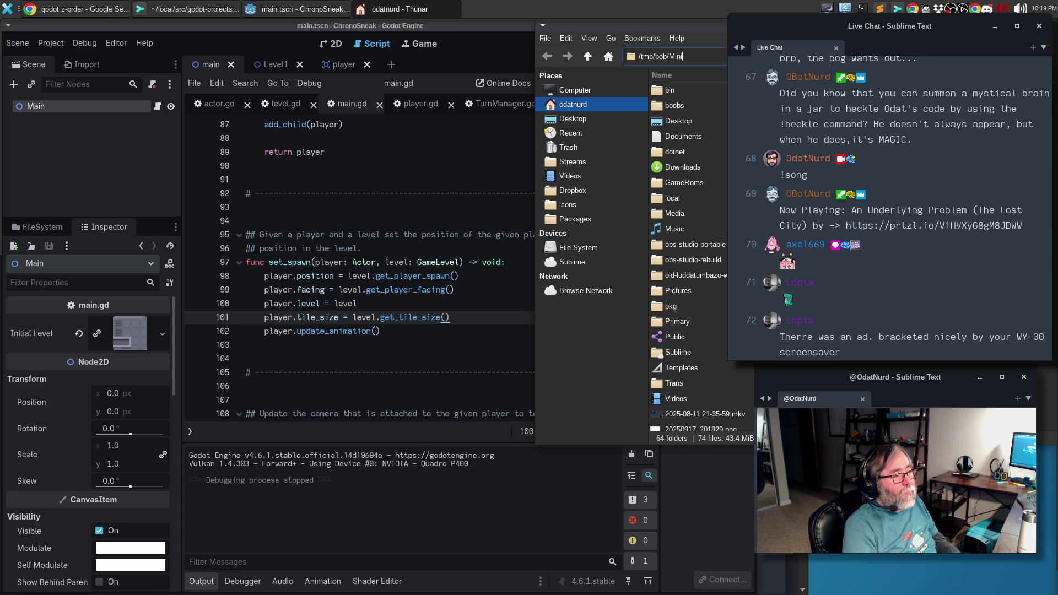
{"action": "key", "text": "BackSpace"}
{"action": "key", "text": "BackSpace"}
{"action": "key", "text": "BackSpace"}
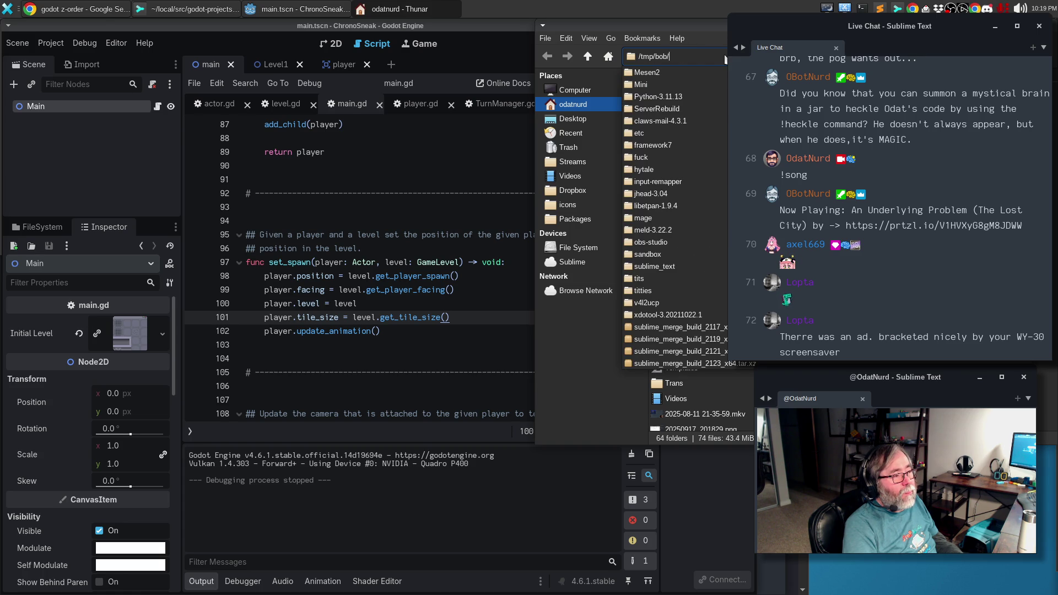
{"action": "left_click", "coordinate": [658, 86]}
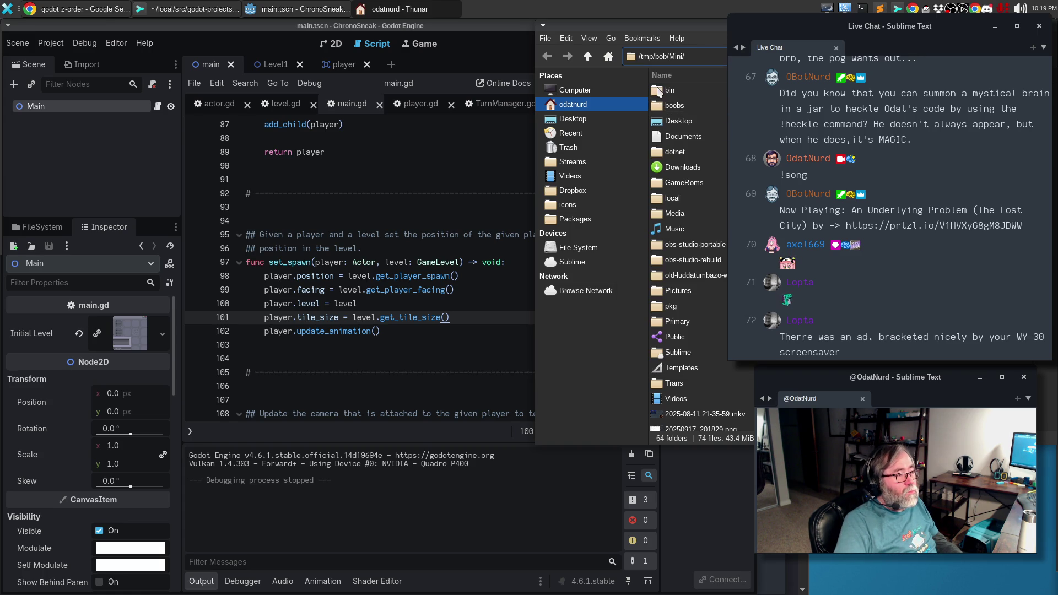
{"action": "key", "text": "Return"}
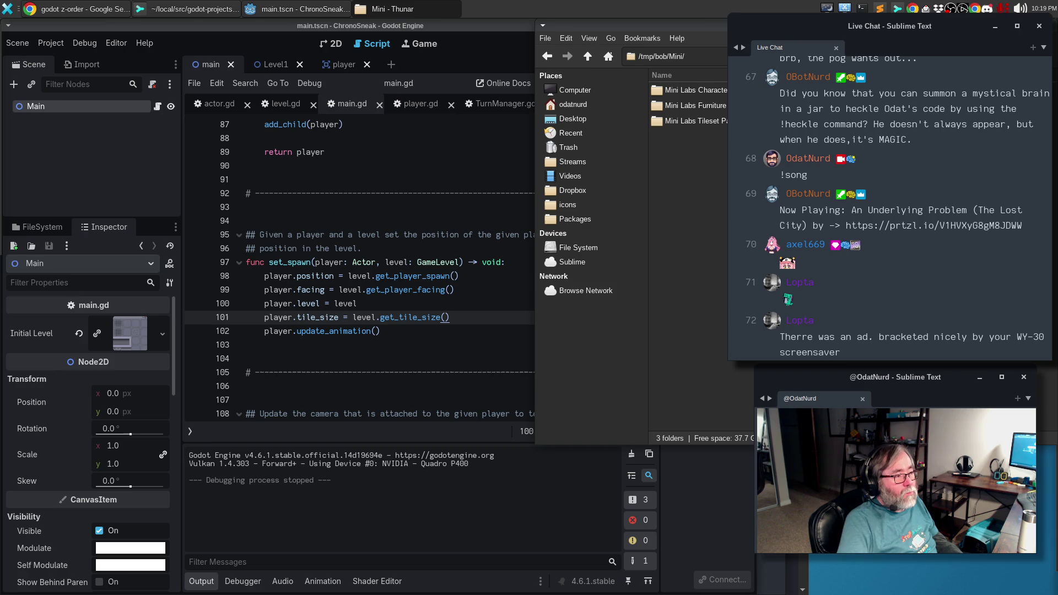
{"action": "double_click", "coordinate": [713, 90]}
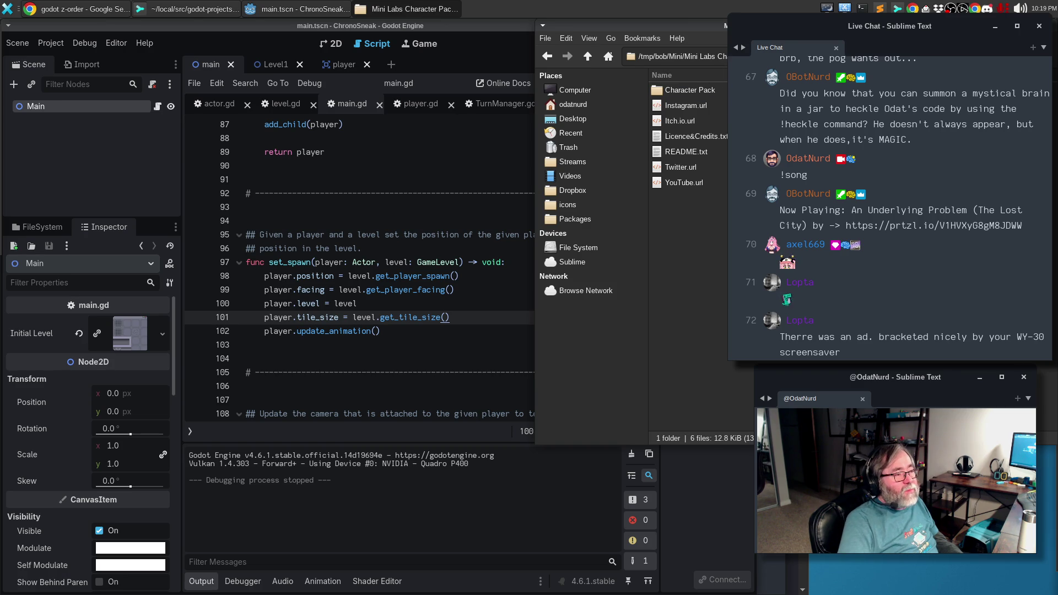
{"action": "double_click", "coordinate": [383, 104]}
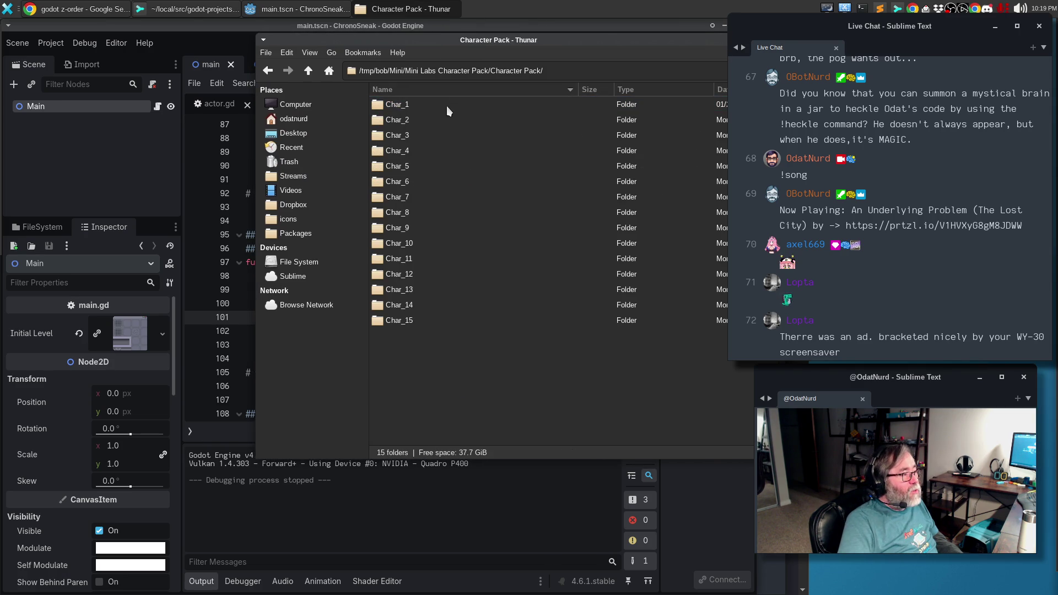
{"action": "double_click", "coordinate": [405, 109]}
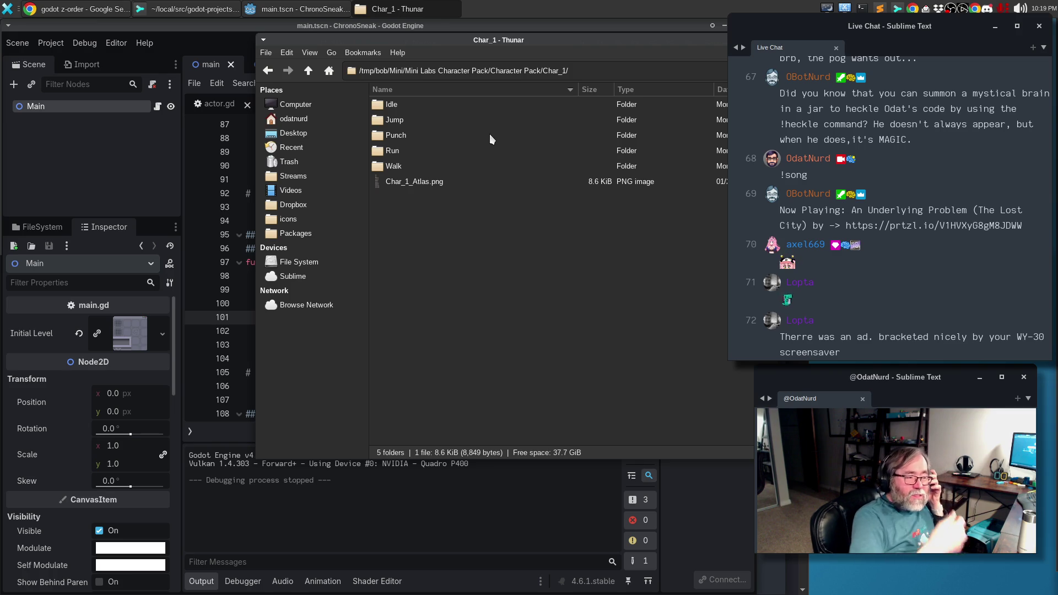
Place Thunar beside Godot's FileSystem and copy Char_2_Atlas.png into the sprites folder.
{"action": "left_click_drag", "start_coordinate": [412, 43], "coordinate": [674, 61]}
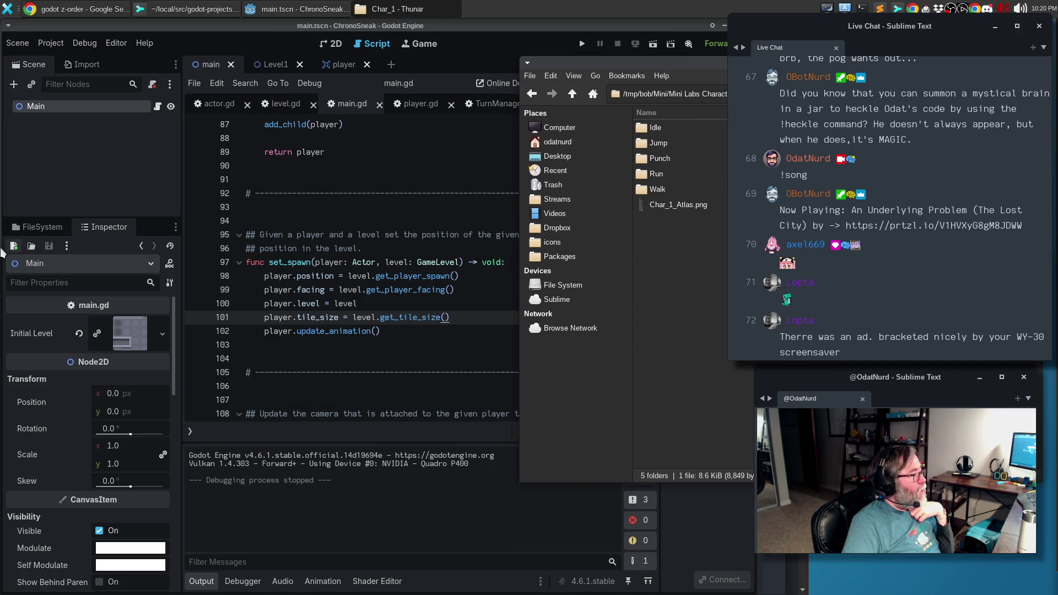
{"action": "left_click", "coordinate": [18, 231]}
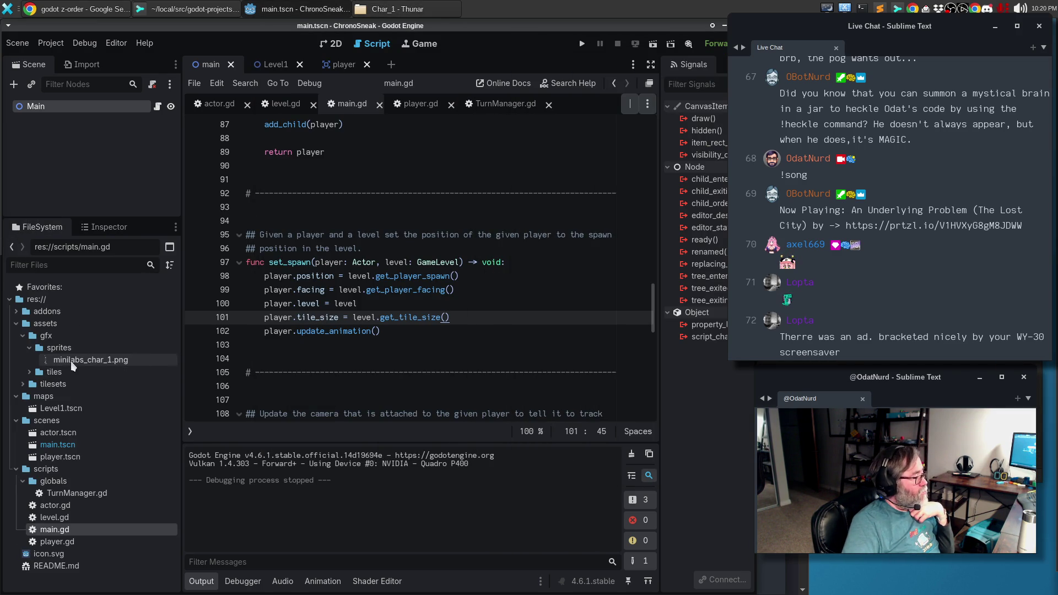
{"action": "key", "text": "alt+Tab"}
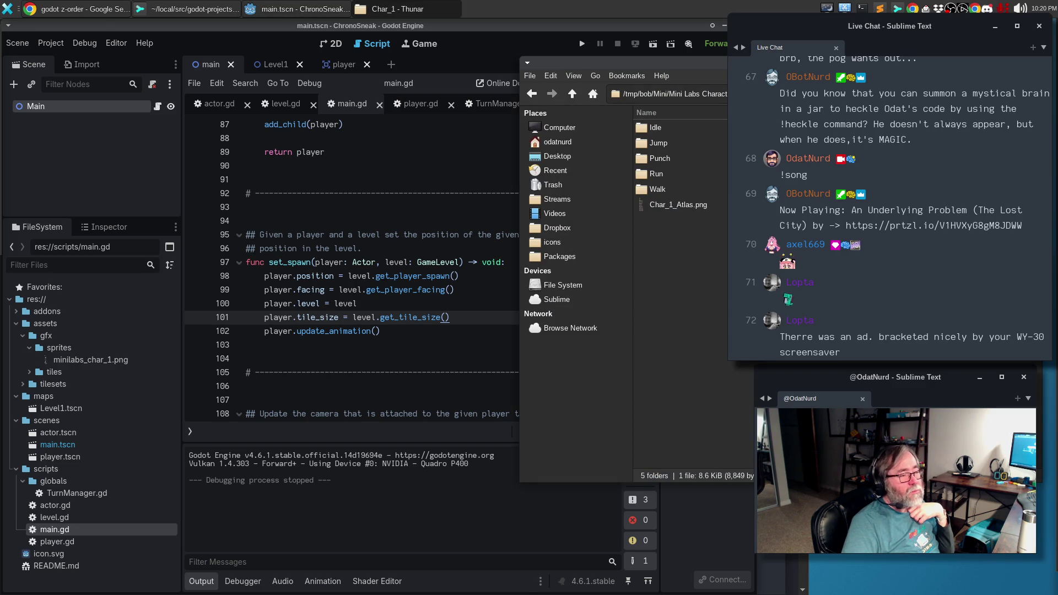
{"action": "left_click", "coordinate": [572, 93]}
{"action": "left_click", "coordinate": [665, 143]}
{"action": "double_click", "coordinate": [665, 143]}
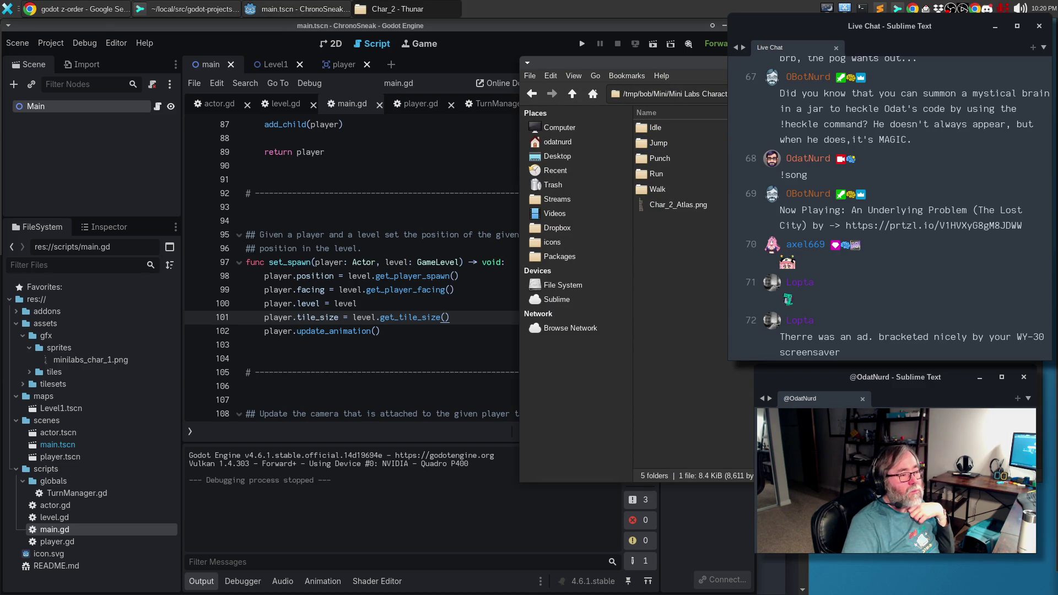
{"action": "left_click", "coordinate": [675, 209]}
{"action": "left_click_drag", "start_coordinate": [689, 206], "coordinate": [94, 363]}
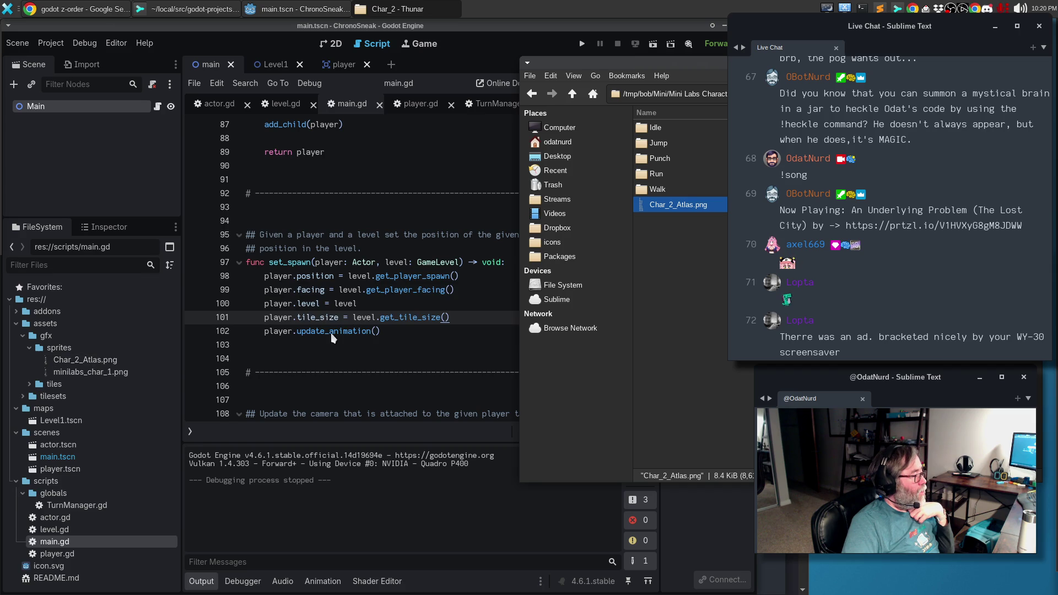
Copy the Char_3, Char_4 and Char_5 atlas PNGs into the sprites folder.
{"action": "left_click", "coordinate": [572, 94]}
{"action": "double_click", "coordinate": [672, 167]}
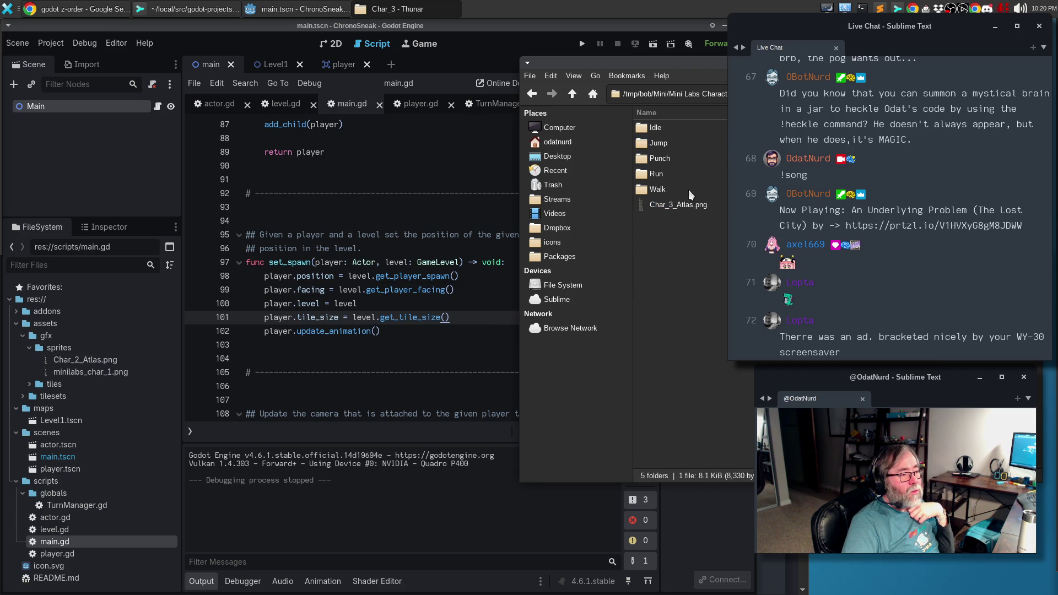
{"action": "mouse_move", "coordinate": [687, 206]}
{"action": "left_mouse_down"}
{"action": "mouse_move", "coordinate": [395, 223]}
{"action": "mouse_move", "coordinate": [140, 350]}
{"action": "left_mouse_up"}
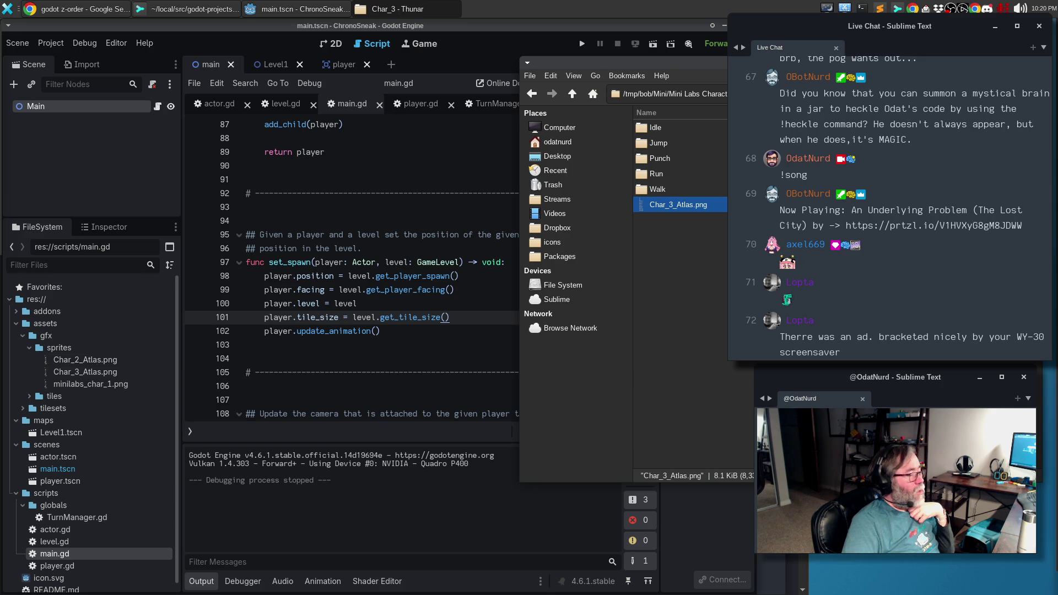
{"action": "left_click", "coordinate": [569, 95]}
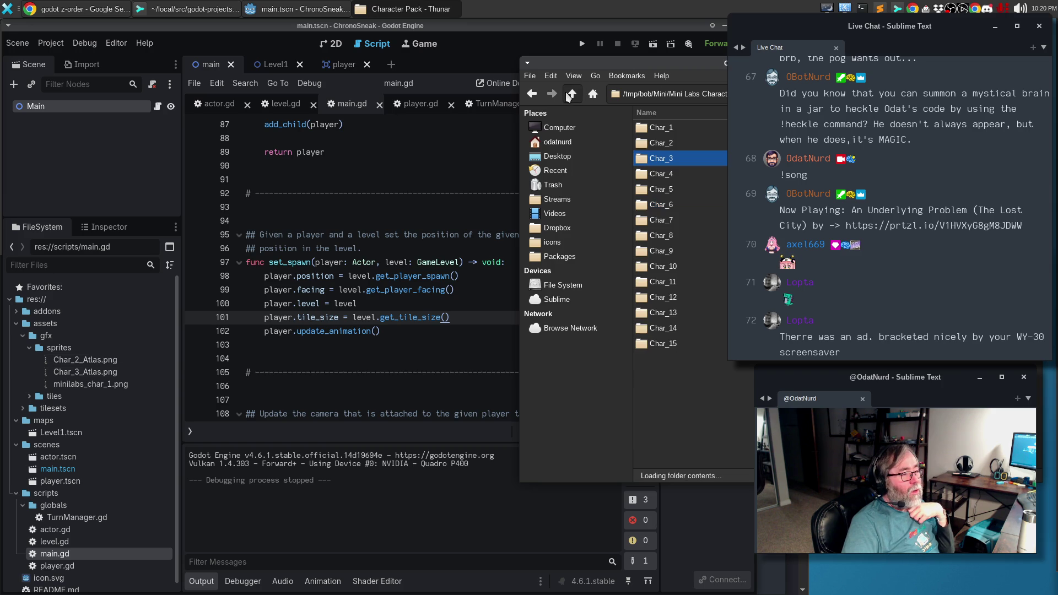
{"action": "double_click", "coordinate": [670, 178]}
{"action": "left_click_drag", "start_coordinate": [688, 208], "coordinate": [110, 366]}
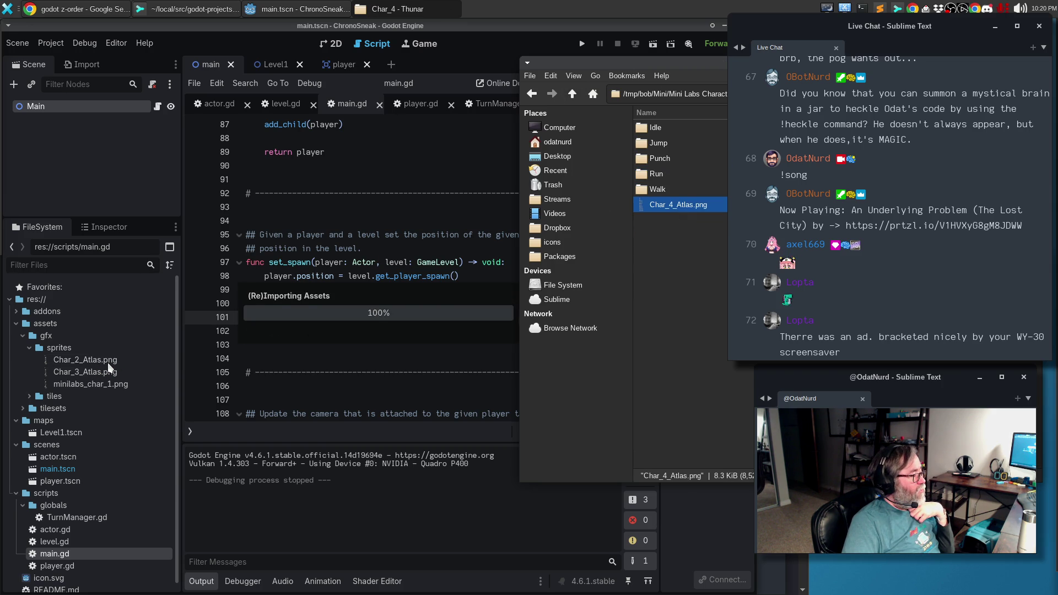
{"action": "left_click", "coordinate": [573, 95]}
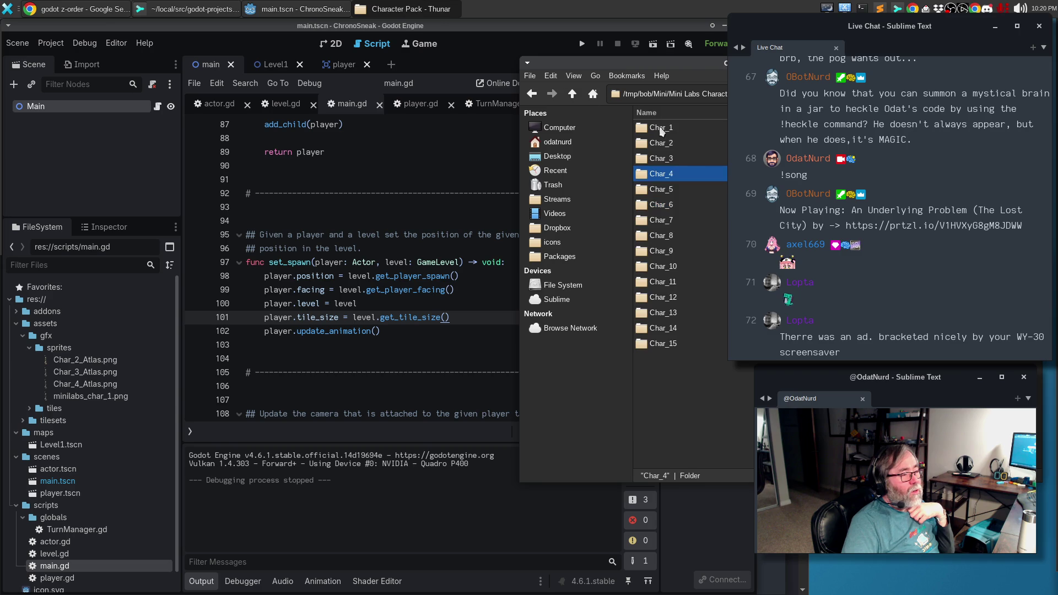
{"action": "double_click", "coordinate": [675, 190]}
{"action": "mouse_move", "coordinate": [673, 204]}
{"action": "left_mouse_down"}
{"action": "mouse_move", "coordinate": [413, 255]}
{"action": "mouse_move", "coordinate": [113, 393]}
{"action": "left_mouse_up"}
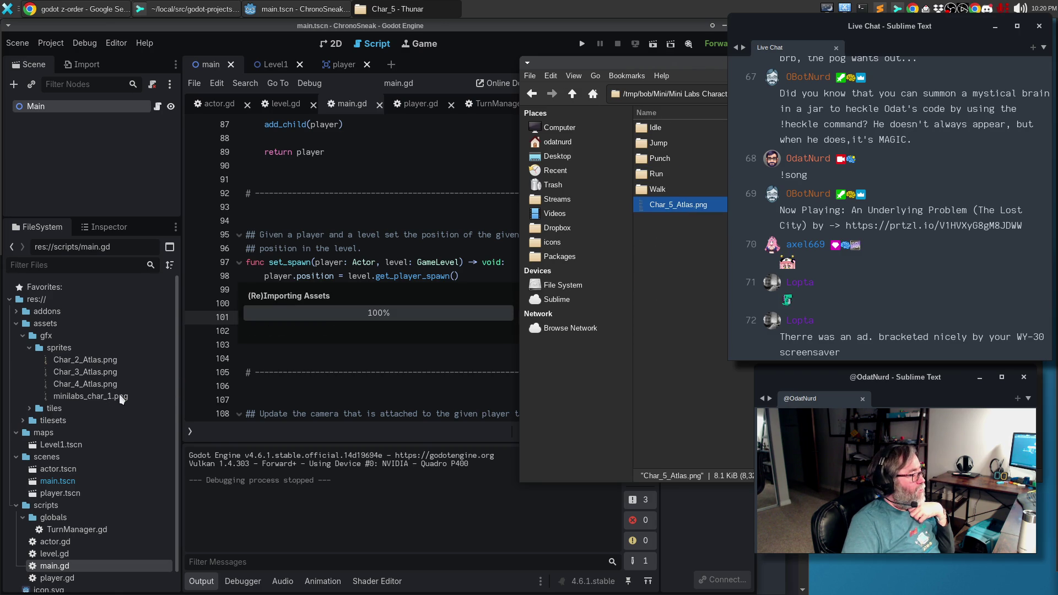
Copy the Char_6 and Char_7 atlas PNGs into the sprites folder.
{"action": "left_click", "coordinate": [573, 94]}
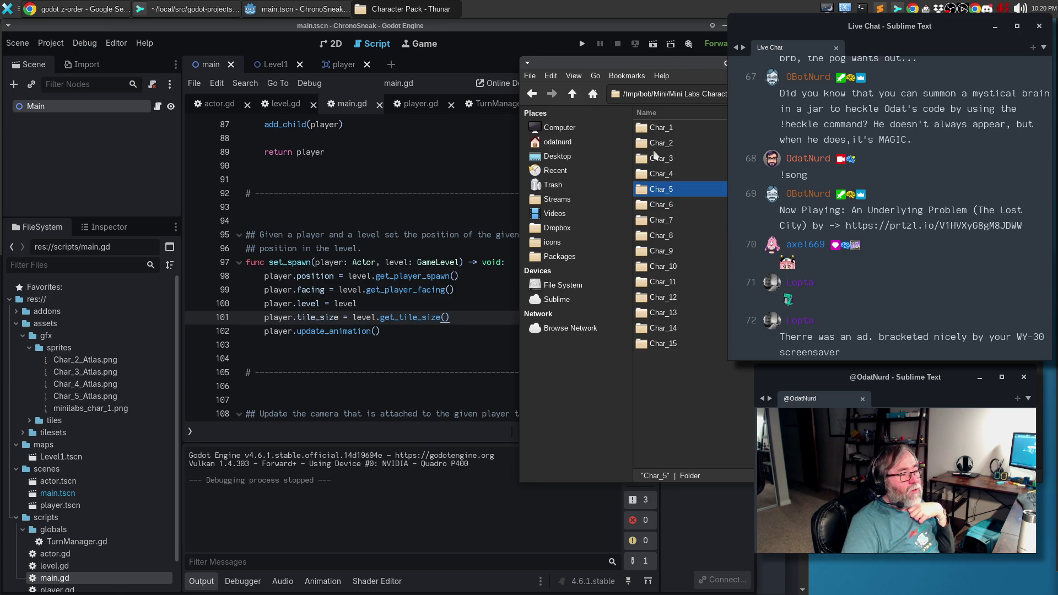
{"action": "double_click", "coordinate": [670, 206]}
{"action": "mouse_move", "coordinate": [680, 207]}
{"action": "left_mouse_down"}
{"action": "mouse_move", "coordinate": [198, 291]}
{"action": "mouse_move", "coordinate": [101, 387]}
{"action": "left_mouse_up"}
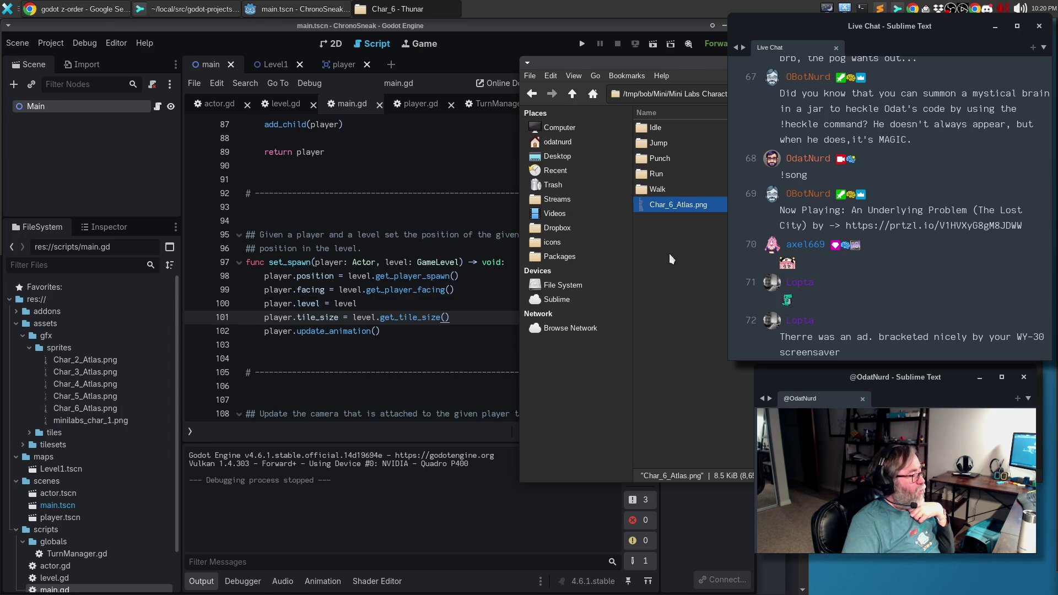
{"action": "left_click", "coordinate": [573, 94]}
{"action": "double_click", "coordinate": [668, 222]}
{"action": "mouse_move", "coordinate": [664, 207]}
{"action": "left_mouse_down"}
{"action": "mouse_move", "coordinate": [223, 322]}
{"action": "mouse_move", "coordinate": [103, 381]}
{"action": "left_mouse_up"}
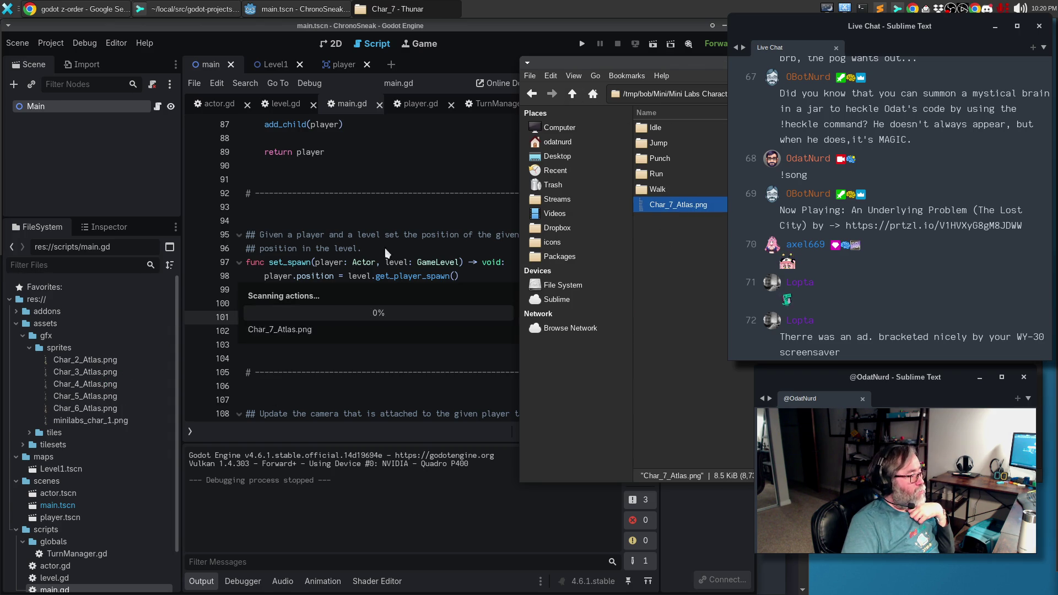
{"action": "left_click", "coordinate": [571, 94]}
{"action": "double_click", "coordinate": [681, 239]}
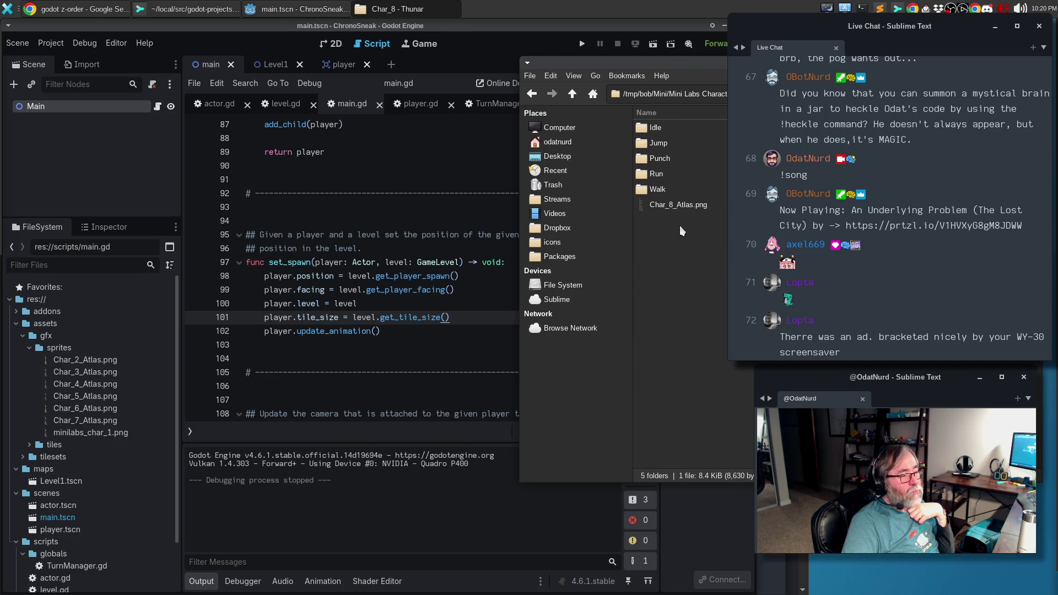
Copy the Char_8, Char_9 and Char_10 atlas PNGs into the sprites folder.
{"action": "mouse_move", "coordinate": [679, 209]}
{"action": "left_mouse_down"}
{"action": "mouse_move", "coordinate": [573, 212]}
{"action": "mouse_move", "coordinate": [113, 382]}
{"action": "left_mouse_up"}
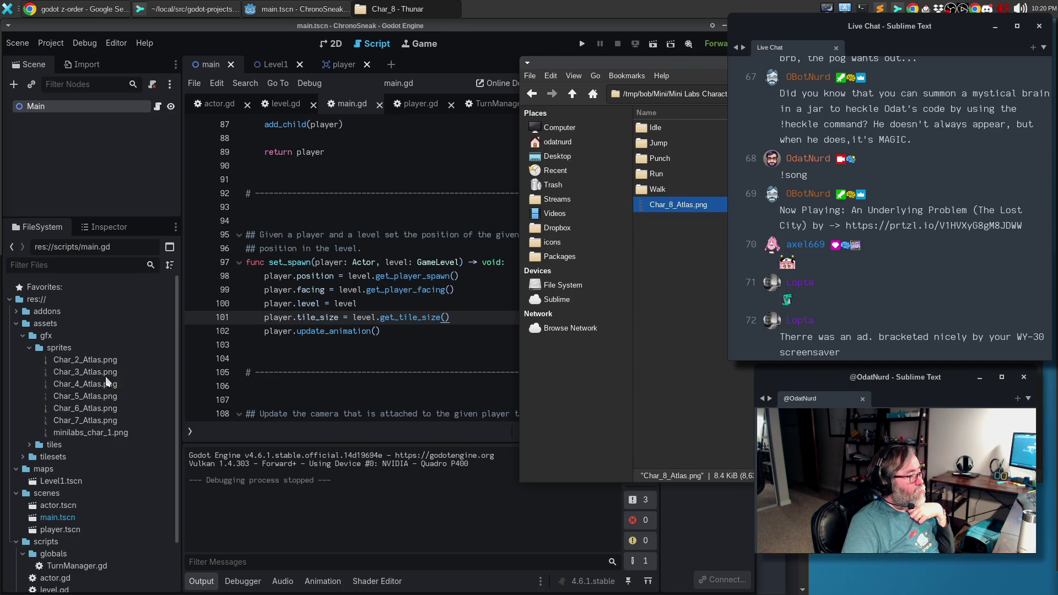
{"action": "left_click", "coordinate": [573, 97]}
{"action": "double_click", "coordinate": [683, 249]}
{"action": "left_click", "coordinate": [670, 205]}
{"action": "mouse_move", "coordinate": [670, 205]}
{"action": "left_mouse_down"}
{"action": "mouse_move", "coordinate": [108, 346]}
{"action": "mouse_move", "coordinate": [108, 380]}
{"action": "left_mouse_up"}
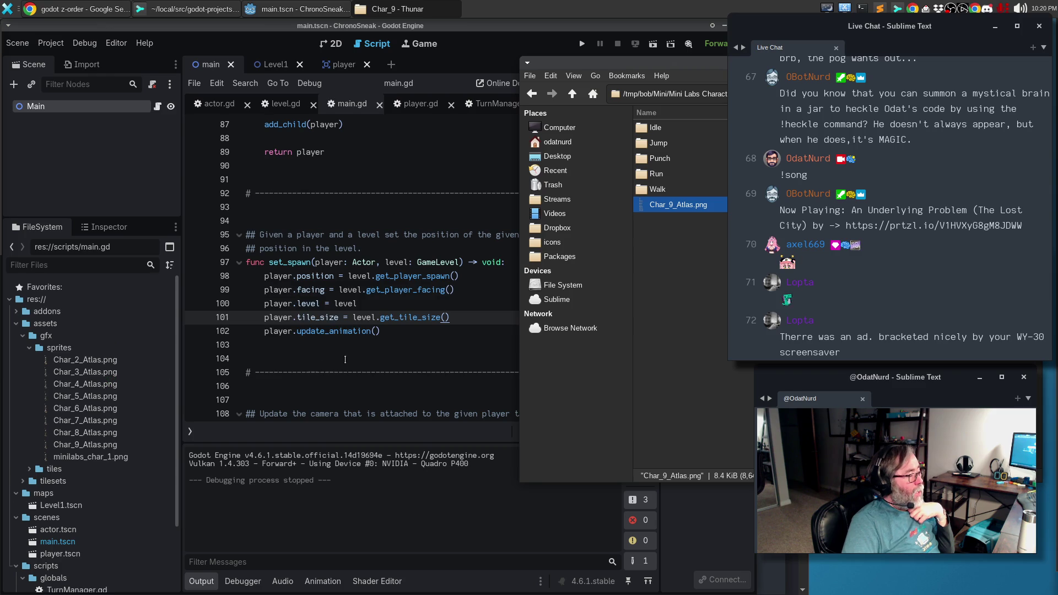
{"action": "left_click", "coordinate": [570, 97]}
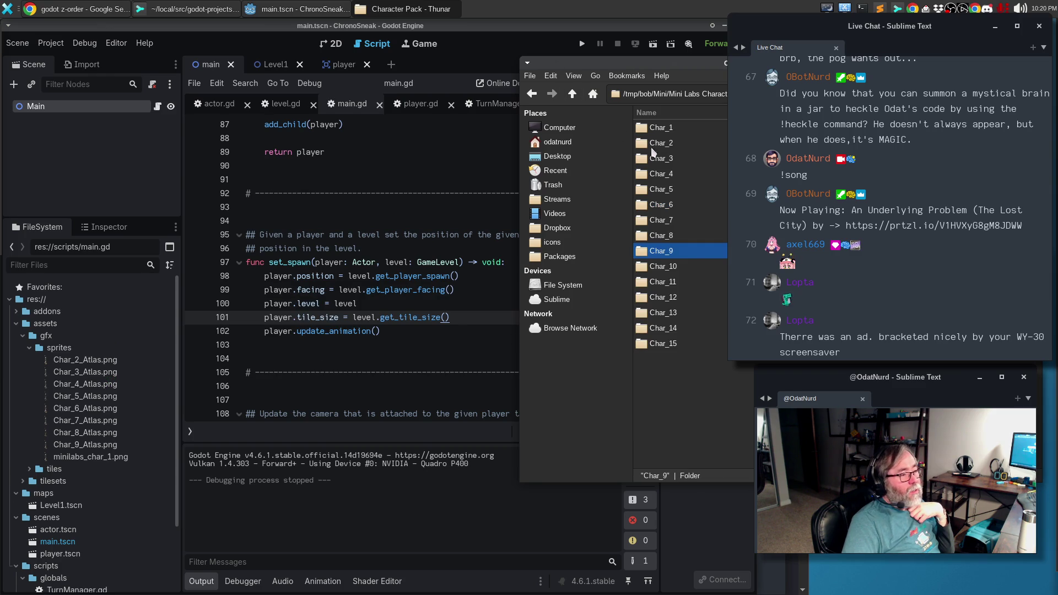
{"action": "double_click", "coordinate": [677, 266]}
{"action": "left_click", "coordinate": [683, 205]}
{"action": "left_click_drag", "start_coordinate": [683, 205], "coordinate": [102, 417]}
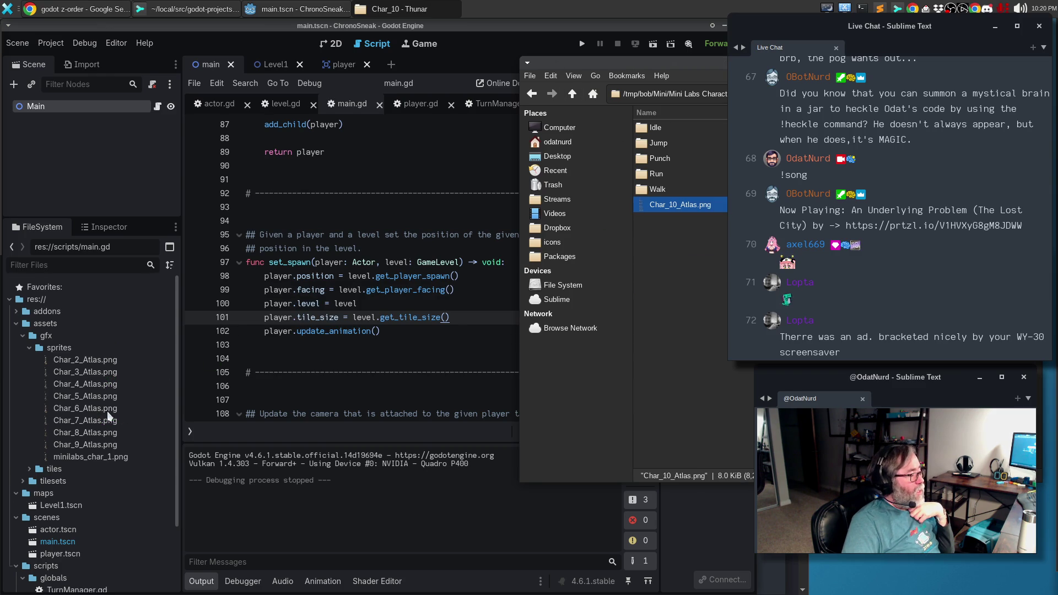
Copy the Char_11, Char_12 and Char_13 atlas PNGs into the sprites folder.
{"action": "left_click", "coordinate": [573, 95]}
{"action": "double_click", "coordinate": [677, 282]}
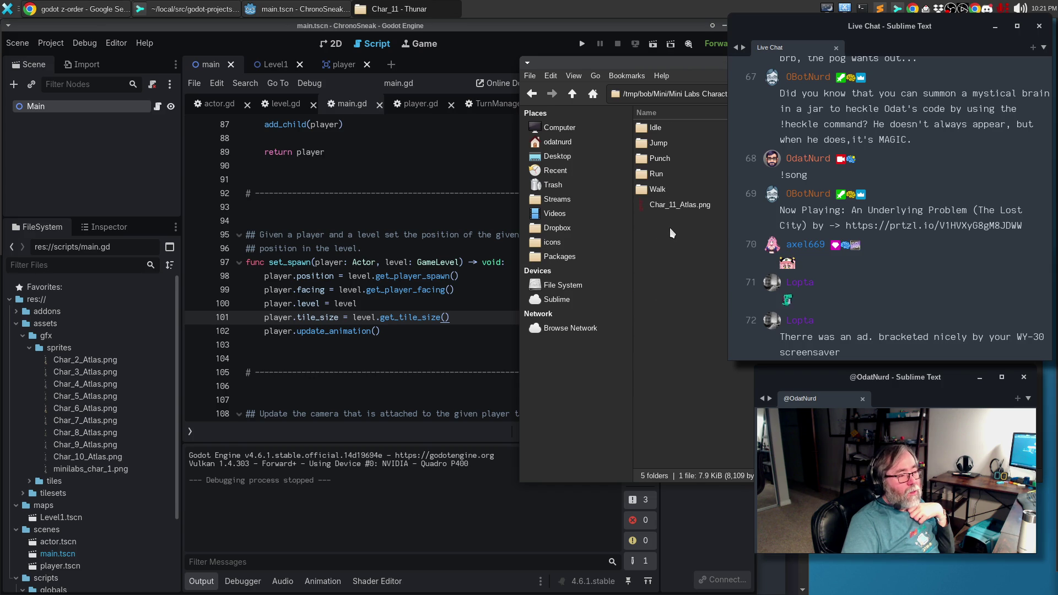
{"action": "left_click_drag", "start_coordinate": [677, 202], "coordinate": [116, 380]}
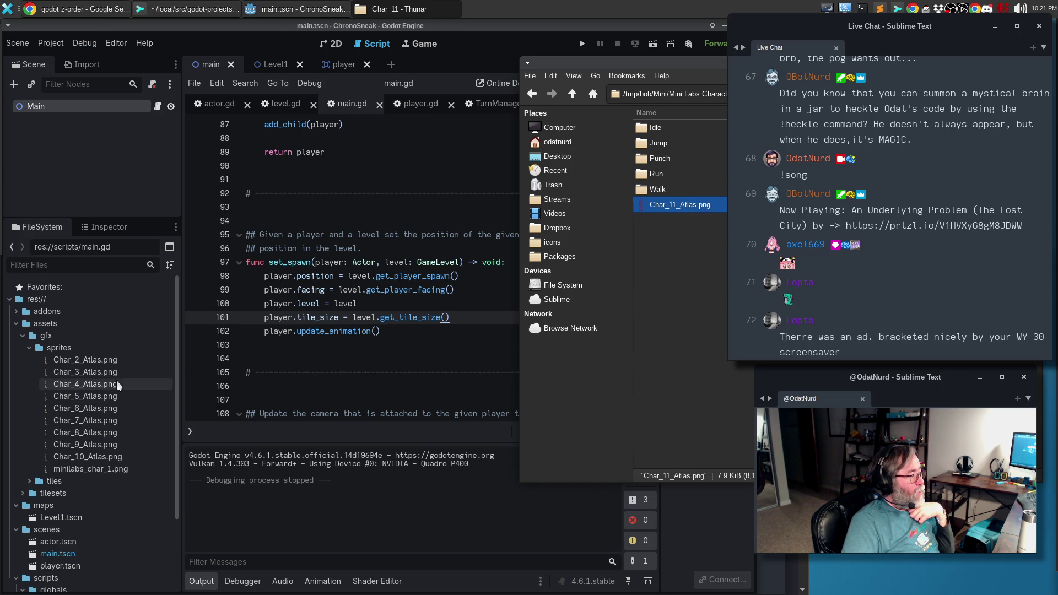
{"action": "left_click", "coordinate": [573, 95]}
{"action": "double_click", "coordinate": [676, 297]}
{"action": "mouse_move", "coordinate": [668, 210]}
{"action": "left_mouse_down"}
{"action": "mouse_move", "coordinate": [643, 204]}
{"action": "mouse_move", "coordinate": [107, 393]}
{"action": "mouse_move", "coordinate": [109, 385]}
{"action": "left_mouse_up"}
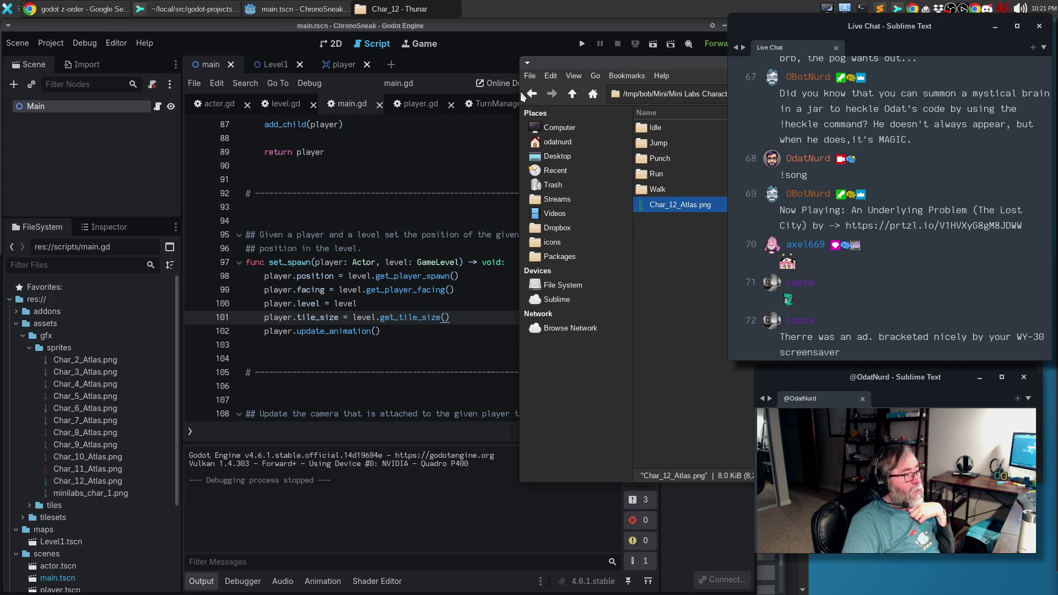
{"action": "left_click", "coordinate": [573, 95]}
{"action": "double_click", "coordinate": [689, 309]}
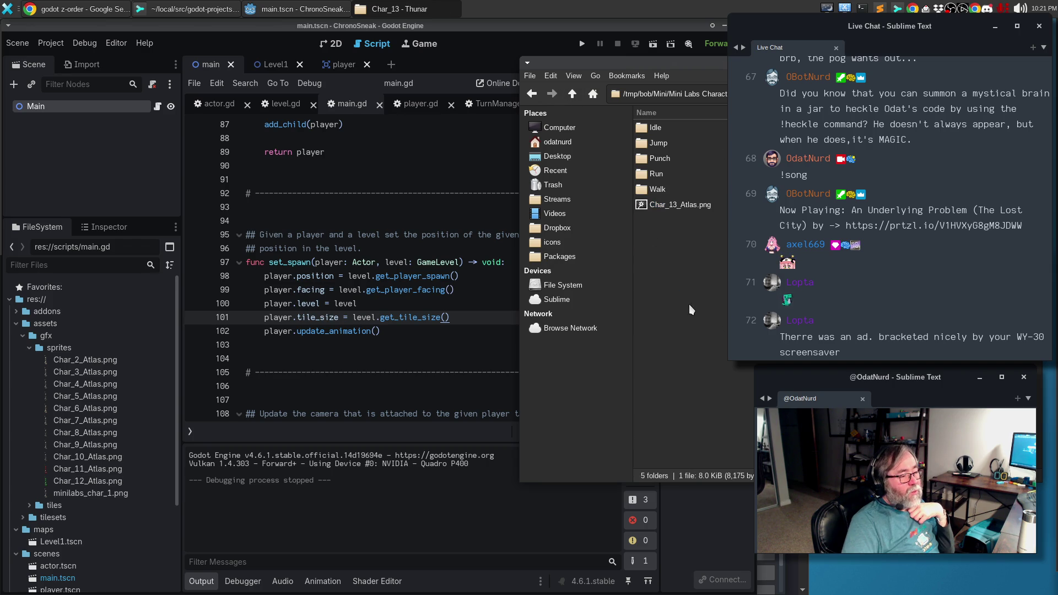
{"action": "mouse_move", "coordinate": [679, 203]}
{"action": "left_mouse_down"}
{"action": "mouse_move", "coordinate": [264, 309]}
{"action": "mouse_move", "coordinate": [95, 391]}
{"action": "left_mouse_up"}
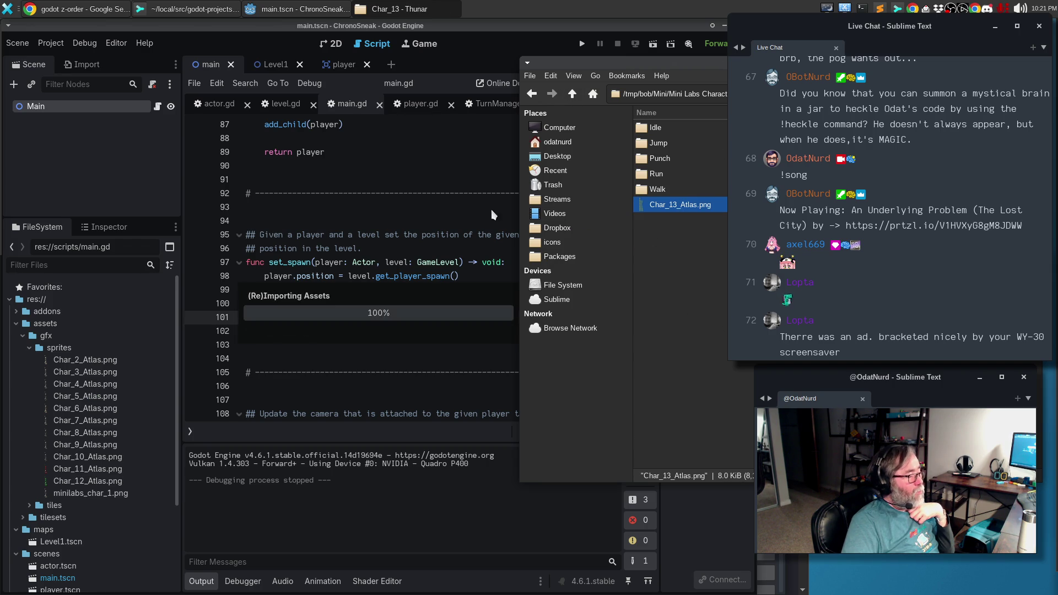
Copy the Char_14 and Char_15 atlas PNGs into sprites, then select minilabs_char_1.png.
{"action": "left_click", "coordinate": [573, 95]}
{"action": "mouse_move", "coordinate": [689, 329]}
{"action": "left_mouse_down"}
{"action": "mouse_move", "coordinate": [107, 380]}
{"action": "mouse_move", "coordinate": [693, 341]}
{"action": "mouse_move", "coordinate": [696, 329]}
{"action": "left_mouse_up"}
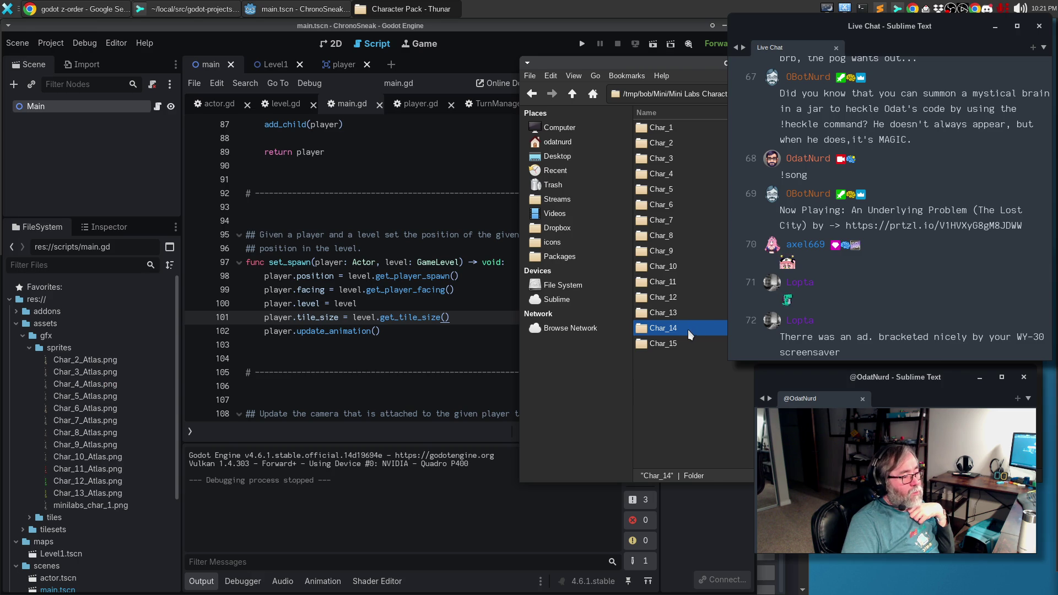
{"action": "double_click", "coordinate": [690, 329]}
{"action": "left_click_drag", "start_coordinate": [666, 206], "coordinate": [77, 410]}
{"action": "left_click", "coordinate": [572, 94]}
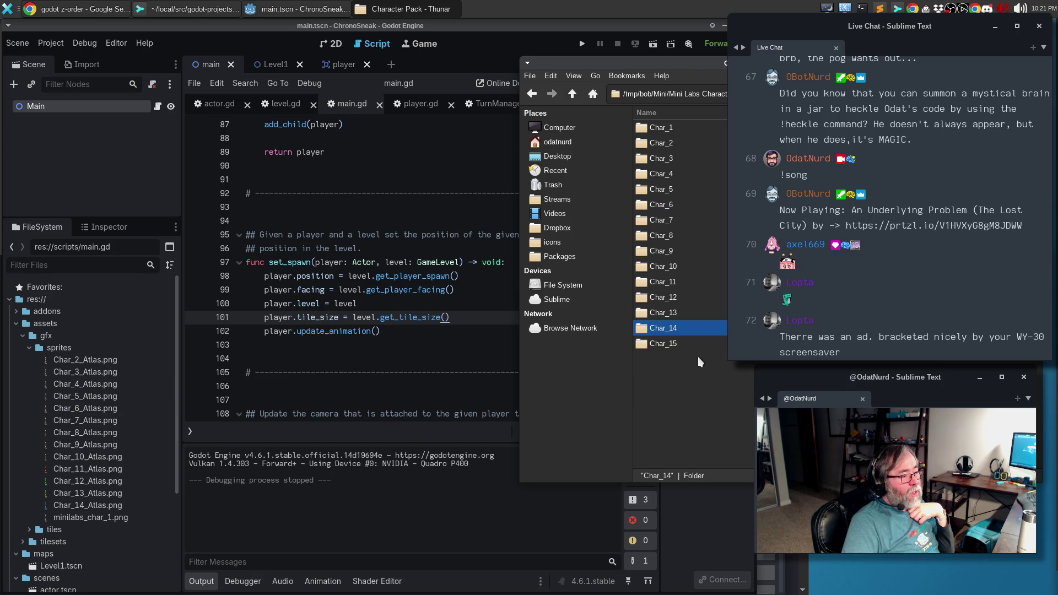
{"action": "double_click", "coordinate": [682, 344]}
{"action": "left_click_drag", "start_coordinate": [679, 208], "coordinate": [72, 407]}
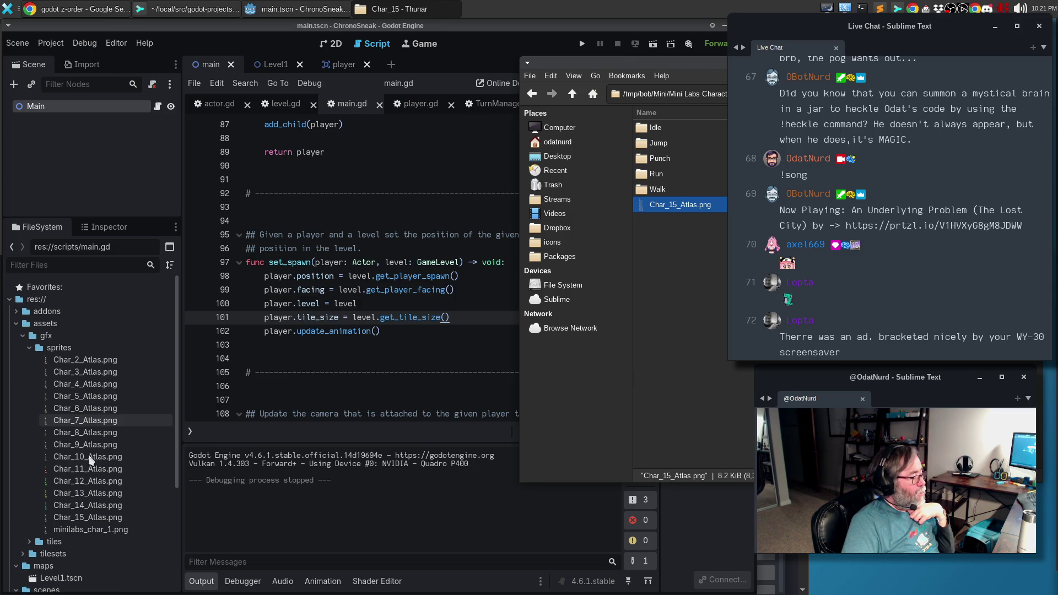
{"action": "left_click", "coordinate": [94, 529]}
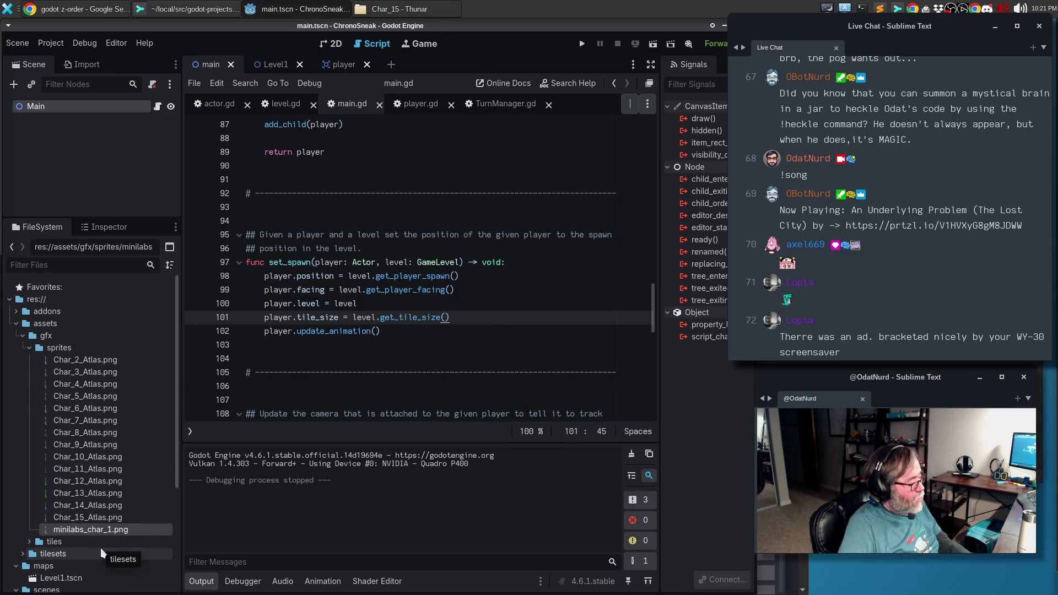
Rename minilabs_char_1.png to minilabs_char_01.png and copy its base name for reuse.
{"action": "key", "text": "F2"}
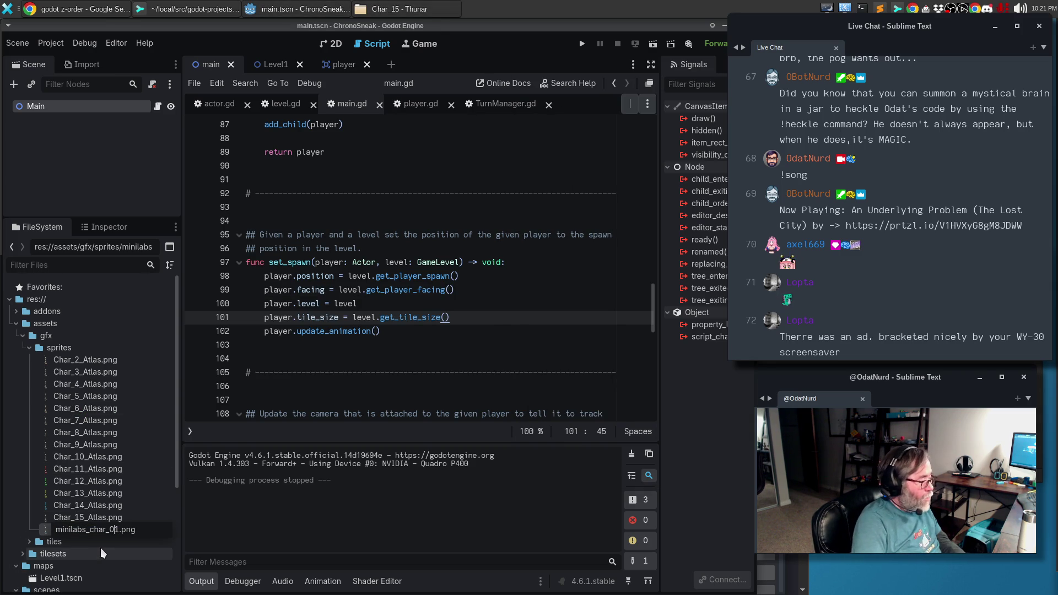
{"action": "type", "text": "0"}
{"action": "key", "text": "Return"}
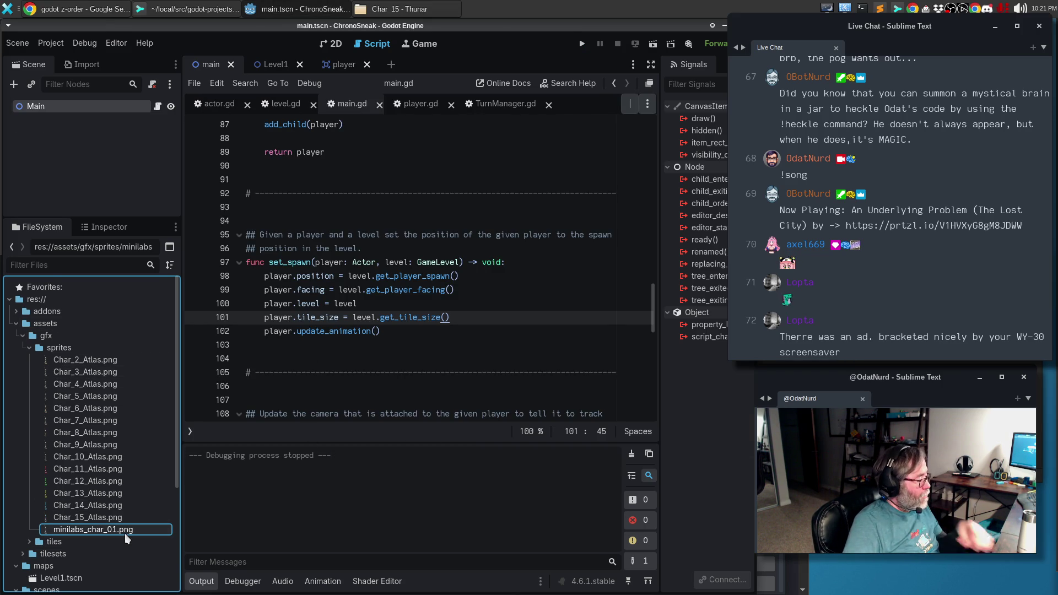
{"action": "key", "text": "F2"}
{"action": "key", "text": "Home"}
{"action": "key", "text": "shift+Right"}
{"action": "key", "text": "shift+Right"}
{"action": "key", "text": "shift+Right"}
{"action": "key", "text": "shift+Right"}
{"action": "key", "text": "shift+Right"}
{"action": "key", "text": "shift+Right"}
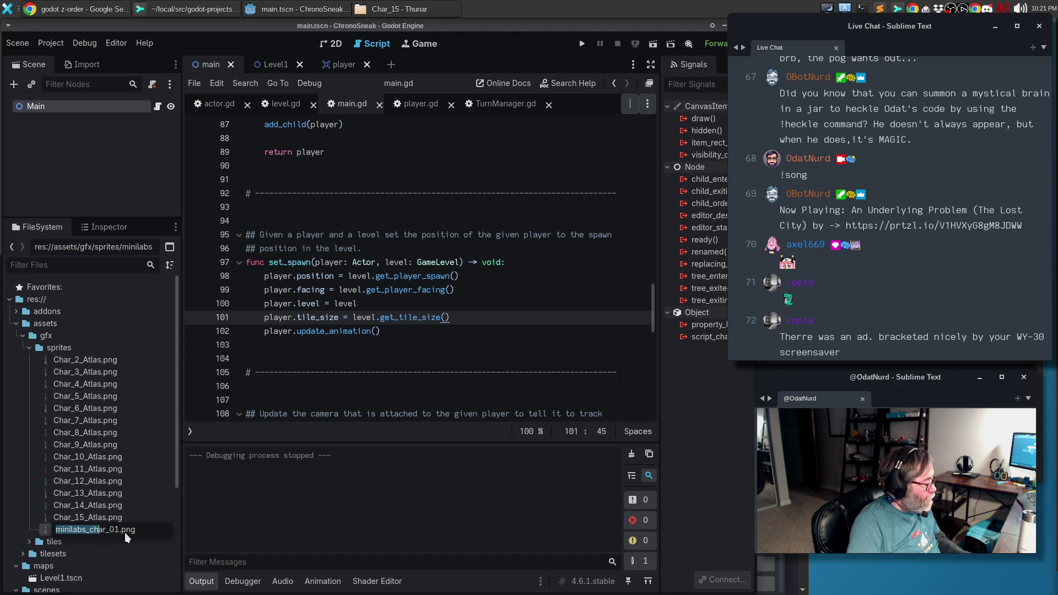
{"action": "key", "text": "Escape"}
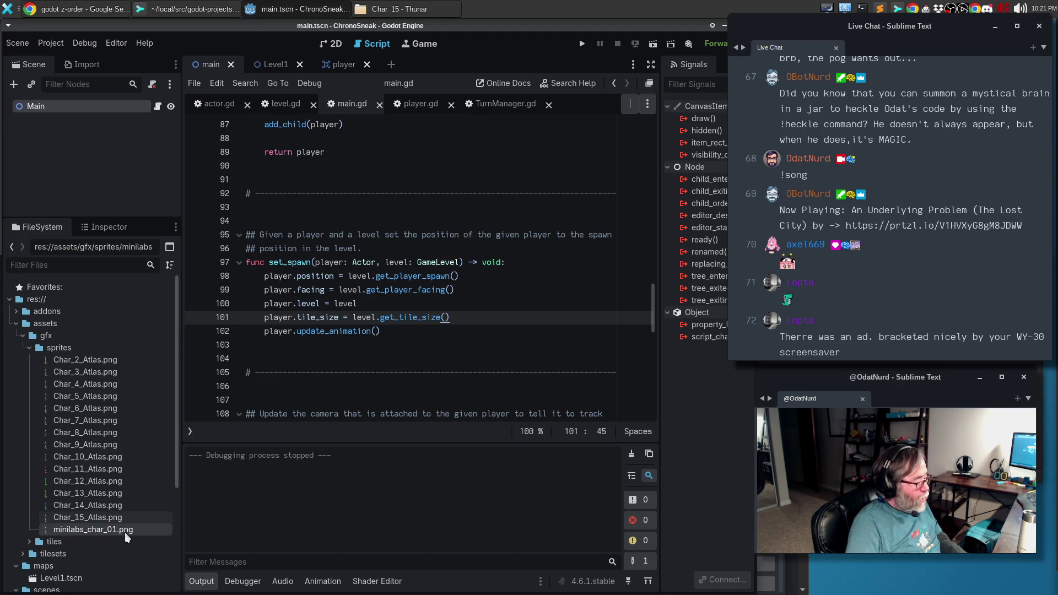
Rename Char_15, Char_14 and Char_13 atlases to minilabs_char_15, minilabs_char_14 and minilabs_char_13.
{"action": "key", "text": "F2"}
{"action": "type", "text": "minilabs_char_01"}
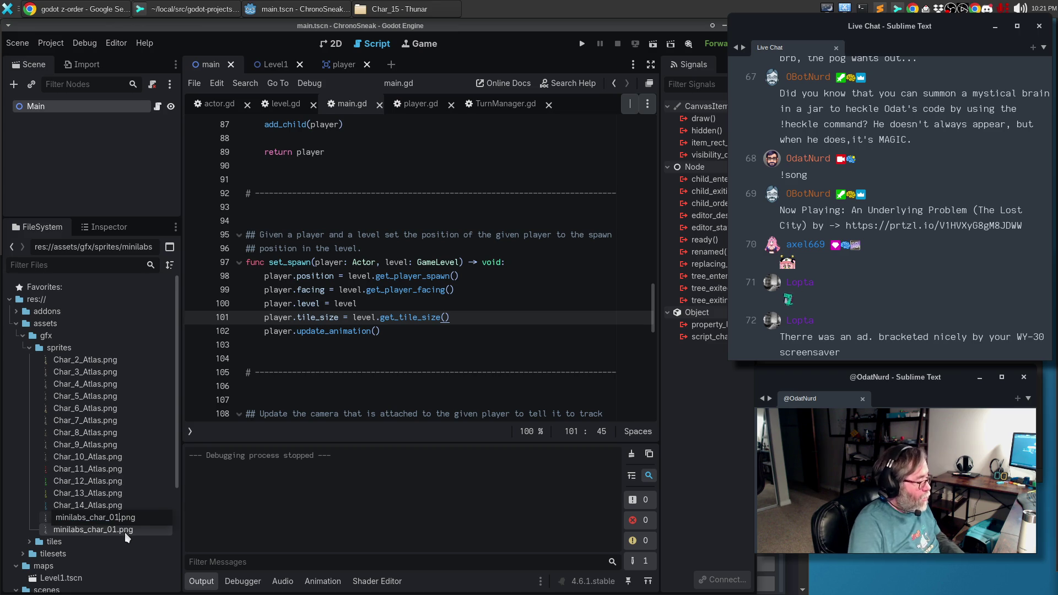
{"action": "type", "text": "15"}
{"action": "key", "text": "Return"}
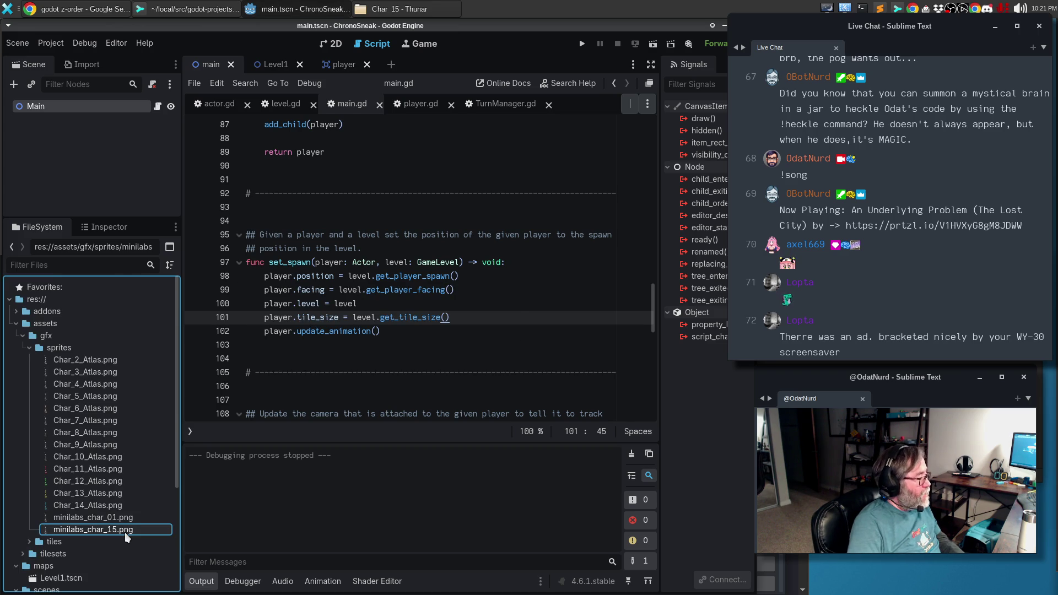
{"action": "key", "text": "F2"}
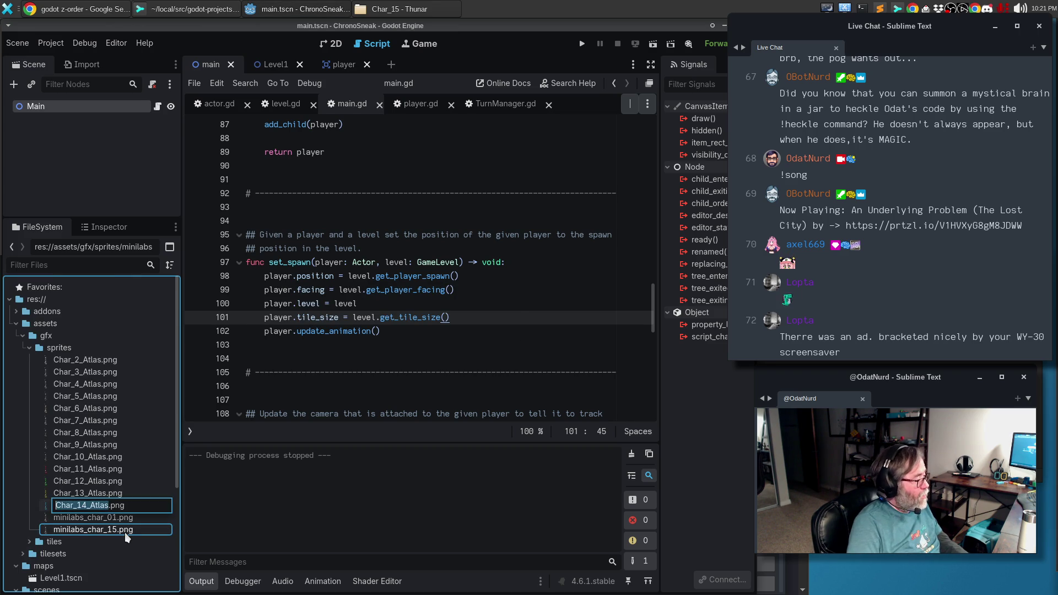
{"action": "type", "text": "minilabs_char_01"}
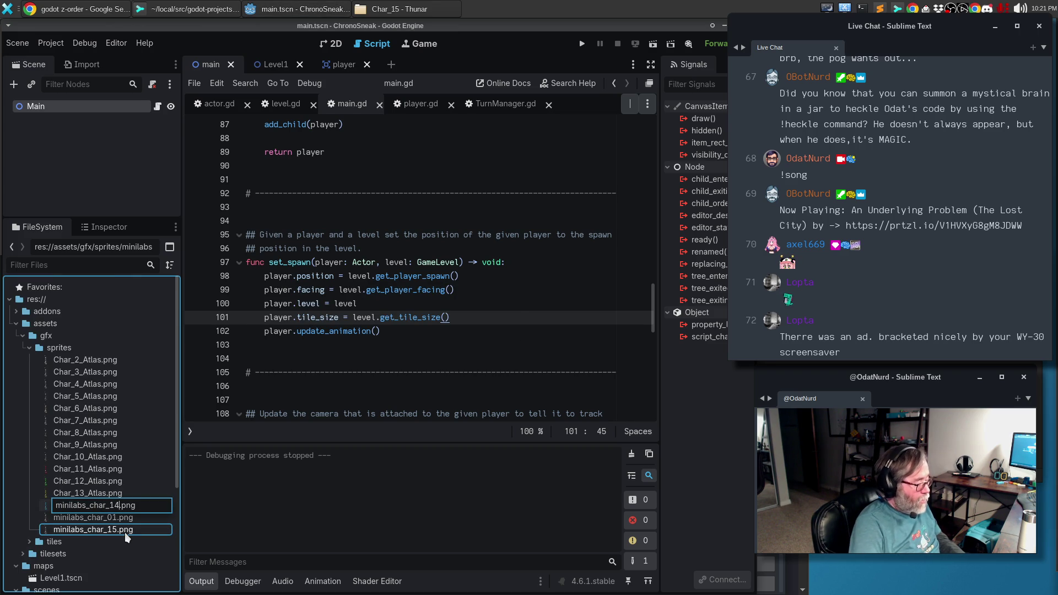
{"action": "key", "text": "Return"}
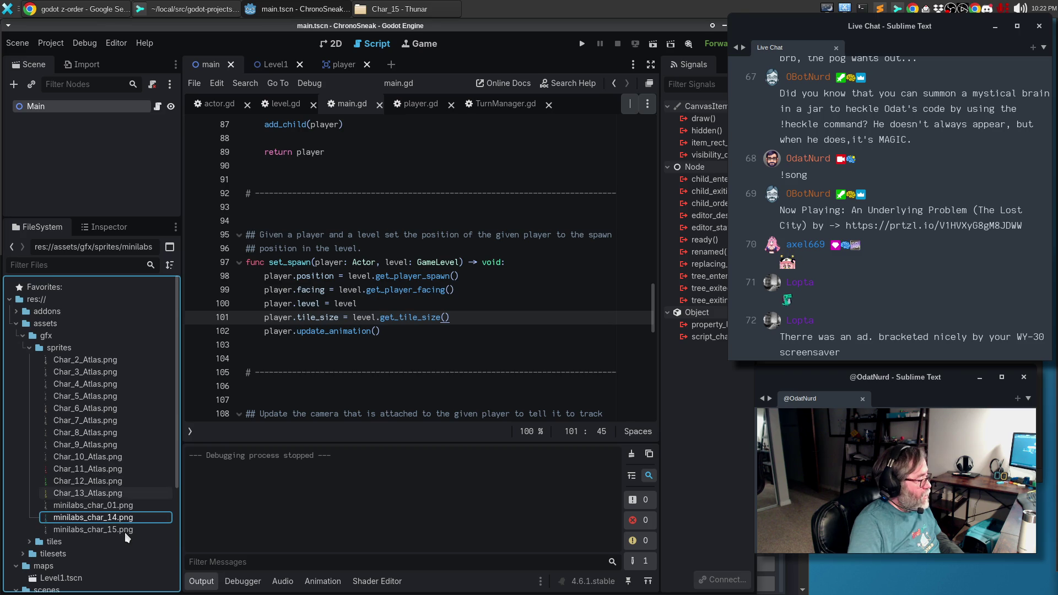
{"action": "key", "text": "F2"}
{"action": "type", "text": "minilabs_char_01"}
{"action": "key", "text": "BackSpace"}
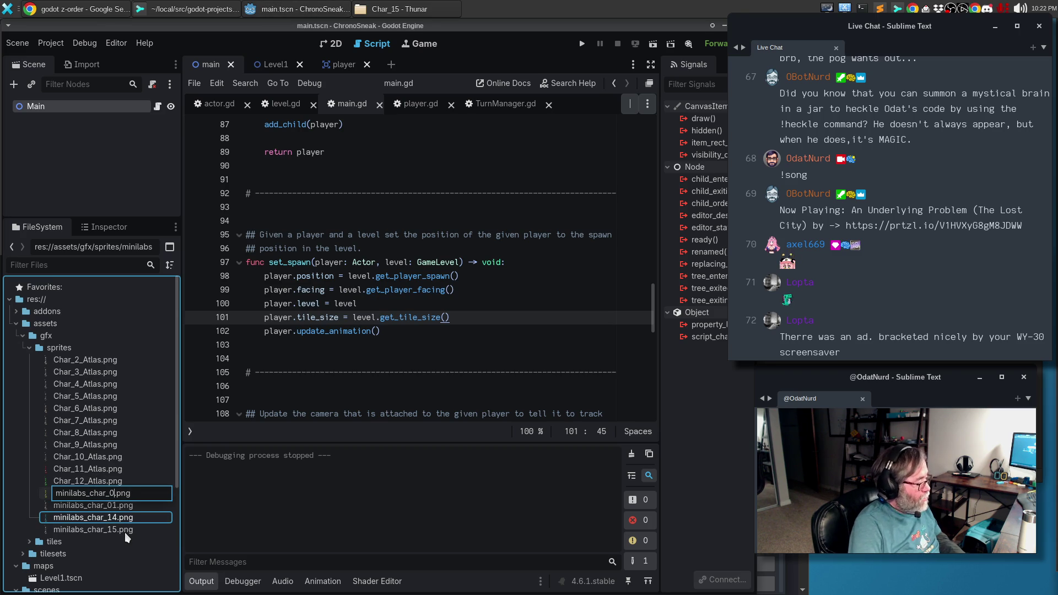
{"action": "key", "text": "BackSpace"}
{"action": "type", "text": "13"}
{"action": "key", "text": "Return"}
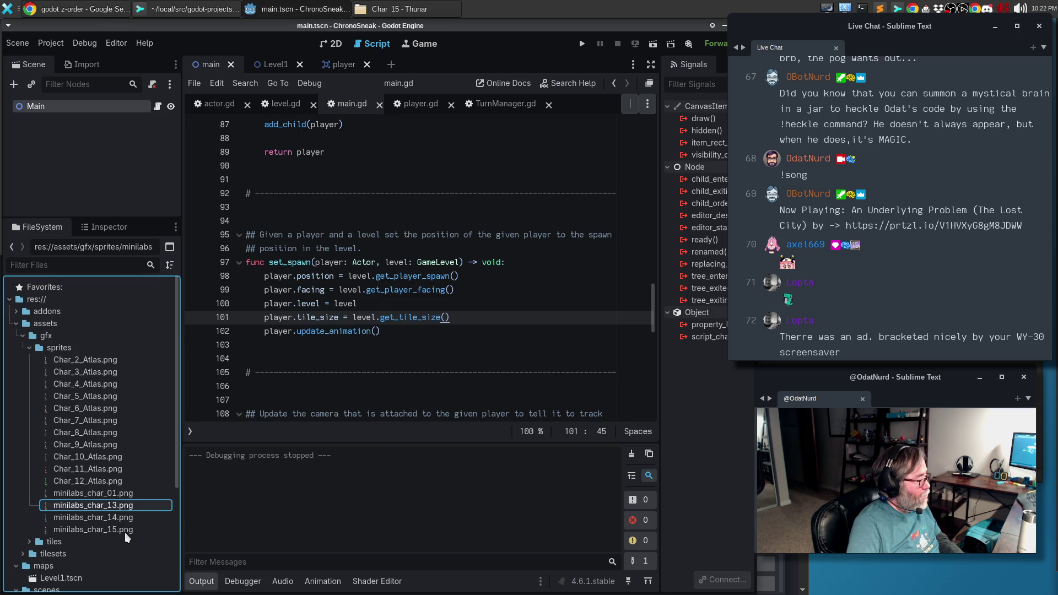
Rename Char_12, Char_11 and Char_10 atlases to minilabs_char_12, minilabs_char_11 and minilabs_char_10.
{"action": "key", "text": "F2"}
{"action": "type", "text": "minilabs_char_01"}
{"action": "key", "text": "BackSpace"}
{"action": "key", "text": "BackSpace"}
{"action": "type", "text": "12"}
{"action": "key", "text": "Return"}
{"action": "key", "text": "Up"}
{"action": "key", "text": "Up"}
{"action": "key", "text": "F2"}
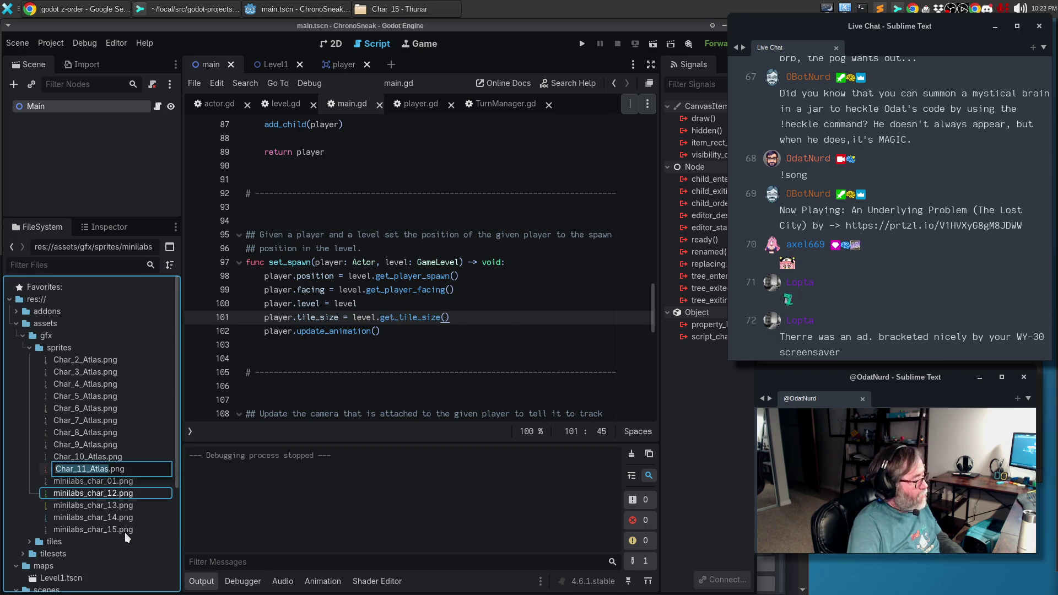
{"action": "type", "text": "minilabs_char_01"}
{"action": "key", "text": "BackSpace"}
{"action": "key", "text": "BackSpace"}
{"action": "type", "text": "11"}
{"action": "key", "text": "Return"}
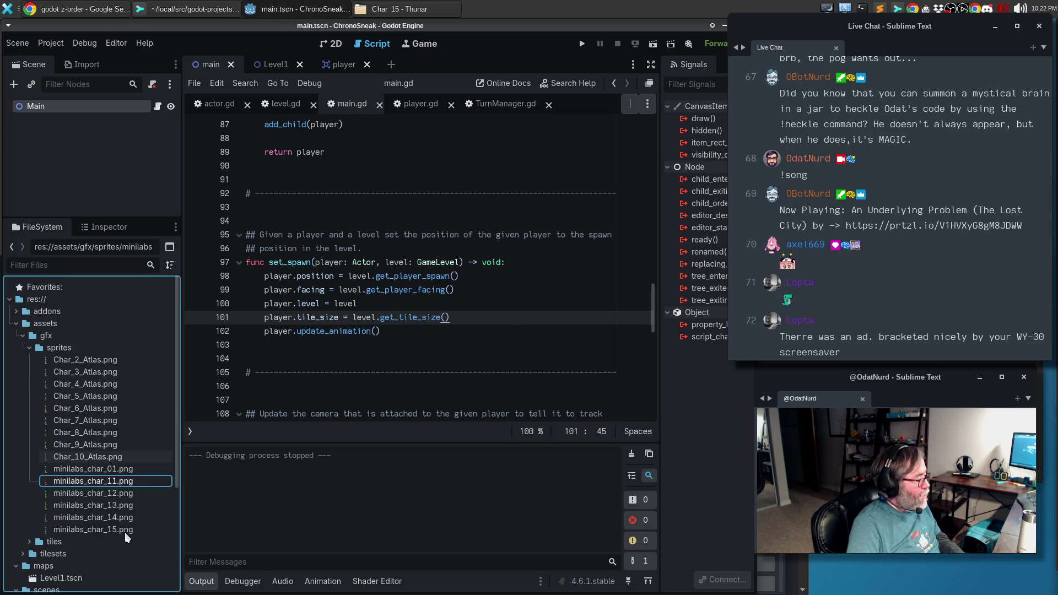
{"action": "key", "text": "Up"}
{"action": "key", "text": "Up"}
{"action": "key", "text": "F2"}
{"action": "type", "text": "minilabs_char_01"}
{"action": "key", "text": "BackSpace"}
{"action": "type", "text": "0"}
{"action": "key", "text": "Return"}
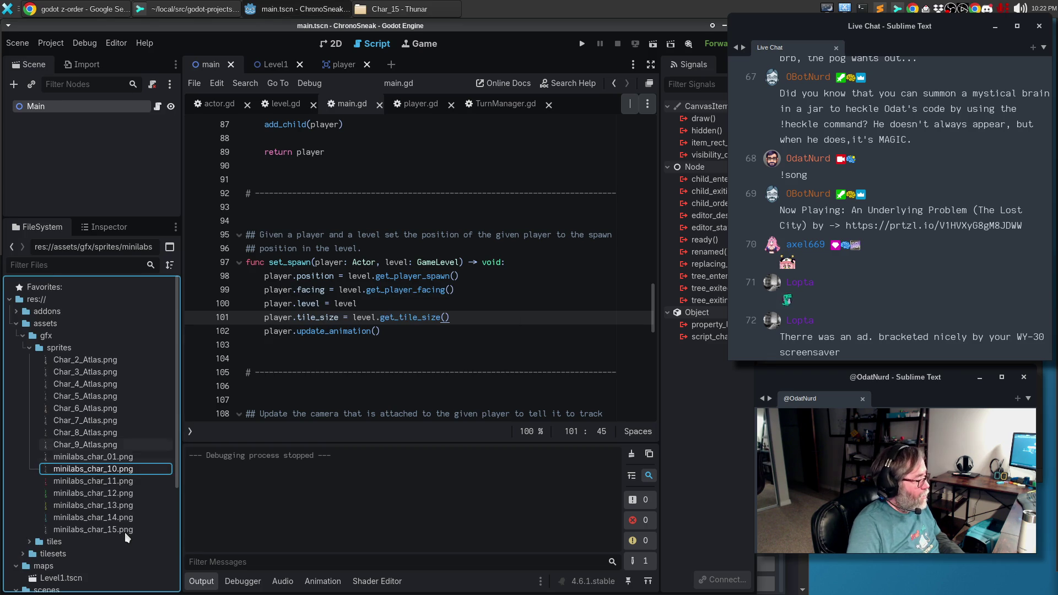
Rename Char_9 through Char_6 atlases to minilabs_char_09, minilabs_char_08, minilabs_char_07 and minilabs_char_06.
{"action": "key", "text": "Up"}
{"action": "key", "text": "Up"}
{"action": "key", "text": "F2"}
{"action": "type", "text": "minilabs_char_01"}
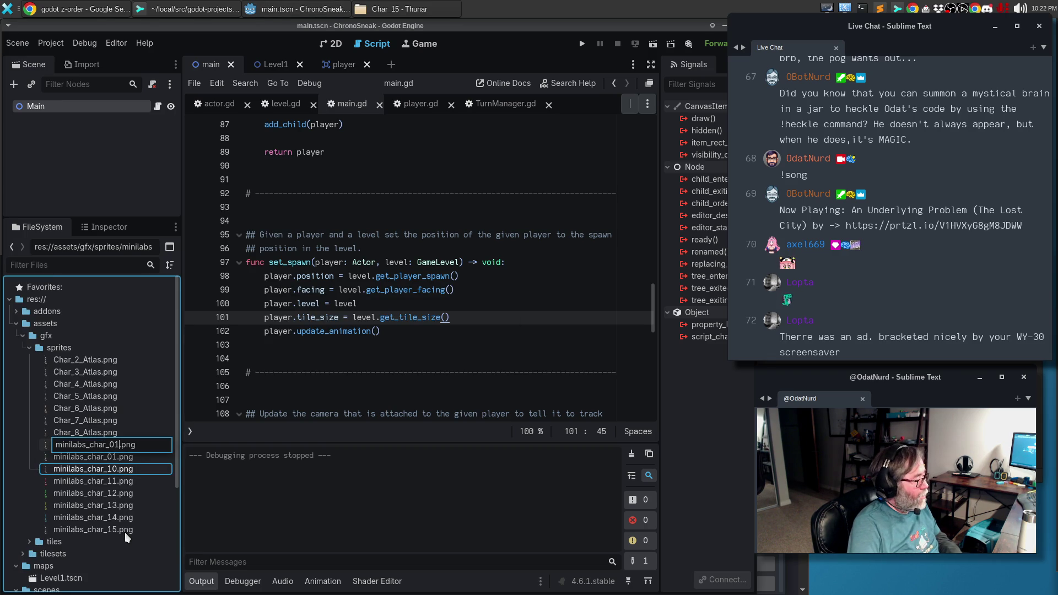
{"action": "key", "text": "BackSpace"}
{"action": "type", "text": "9"}
{"action": "key", "text": "Return"}
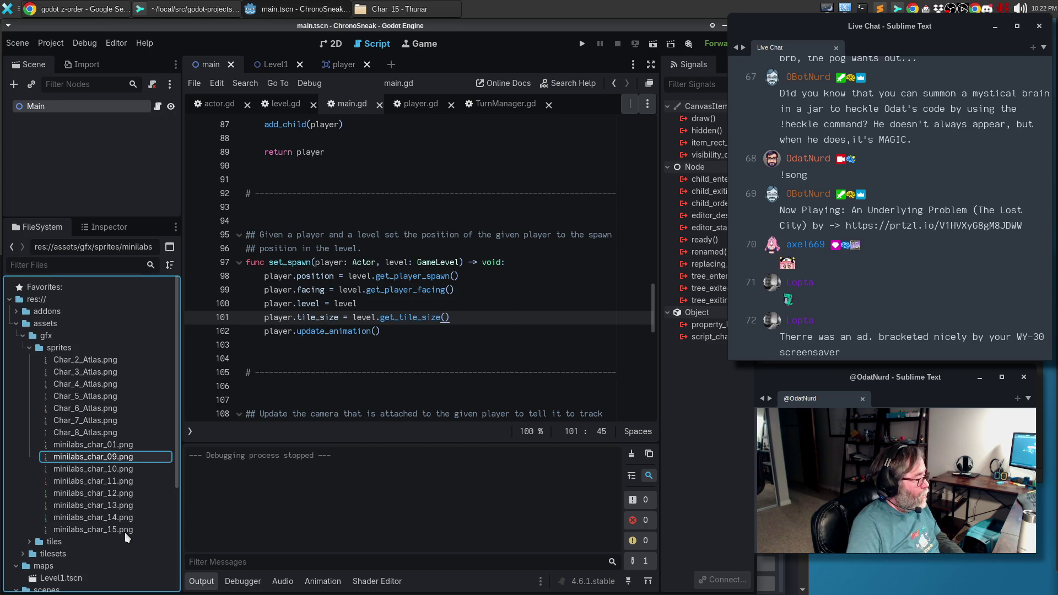
{"action": "key", "text": "Up"}
{"action": "key", "text": "Up"}
{"action": "key", "text": "F2"}
{"action": "type", "text": "minilabs_char_01"}
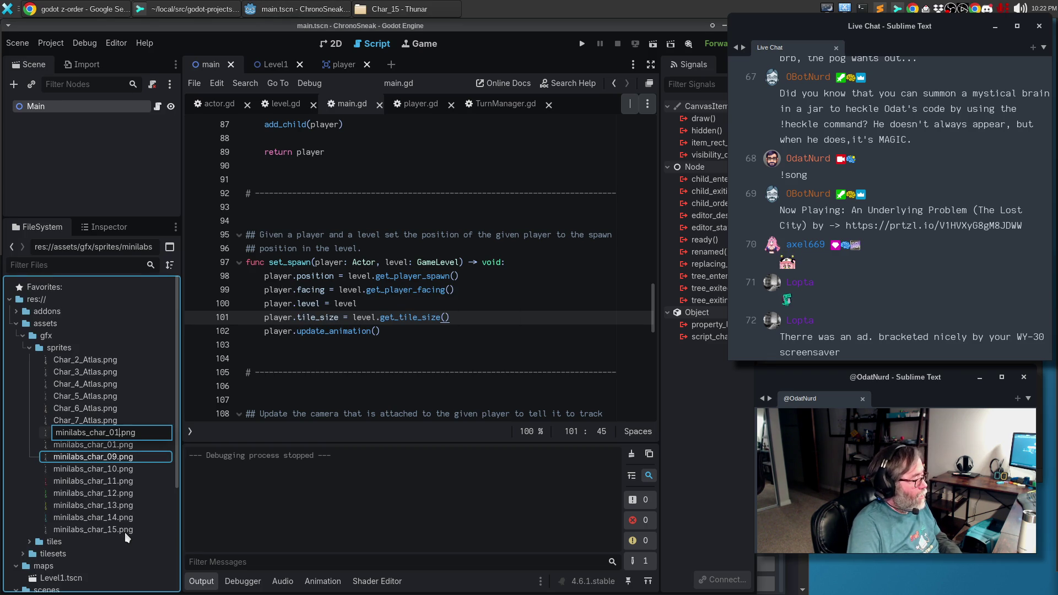
{"action": "key", "text": "BackSpace"}
{"action": "type", "text": "8"}
{"action": "key", "text": "Return"}
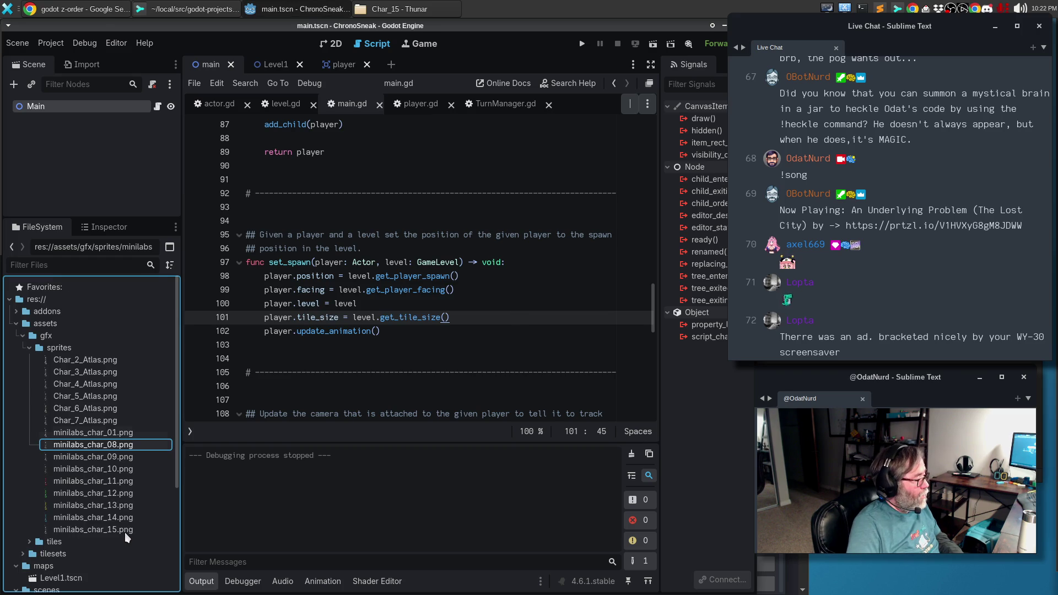
{"action": "key", "text": "Up"}
{"action": "key", "text": "Up"}
{"action": "key", "text": "F2"}
{"action": "type", "text": "minilabs_char_01"}
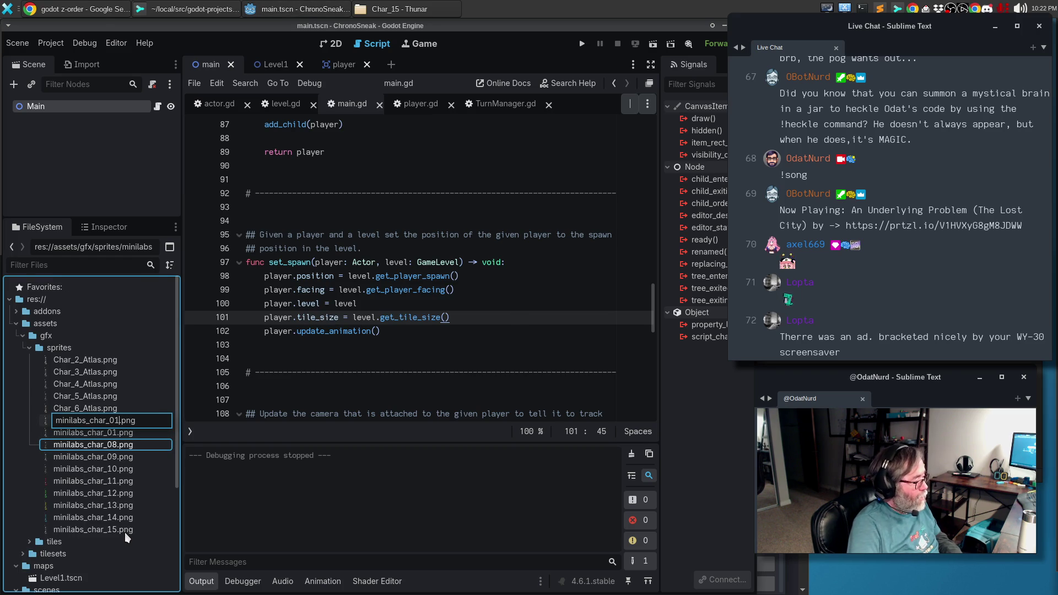
{"action": "key", "text": "BackSpace"}
{"action": "type", "text": "7"}
{"action": "key", "text": "Return"}
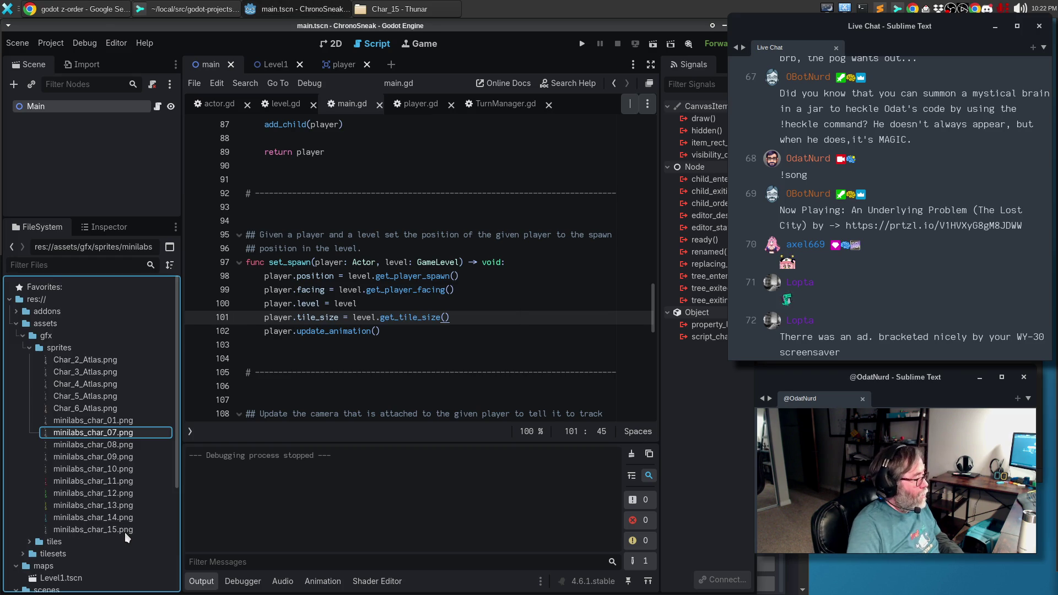
{"action": "key", "text": "Up"}
{"action": "key", "text": "Up"}
{"action": "key", "text": "F2"}
{"action": "type", "text": "minilabs_char_01"}
{"action": "key", "text": "BackSpace"}
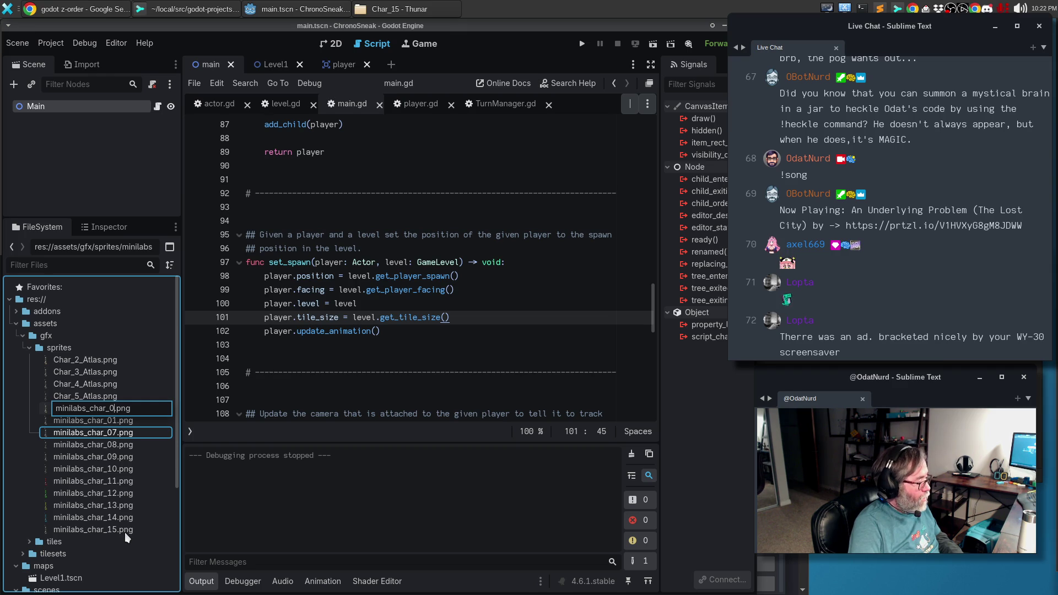
{"action": "type", "text": "6"}
{"action": "key", "text": "Return"}
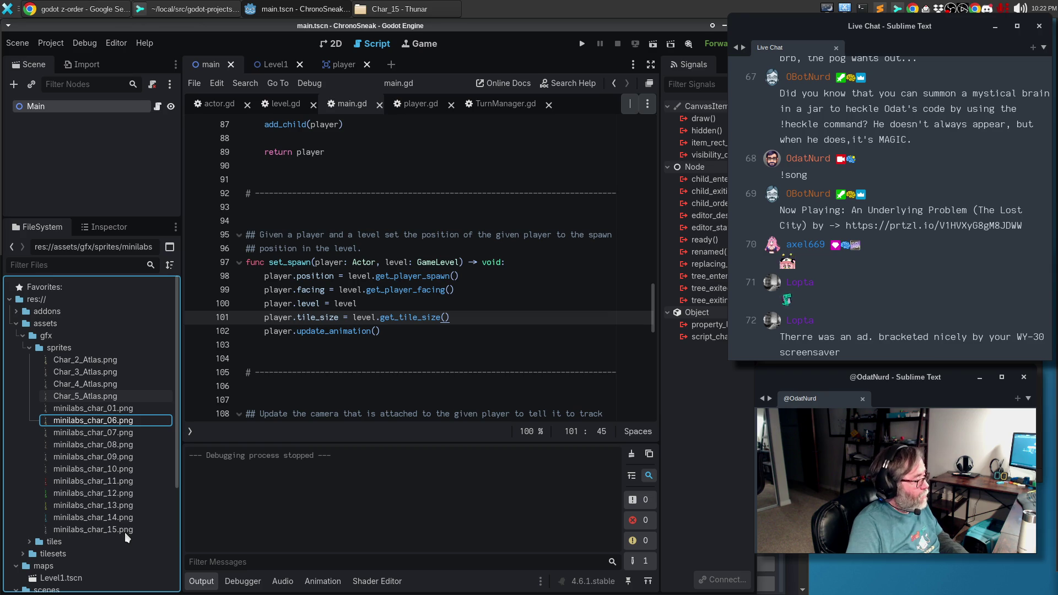
Rename Char_5 through Char_2 atlases to minilabs_char_05 through minilabs_char_02, then return to the player scene.
{"action": "key", "text": "F2"}
{"action": "type", "text": "minilabs_char_01"}
{"action": "key", "text": "BackSpace"}
{"action": "type", "text": "5"}
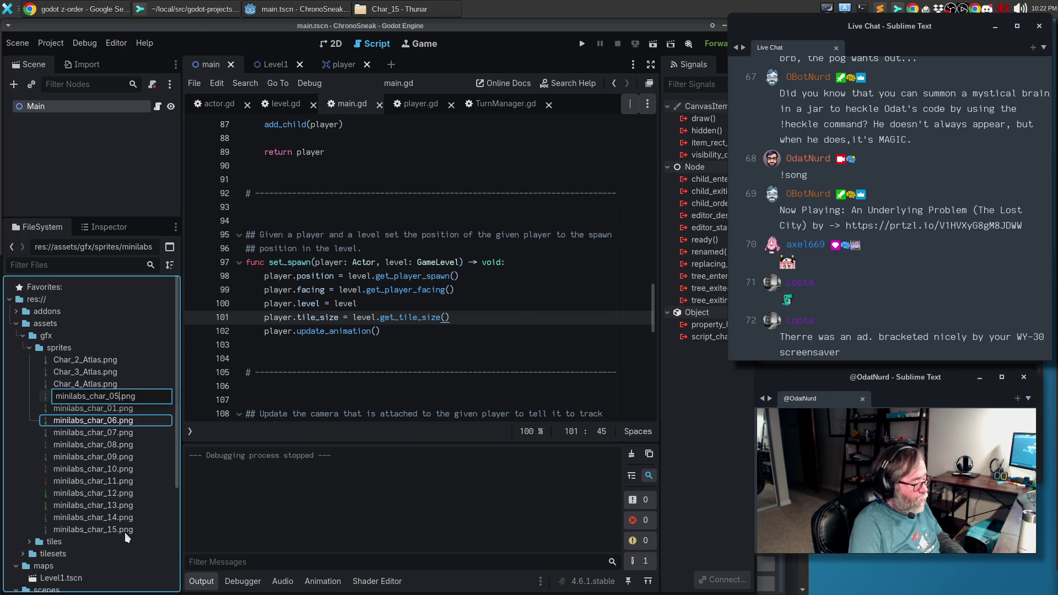
{"action": "key", "text": "Return"}
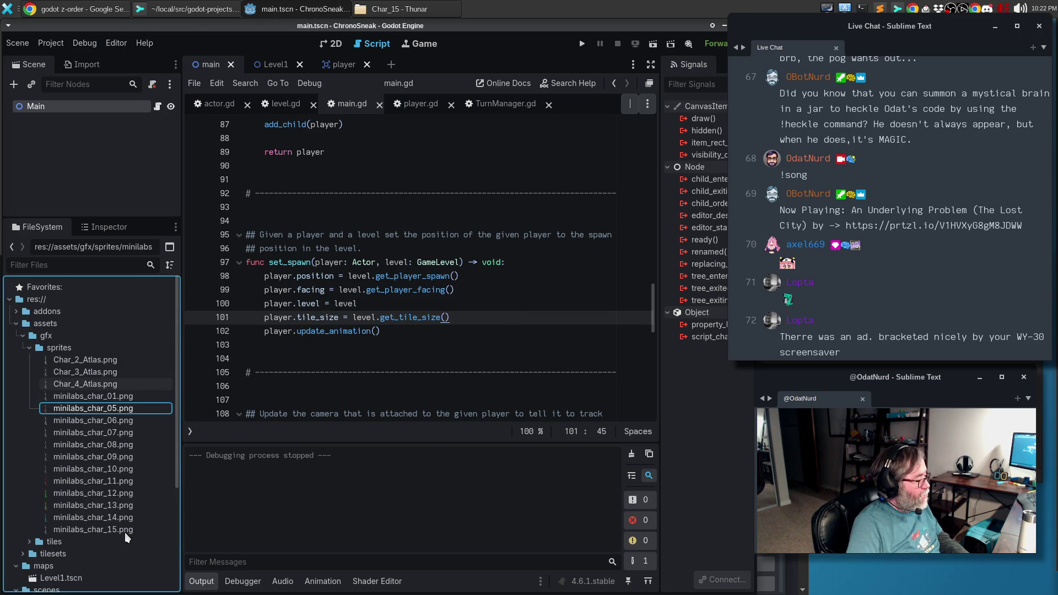
{"action": "key", "text": "F2"}
{"action": "type", "text": "minilabs_char_01"}
{"action": "key", "text": "BackSpace"}
{"action": "type", "text": "4"}
{"action": "key", "text": "Return"}
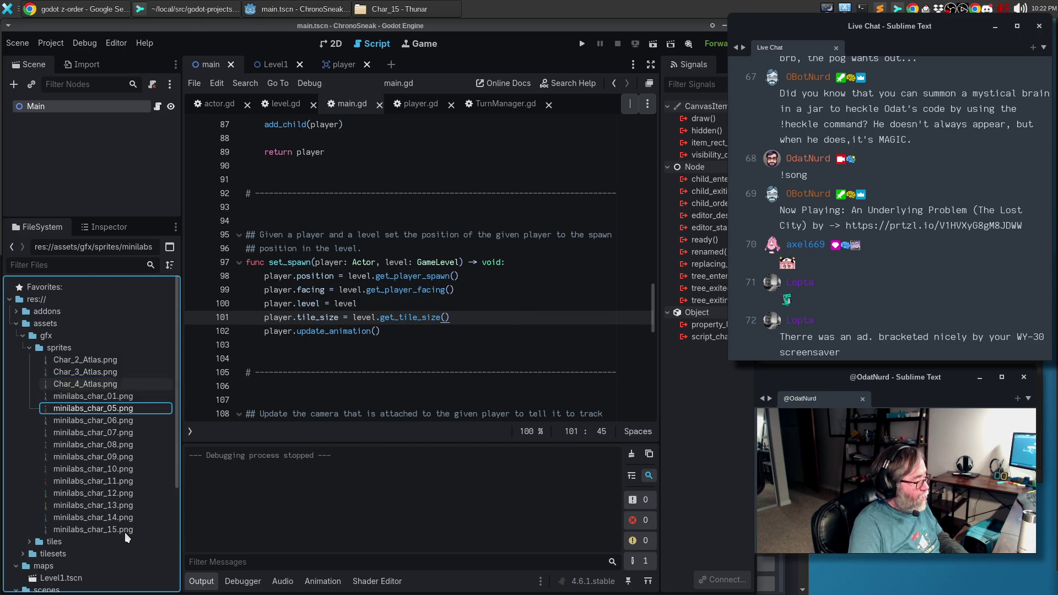
{"action": "key", "text": "F2"}
{"action": "type", "text": "minilabs_char_01"}
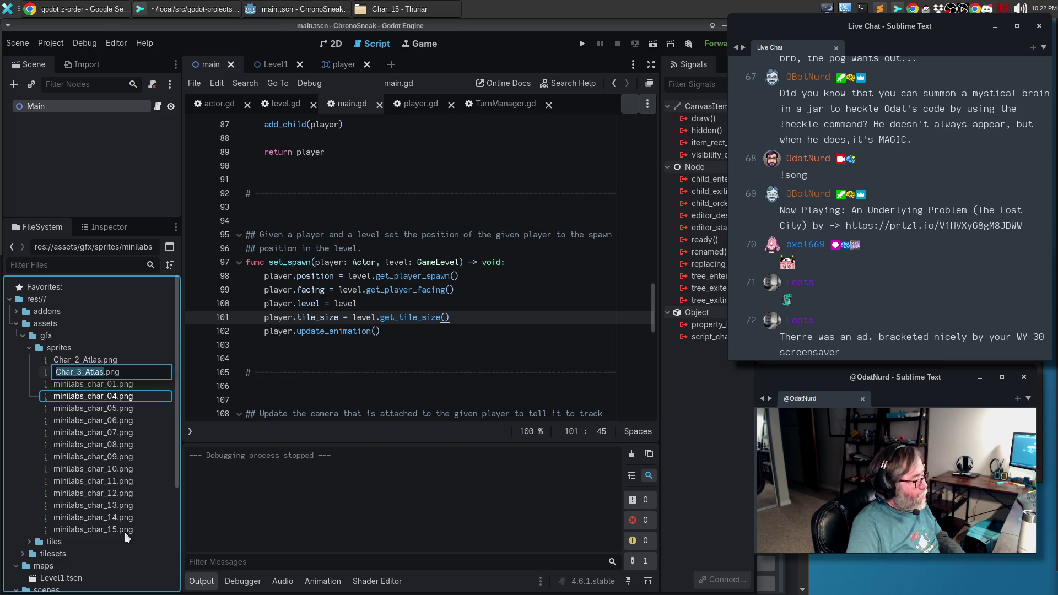
{"action": "key", "text": "BackSpace"}
{"action": "type", "text": "3"}
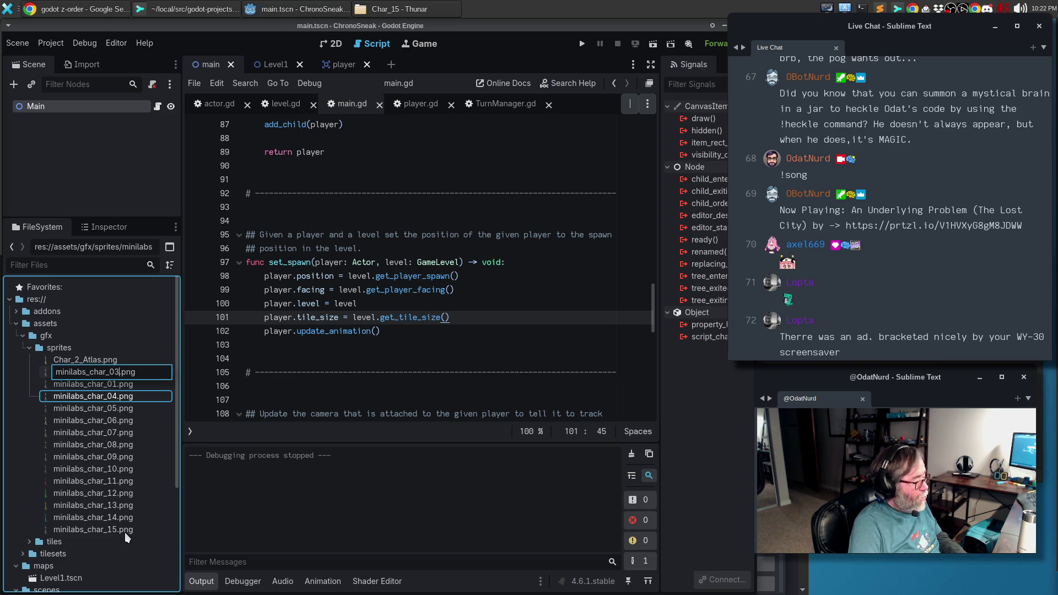
{"action": "key", "text": "Return"}
{"action": "key", "text": "Up"}
{"action": "key", "text": "F2"}
{"action": "type", "text": "minilabs_char_01"}
{"action": "key", "text": "Return"}
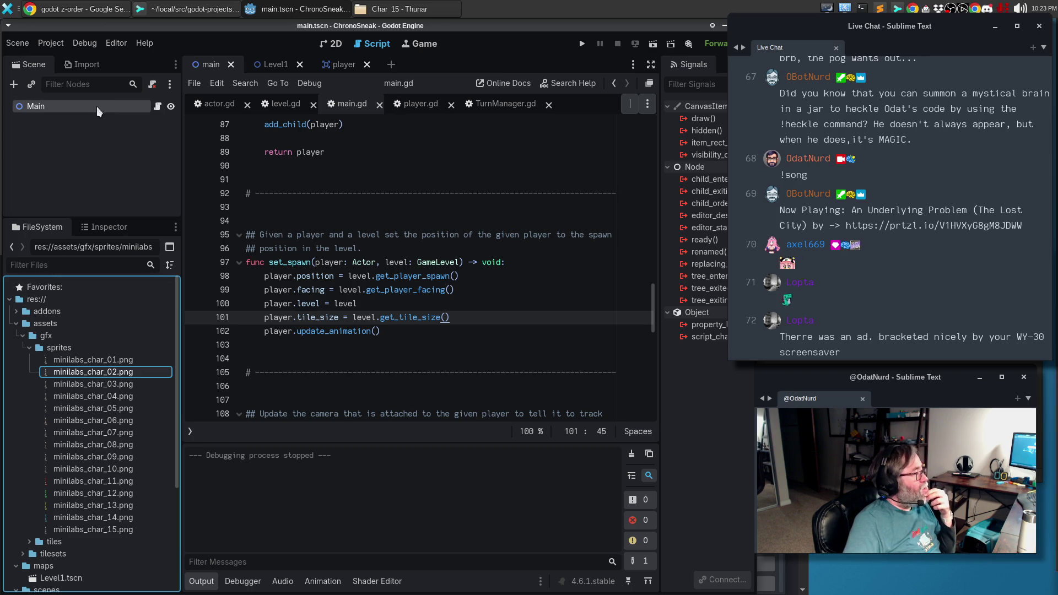
{"action": "key", "text": "ctrl+shift+Tab"}
{"action": "left_click", "coordinate": [161, 336]}
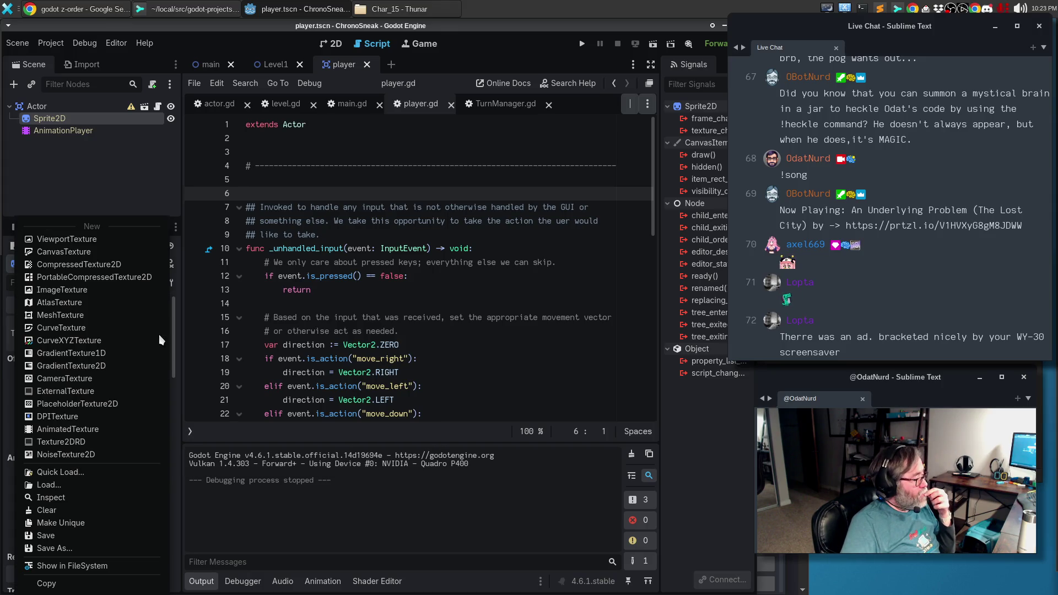
Assign minilabs_char_02 as the Sprite2D texture via Quick Load.
{"action": "left_click", "coordinate": [94, 473]}
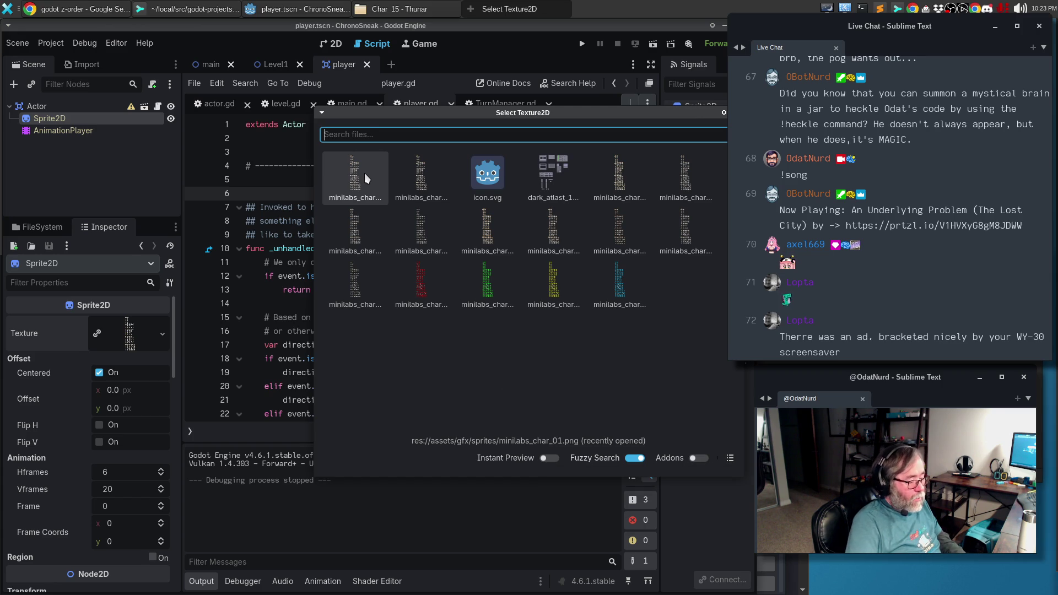
{"action": "type", "text": "02"}
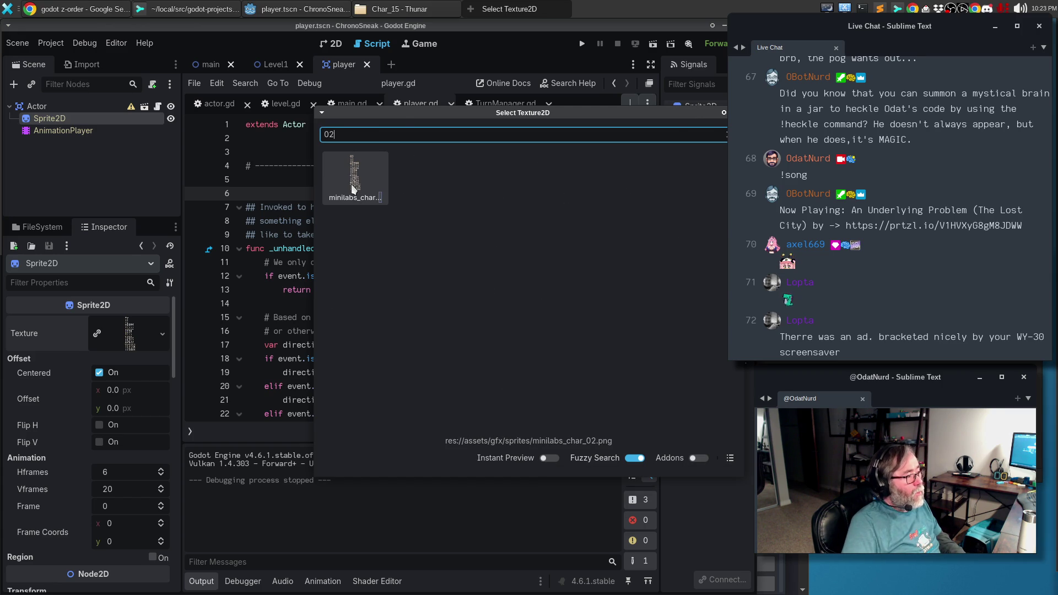
{"action": "double_click", "coordinate": [352, 184]}
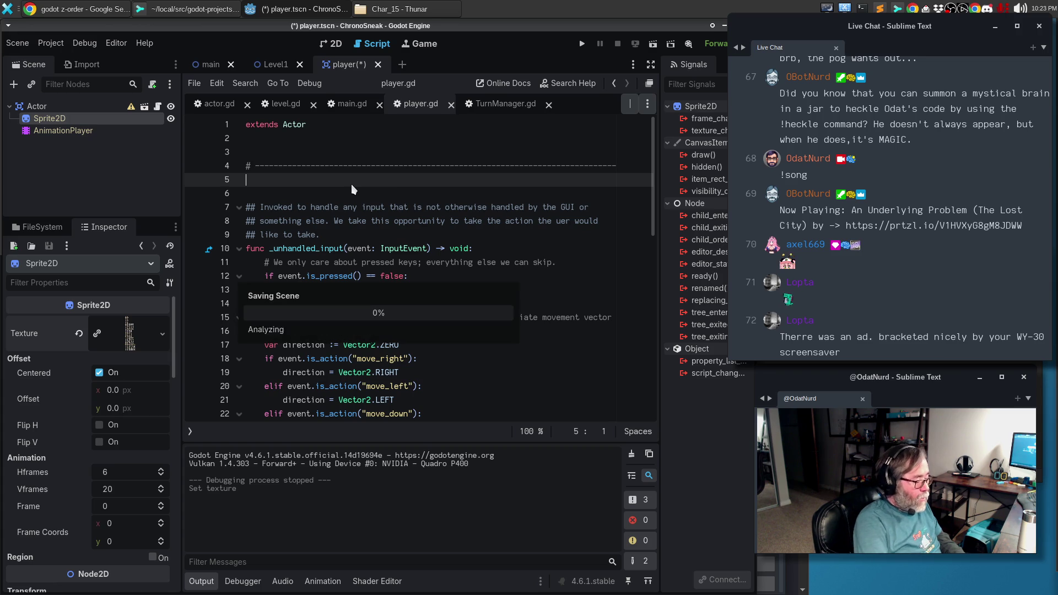
Run the game with F5 and walk the character down, right and up.
{"action": "key", "text": "F5"}
{"action": "key", "text": "Down"}
{"action": "key", "text": "Down"}
{"action": "key", "text": "Right"}
{"action": "key", "text": "Up"}
{"action": "key", "text": "Right"}
Walk the character left and up, then stop the game with F8 and return to the FileSystem dock.
{"action": "key", "text": "Left"}
{"action": "key", "text": "Left"}
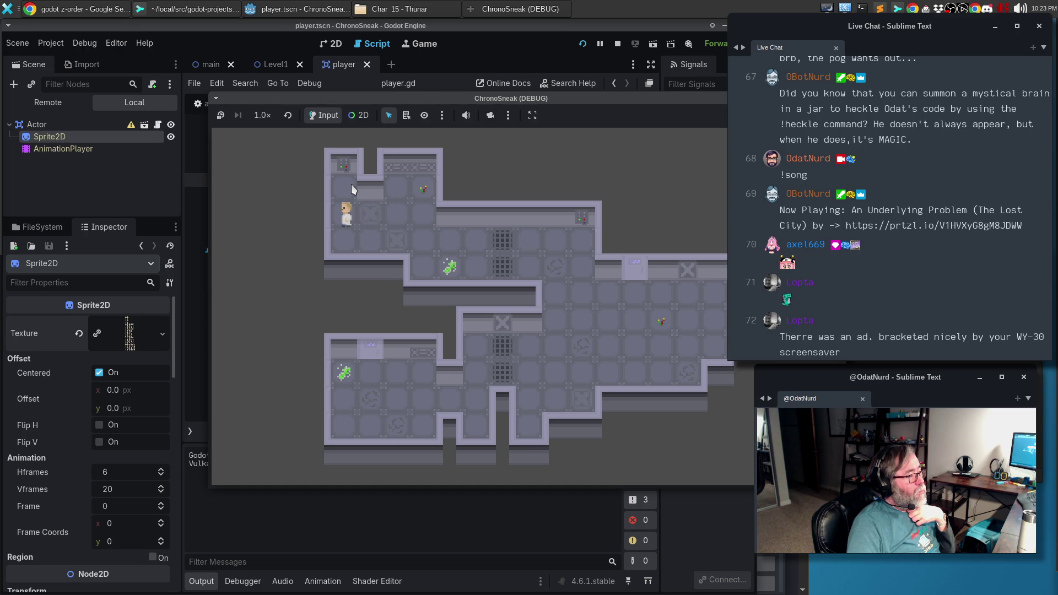
{"action": "key", "text": "Up"}
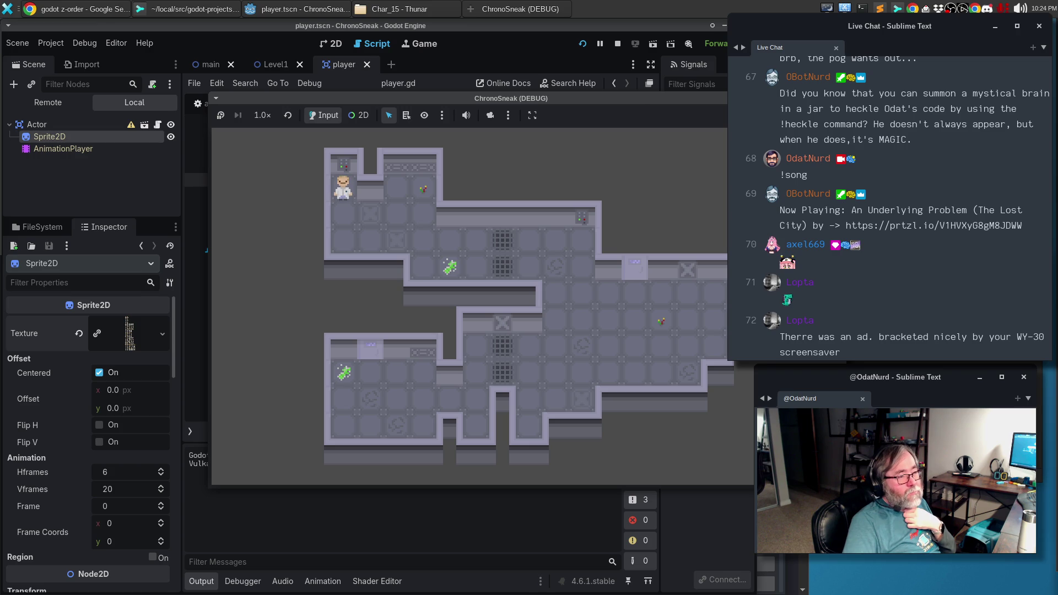
{"action": "key", "text": "F8"}
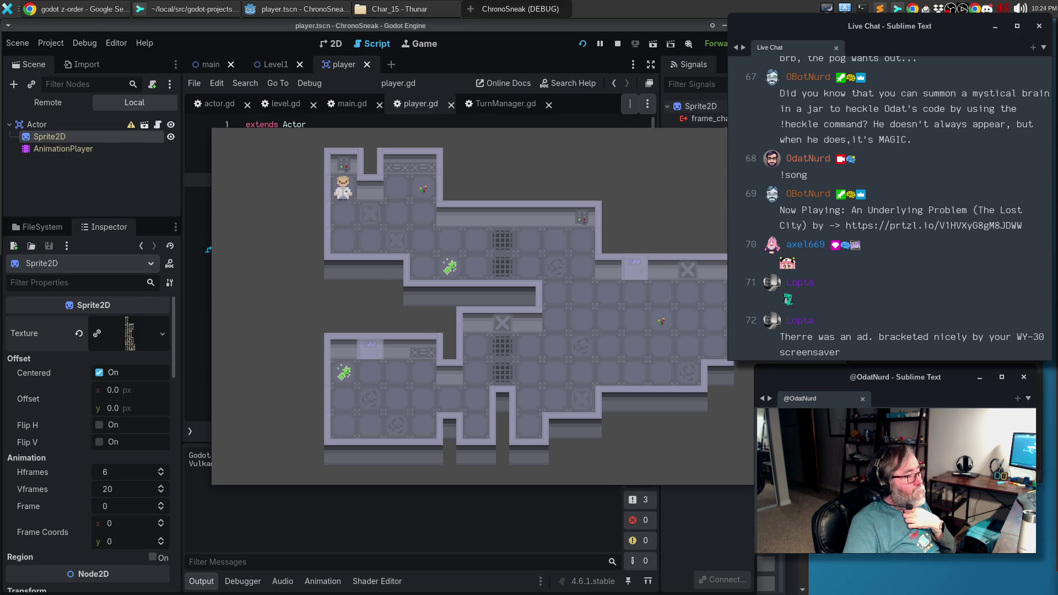
{"action": "left_click", "coordinate": [47, 228]}
Rename minilabs_char_01.png to ml_char_01.png in the FileSystem dock.
{"action": "scroll", "coordinate": [106, 366], "scroll_direction": "up", "scroll_amount": 3}
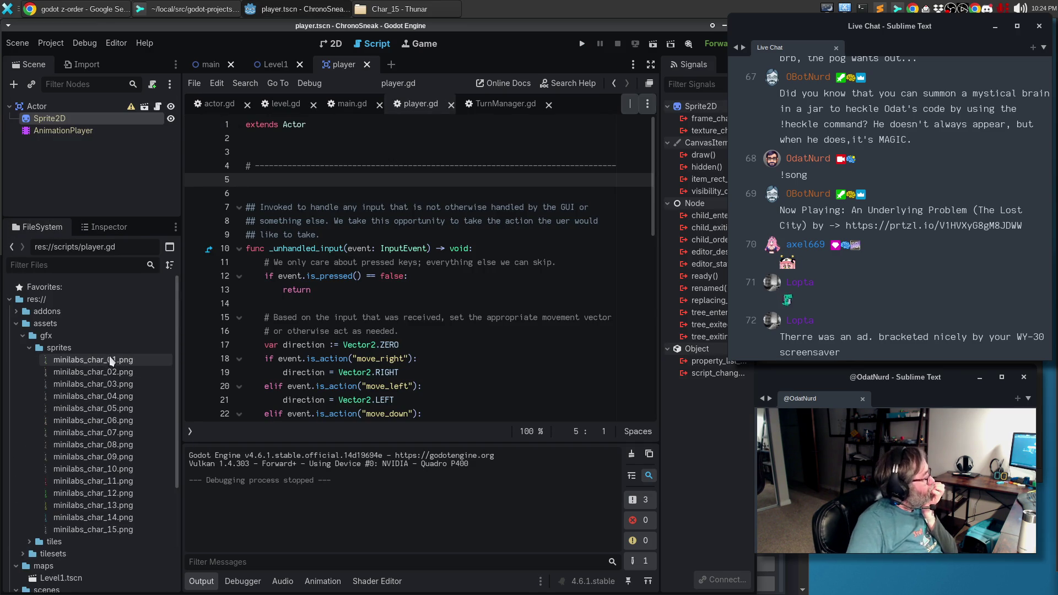
{"action": "mouse_move", "coordinate": [106, 376]}
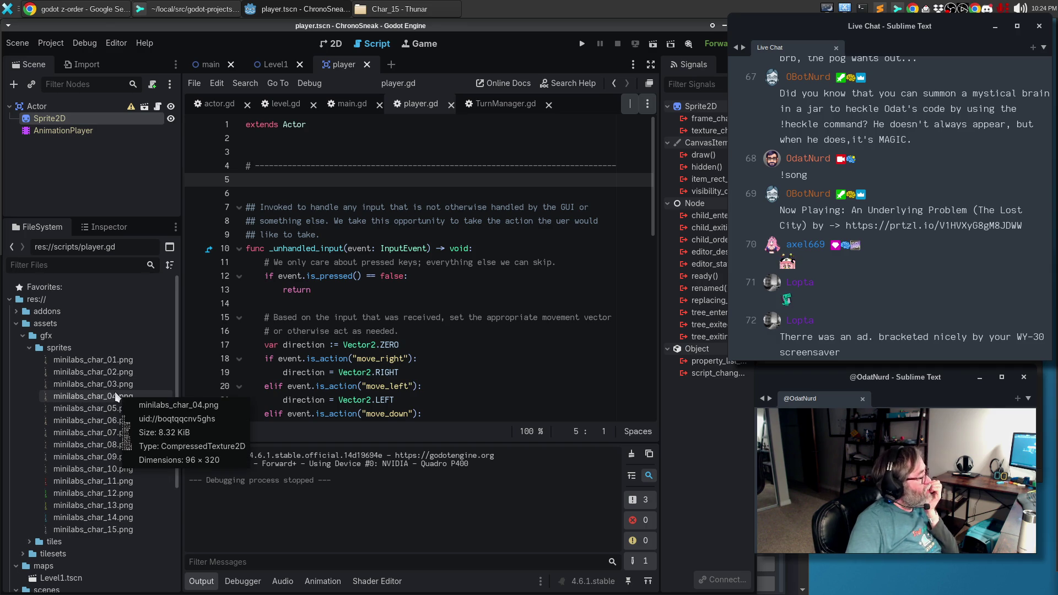
{"action": "left_click", "coordinate": [100, 366]}
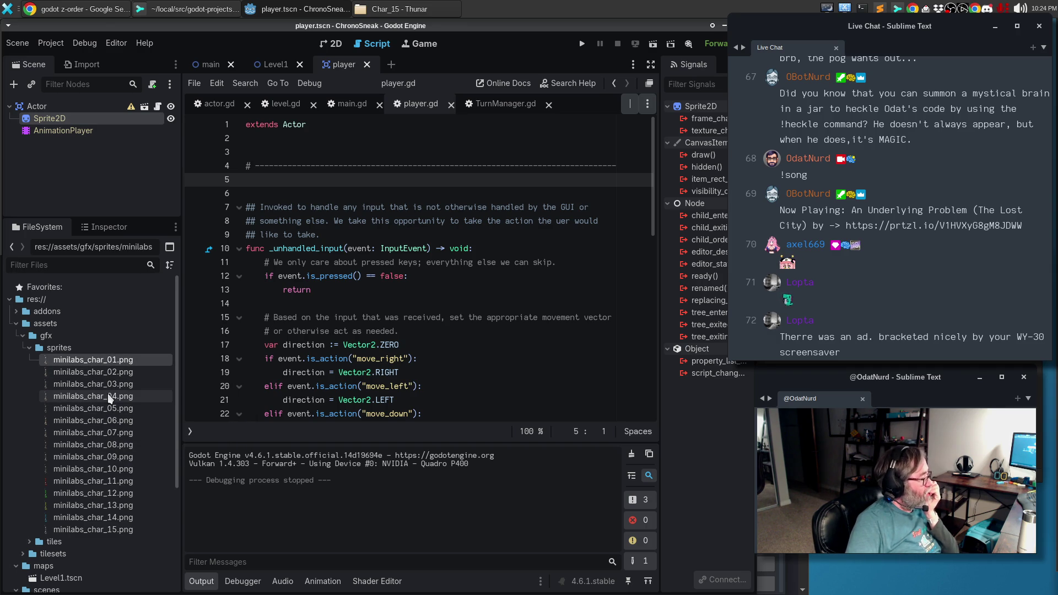
{"action": "key", "text": "F2"}
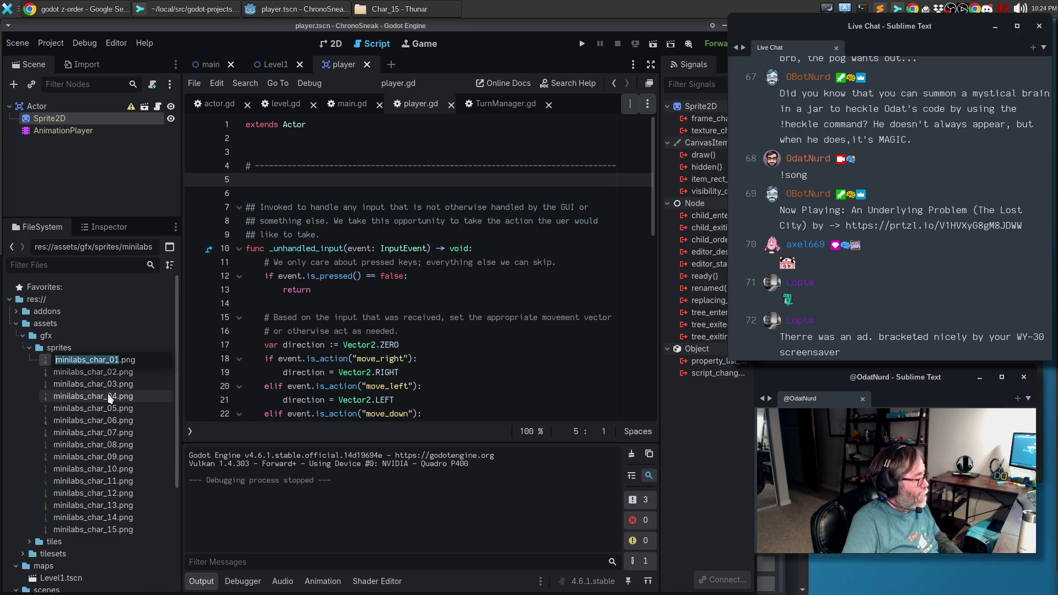
{"action": "key", "text": "Home"}
{"action": "key", "text": "shift+Right"}
{"action": "key", "text": "shift+Right"}
{"action": "key", "text": "shift+Right"}
{"action": "key", "text": "shift+Right"}
{"action": "type", "text": "ml"}
{"action": "key", "text": "Return"}
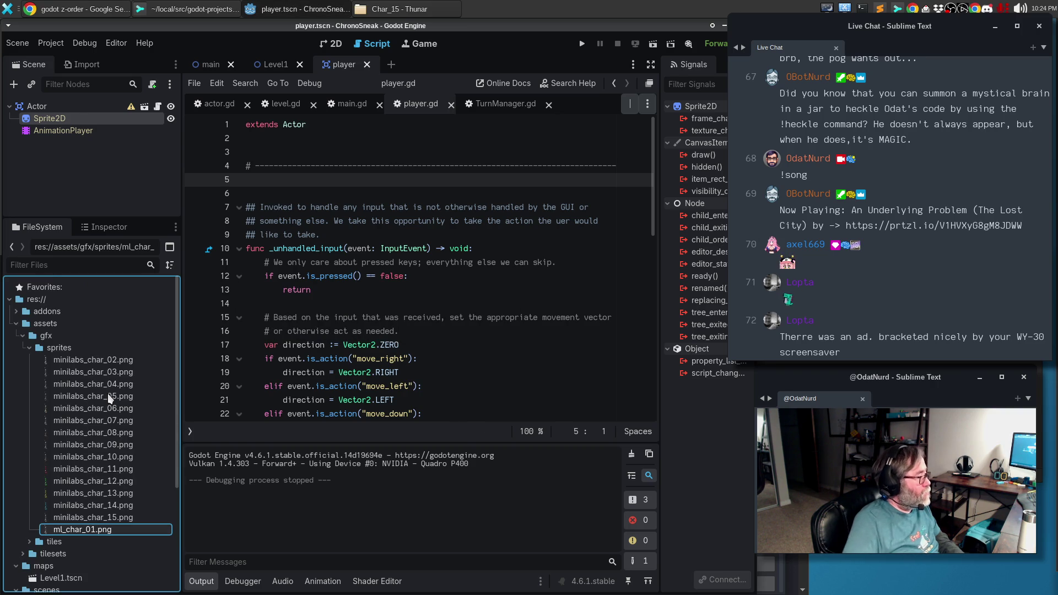
Reassign the Sprite2D texture through the Texture dropdown's Quick Load picker.
{"action": "left_click", "coordinate": [106, 227]}
{"action": "left_click", "coordinate": [130, 336]}
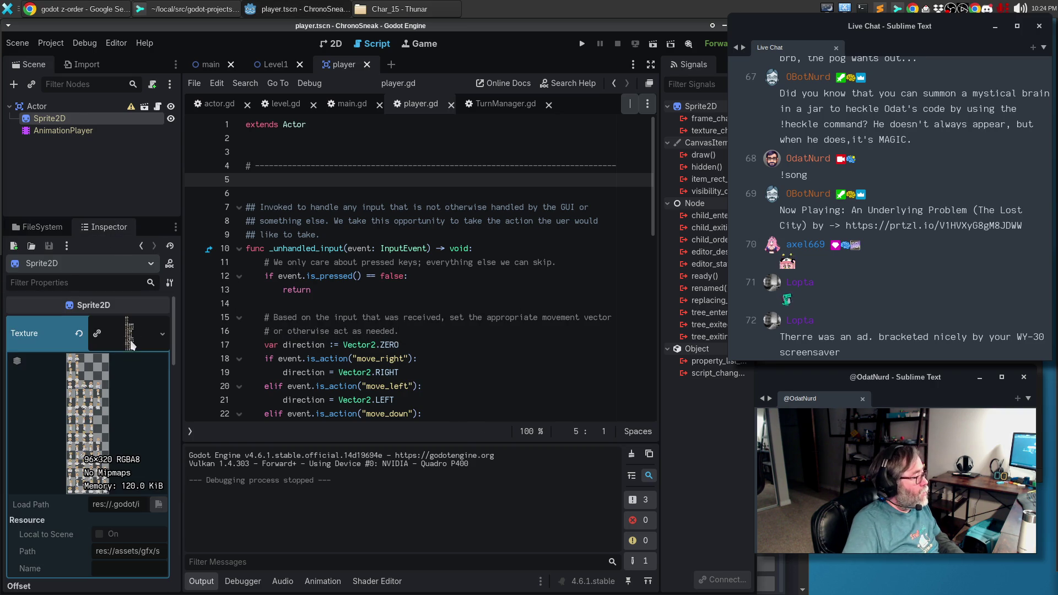
{"action": "left_click", "coordinate": [161, 334]}
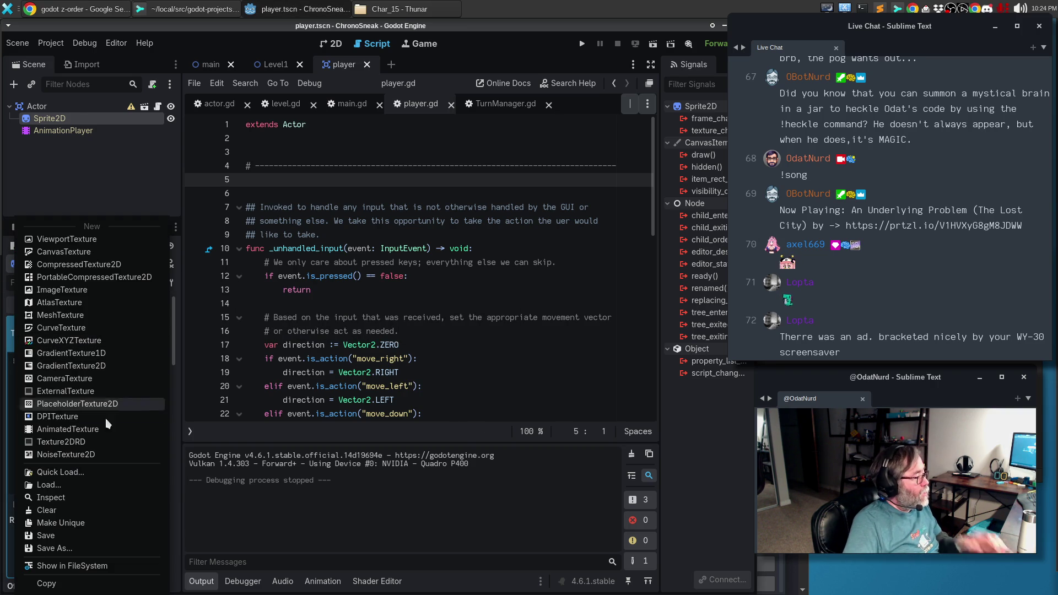
{"action": "left_click", "coordinate": [55, 472]}
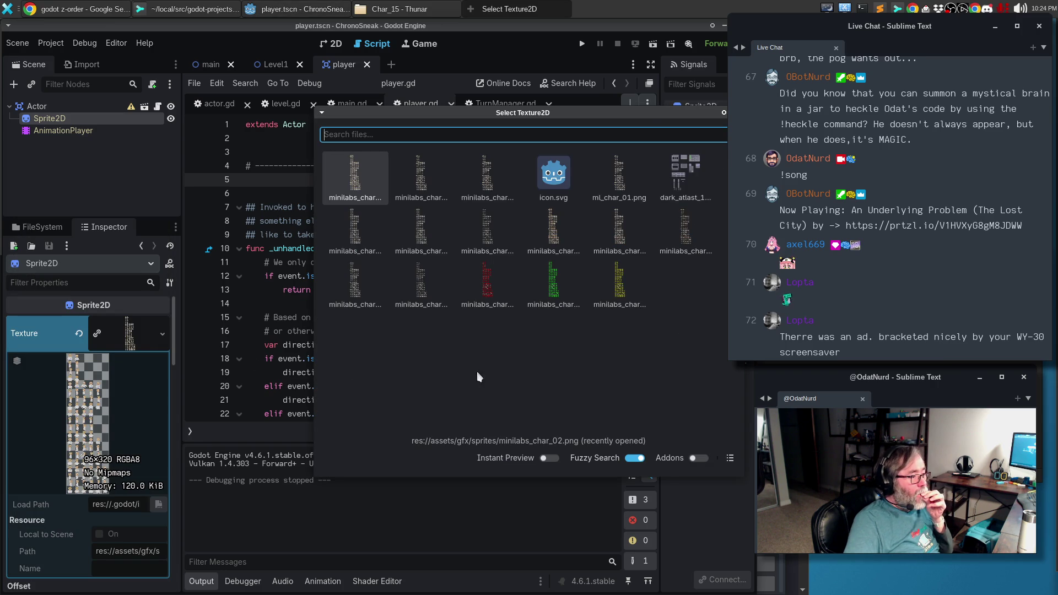
{"action": "double_click", "coordinate": [624, 174]}
{"action": "key", "text": "Left"}
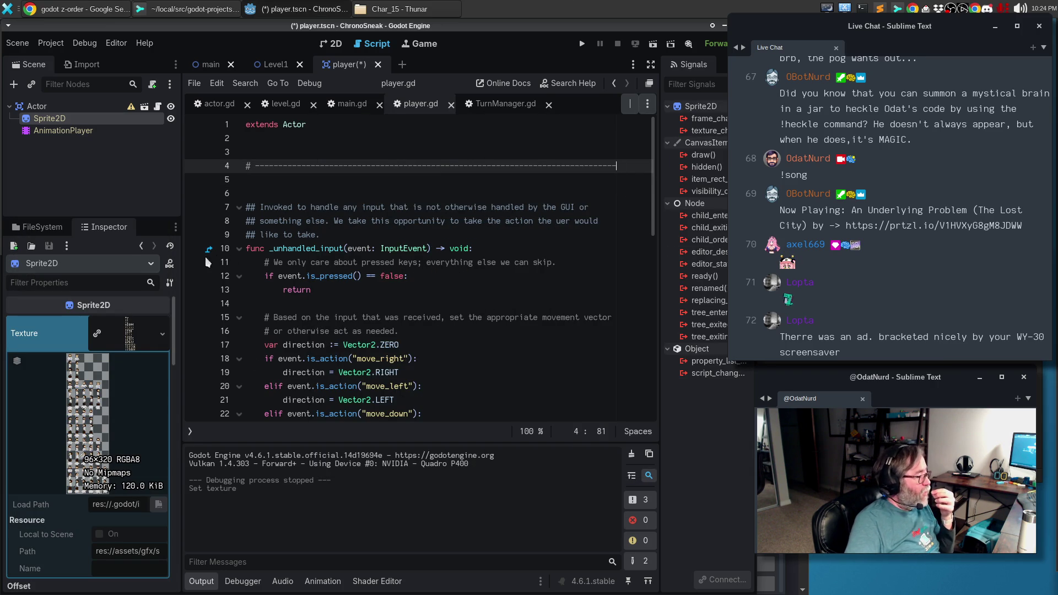
{"action": "left_click", "coordinate": [37, 228]}
Rename minilabs_char_02.png and minilabs_char_03.png to ml_char_02.png and ml_char_03.png.
{"action": "key", "text": "F1"}
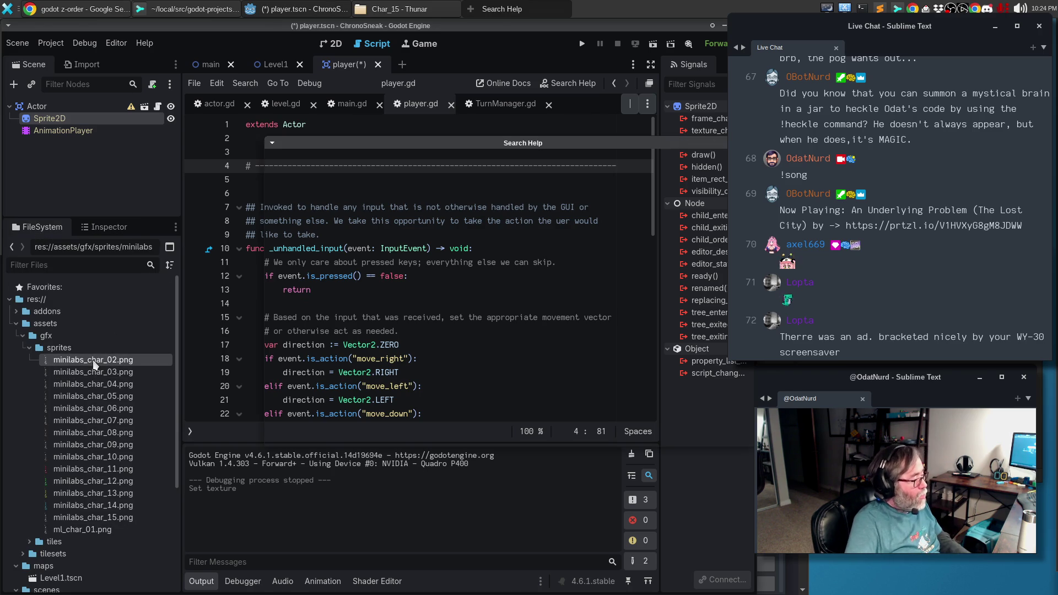
{"action": "key", "text": "Escape"}
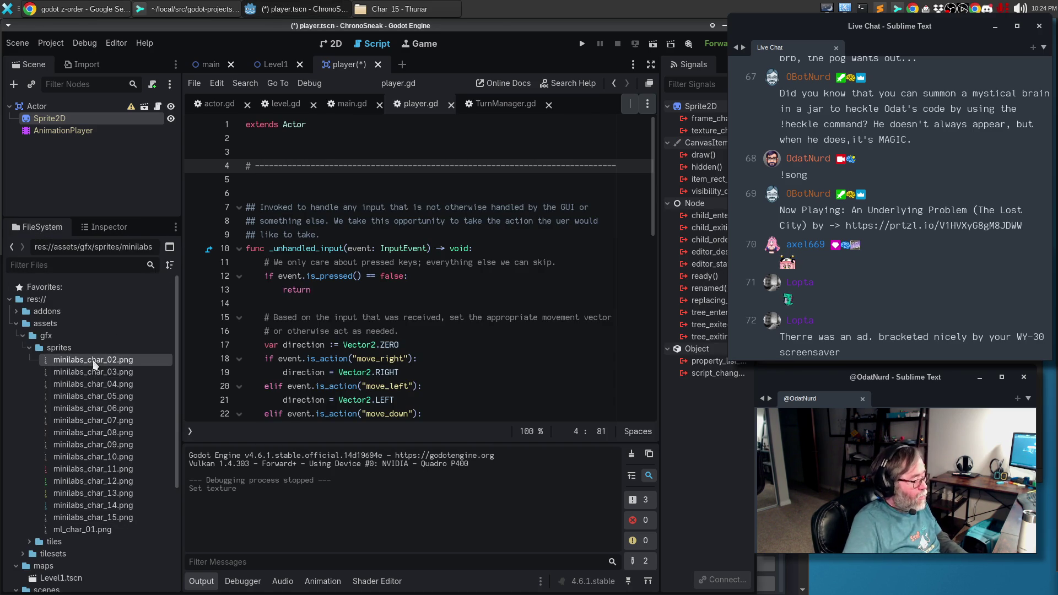
{"action": "key", "text": "F2"}
{"action": "key", "text": "Home"}
{"action": "key", "text": "shift+Right"}
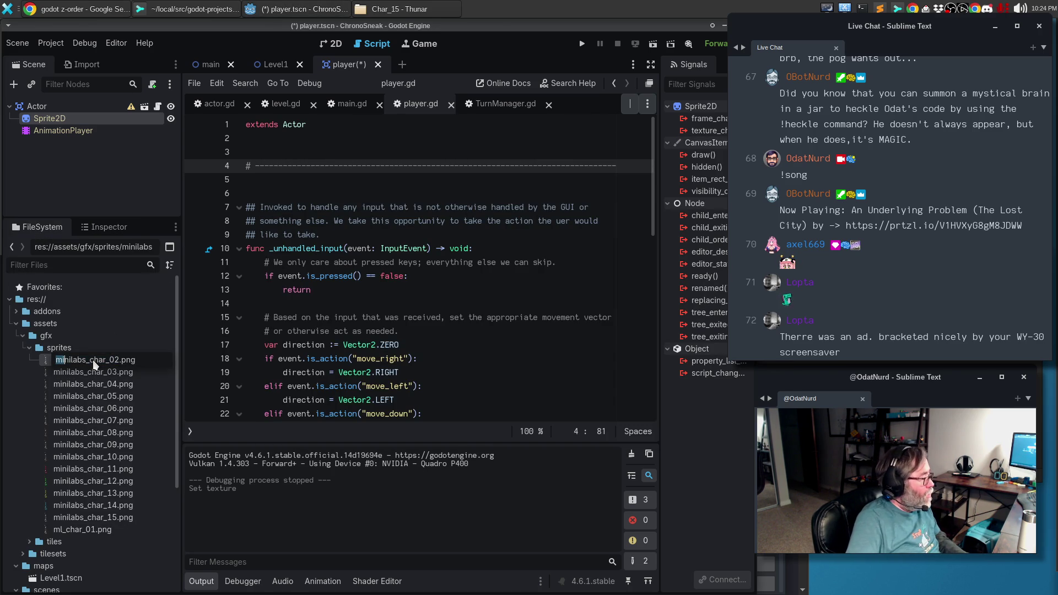
{"action": "key", "text": "shift+Right"}
{"action": "key", "text": "shift+Right"}
{"action": "key", "text": "shift+Right"}
{"action": "type", "text": "ml"}
{"action": "key", "text": "Return"}
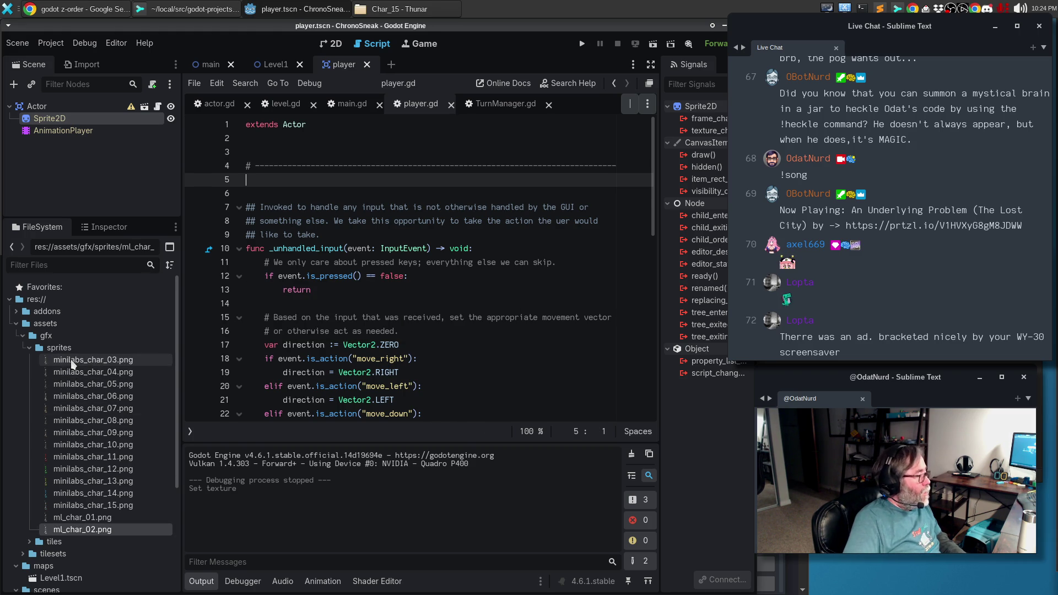
{"action": "left_click", "coordinate": [71, 359]}
{"action": "key", "text": "F2"}
{"action": "key", "text": "Home"}
{"action": "key", "text": "shift+Right"}
{"action": "key", "text": "shift+Right"}
{"action": "key", "text": "shift+Right"}
{"action": "key", "text": "shift+Right"}
{"action": "key", "text": "shift+Right"}
{"action": "key", "text": "shift+Right"}
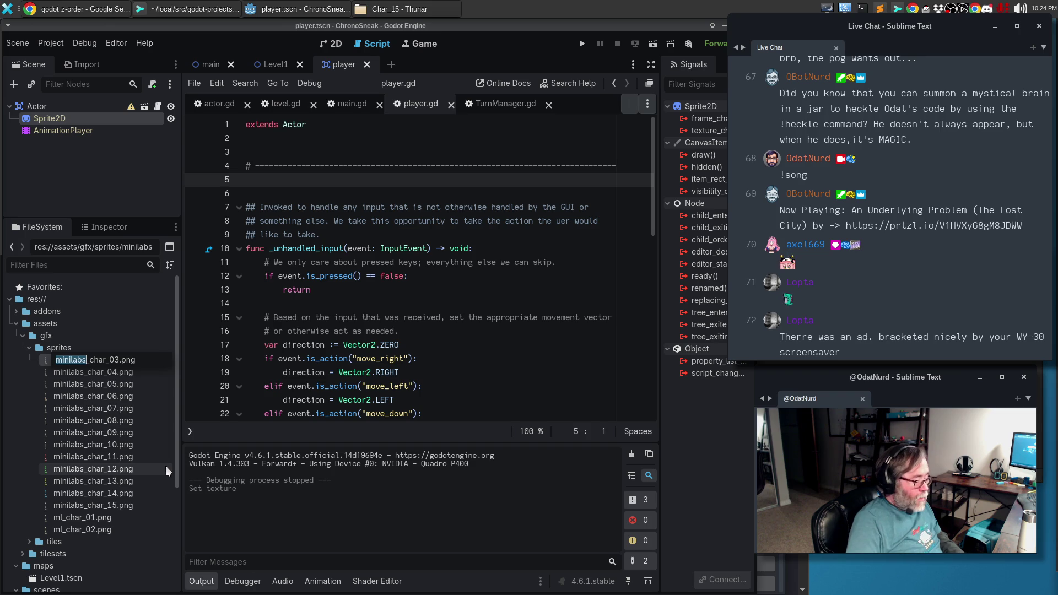
{"action": "type", "text": "ml"}
{"action": "key", "text": "Return"}
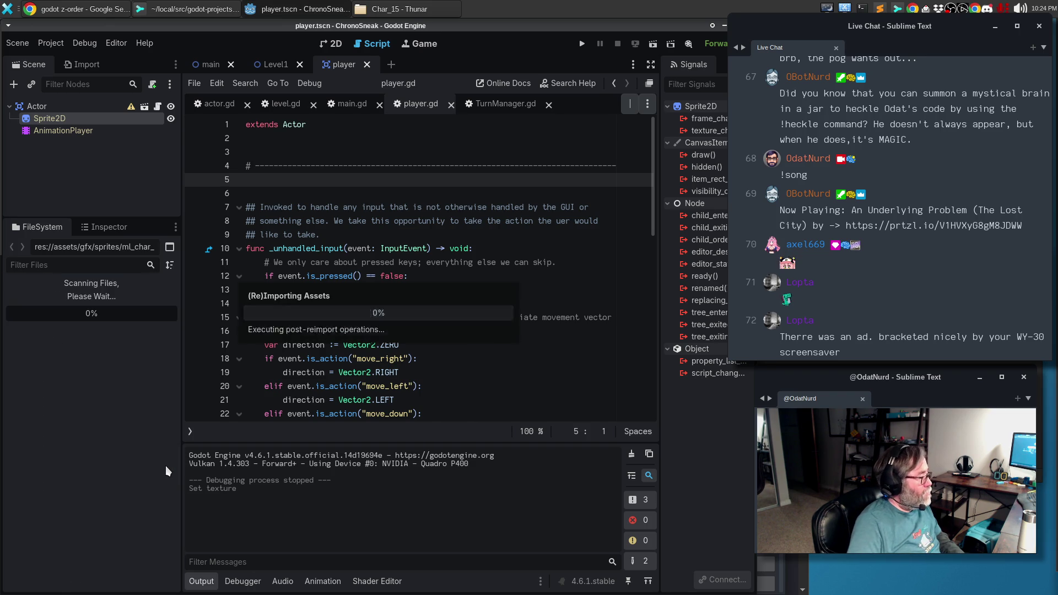
Rename minilabs_char_15.png and minilabs_char_14.png to ml_char_15.png and ml_char_14.png.
{"action": "key", "text": "Up"}
{"action": "key", "text": "Up"}
{"action": "key", "text": "Up"}
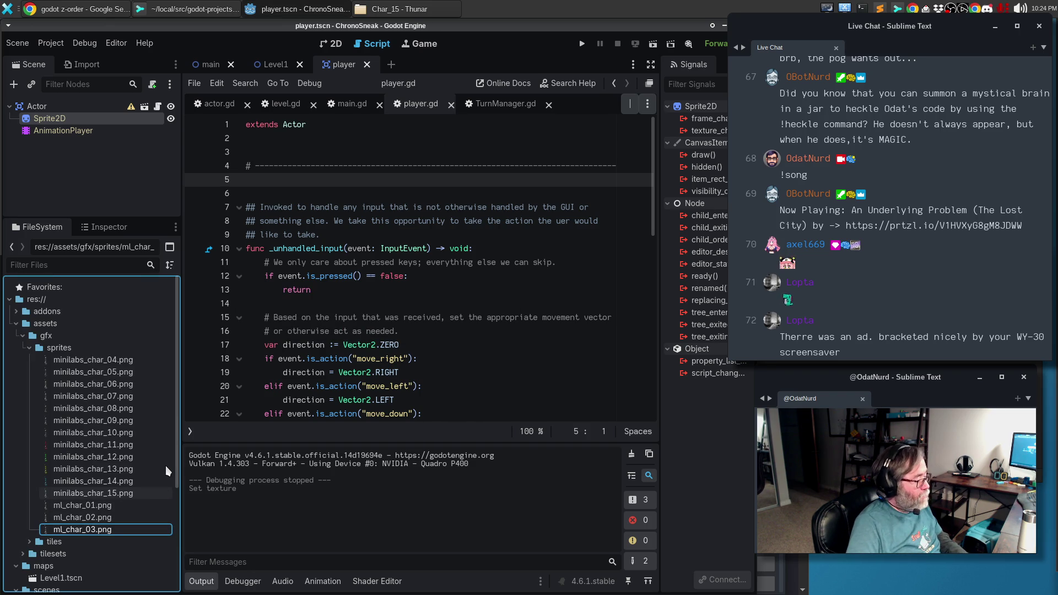
{"action": "key", "text": "F2"}
{"action": "key", "text": "Home"}
{"action": "key", "text": "shift+Right"}
{"action": "key", "text": "shift+Right"}
{"action": "key", "text": "shift+Right"}
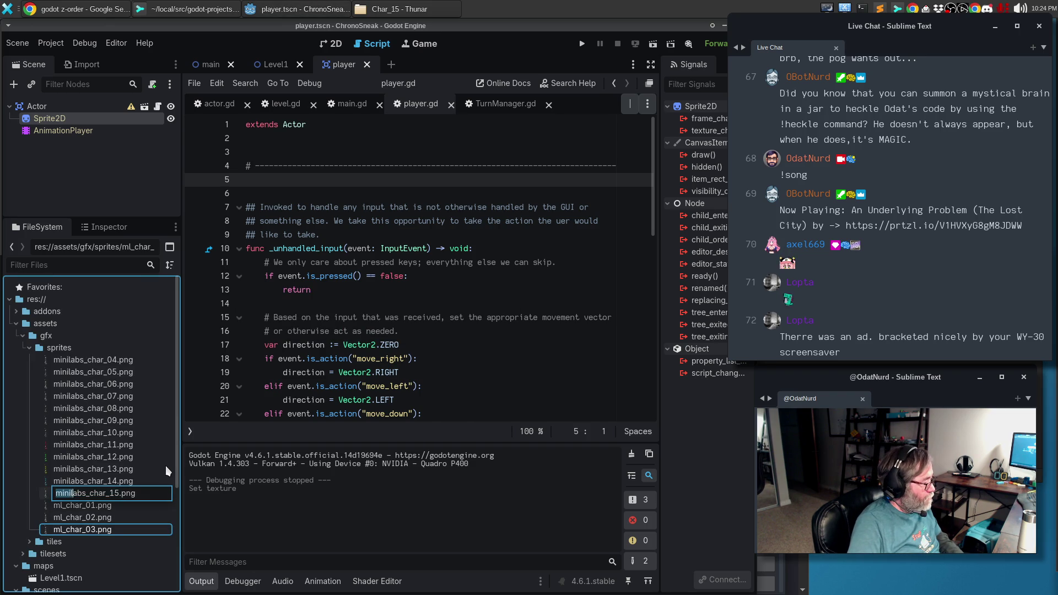
{"action": "type", "text": "ml"}
{"action": "key", "text": "Return"}
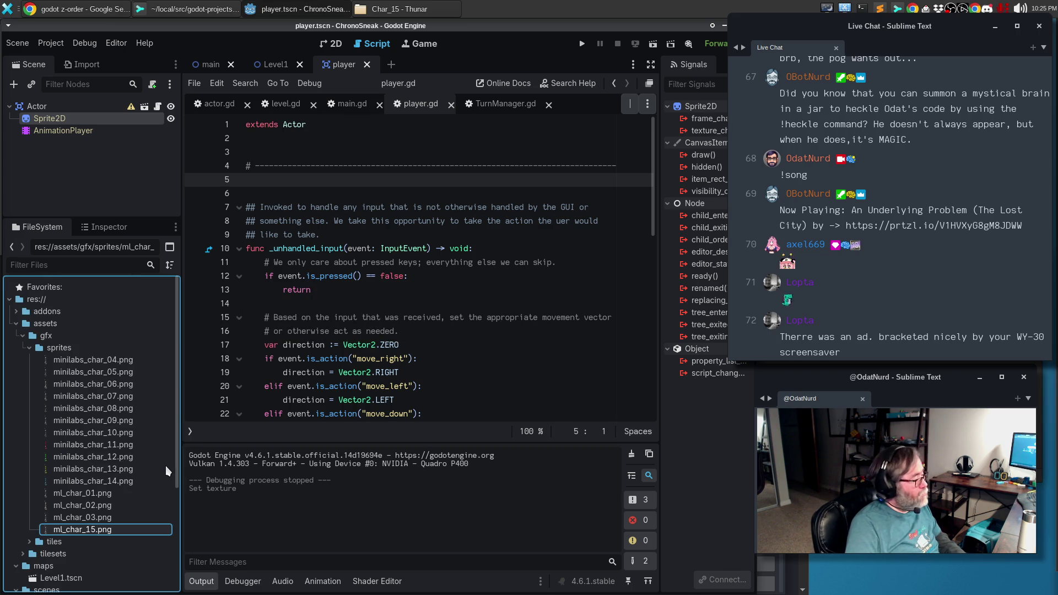
{"action": "key", "text": "F2"}
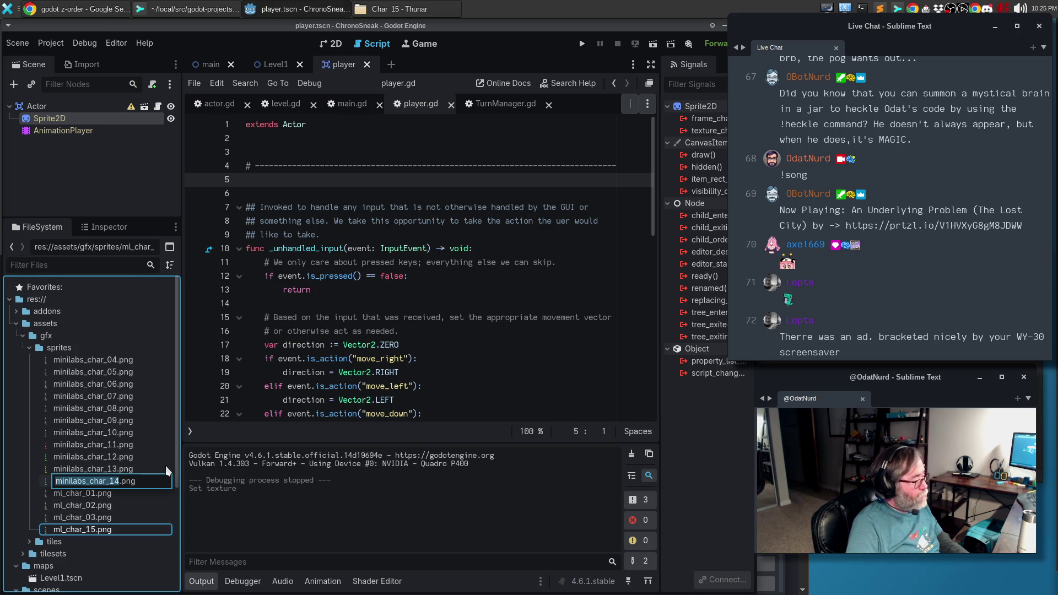
{"action": "key", "text": "Home"}
{"action": "key", "text": "shift+Right"}
{"action": "key", "text": "shift+Right"}
{"action": "key", "text": "shift+Right"}
{"action": "key", "text": "shift+Right"}
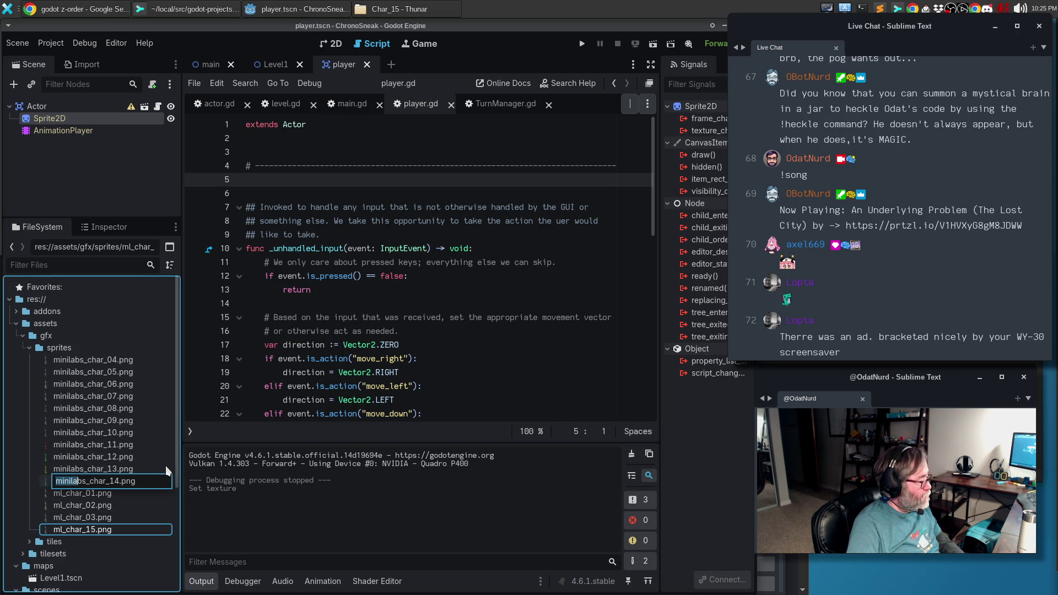
{"action": "type", "text": "ml"}
{"action": "key", "text": "Return"}
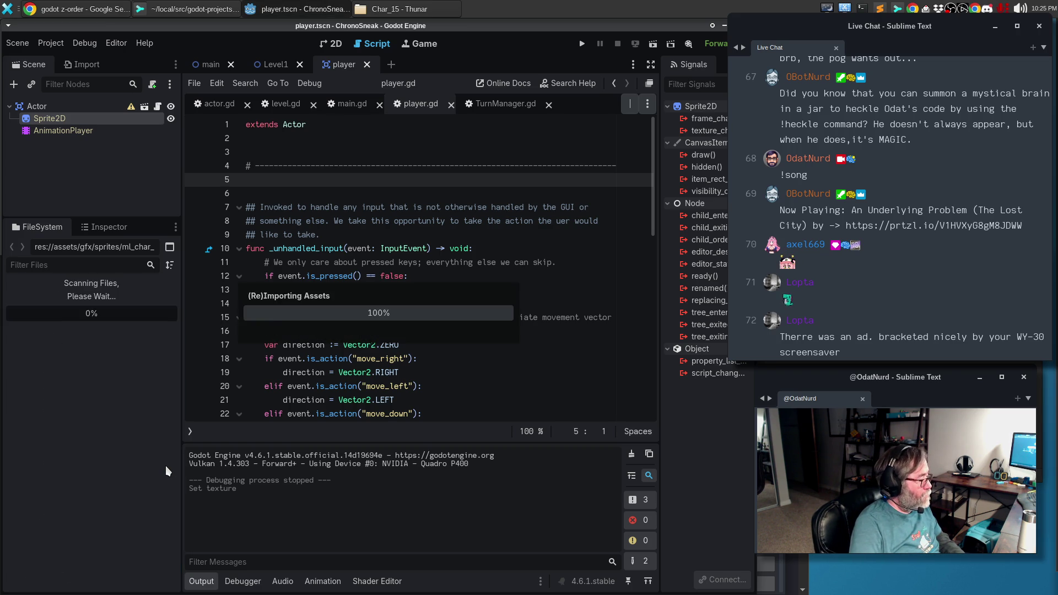
Rename minilabs_char_13.png and minilabs_char_12.png to ml_char_13.png and ml_char_12.png.
{"action": "key", "text": "Up"}
{"action": "key", "text": "Up"}
{"action": "key", "text": "Up"}
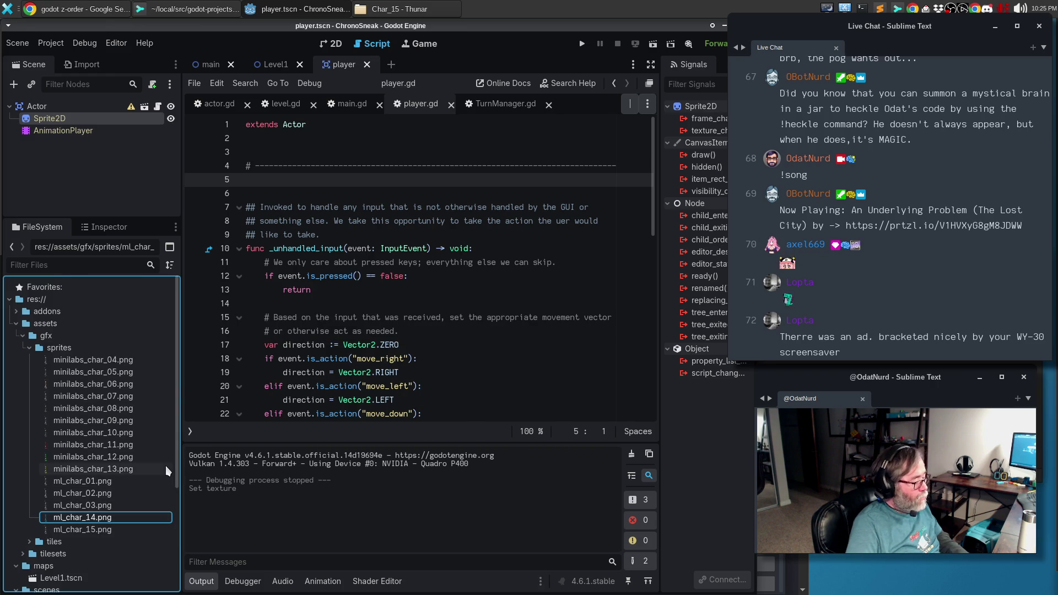
{"action": "key", "text": "F2"}
{"action": "key", "text": "Home"}
{"action": "key", "text": "shift+Right"}
{"action": "key", "text": "shift+Right"}
{"action": "key", "text": "shift+Right"}
{"action": "key", "text": "shift+Right"}
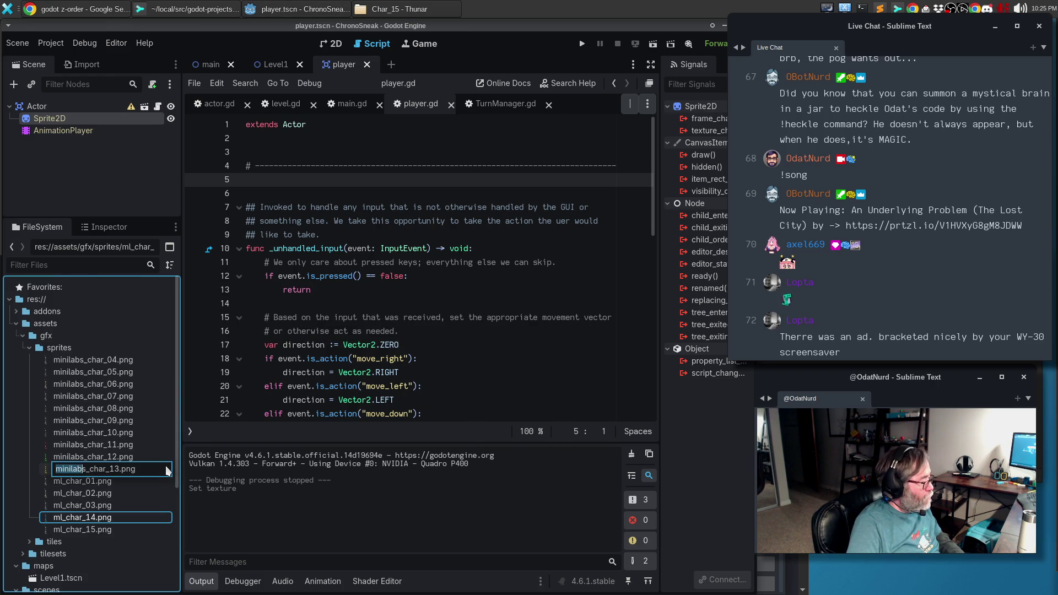
{"action": "type", "text": "ml"}
{"action": "key", "text": "Return"}
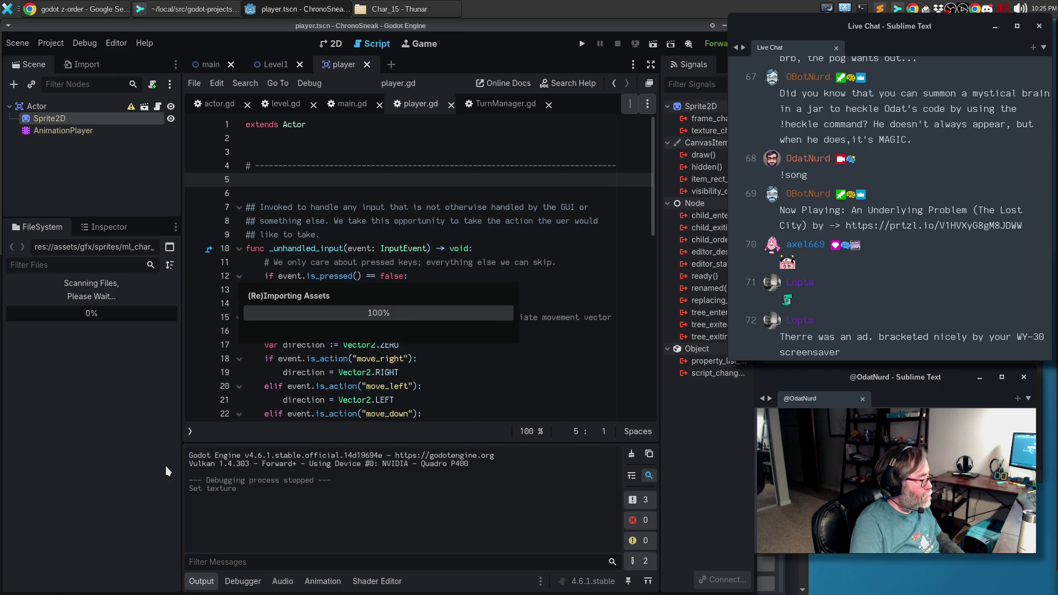
{"action": "key", "text": "Up"}
{"action": "key", "text": "Up"}
{"action": "key", "text": "Up"}
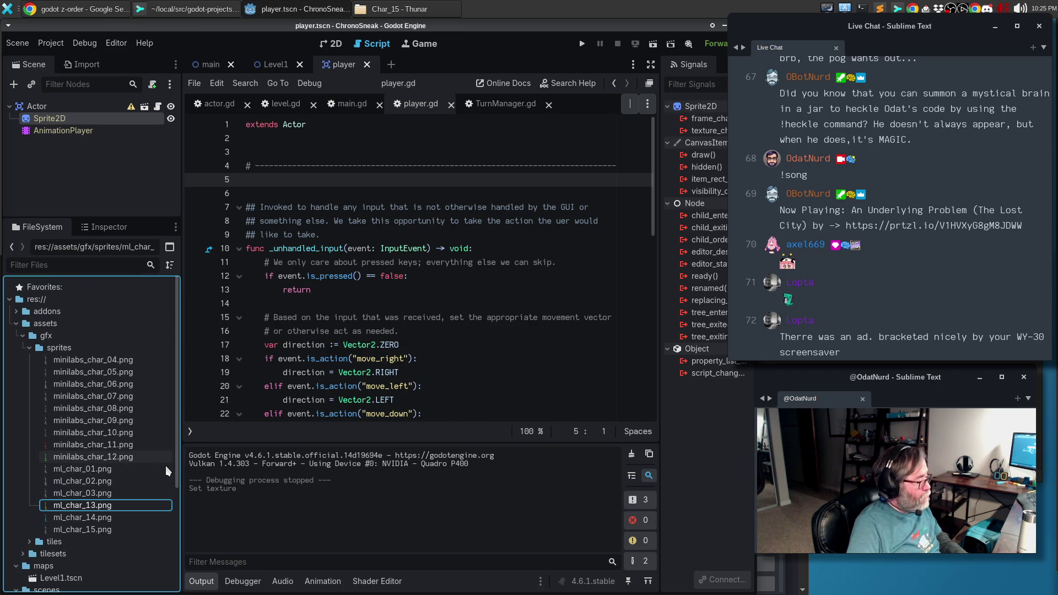
{"action": "key", "text": "F2"}
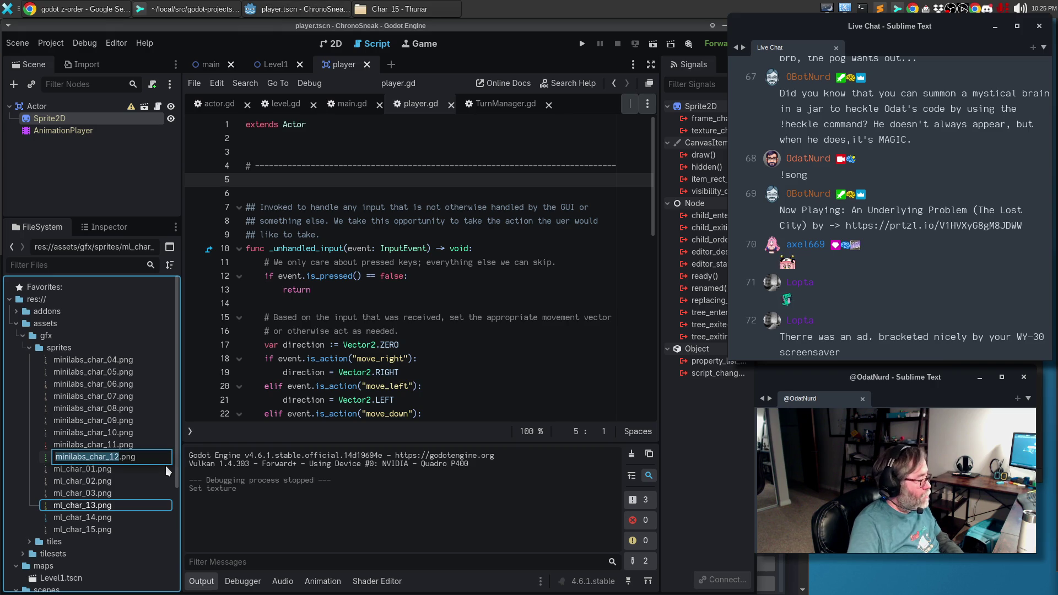
{"action": "key", "text": "Home"}
{"action": "key", "text": "shift+Right"}
{"action": "key", "text": "shift+Right"}
{"action": "key", "text": "shift+Right"}
{"action": "key", "text": "shift+Right"}
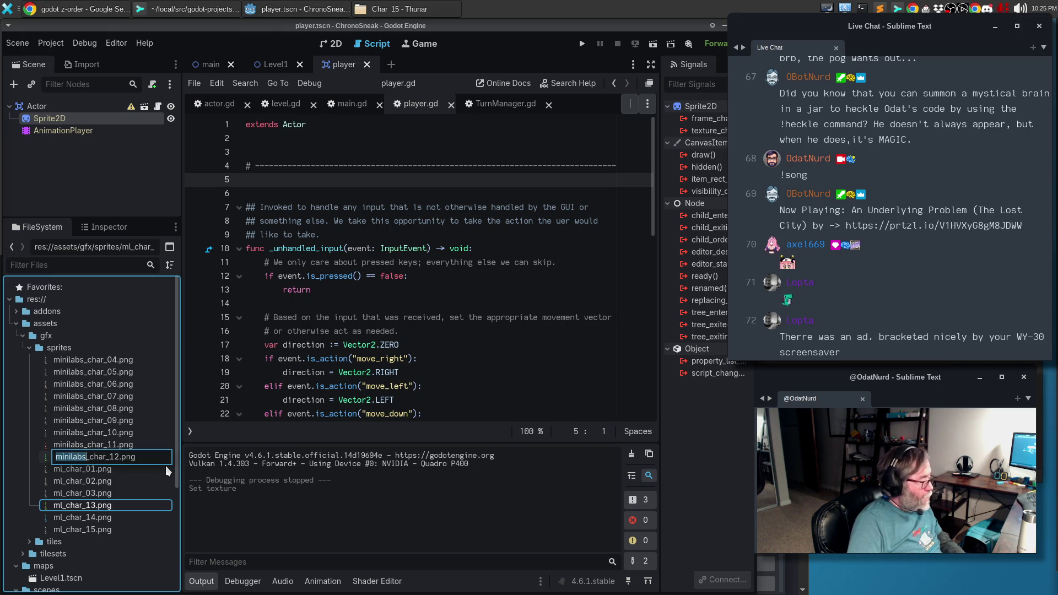
{"action": "type", "text": "ml"}
{"action": "key", "text": "Return"}
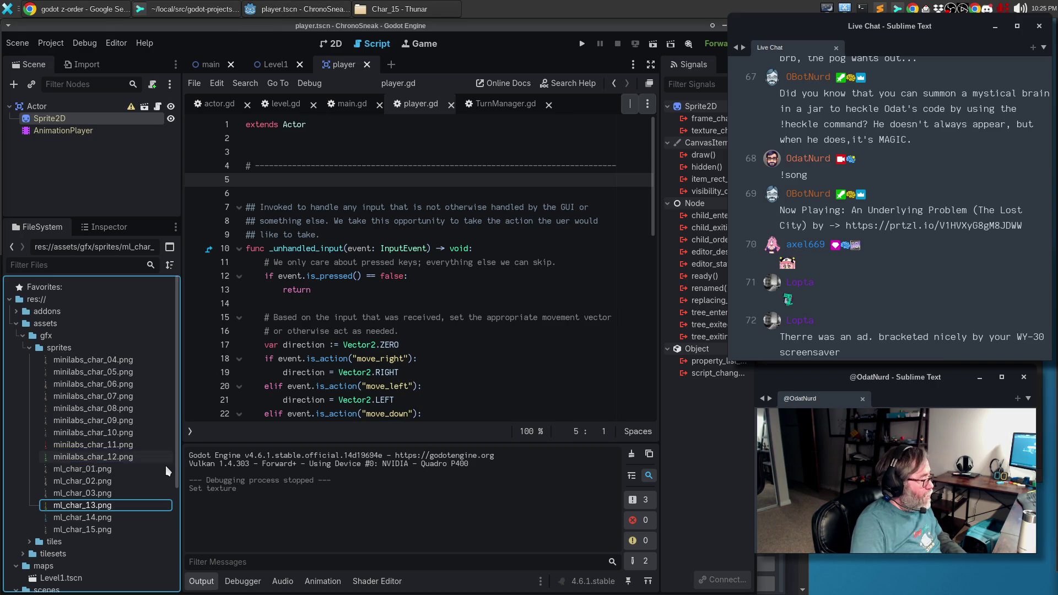
Rename minilabs_char_11.png and minilabs_char_10.png to ml_char_11.png and ml_char_10.png.
{"action": "key", "text": "Up"}
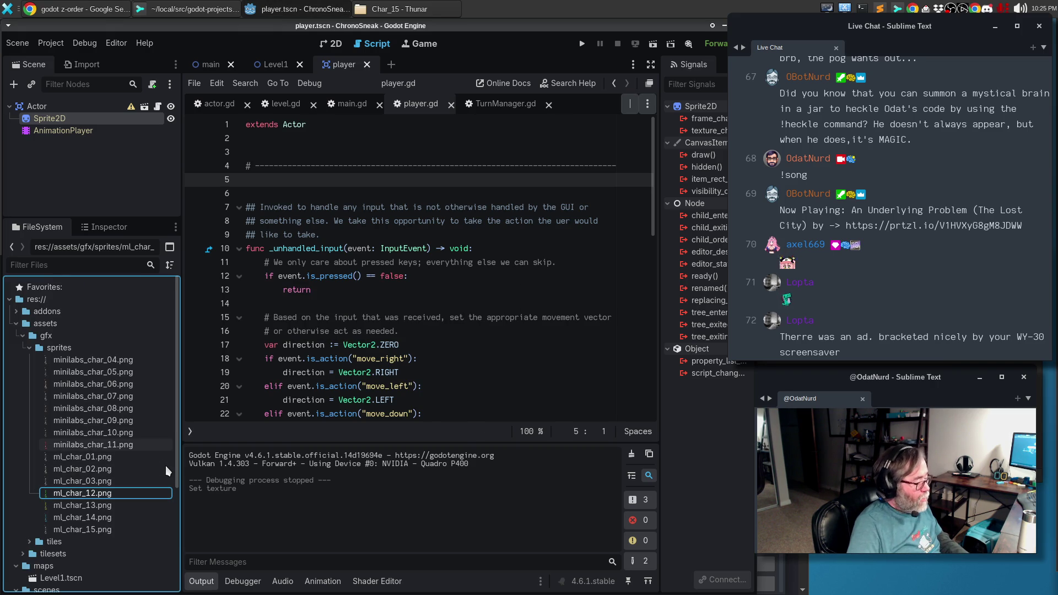
{"action": "key", "text": "F2"}
{"action": "key", "text": "Home"}
{"action": "key", "text": "shift+Right"}
{"action": "key", "text": "shift+Right"}
{"action": "key", "text": "shift+Right"}
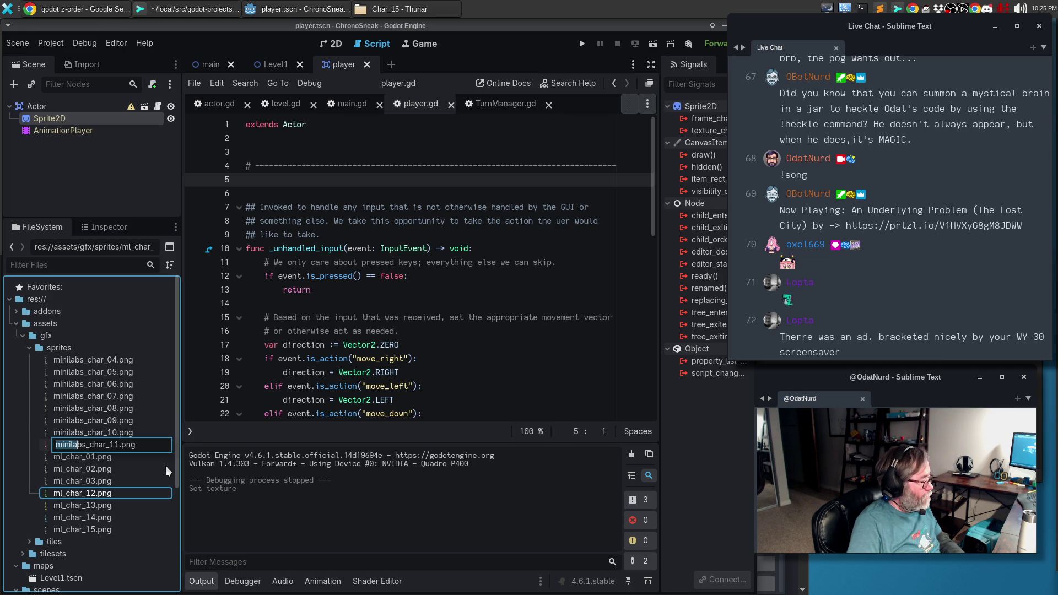
{"action": "type", "text": "ml"}
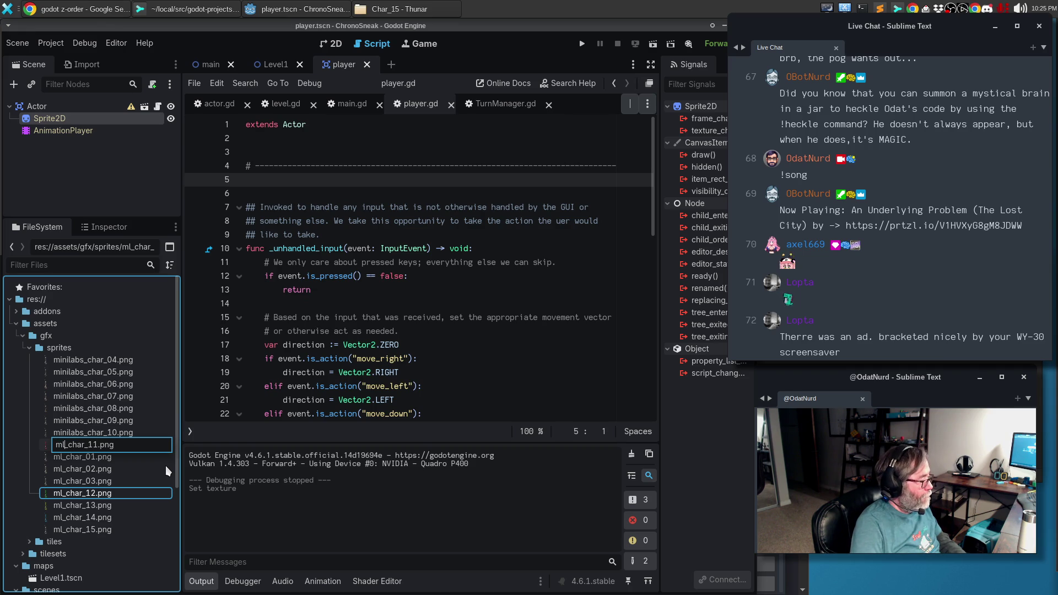
{"action": "key", "text": "Return"}
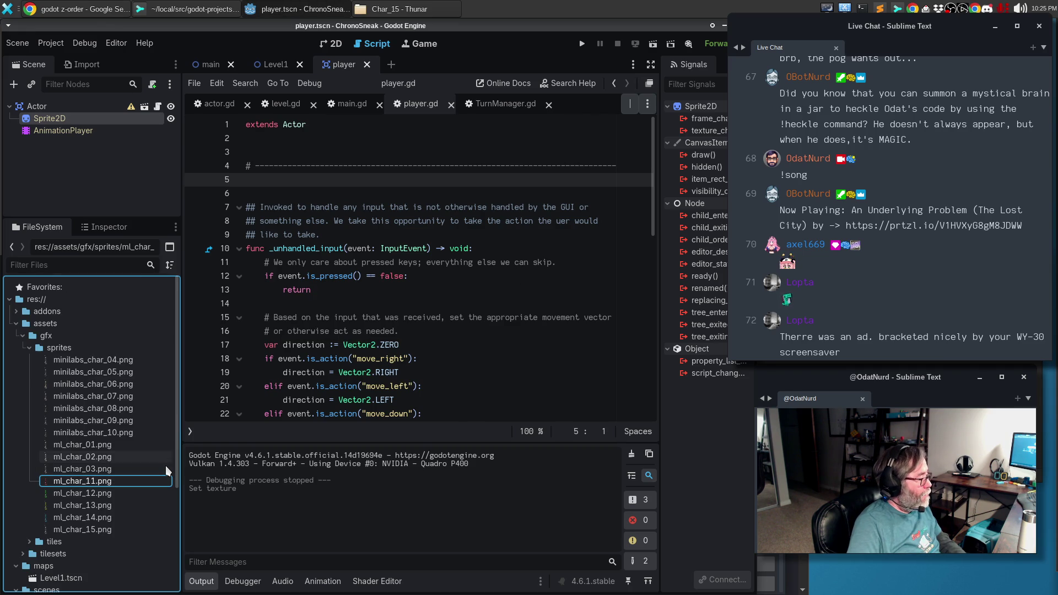
{"action": "key", "text": "F2"}
{"action": "key", "text": "Home"}
{"action": "key", "text": "shift+Right"}
{"action": "key", "text": "shift+Right"}
{"action": "key", "text": "shift+Right"}
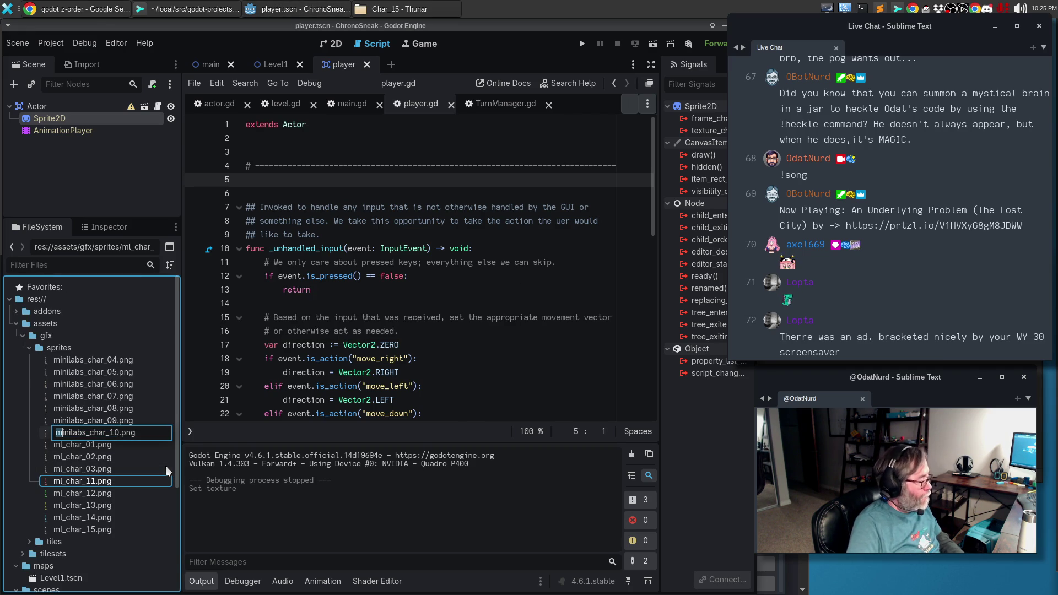
{"action": "key", "text": "shift+Right"}
{"action": "type", "text": "ml2"}
{"action": "key", "text": "BackSpace"}
{"action": "key", "text": "Return"}
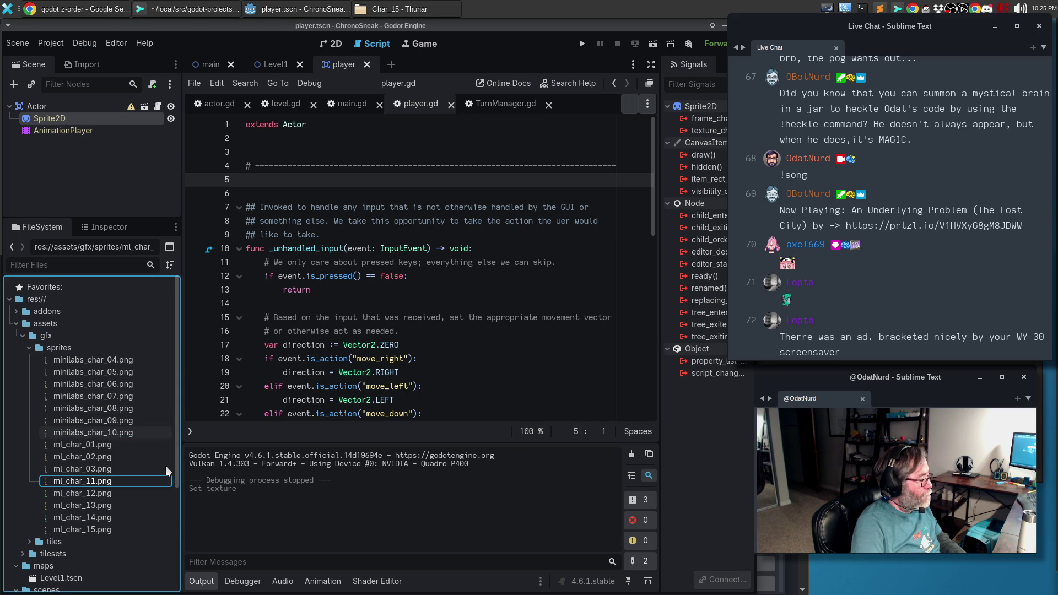
Rename minilabs_char_09.png and minilabs_char_08.png to ml_char_09.png and ml_char_08.png.
{"action": "key", "text": "Up"}
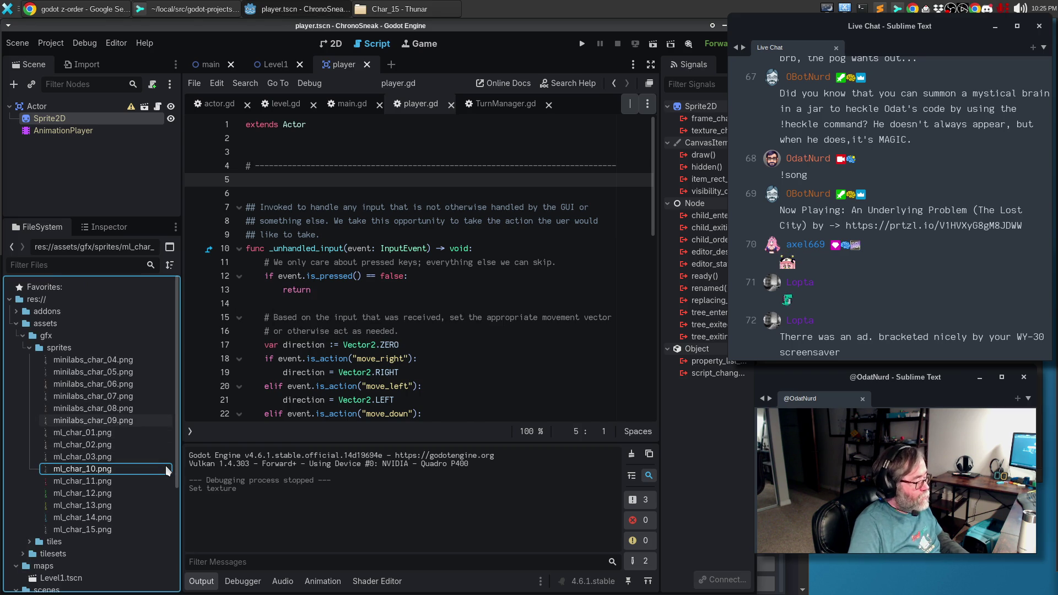
{"action": "key", "text": "F2"}
{"action": "key", "text": "Home"}
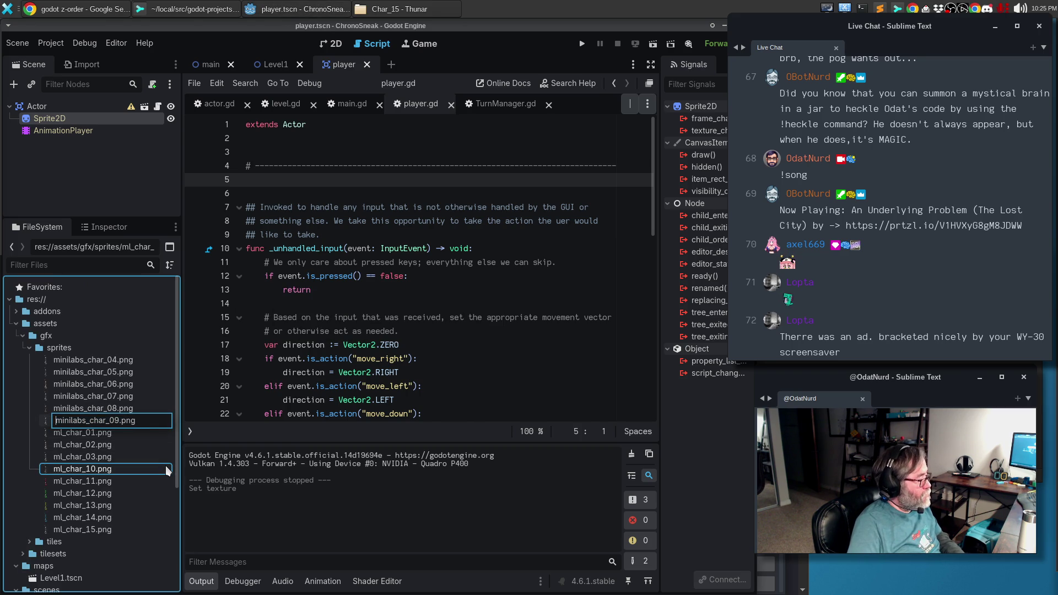
{"action": "key", "text": "shift+Right"}
{"action": "key", "text": "shift+Right"}
{"action": "key", "text": "shift+Right"}
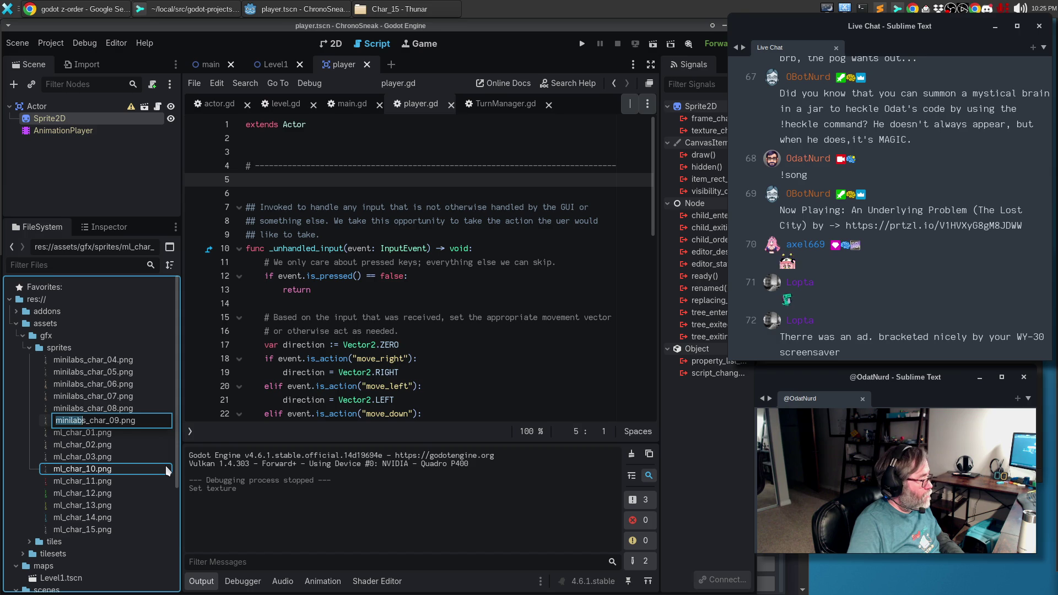
{"action": "type", "text": "ml"}
{"action": "key", "text": "Return"}
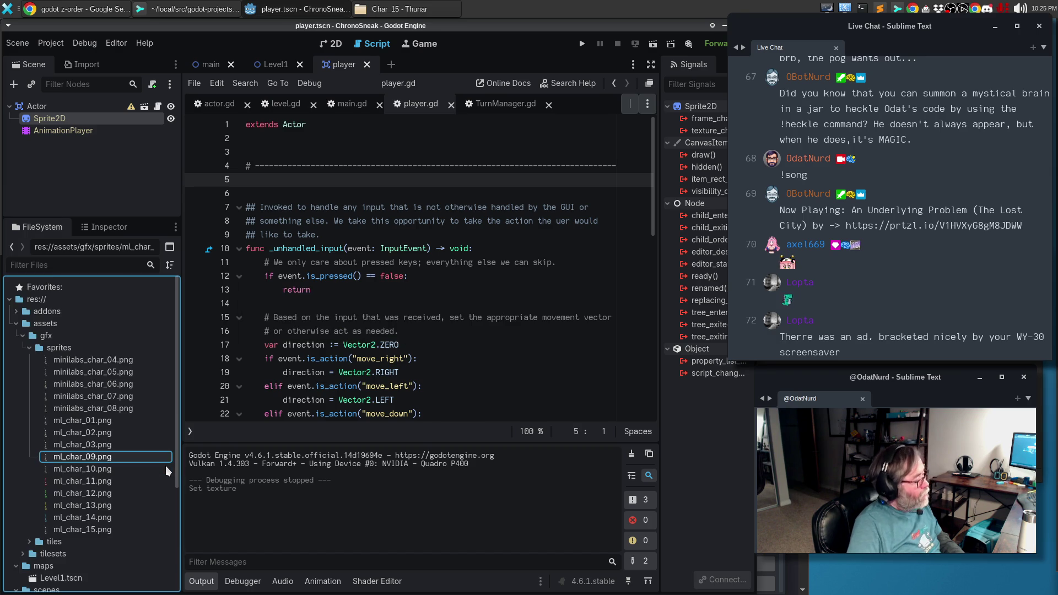
{"action": "key", "text": "Up"}
{"action": "key", "text": "F2"}
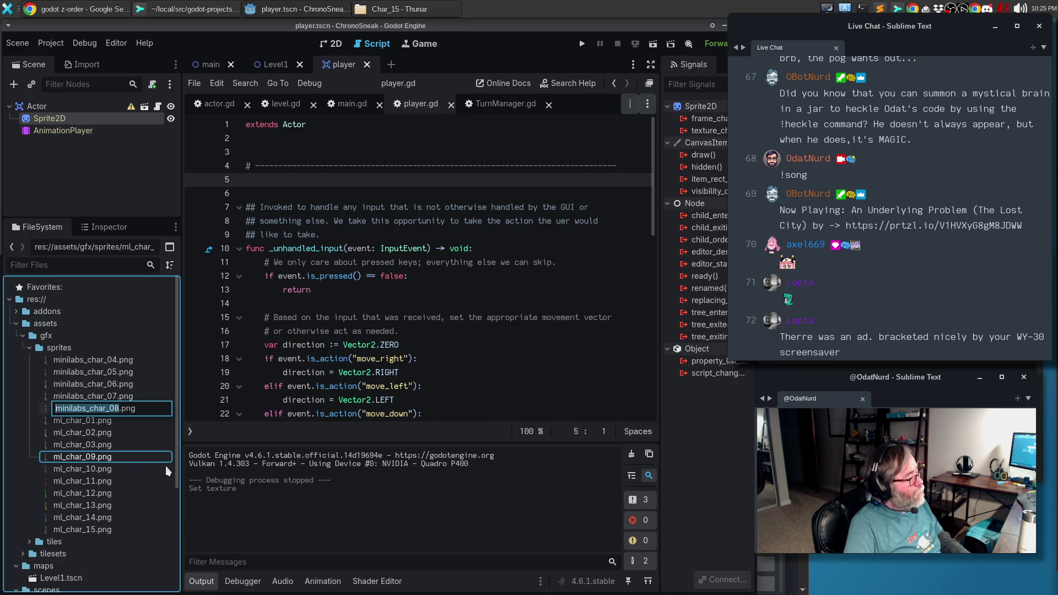
{"action": "key", "text": "shift+Right"}
{"action": "key", "text": "shift+Right"}
{"action": "key", "text": "shift+Right"}
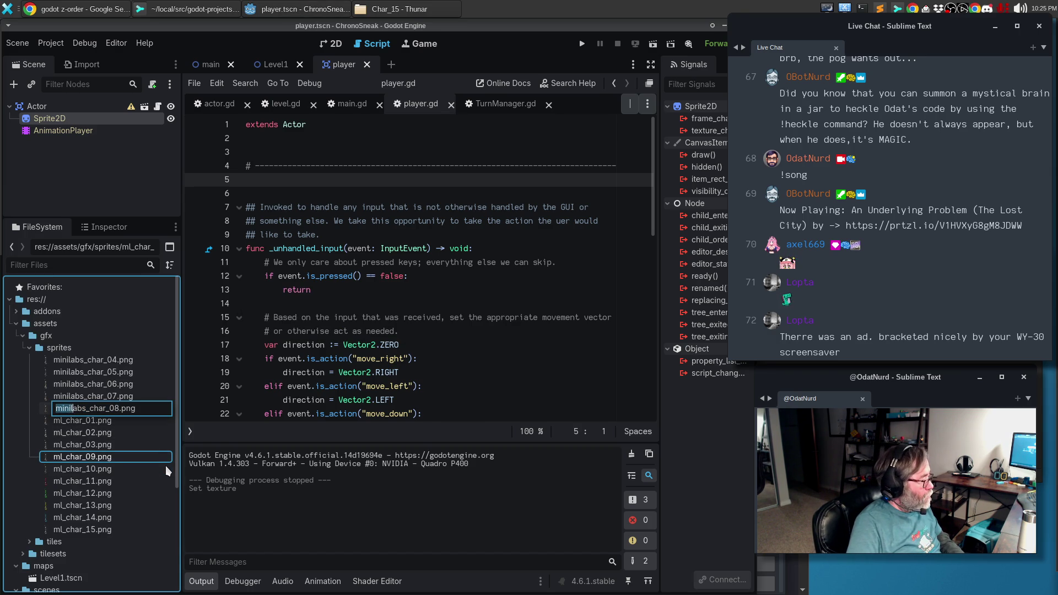
{"action": "type", "text": "ml"}
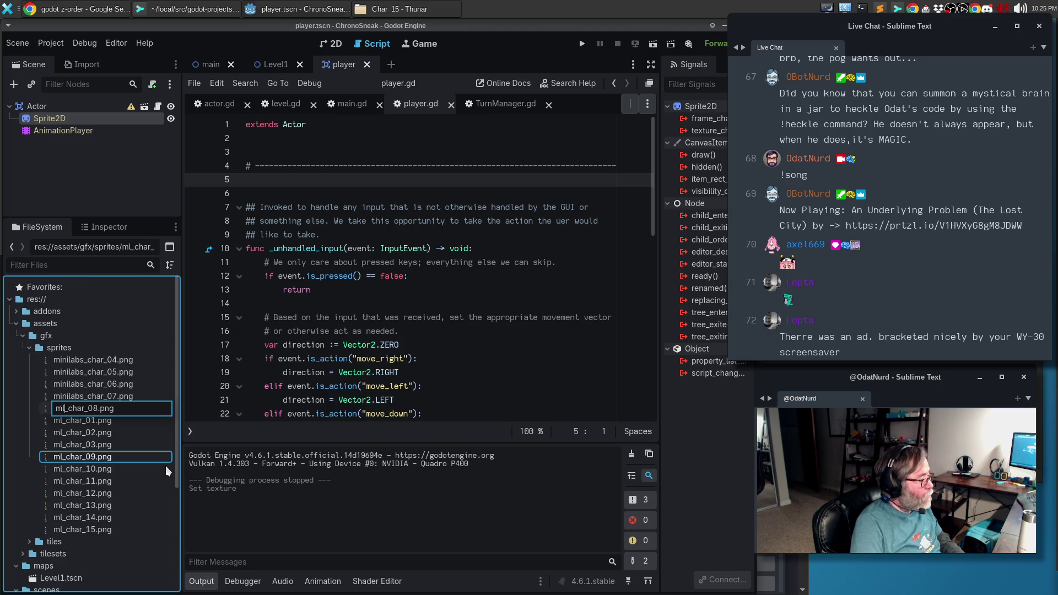
{"action": "key", "text": "Return"}
Rename minilabs_char_04.png and minilabs_char_05.png to ml_char_04.png and ml_char_05.png.
{"action": "key", "text": "Up"}
{"action": "key", "text": "Up"}
{"action": "key", "text": "Up"}
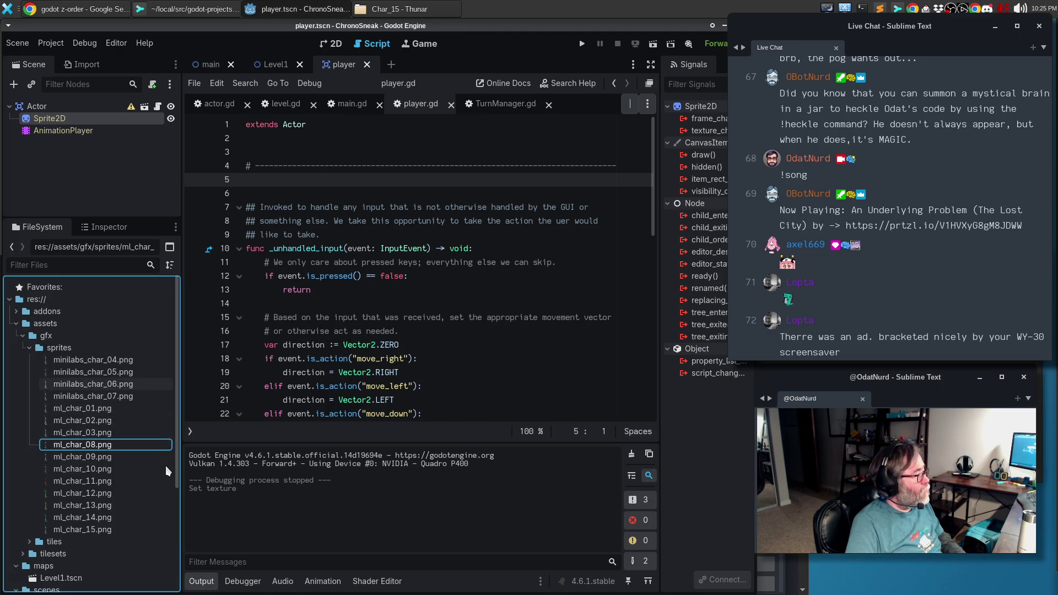
{"action": "key", "text": "F2"}
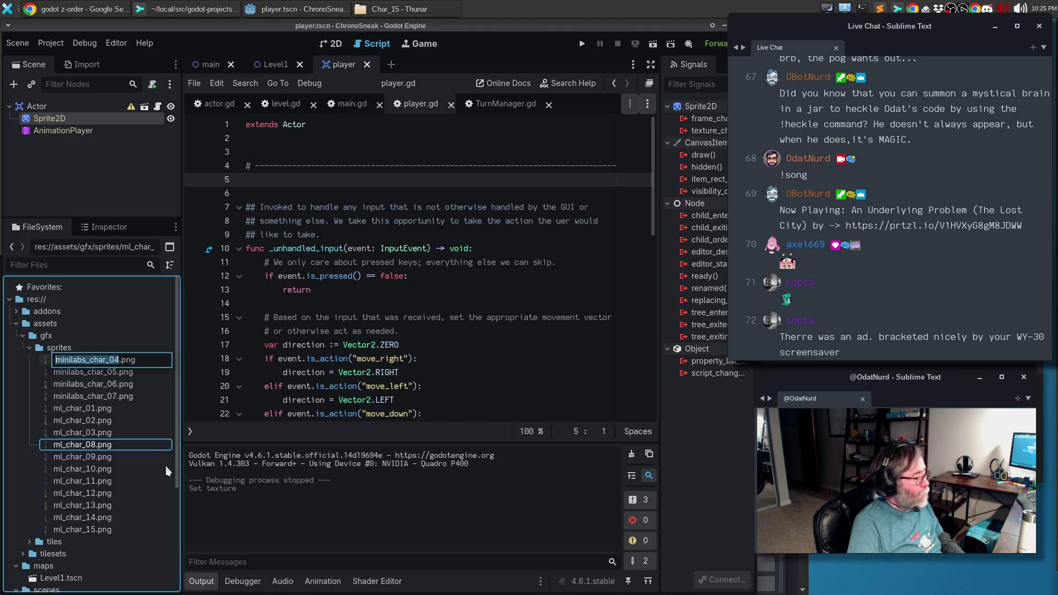
{"action": "key", "text": "Home"}
{"action": "key", "text": "shift+Right"}
{"action": "key", "text": "shift+Right"}
{"action": "key", "text": "shift+Right"}
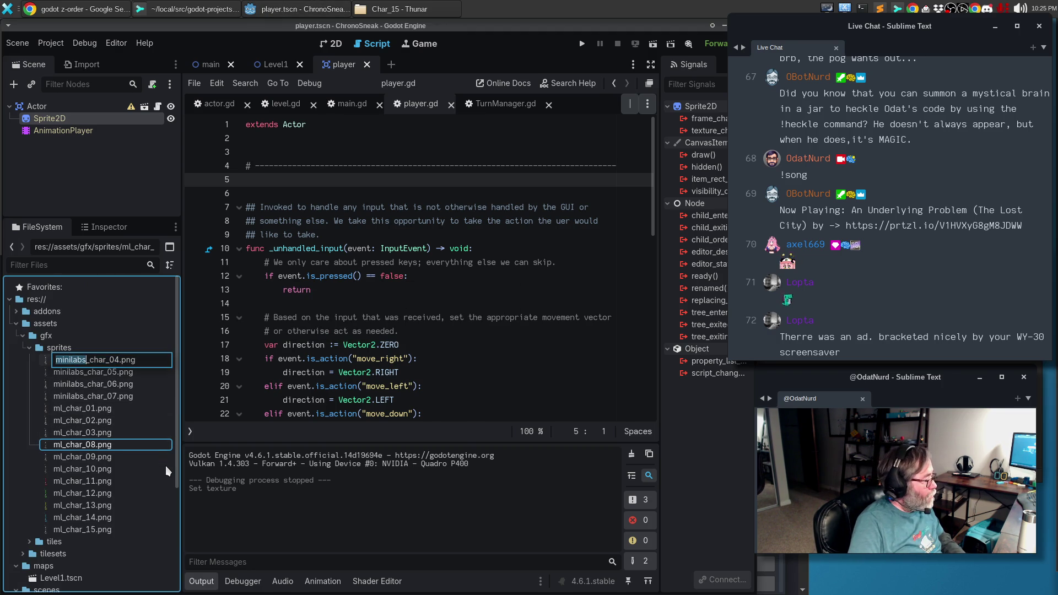
{"action": "type", "text": "ml"}
{"action": "key", "text": "Return"}
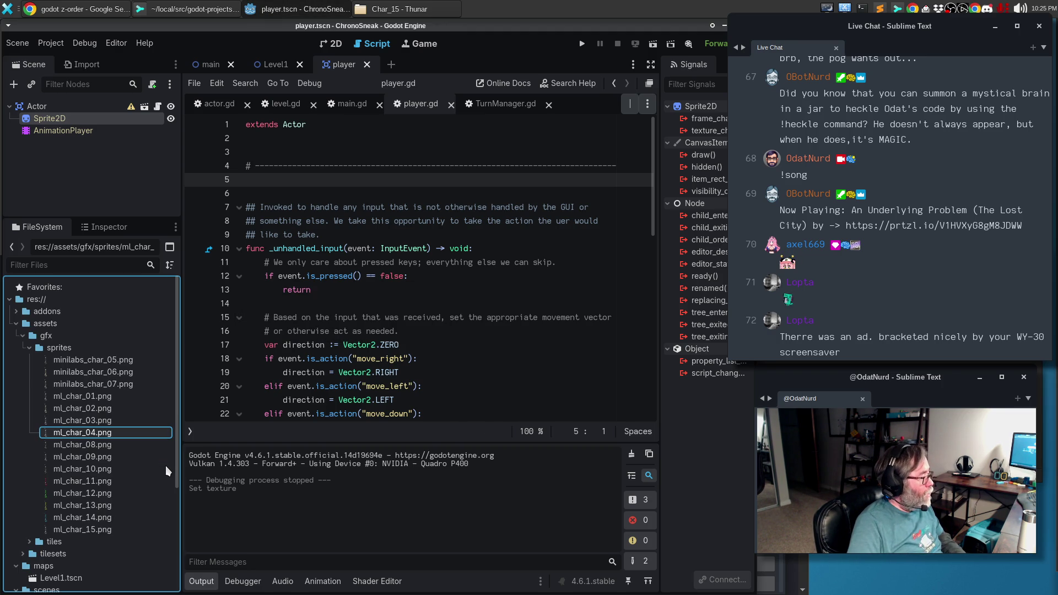
{"action": "key", "text": "Up"}
{"action": "key", "text": "Up"}
{"action": "key", "text": "Up"}
{"action": "key", "text": "F2"}
{"action": "key", "text": "Home"}
{"action": "key", "text": "shift+Right"}
{"action": "key", "text": "shift+Right"}
{"action": "key", "text": "shift+Right"}
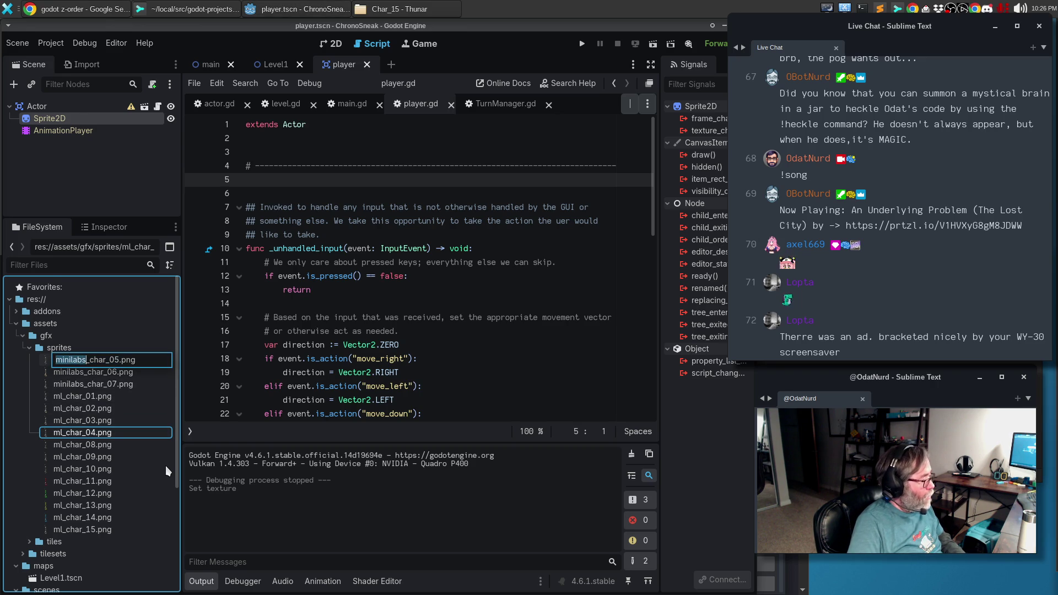
{"action": "type", "text": "ml"}
{"action": "key", "text": "Return"}
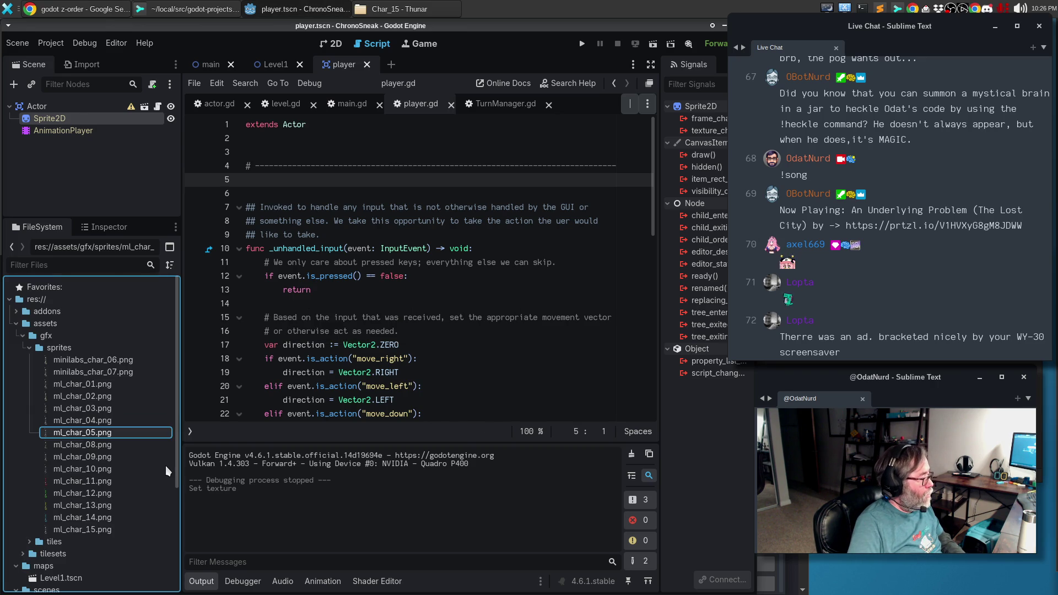
Rename minilabs_char_06.png and minilabs_char_07.png to ml_char_06.png and ml_char_07.png.
{"action": "key", "text": "Up"}
{"action": "key", "text": "Up"}
{"action": "key", "text": "Up"}
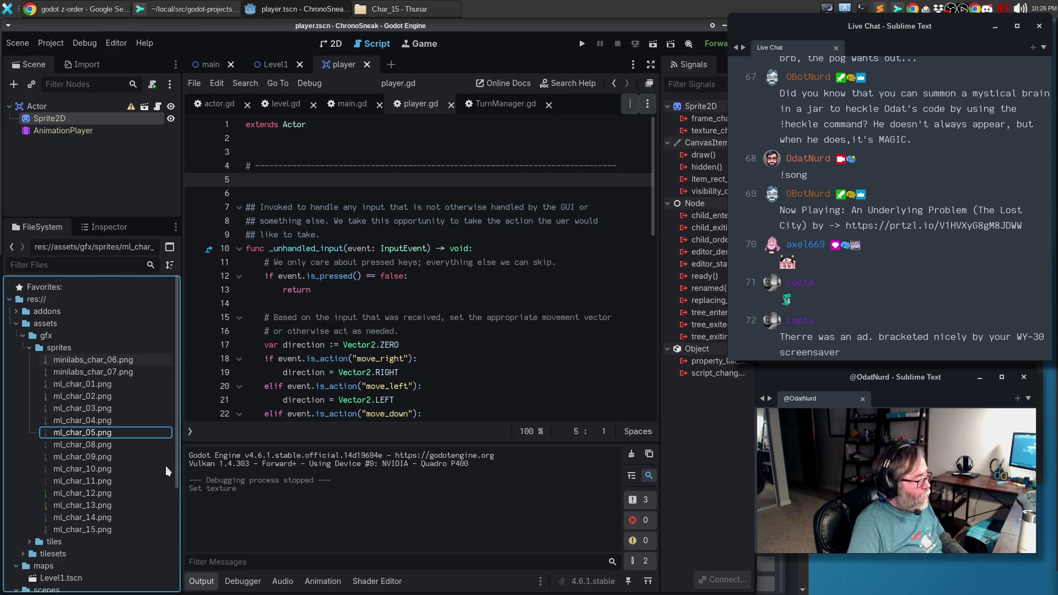
{"action": "key", "text": "F2"}
{"action": "key", "text": "Home"}
{"action": "key", "text": "shift+Right"}
{"action": "key", "text": "shift+Right"}
{"action": "key", "text": "shift+Right"}
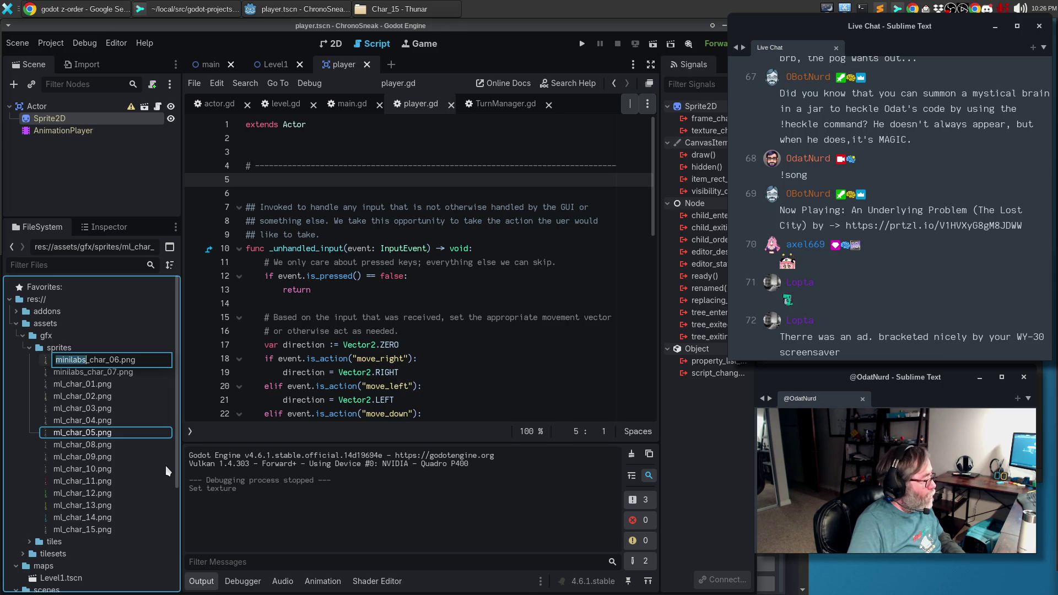
{"action": "type", "text": "ml"}
{"action": "key", "text": "Return"}
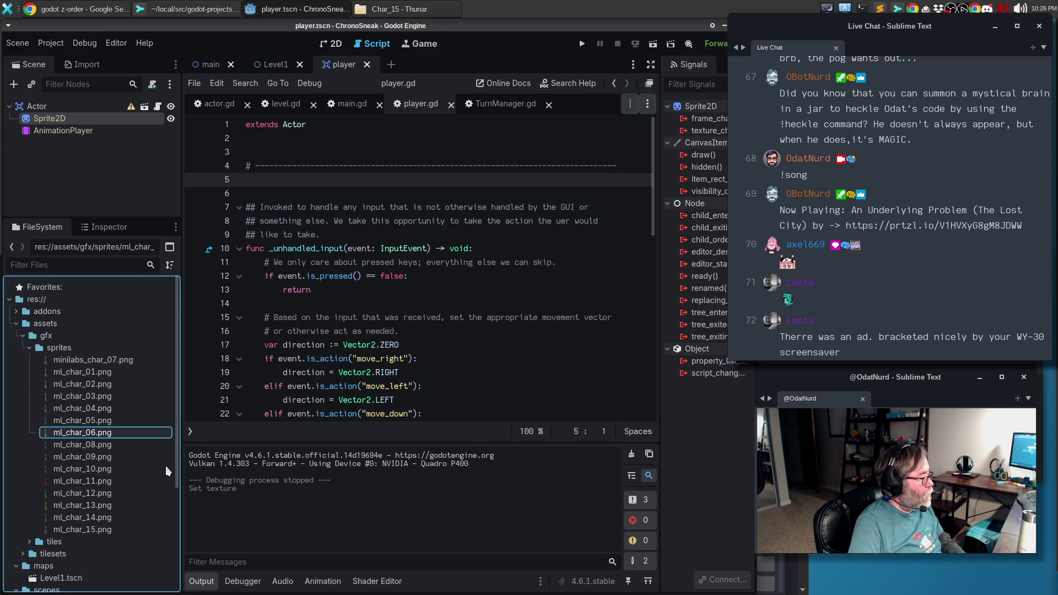
{"action": "key", "text": "Up"}
{"action": "key", "text": "Up"}
{"action": "key", "text": "Up"}
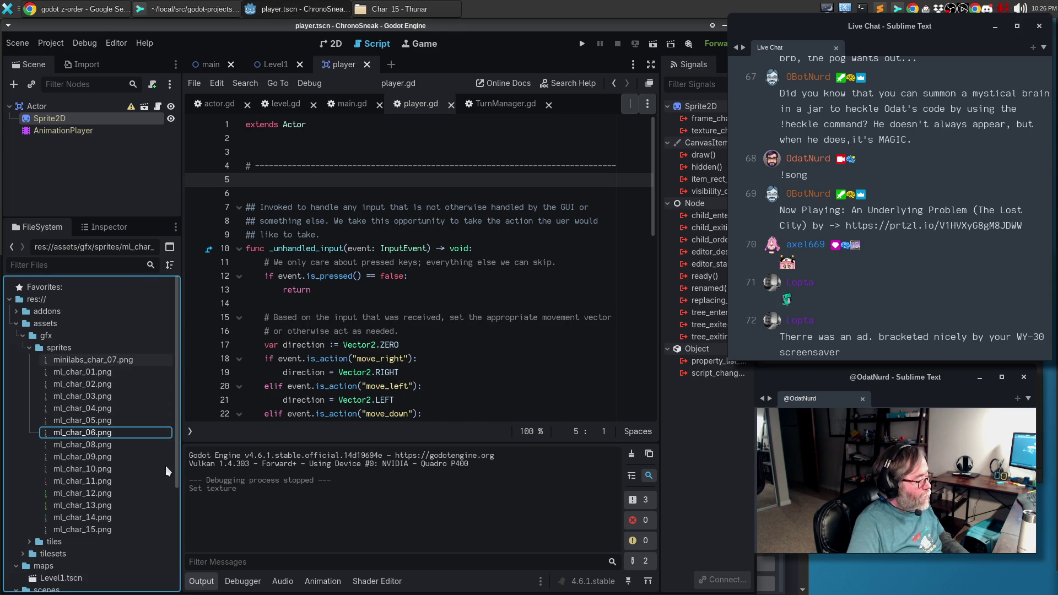
{"action": "key", "text": "F2"}
{"action": "key", "text": "Home"}
{"action": "key", "text": "shift+Right"}
{"action": "key", "text": "shift+Right"}
{"action": "key", "text": "shift+Right"}
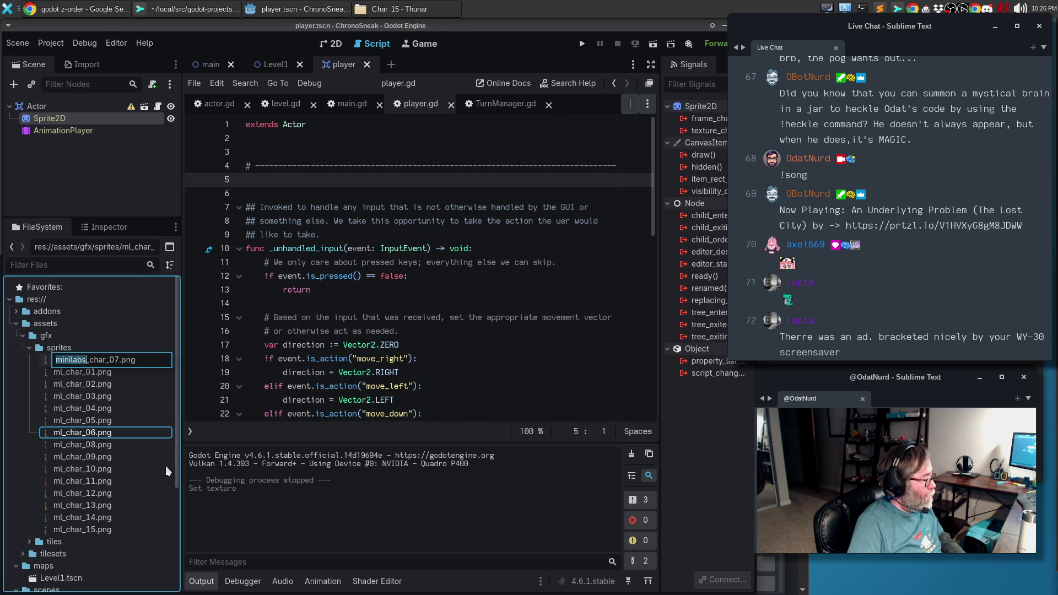
{"action": "type", "text": "ml"}
{"action": "key", "text": "Return"}
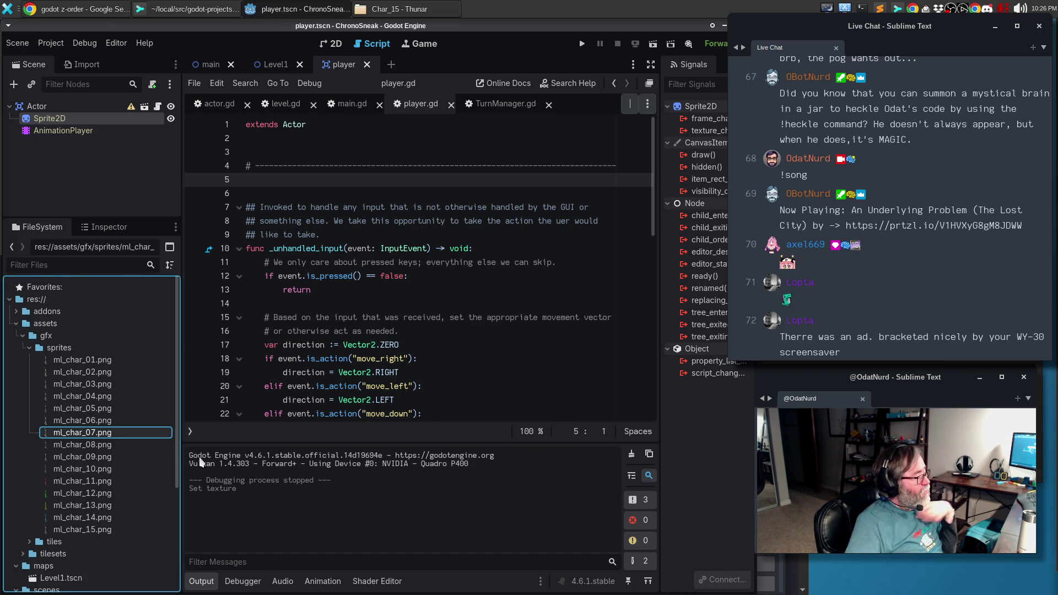
{"action": "left_click", "coordinate": [105, 227]}
Hide the side docks and switch from player.gd to the main.gd script.
{"action": "left_click", "coordinate": [353, 276]}
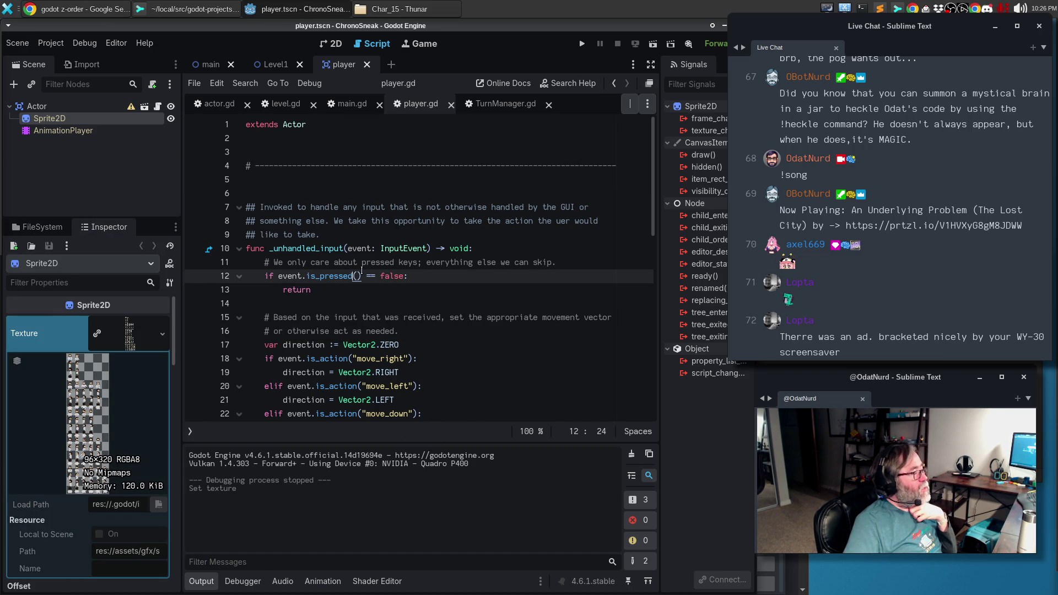
{"action": "left_click", "coordinate": [402, 359]}
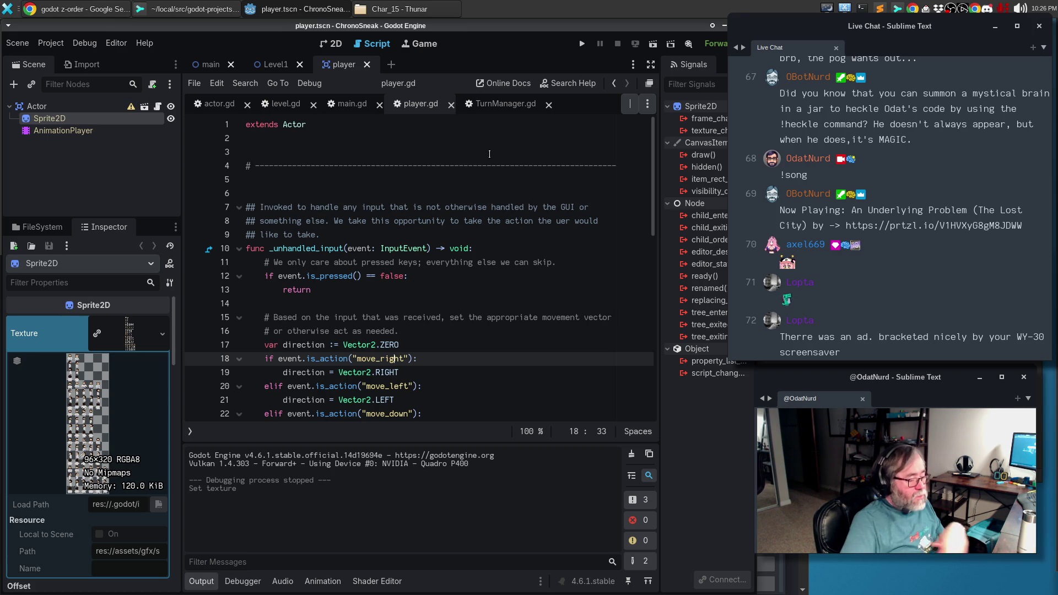
{"action": "key", "text": "ctrl+shift+F11"}
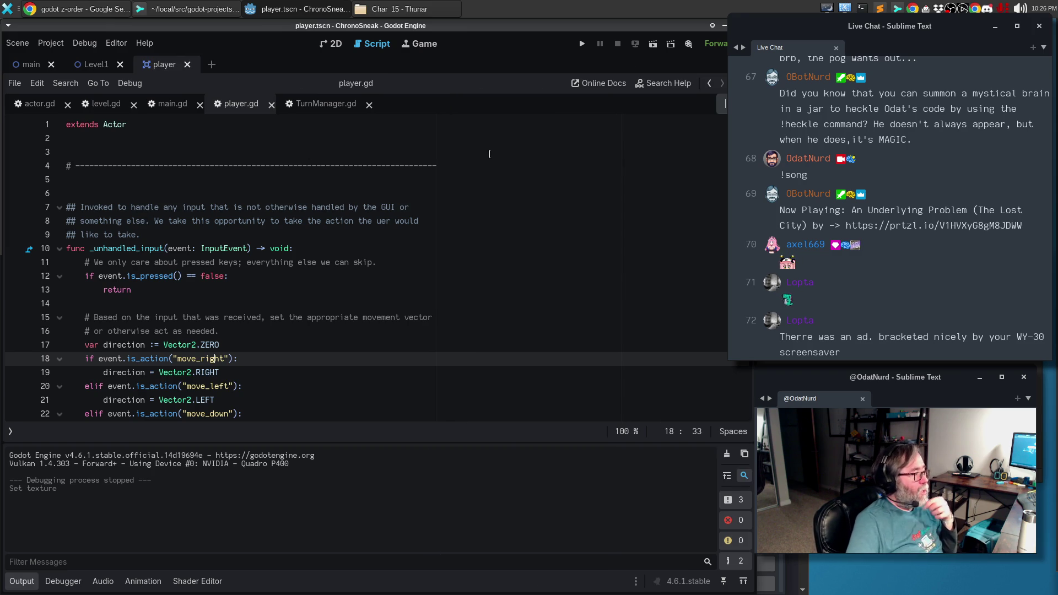
{"action": "left_click", "coordinate": [108, 106]}
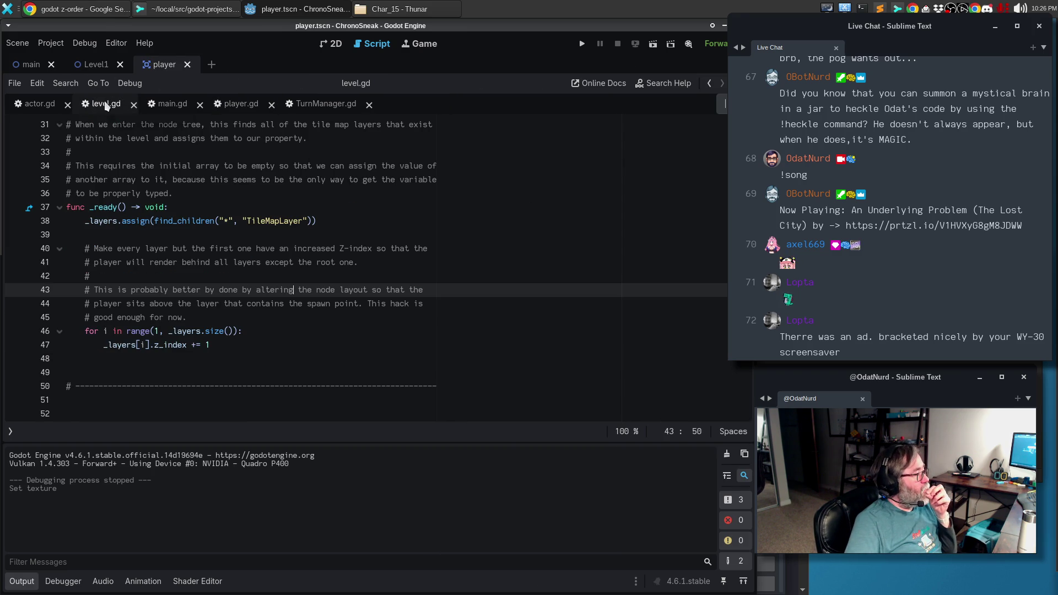
{"action": "left_click", "coordinate": [173, 104]}
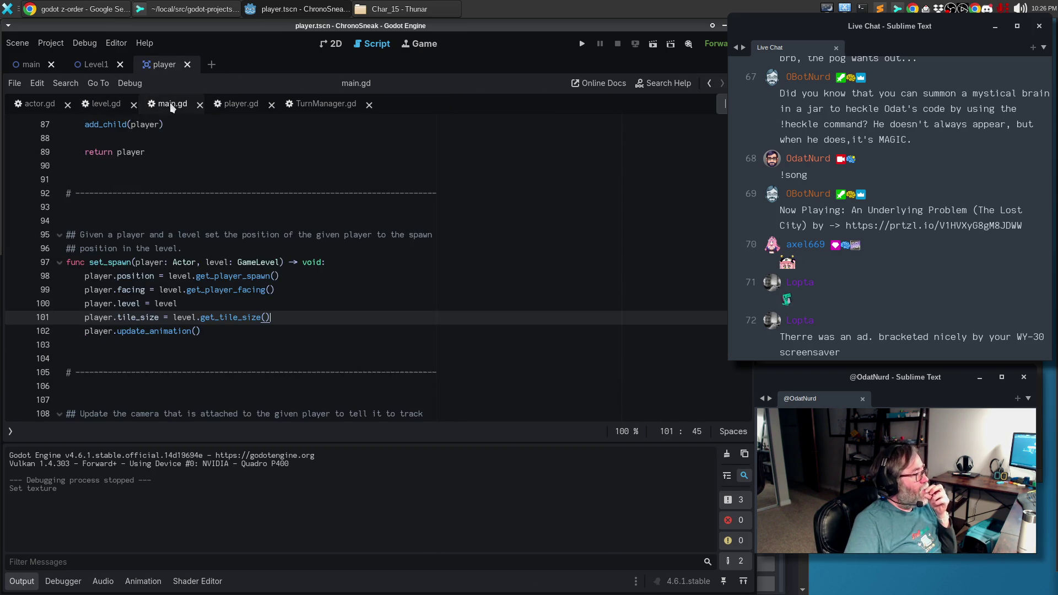
Add blank lines below the initial_level export in main.gd.
{"action": "scroll", "coordinate": [281, 269], "scroll_direction": "up", "scroll_amount": 20}
{"action": "scroll", "coordinate": [282, 269], "scroll_direction": "up", "scroll_amount": 5}
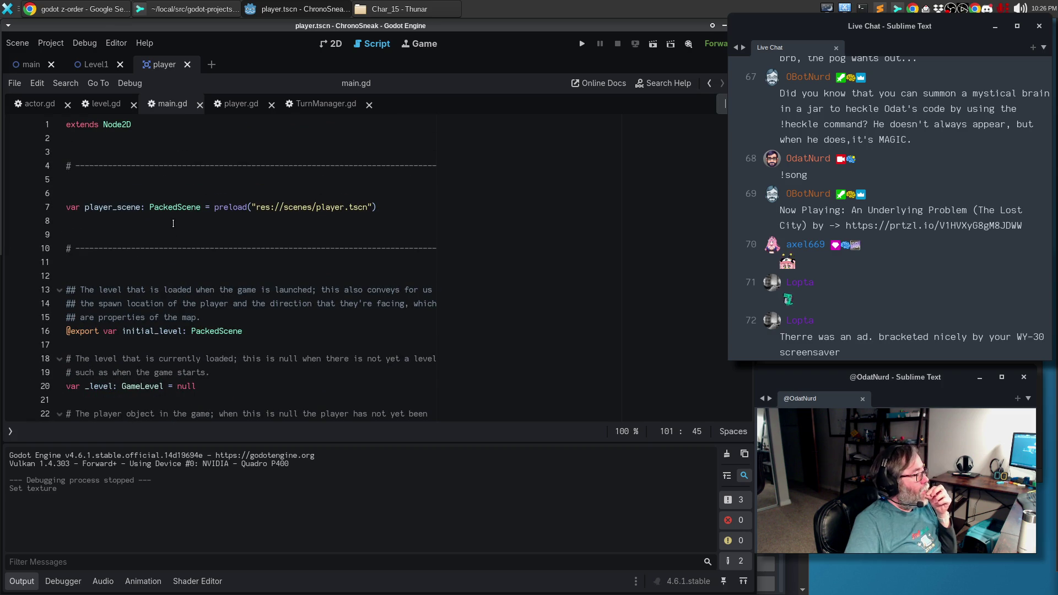
{"action": "scroll", "coordinate": [267, 334], "scroll_direction": "down", "scroll_amount": 2}
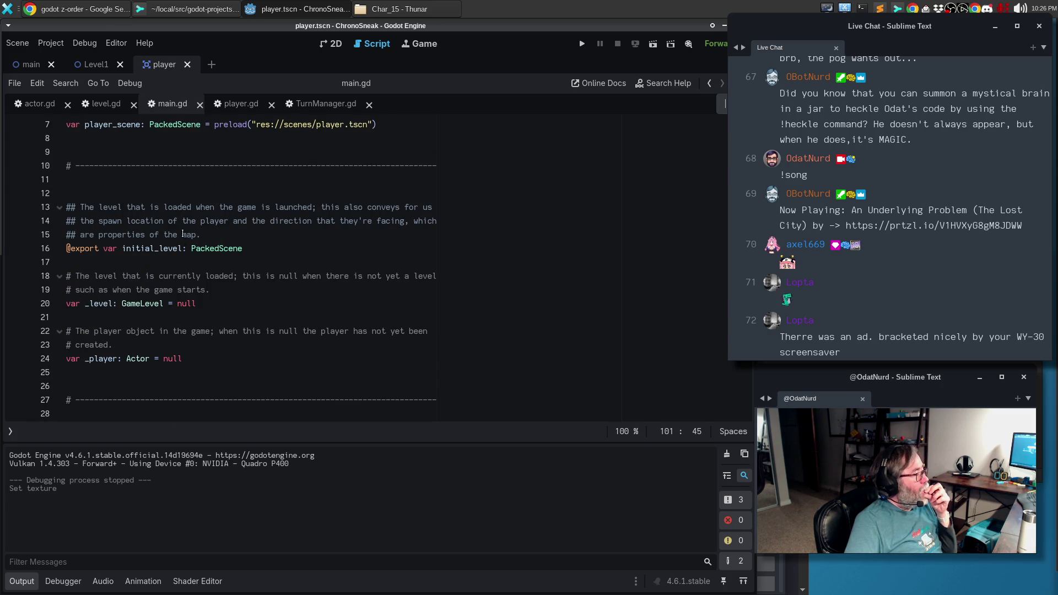
{"action": "left_click", "coordinate": [155, 165]}
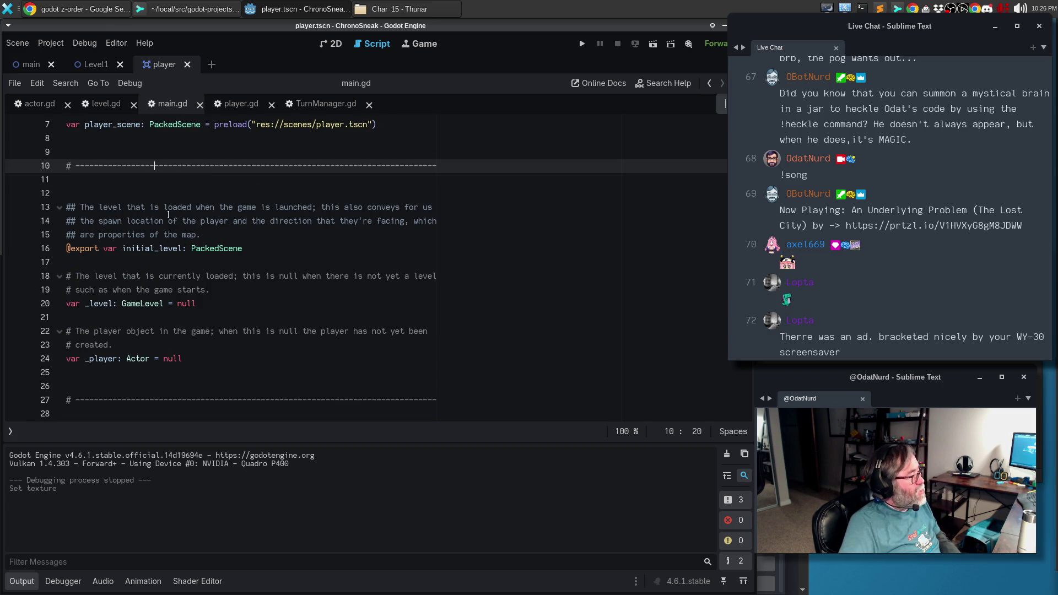
{"action": "left_click", "coordinate": [144, 260]}
{"action": "key", "text": "Return"}
{"action": "key", "text": "Return"}
{"action": "key", "text": "ctrl+v"}
{"action": "key", "text": "Up"}
{"action": "key", "text": "Up"}
{"action": "key", "text": "Up"}
{"action": "key", "text": "Return"}
{"action": "key", "text": "Return"}
{"action": "type", "text": "#"}
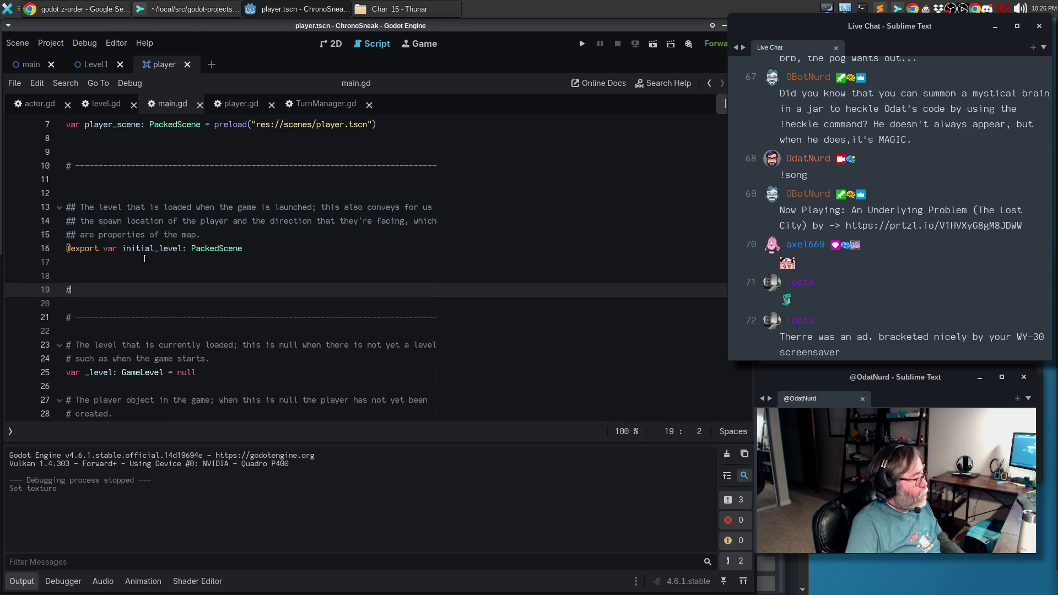
{"action": "key", "text": "BackSpace"}
{"action": "type", "text": "##"}
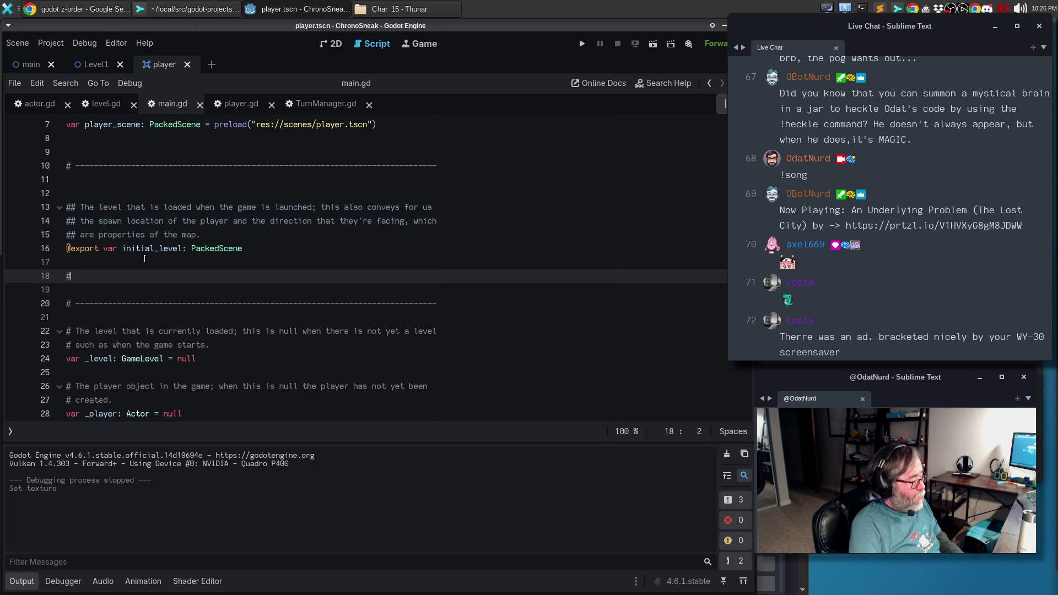
{"action": "key", "text": "Return"}
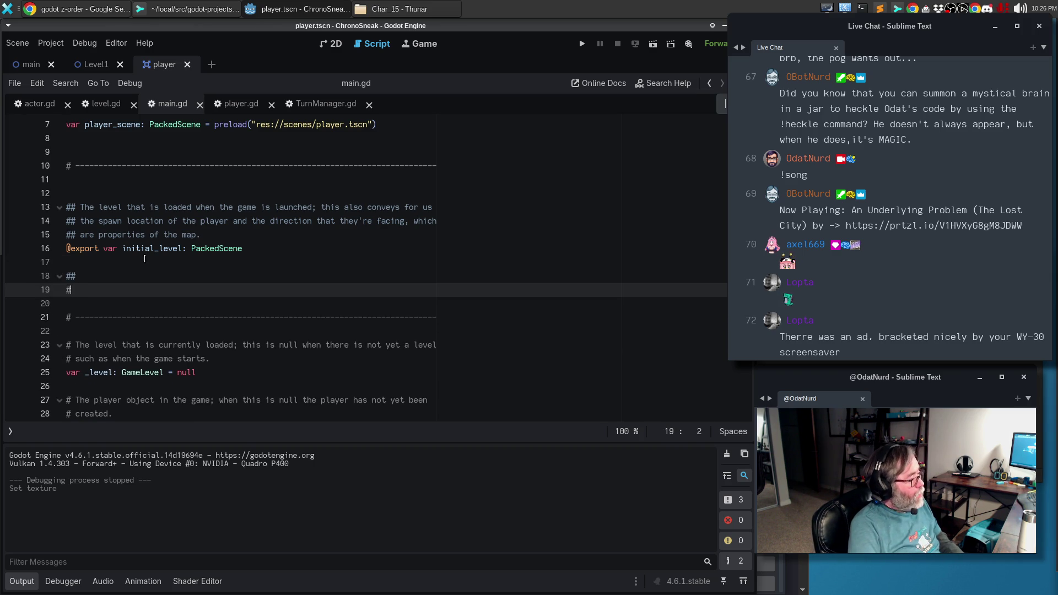
{"action": "key", "text": "BackSpace"}
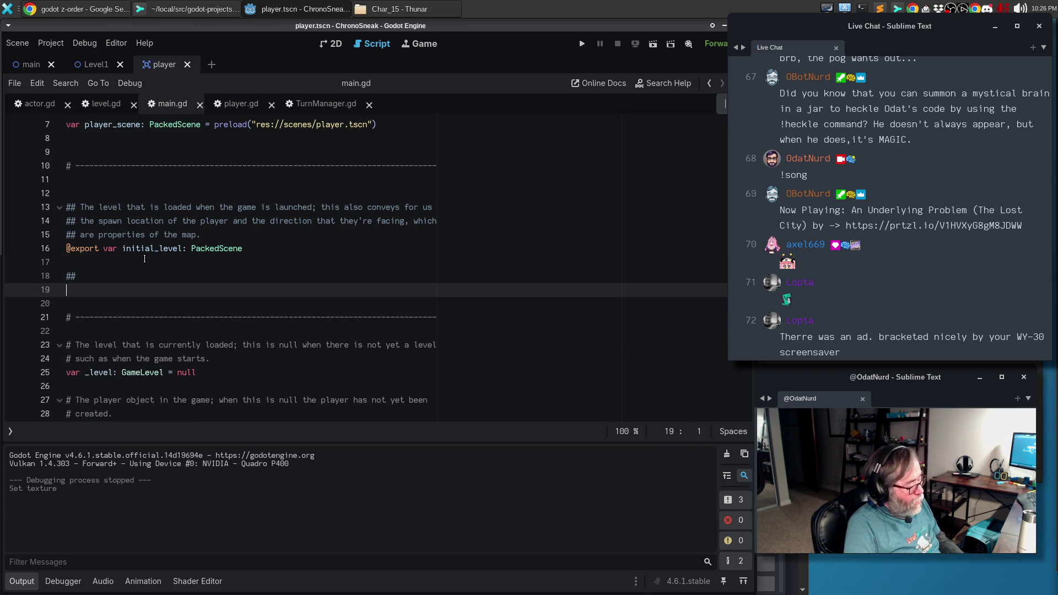
{"action": "type", "text": "@export var "}
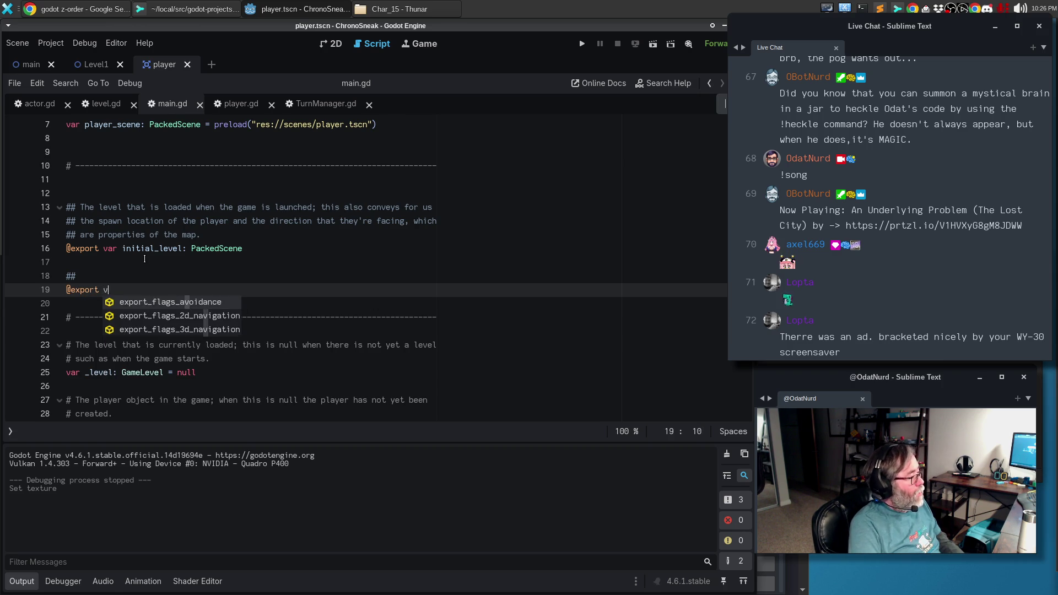
{"action": "type", "text": "player_avat"}
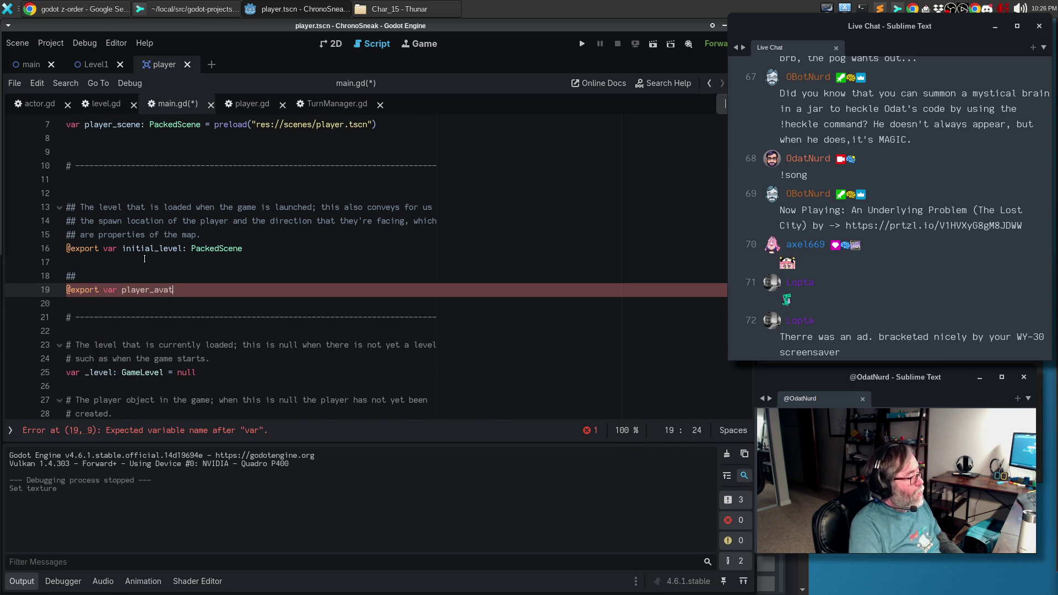
{"action": "type", "text": "aer"}
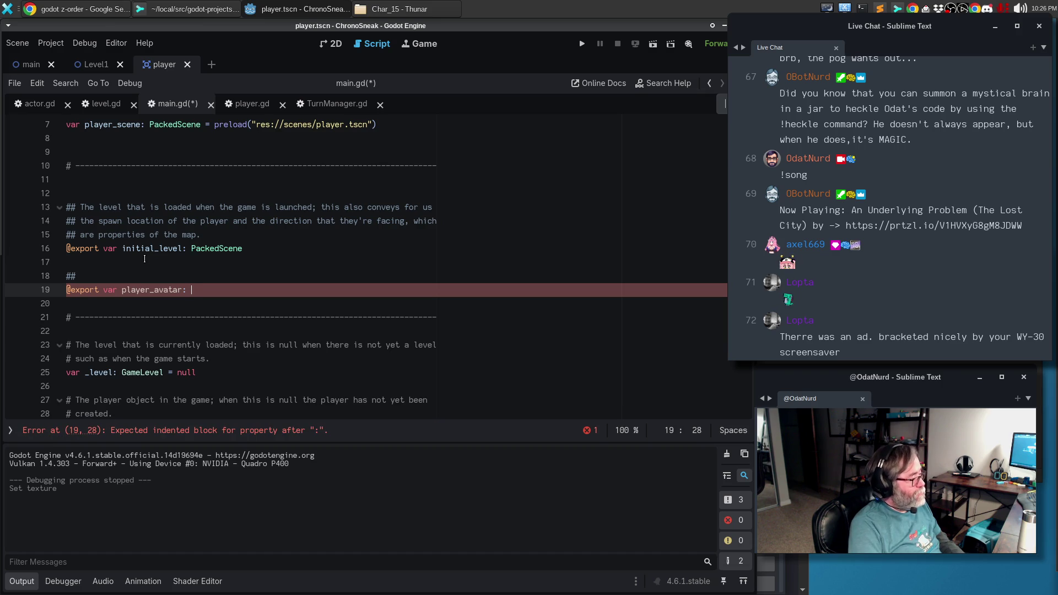
{"action": "type", "text": "xture"}
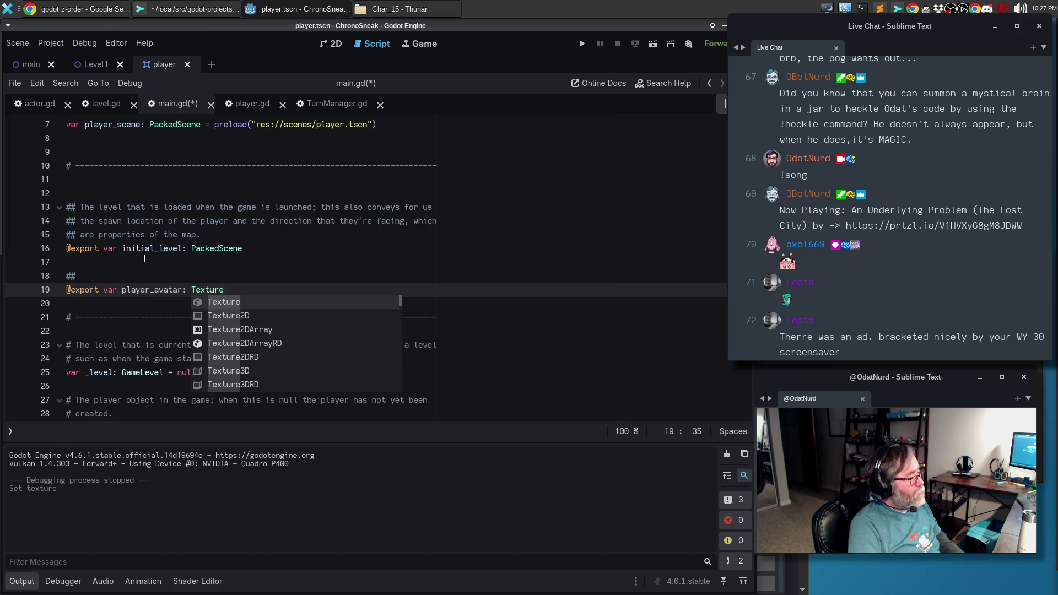
{"action": "key", "text": "Down"}
{"action": "key", "text": "Return"}
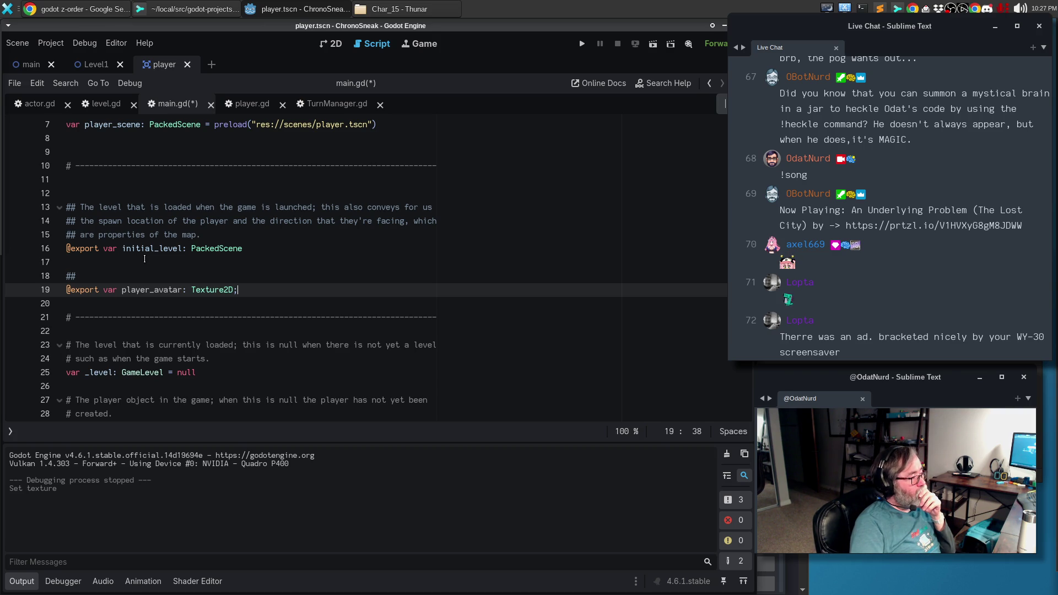
{"action": "key", "text": "Up"}
{"action": "type", "text": "The"}
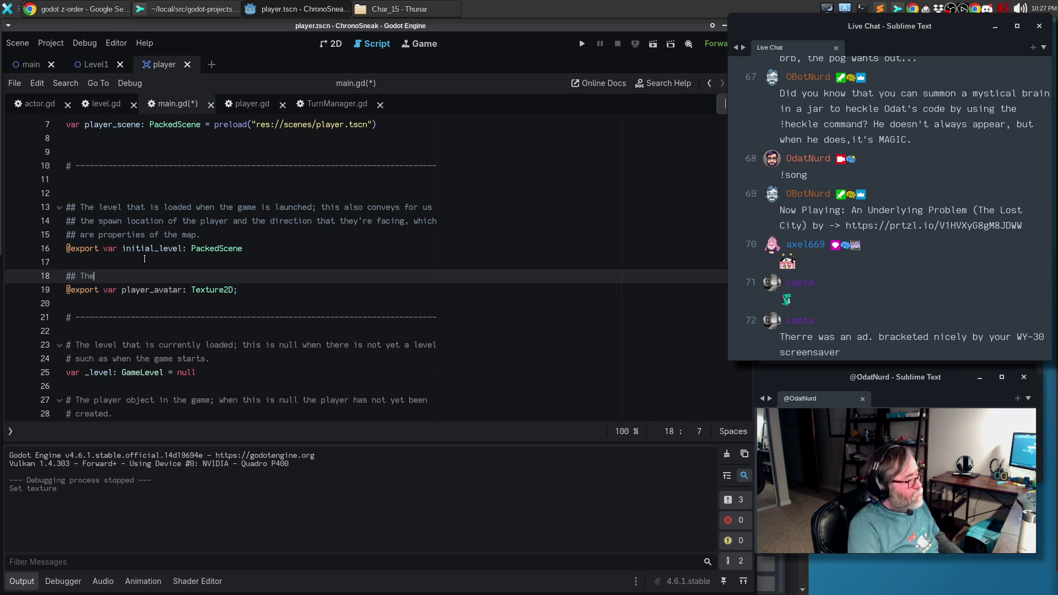
{"action": "type", "text": " image texture to"}
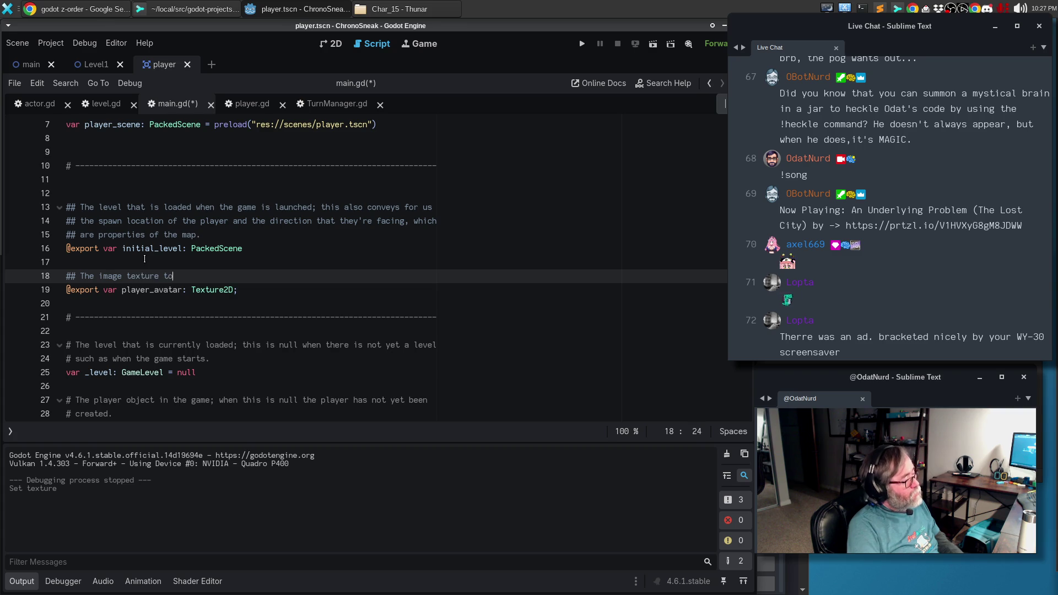
{"action": "type", "text": " use for the player whe"}
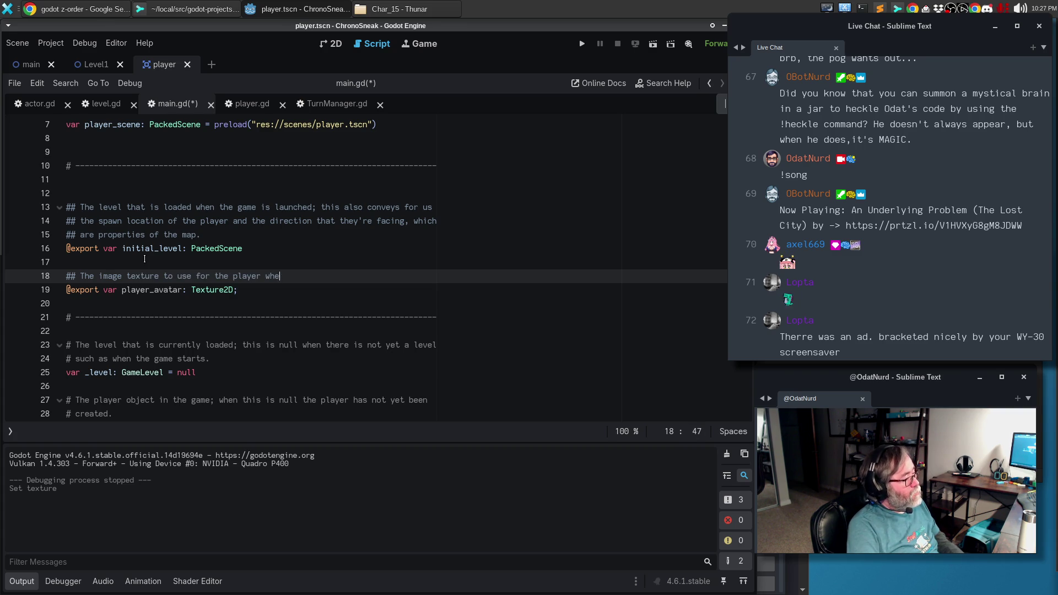
{"action": "type", "text": "n it is instantiated."}
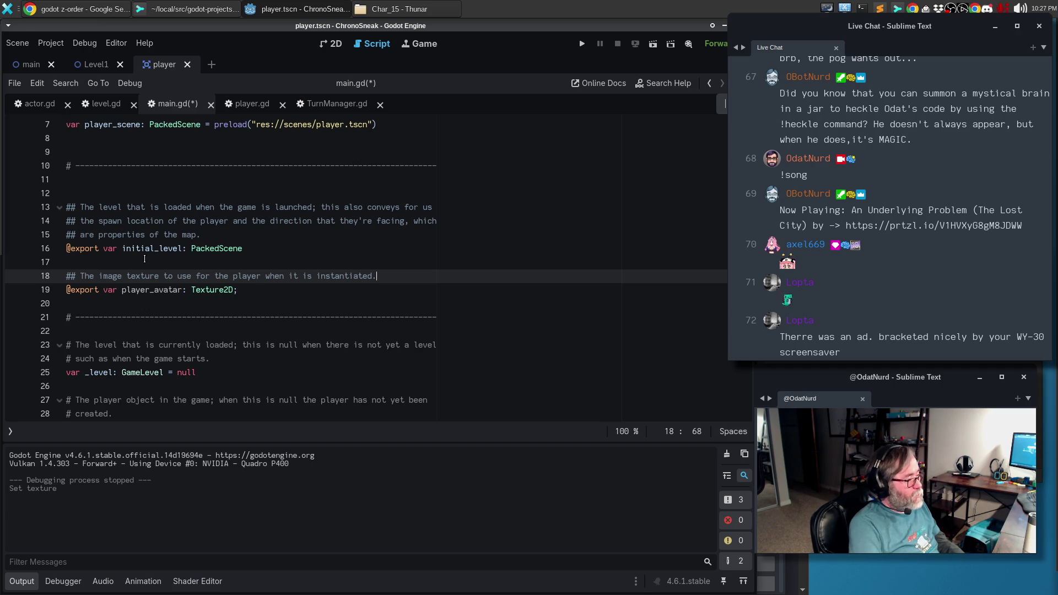
{"action": "key", "text": "ctrl+s"}
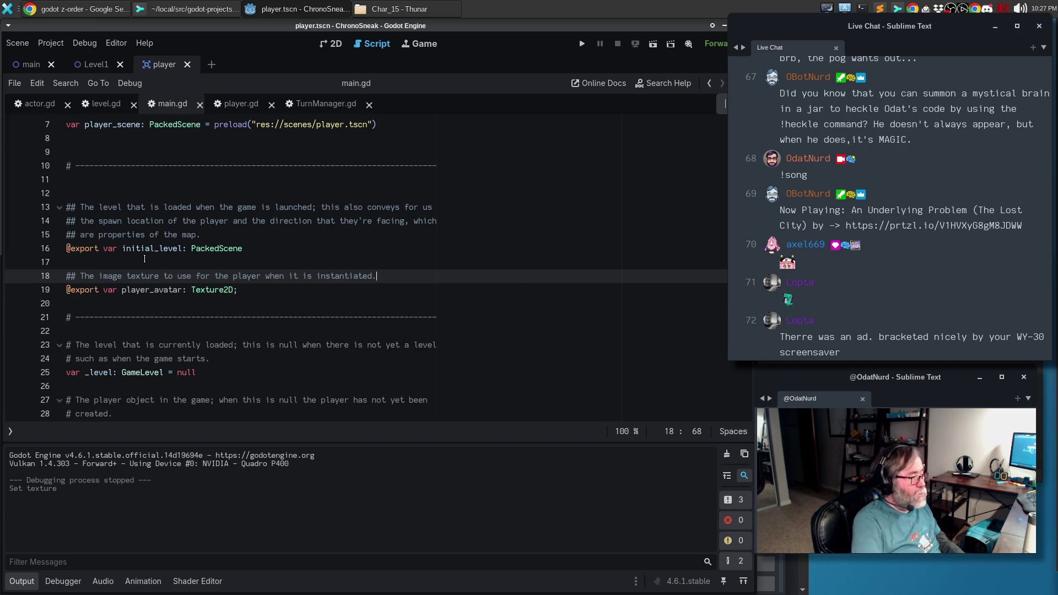
Restore the docks and assign ml_char_02.png to the main scene's Player Avatar, replacing a stale minilabs_char_02.png pick.
{"action": "key", "text": "ctrl+shift+F11"}
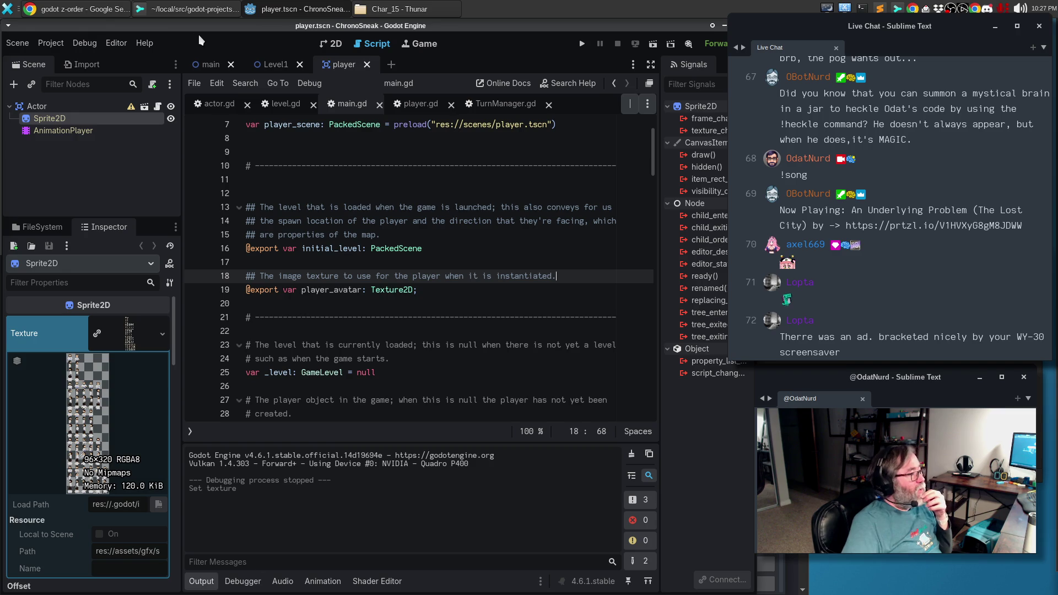
{"action": "left_click", "coordinate": [214, 66]}
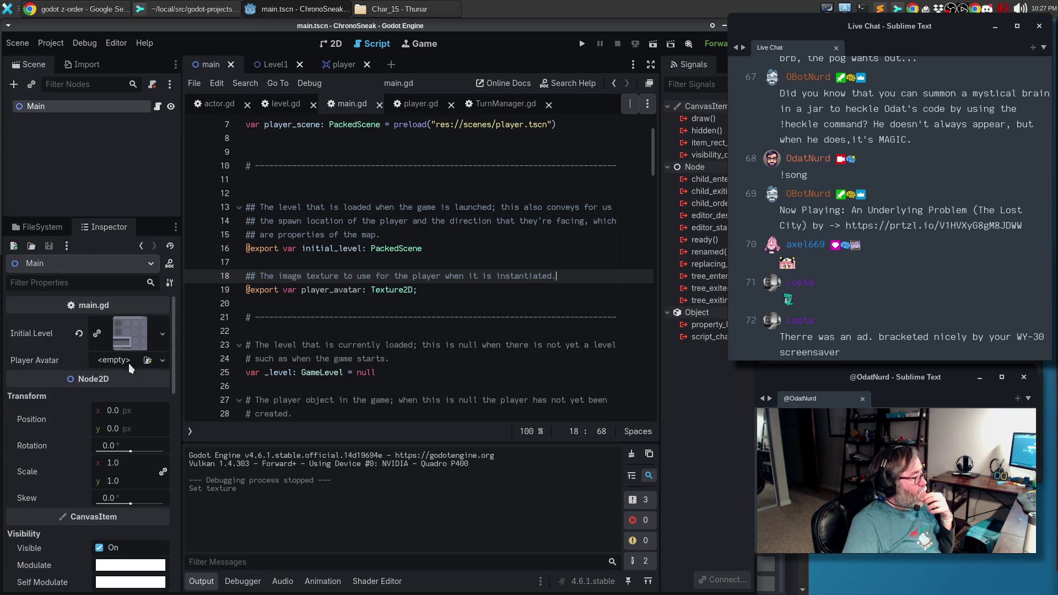
{"action": "left_click", "coordinate": [147, 360]}
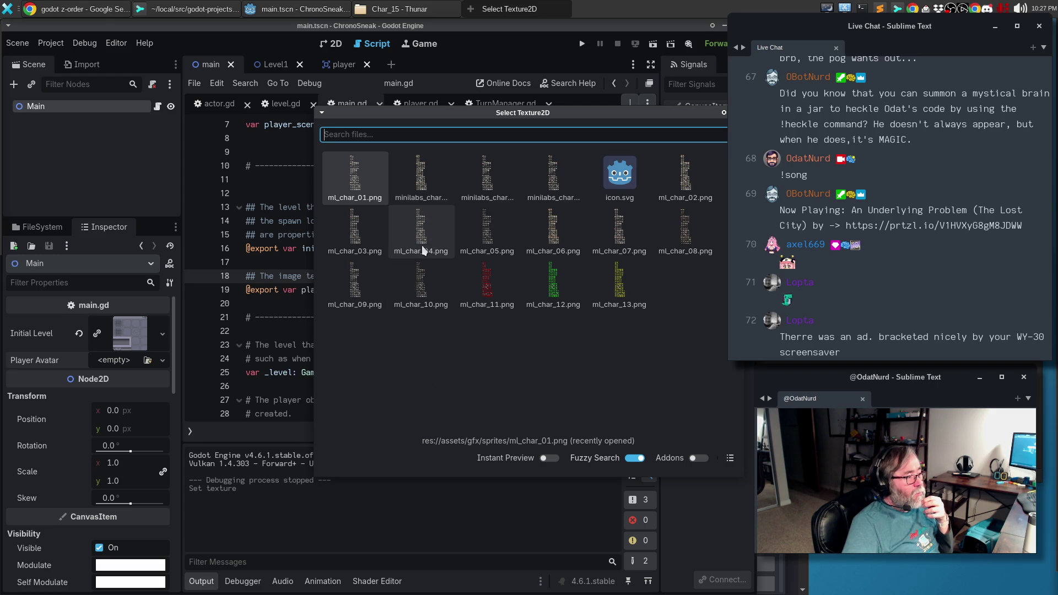
{"action": "double_click", "coordinate": [410, 187]}
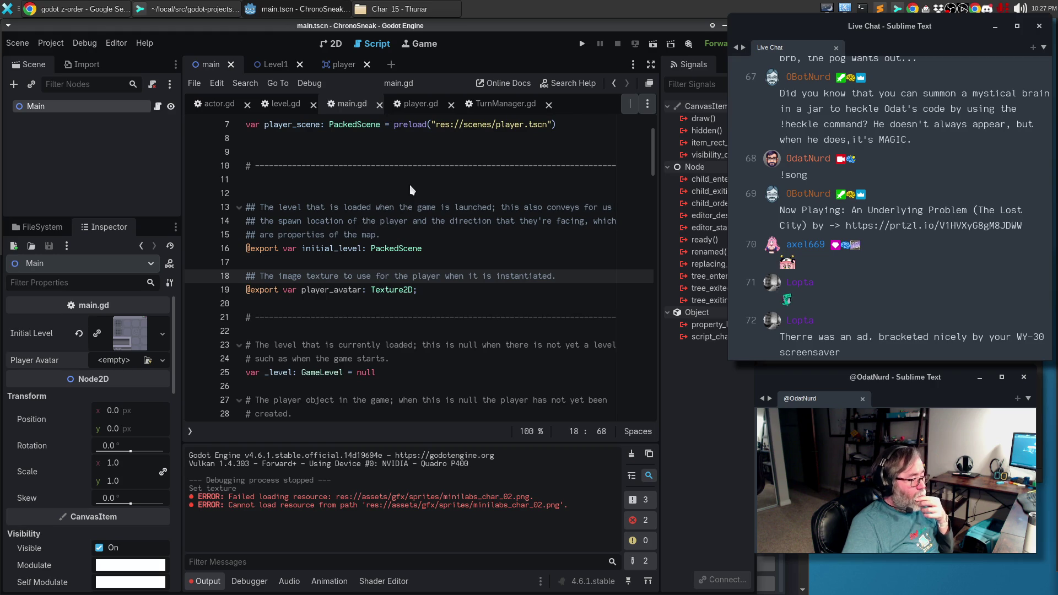
{"action": "left_click", "coordinate": [148, 361]}
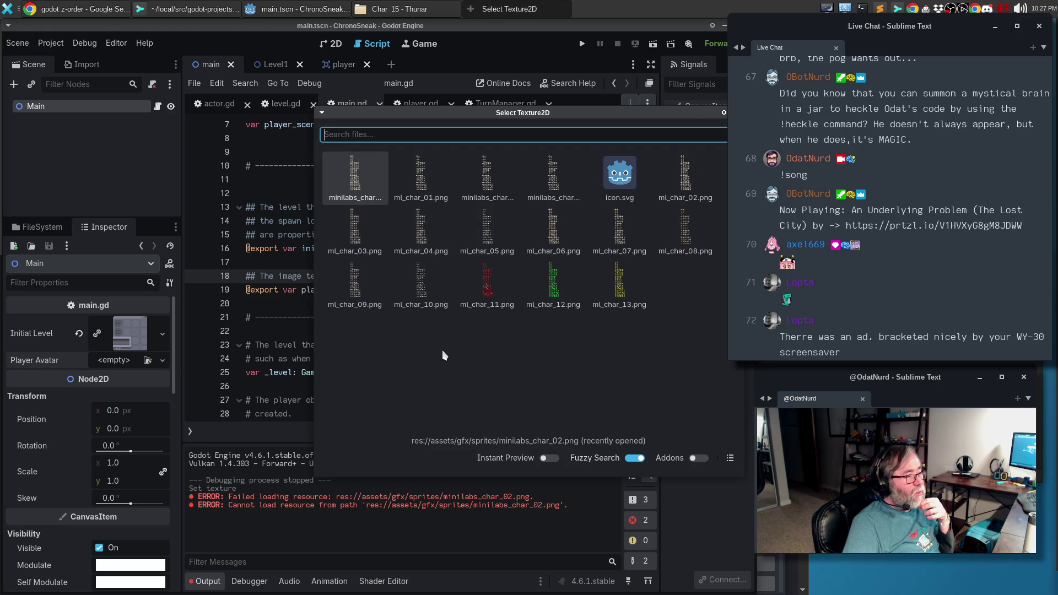
{"action": "double_click", "coordinate": [696, 176]}
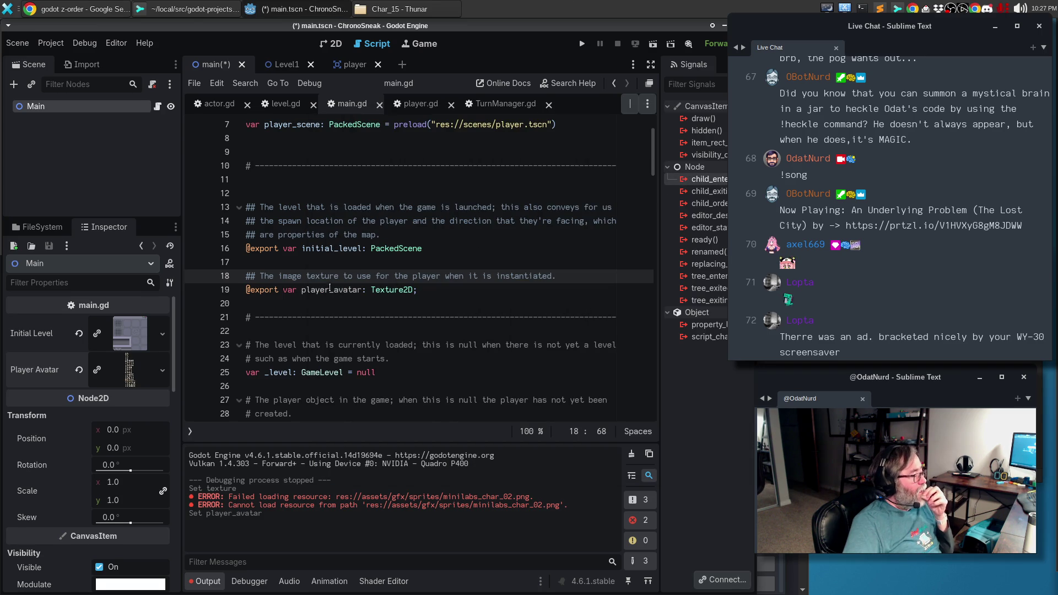
Inspect ml_char_01.png and ml_char_02.png in the sprites folder, then select ml_char_03.png.
{"action": "left_click", "coordinate": [44, 226]}
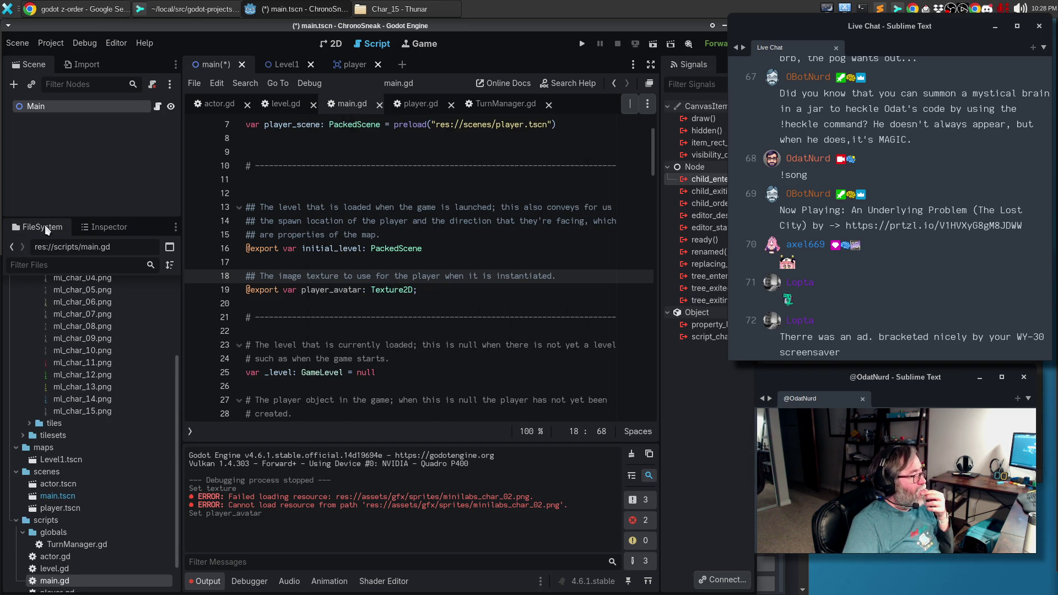
{"action": "scroll", "coordinate": [113, 367], "scroll_direction": "up", "scroll_amount": 5}
{"action": "left_click", "coordinate": [108, 359]}
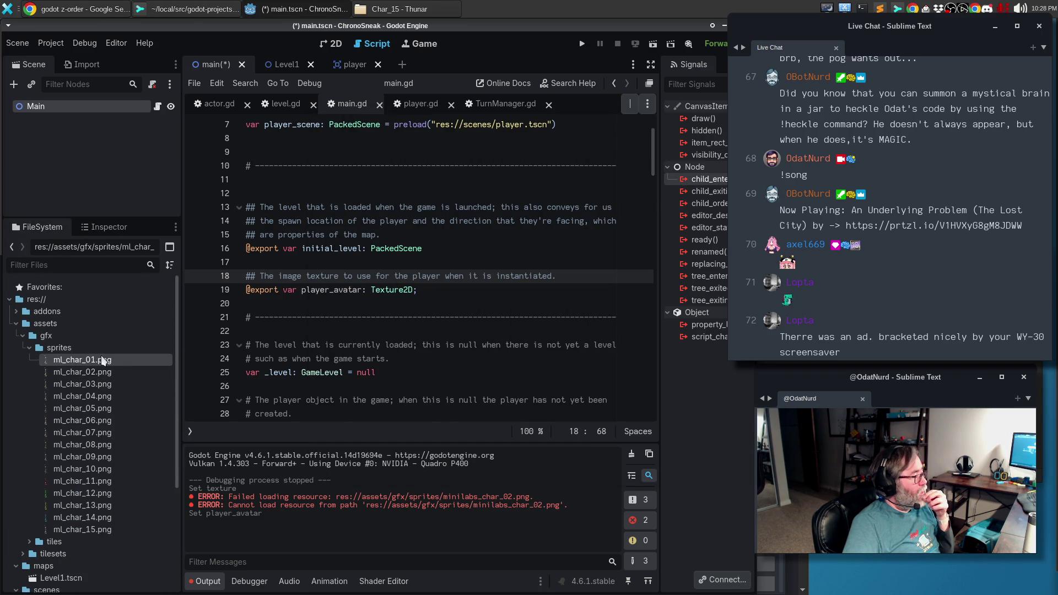
{"action": "mouse_move", "coordinate": [95, 374]}
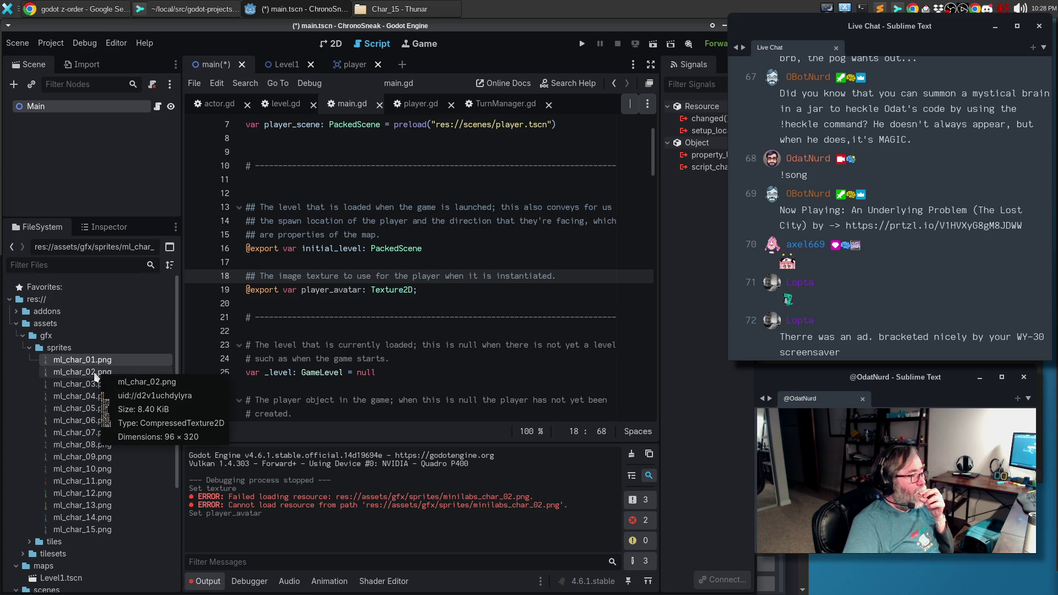
{"action": "left_click", "coordinate": [107, 227]}
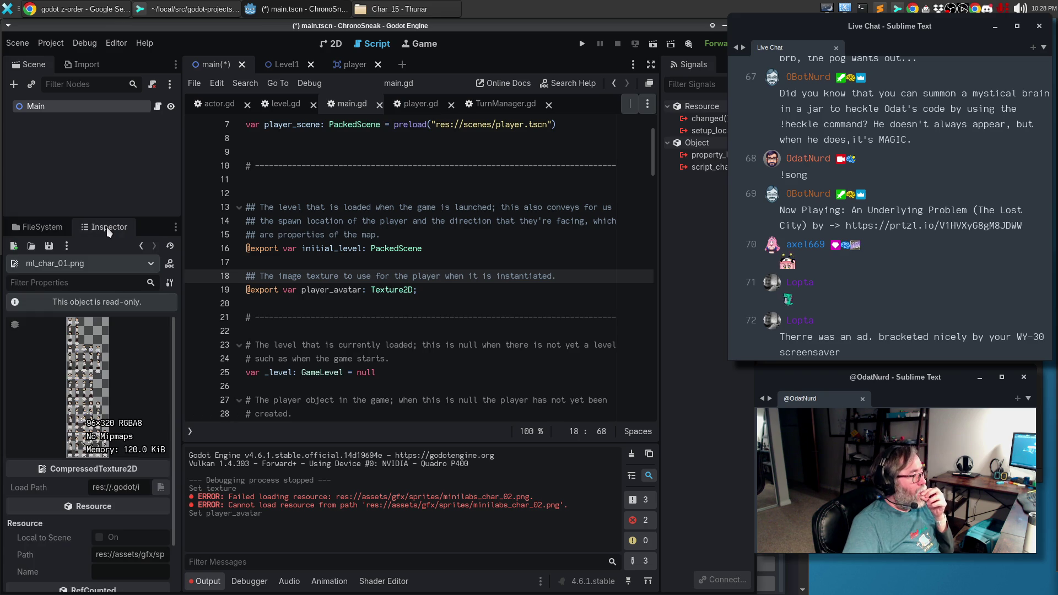
{"action": "left_click", "coordinate": [46, 230]}
{"action": "left_click", "coordinate": [81, 372]}
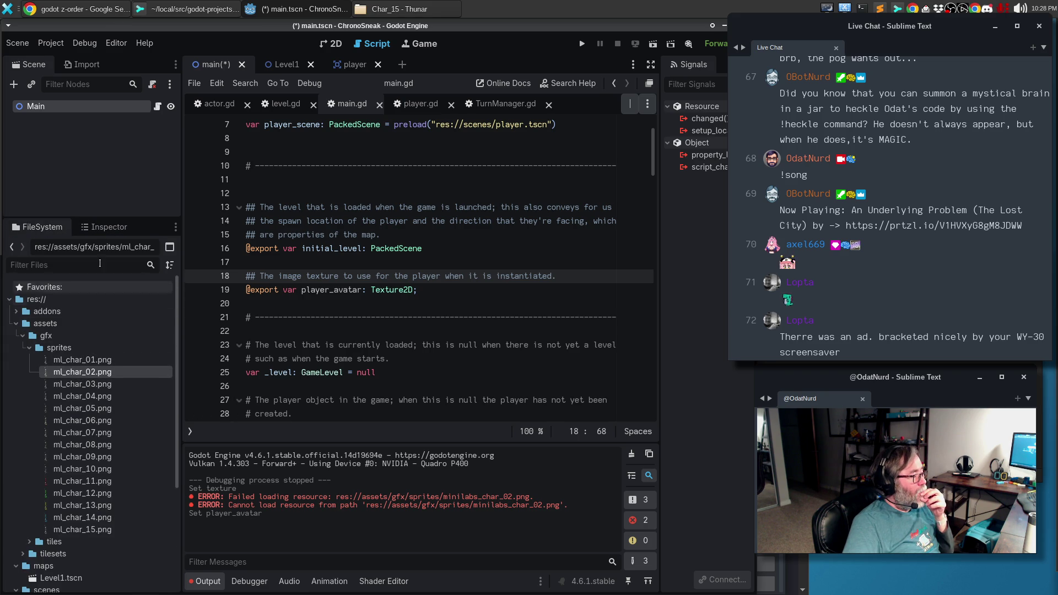
{"action": "left_click", "coordinate": [105, 227]}
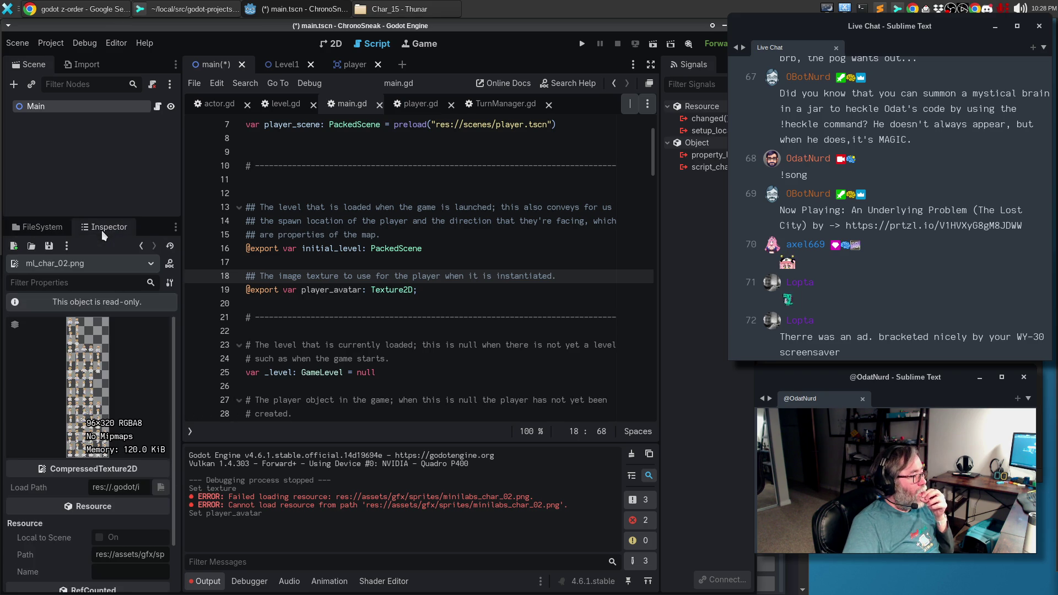
{"action": "left_click", "coordinate": [47, 231]}
{"action": "left_click", "coordinate": [83, 383]}
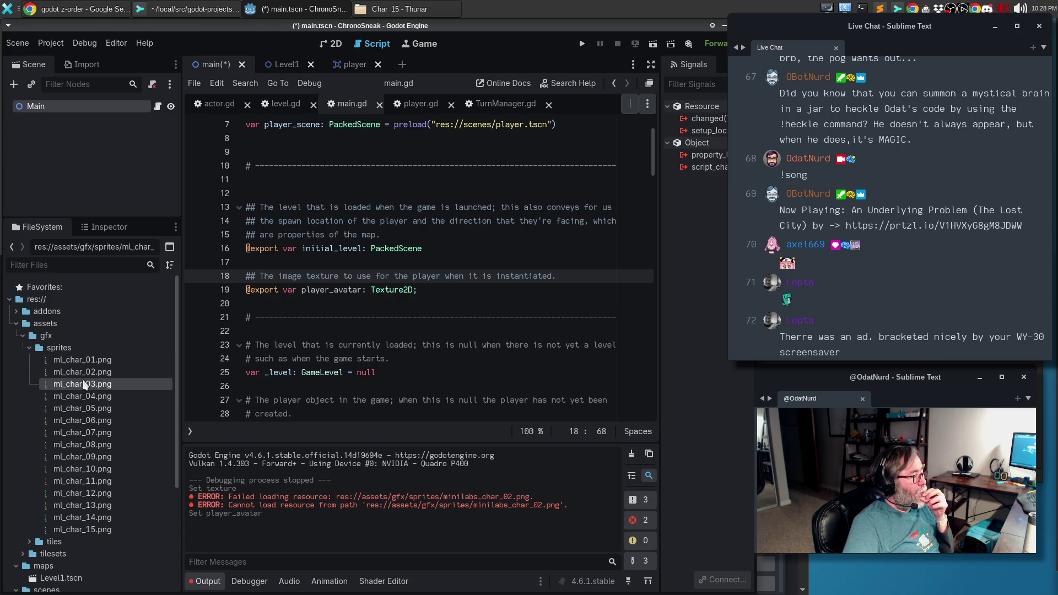
{"action": "left_click", "coordinate": [18, 43]}
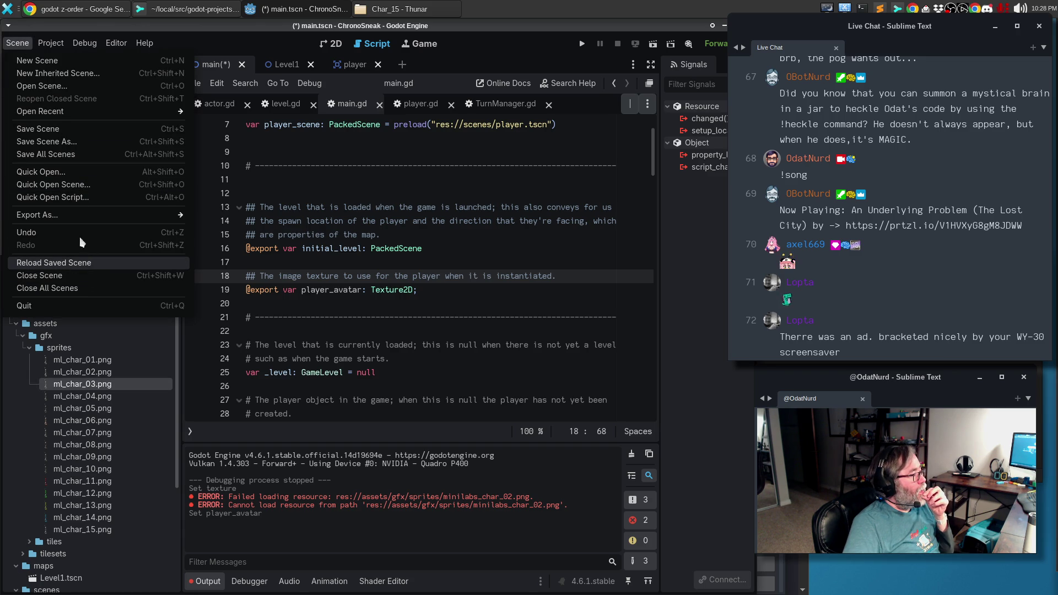
Reload the current project, saving main.tscn when prompted.
{"action": "mouse_move", "coordinate": [50, 43]}
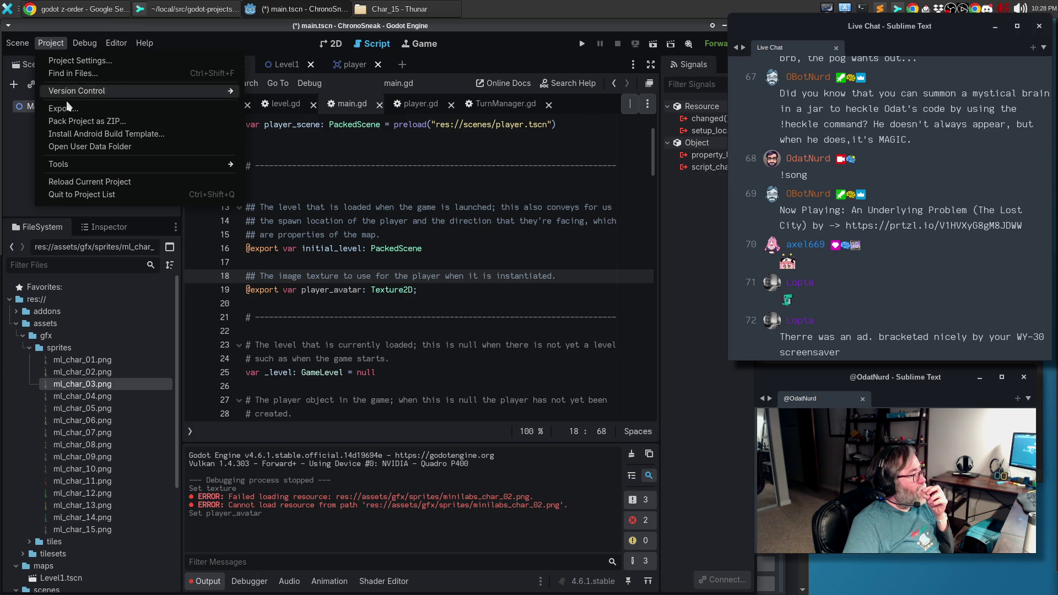
{"action": "left_click", "coordinate": [77, 182]}
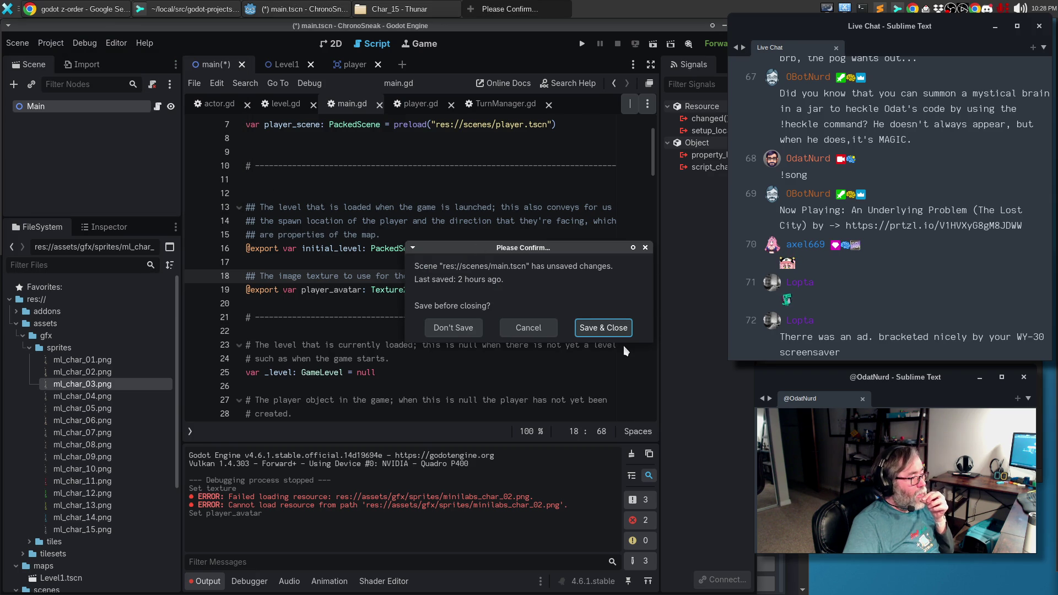
{"action": "left_click", "coordinate": [607, 327]}
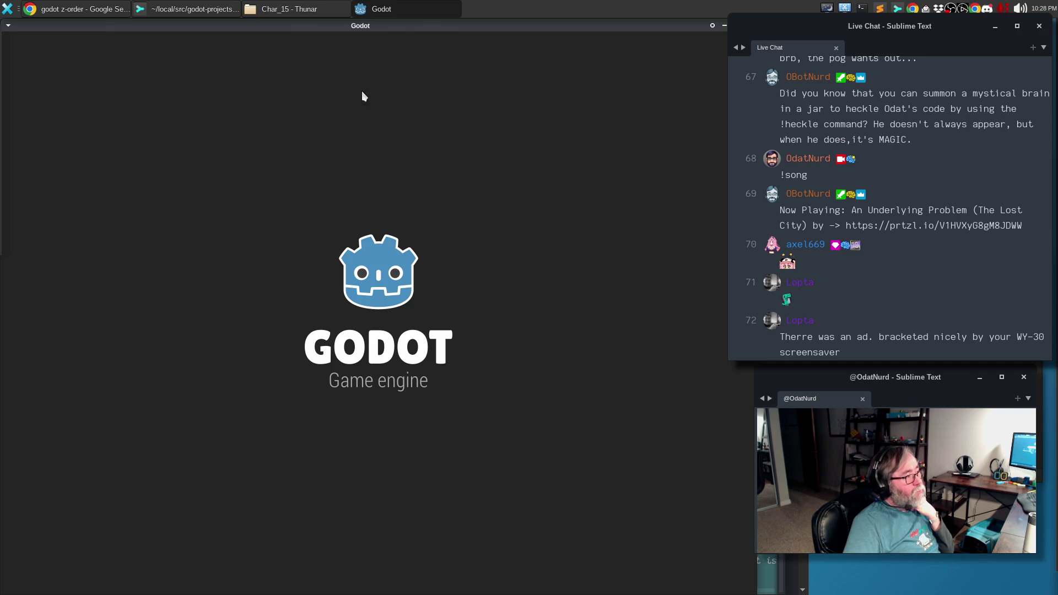
{"action": "left_click", "coordinate": [189, 10]}
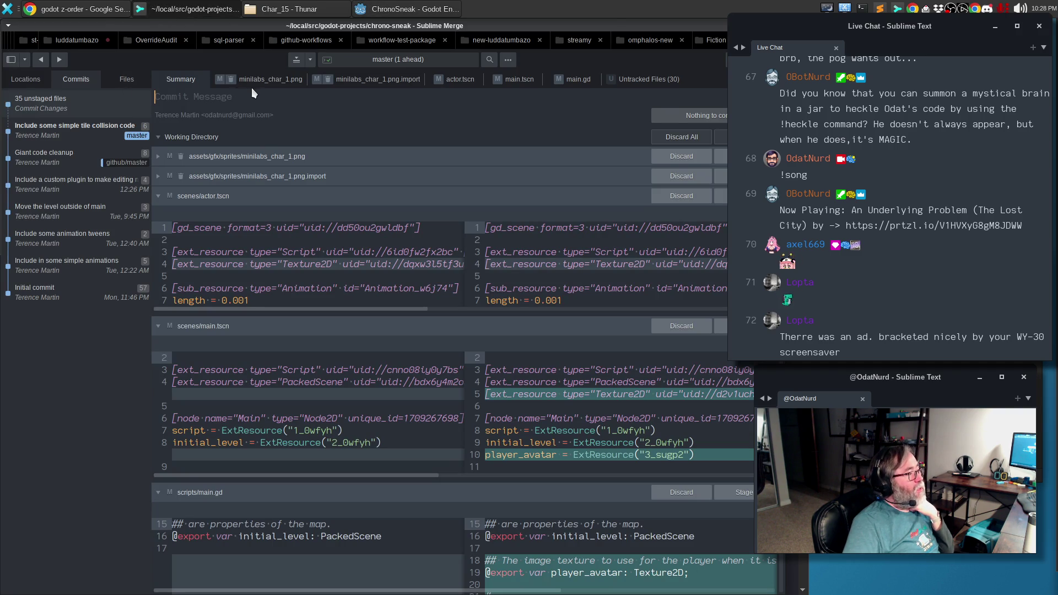
Review the main.tscn and actor.tscn diffs in Sublime Merge, then return to the Godot editor.
{"action": "left_click", "coordinate": [495, 80]}
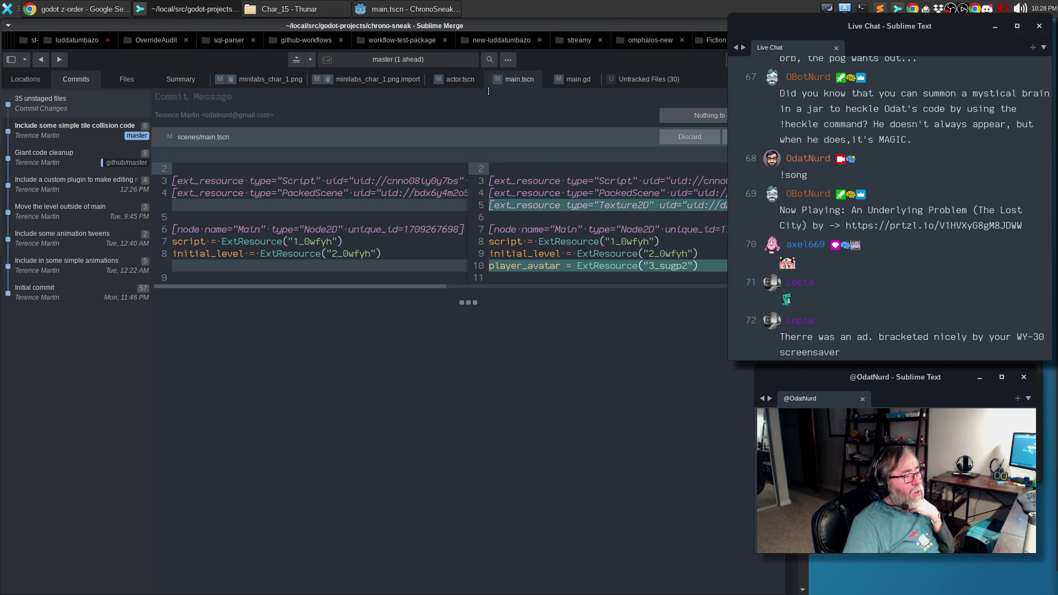
{"action": "left_click", "coordinate": [458, 82]}
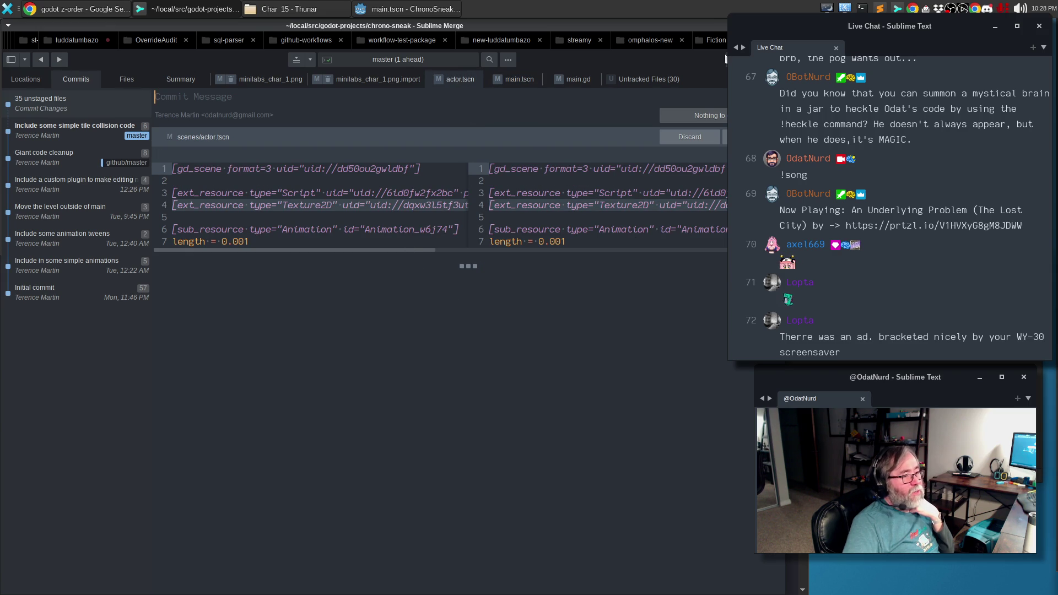
{"action": "key", "text": "alt+Tab"}
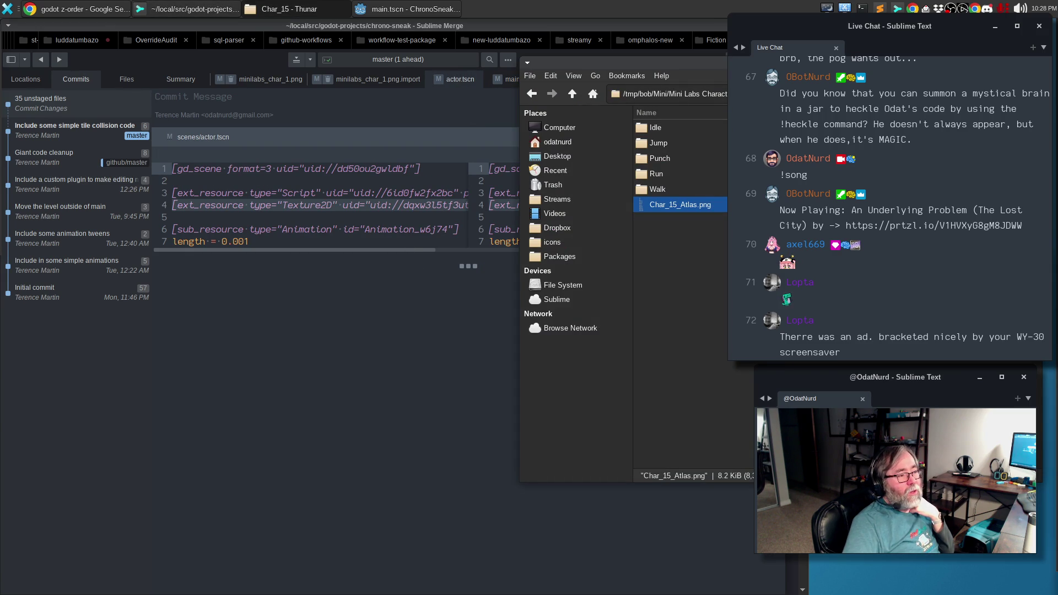
{"action": "key", "text": "alt+Tab"}
{"action": "key", "text": "alt+Tab"}
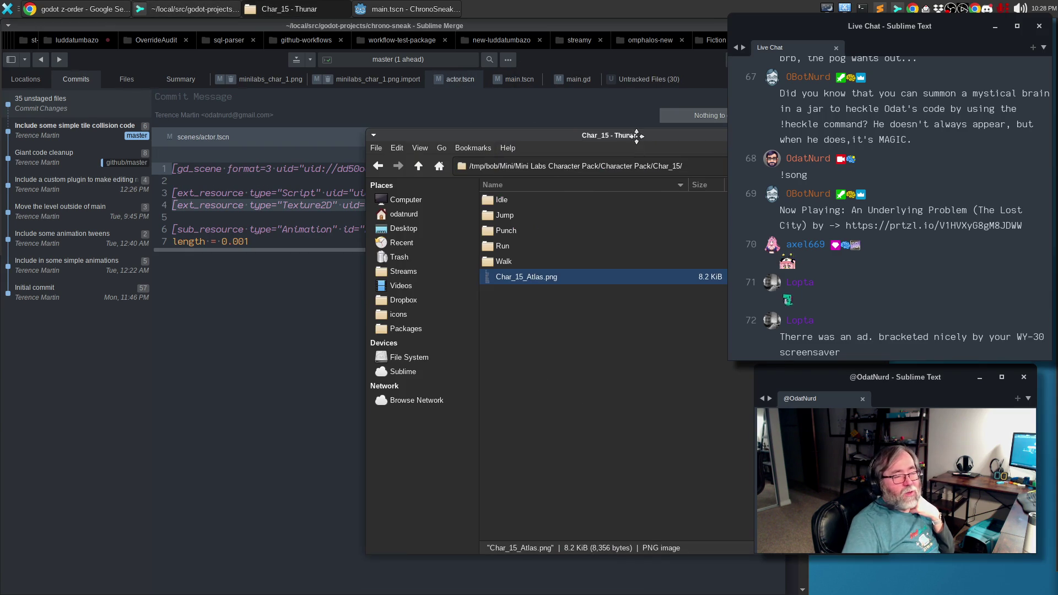
{"action": "key", "text": "alt+Tab"}
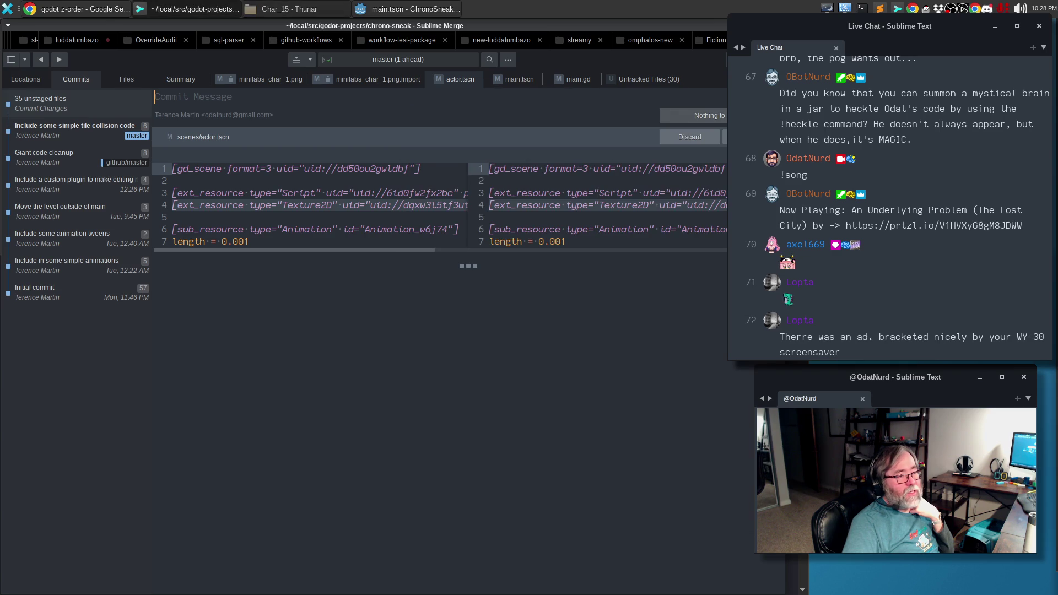
{"action": "left_click", "coordinate": [368, 12]}
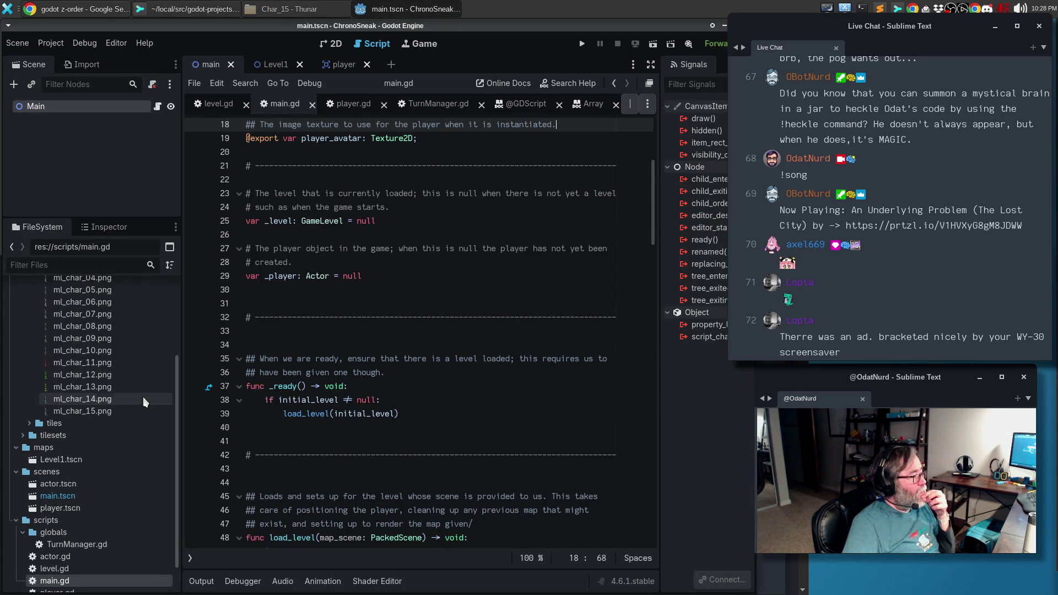
Load ml_char_06.png as the Main node's Player Avatar texture after previewing ml_char_12.
{"action": "scroll", "coordinate": [146, 398], "scroll_direction": "up", "scroll_amount": 5}
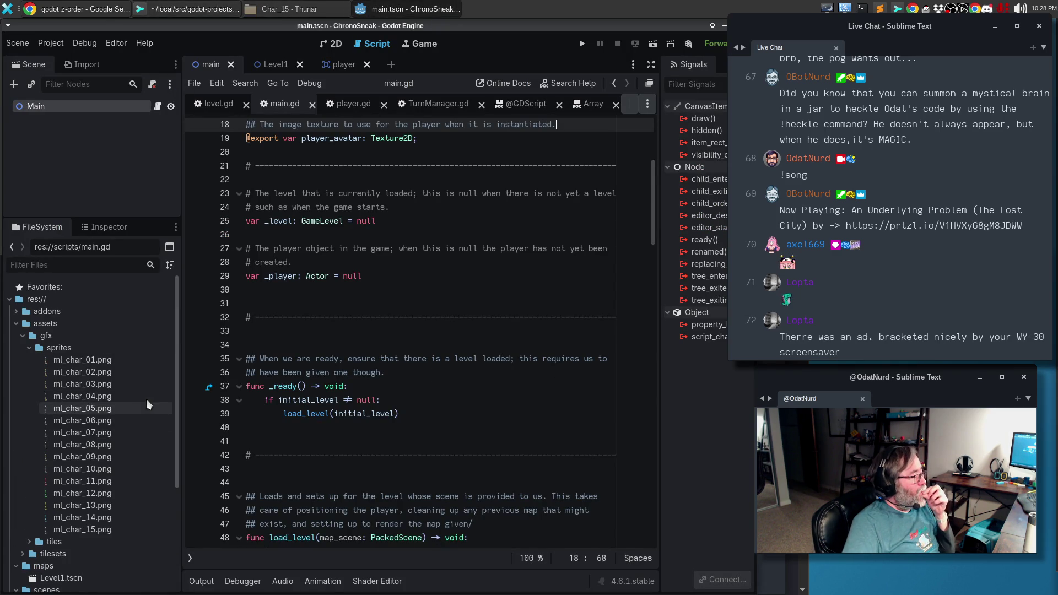
{"action": "left_click", "coordinate": [111, 227]}
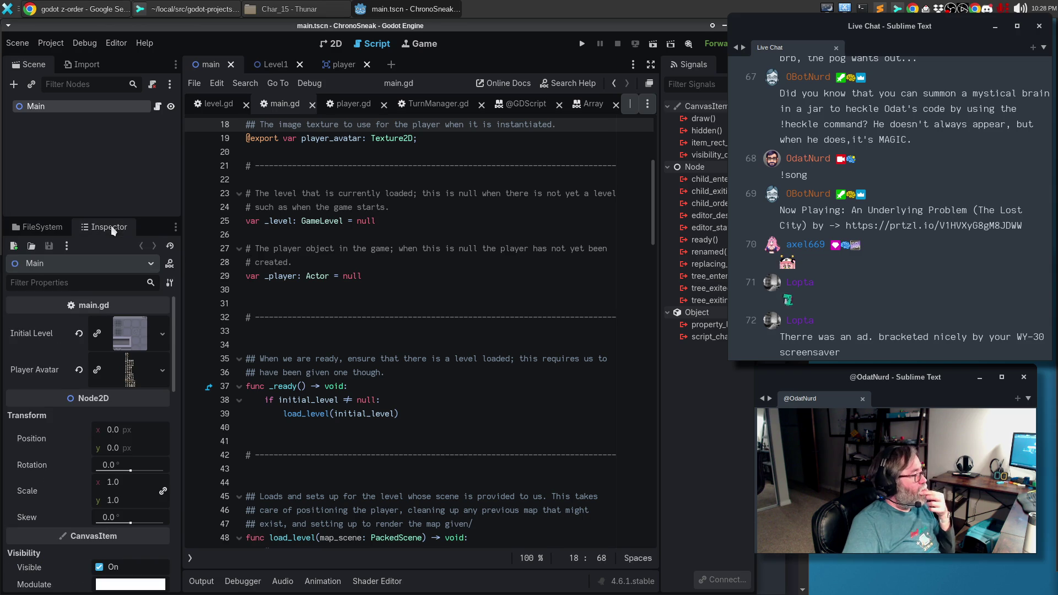
{"action": "left_click", "coordinate": [160, 368]}
{"action": "left_click", "coordinate": [147, 472]}
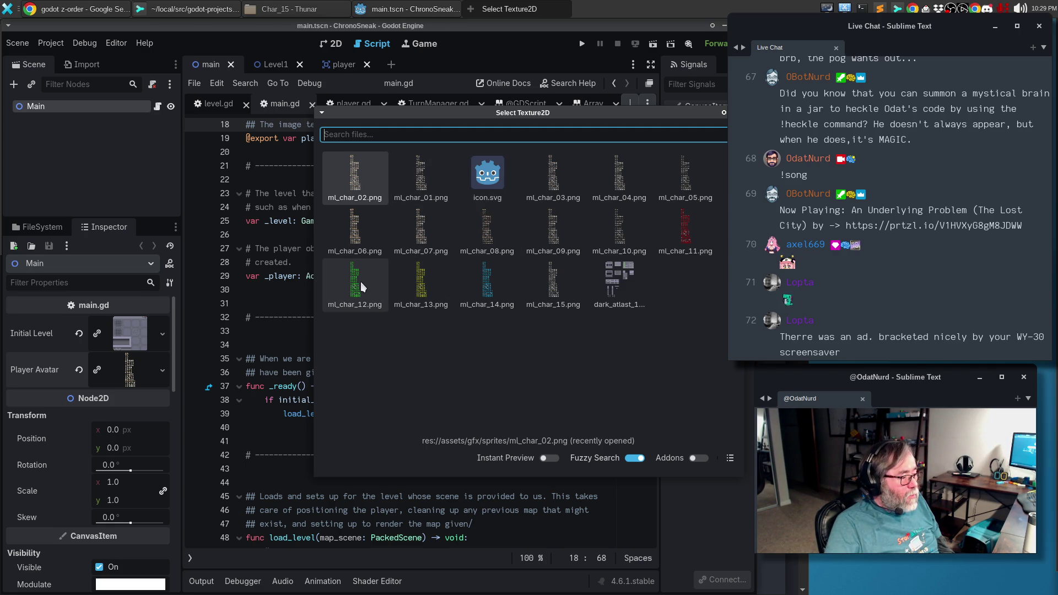
{"action": "left_click", "coordinate": [548, 459]}
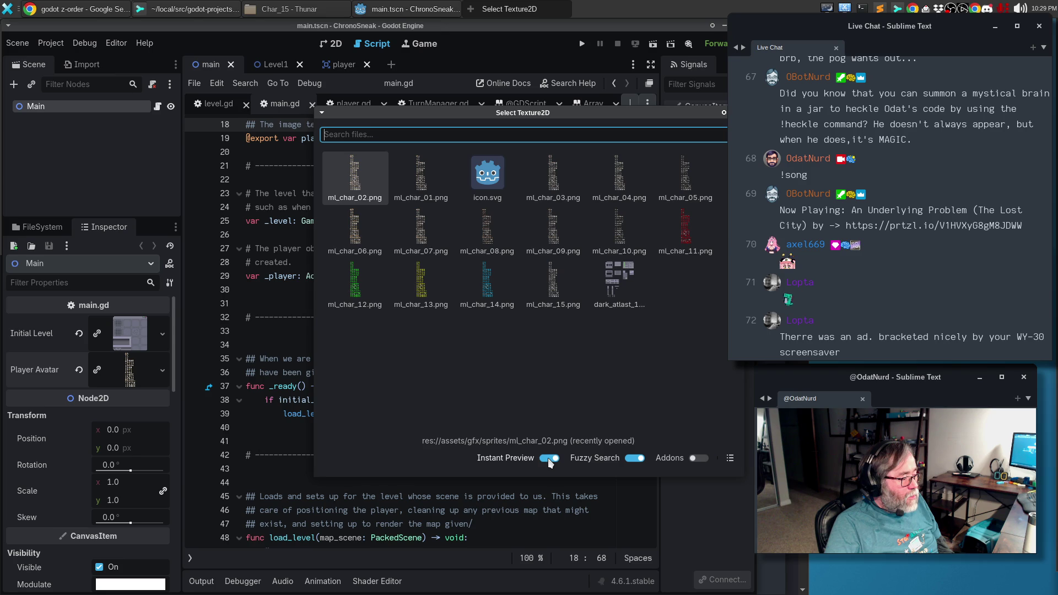
{"action": "left_click", "coordinate": [356, 292]}
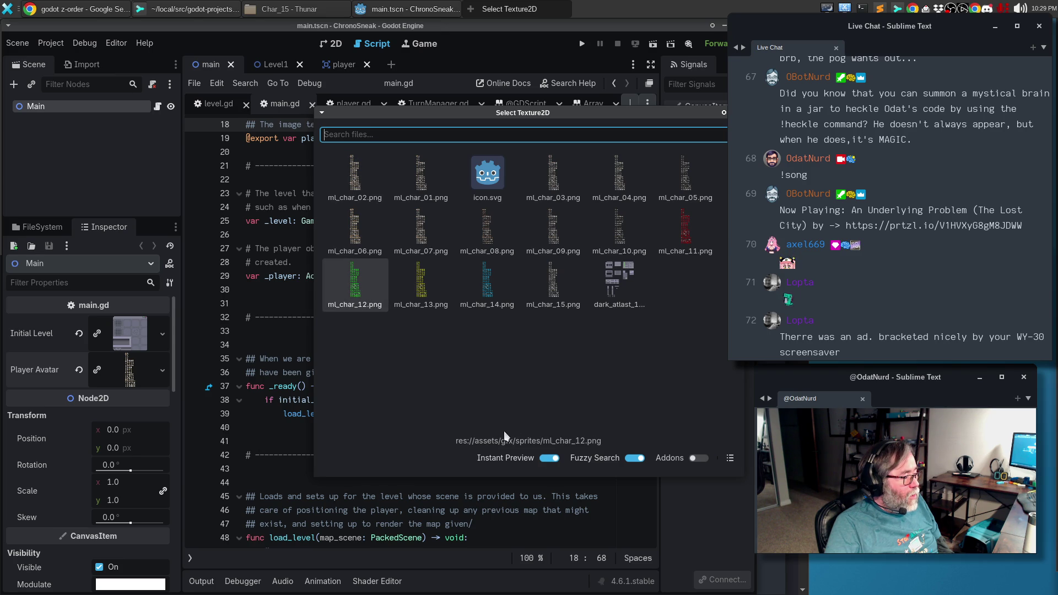
{"action": "left_click", "coordinate": [549, 458]}
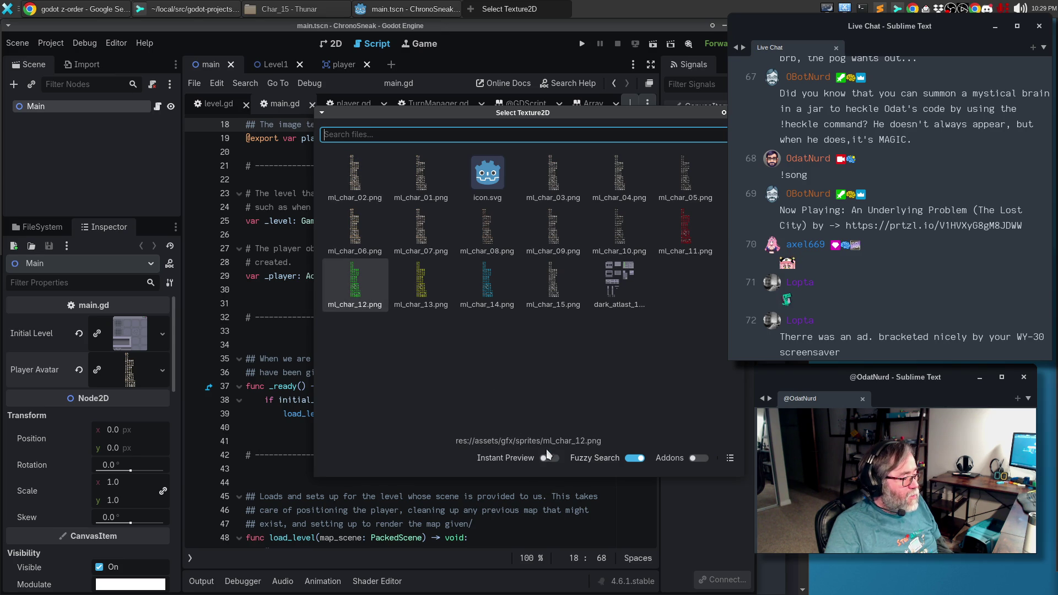
{"action": "double_click", "coordinate": [380, 250]}
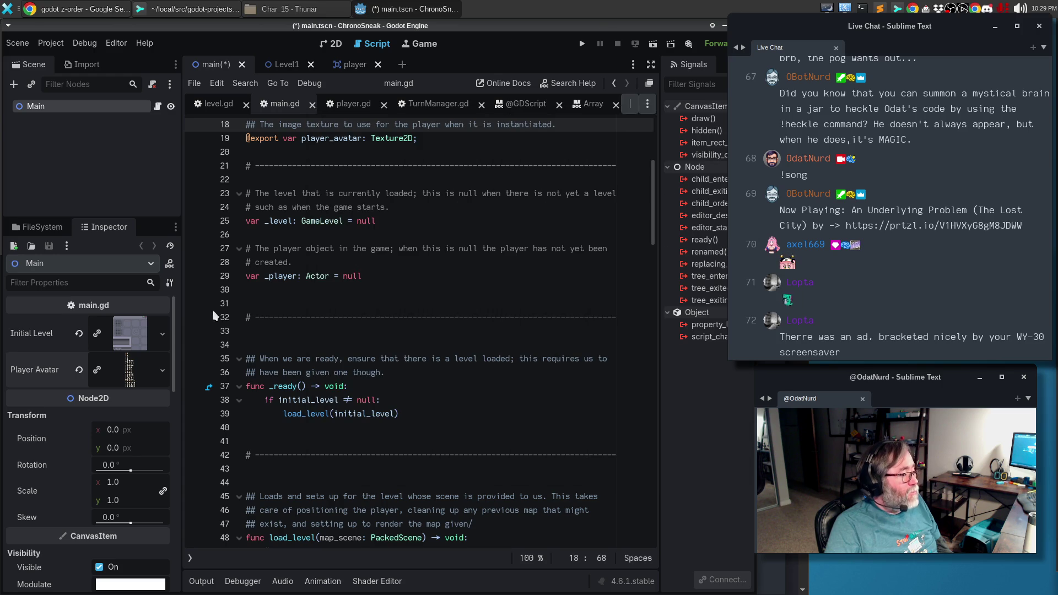
Switch the Player Avatar to the green ml_char_12 texture using Quick Load.
{"action": "left_click", "coordinate": [163, 370]}
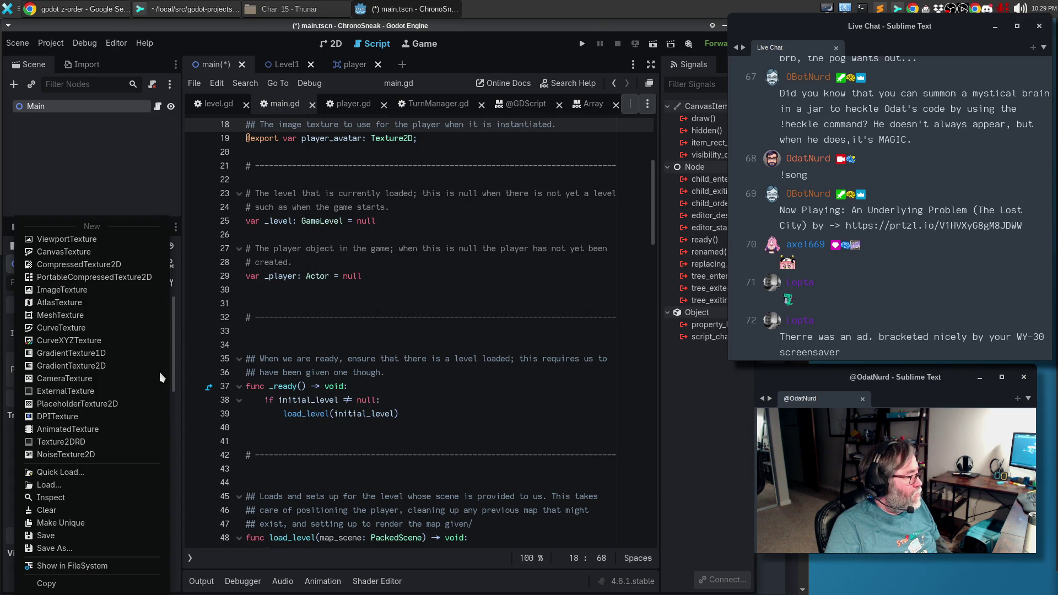
{"action": "left_click", "coordinate": [70, 473]}
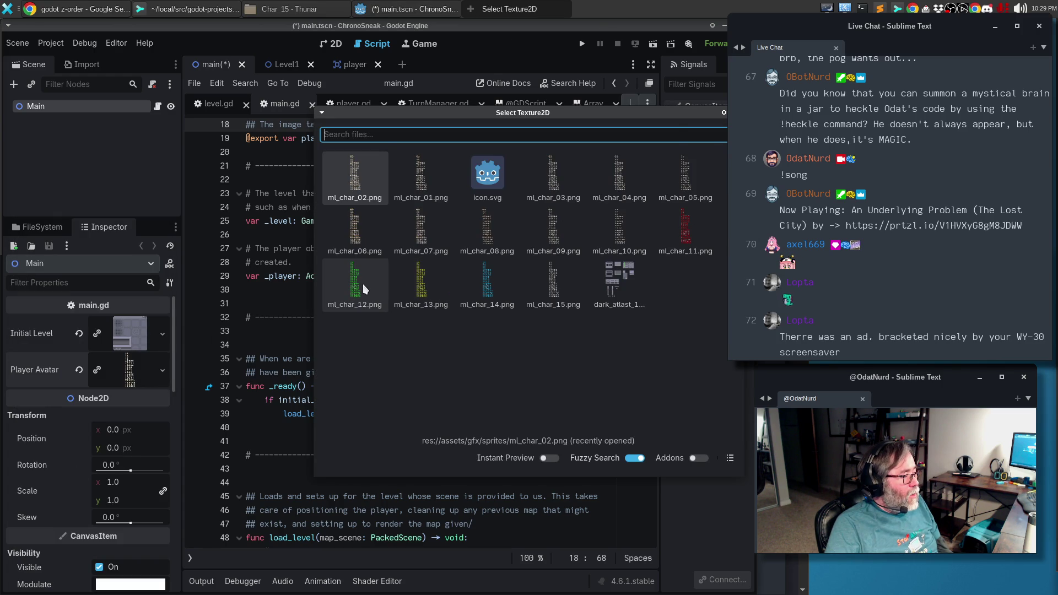
{"action": "double_click", "coordinate": [363, 283]}
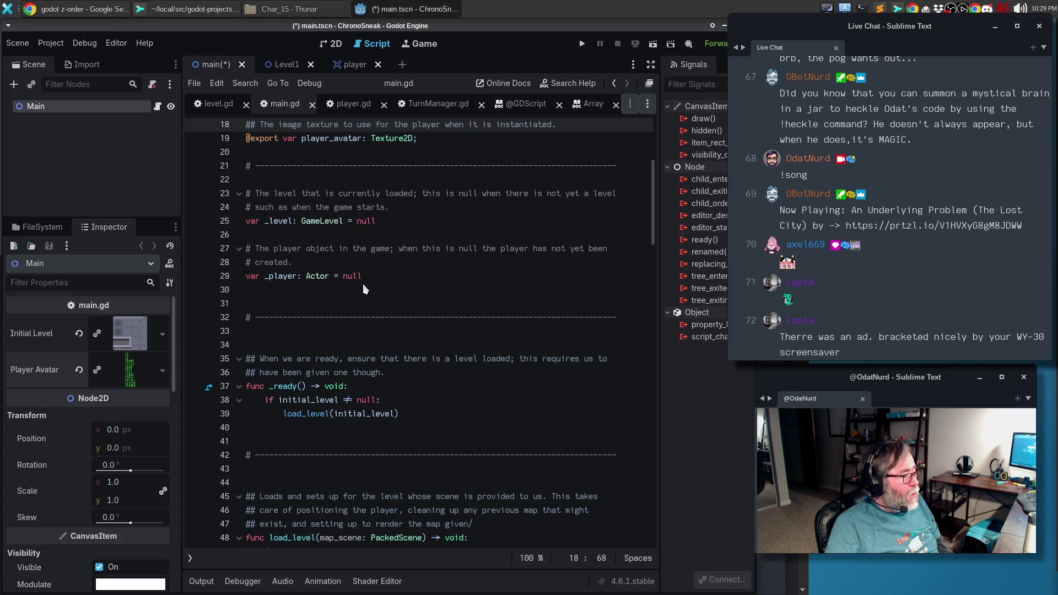
{"action": "left_click", "coordinate": [134, 373]}
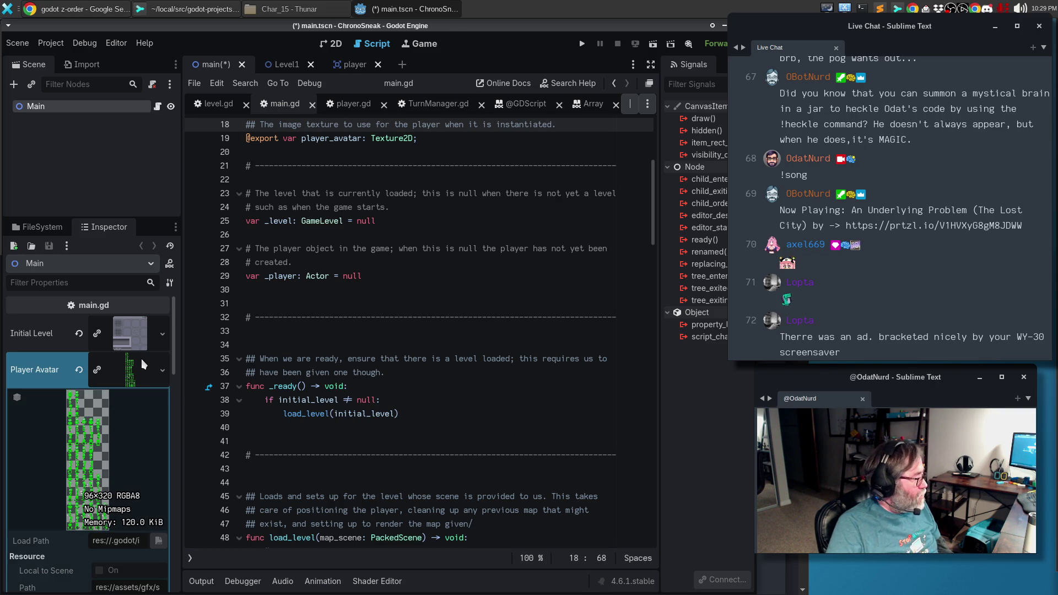
{"action": "left_click", "coordinate": [134, 366]}
Add a blank line after the player_avatar export in main.gd and save the scene.
{"action": "left_click", "coordinate": [405, 413]}
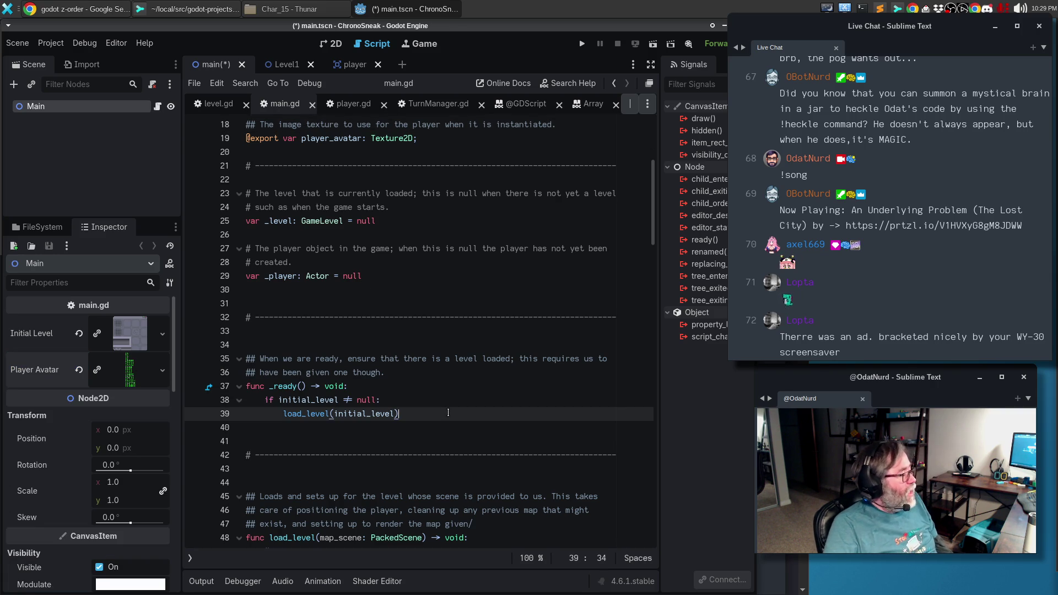
{"action": "scroll", "coordinate": [404, 367], "scroll_direction": "up", "scroll_amount": 6}
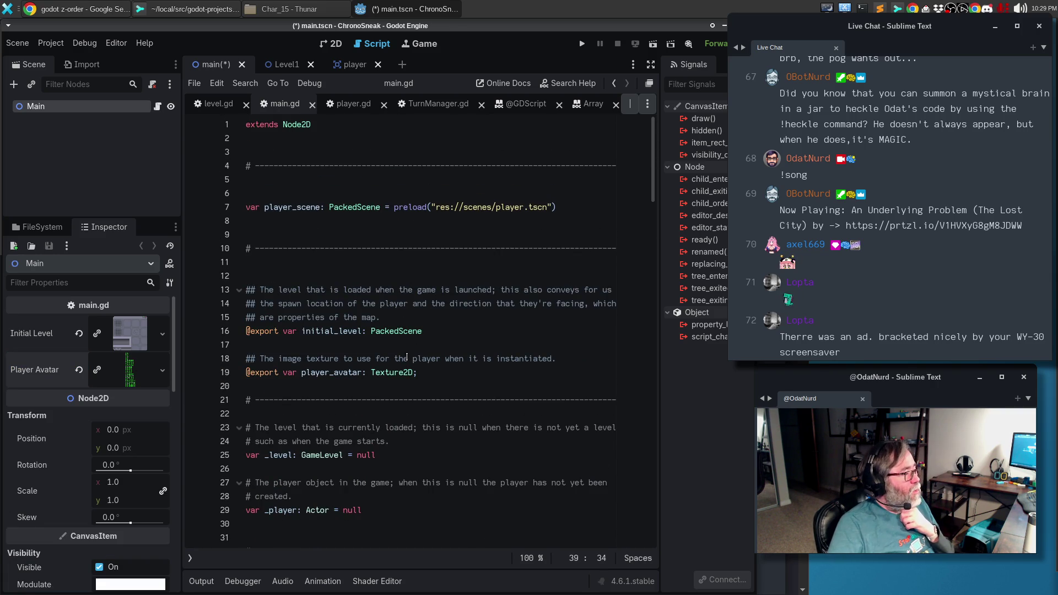
{"action": "left_click", "coordinate": [451, 373]}
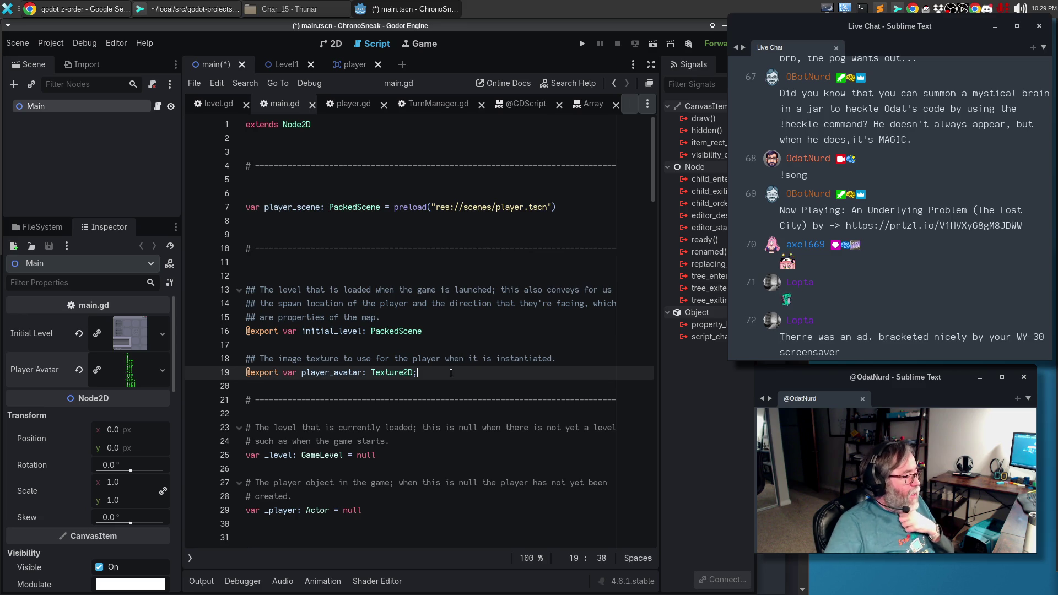
{"action": "key", "text": "Return"}
{"action": "key", "text": "ctrl+s"}
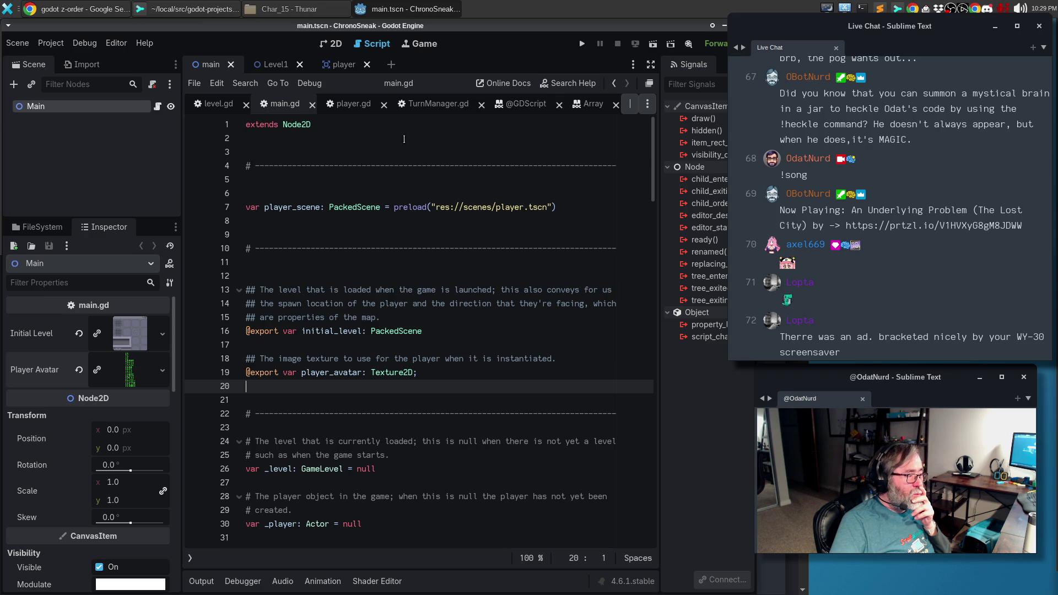
Bring up the player.gd script alongside the player scene.
{"action": "left_click", "coordinate": [355, 109]}
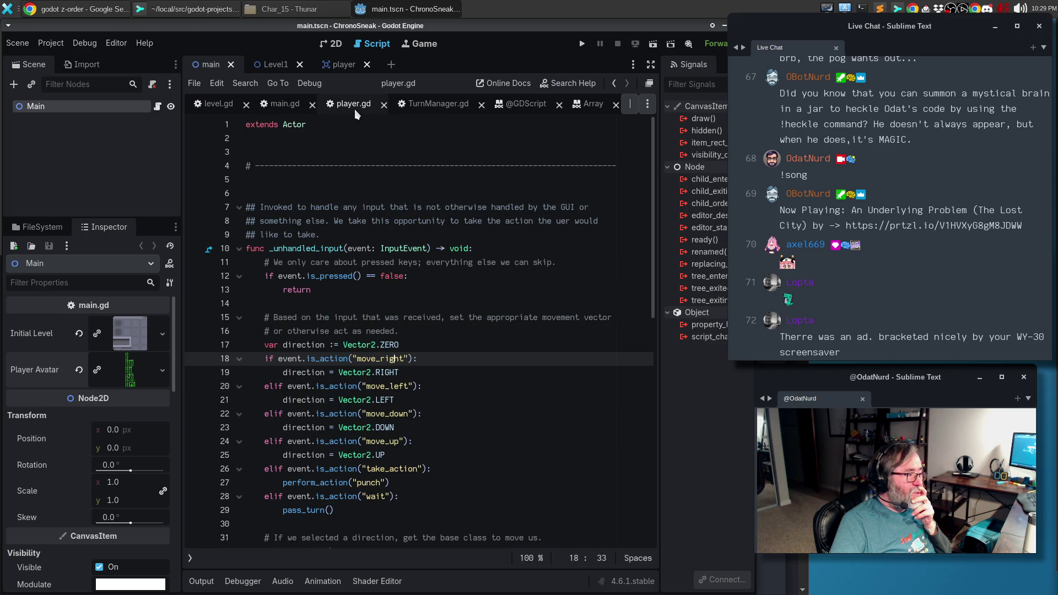
{"action": "scroll", "coordinate": [403, 354], "scroll_direction": "down", "scroll_amount": 5}
{"action": "scroll", "coordinate": [402, 354], "scroll_direction": "up", "scroll_amount": 5}
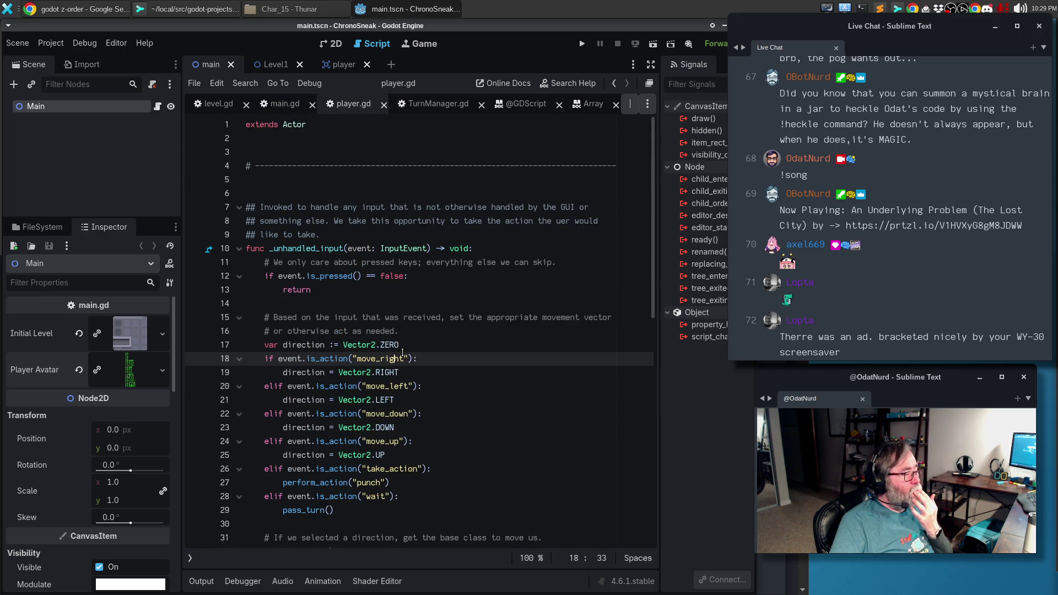
{"action": "left_click", "coordinate": [340, 65]}
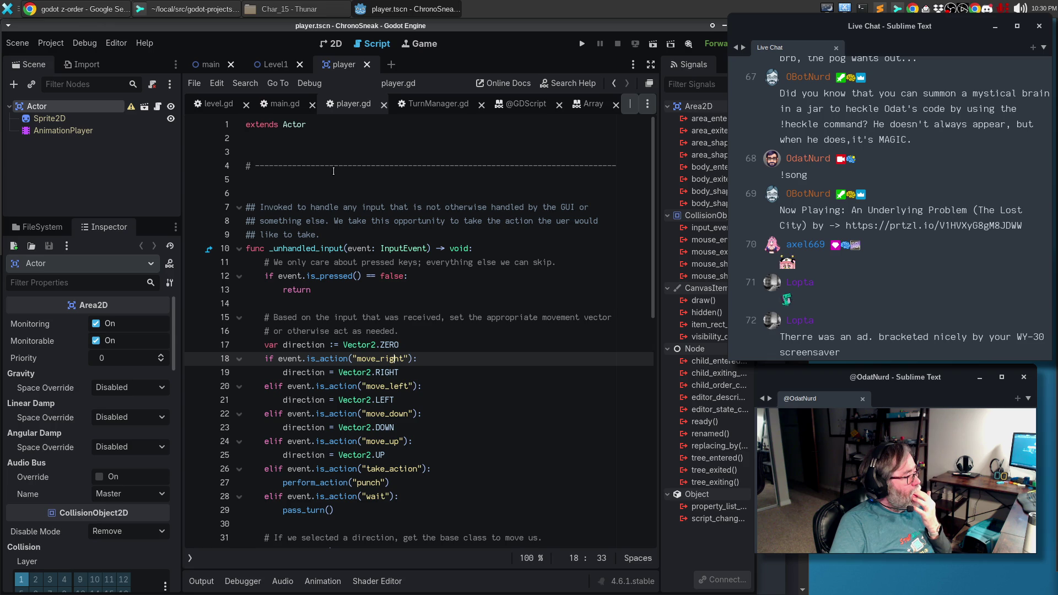
Duplicate the dashed separator comment and leave an empty line between the two copies.
{"action": "left_click", "coordinate": [337, 166]}
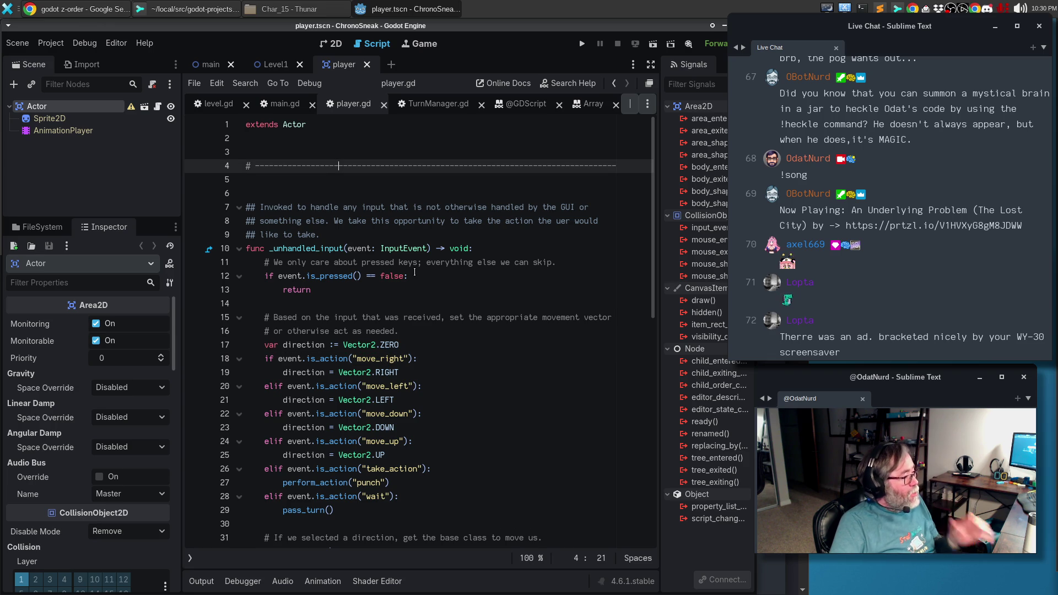
{"action": "key", "text": "Down"}
{"action": "key", "text": "Return"}
{"action": "key", "text": "Return"}
{"action": "key", "text": "ctrl+v"}
{"action": "key", "text": "Up"}
{"action": "key", "text": "Up"}
{"action": "key", "text": "Up"}
{"action": "key", "text": "Return"}
{"action": "key", "text": "Return"}
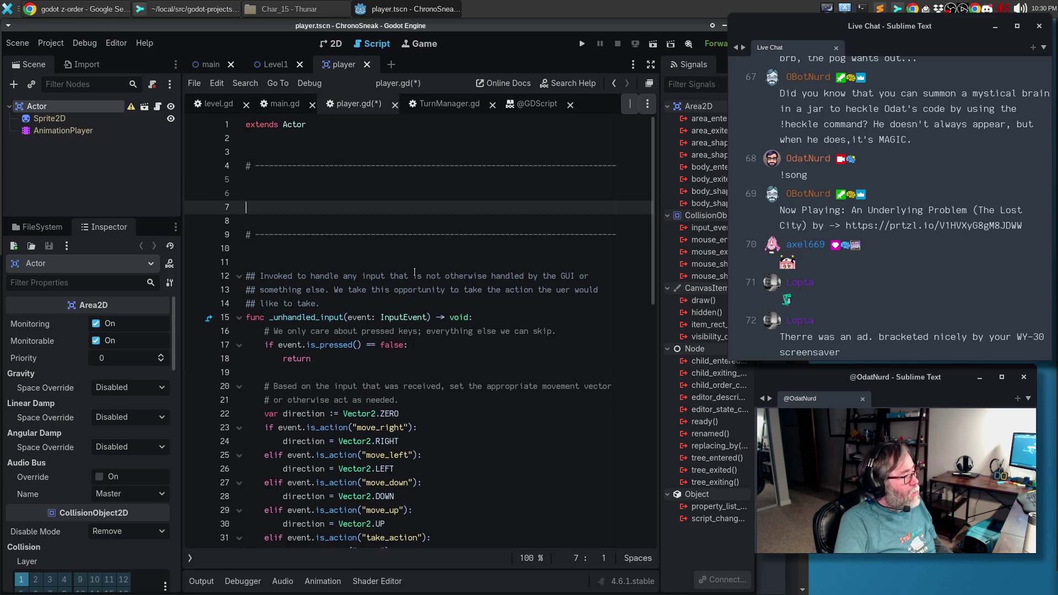
Write the stub func set_thing(texture: Texture2D) -> None: with a pass body.
{"action": "type", "text": "func"}
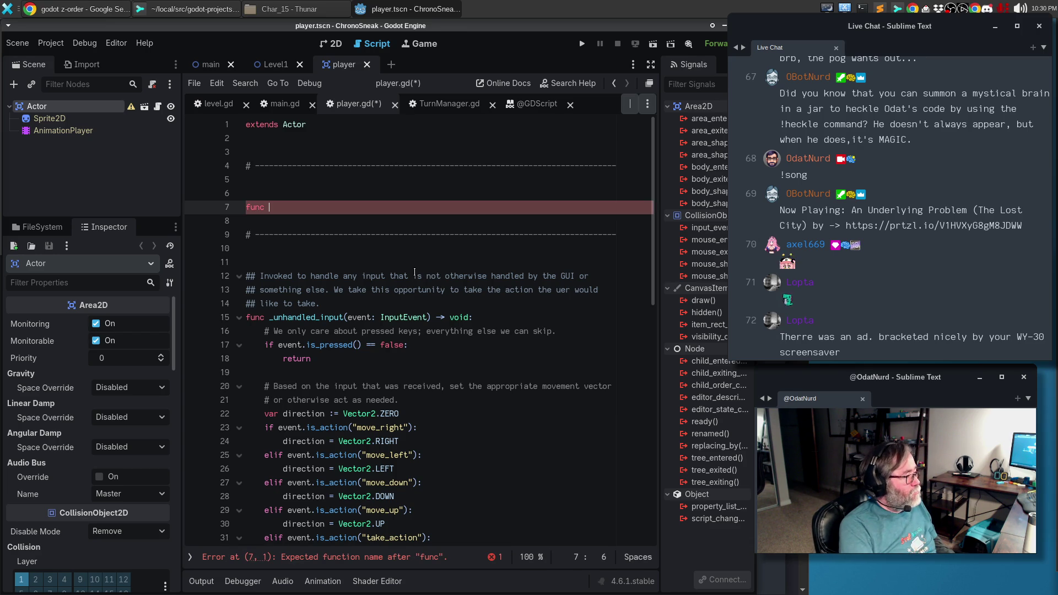
{"action": "type", "text": "s"}
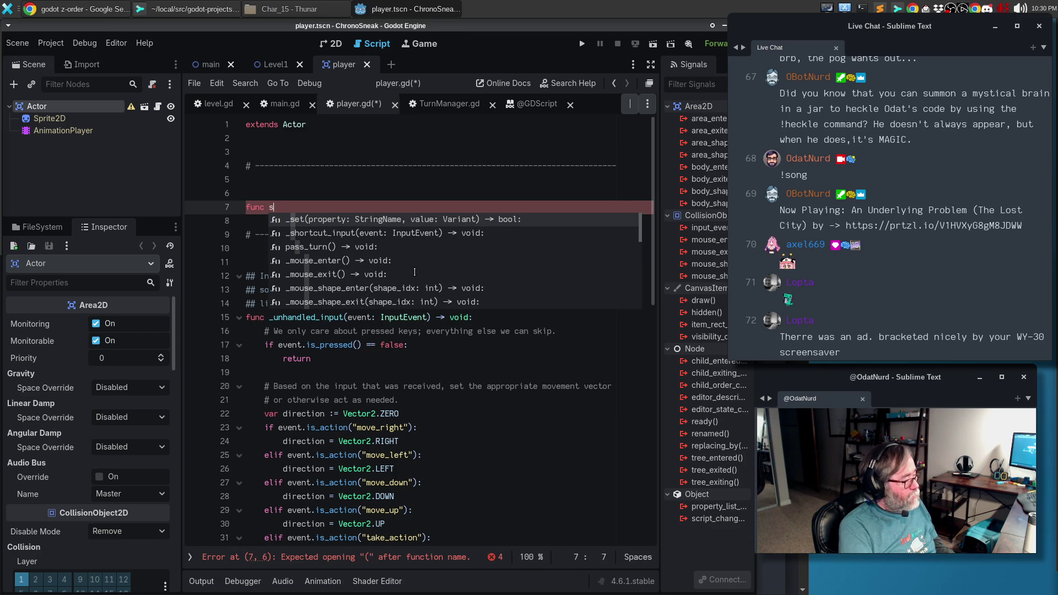
{"action": "type", "text": "et_"}
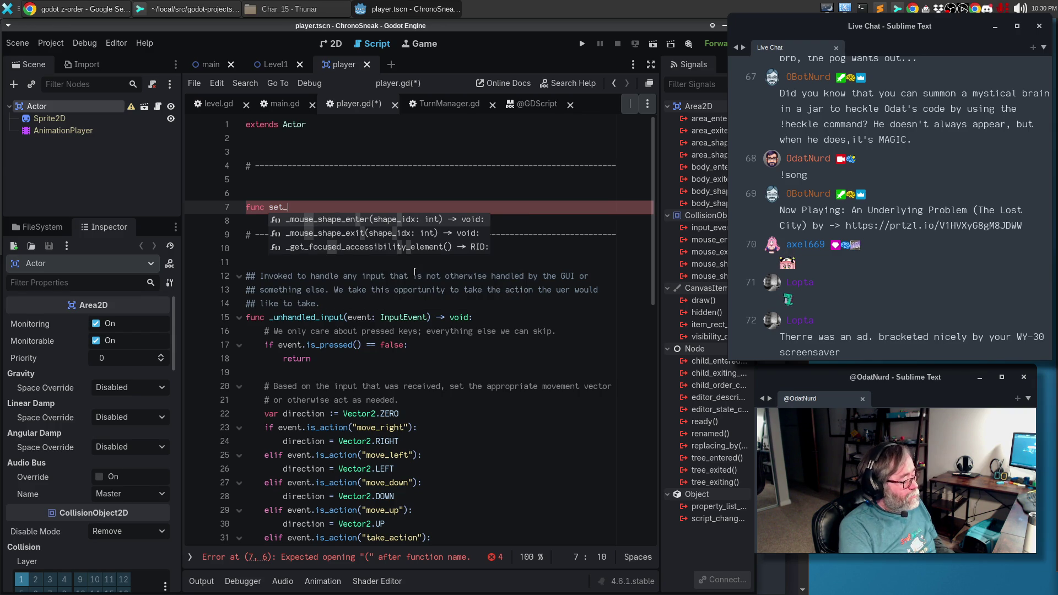
{"action": "type", "text": "thing(texture: Texture2D"}
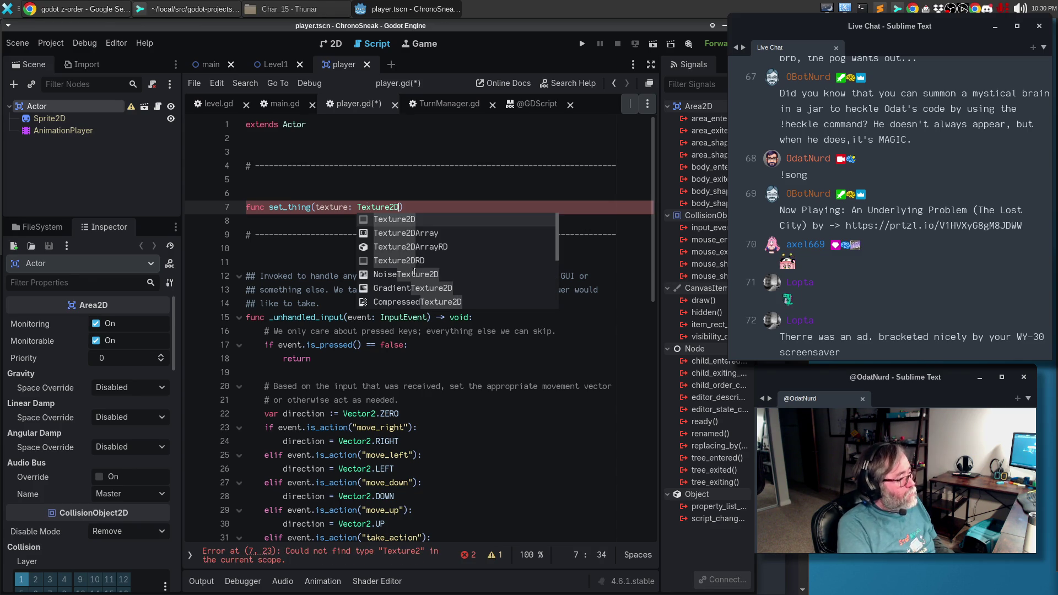
{"action": "type", "text": ") =?"}
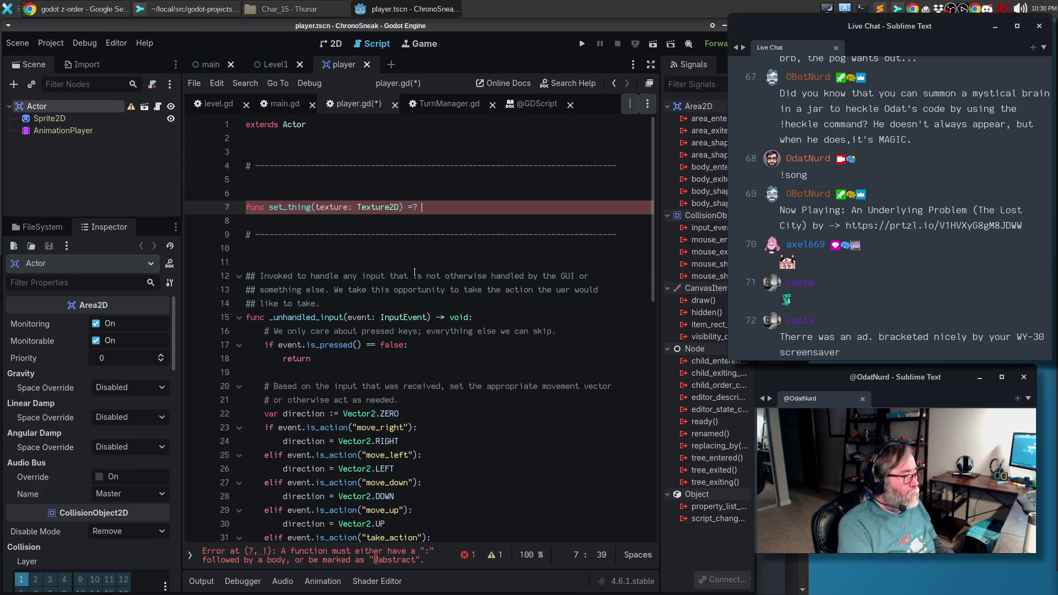
{"action": "key", "text": "BackSpace"}
{"action": "key", "text": "BackSpace"}
{"action": "key", "text": "BackSpace"}
{"action": "type", "text": "-> None:"}
{"action": "key", "text": "Return"}
{"action": "type", "text": "pass"}
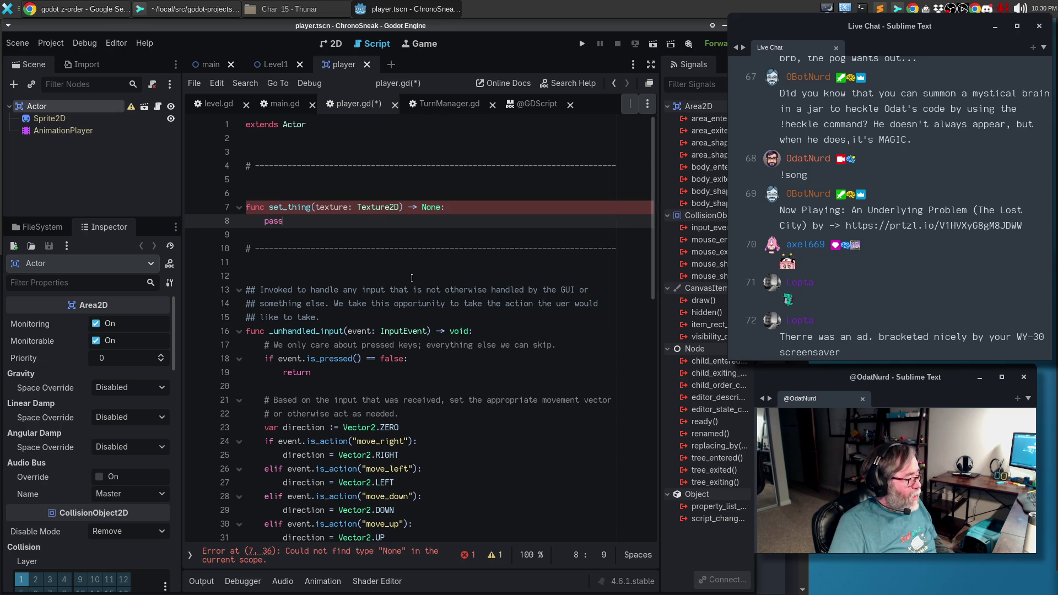
Correct the return type to void and start a new body line with 'set'.
{"action": "double_click", "coordinate": [427, 208]}
{"action": "type", "text": "void"}
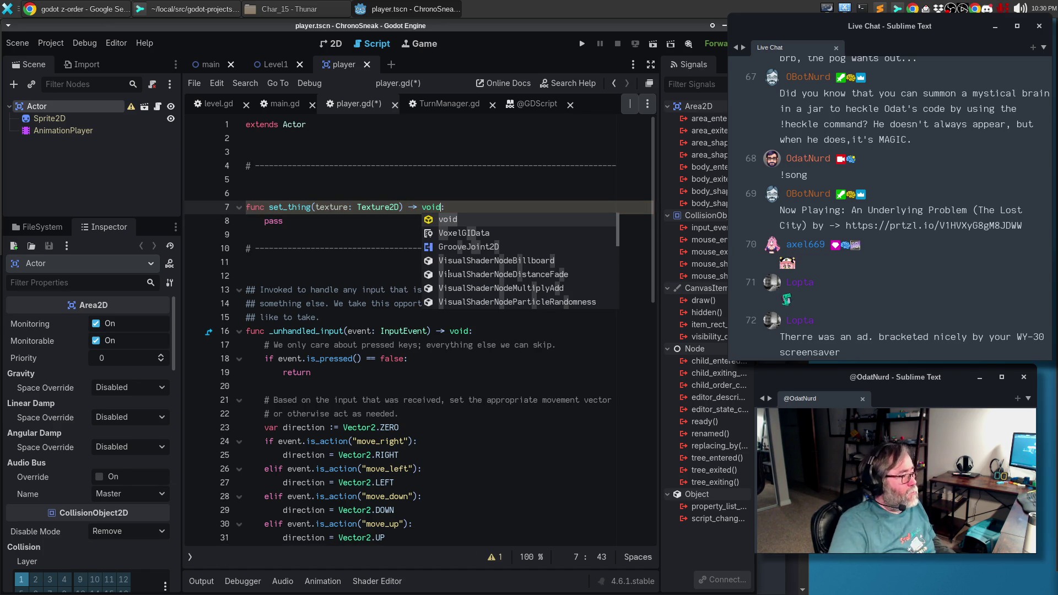
{"action": "left_click", "coordinate": [455, 207]}
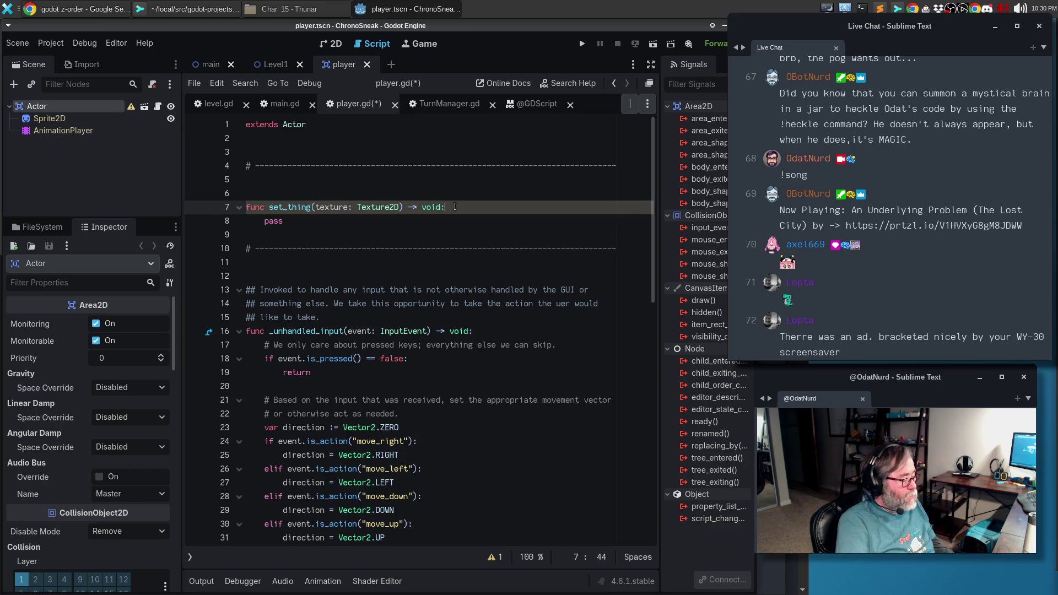
{"action": "key", "text": "Return"}
{"action": "type", "text": "set"}
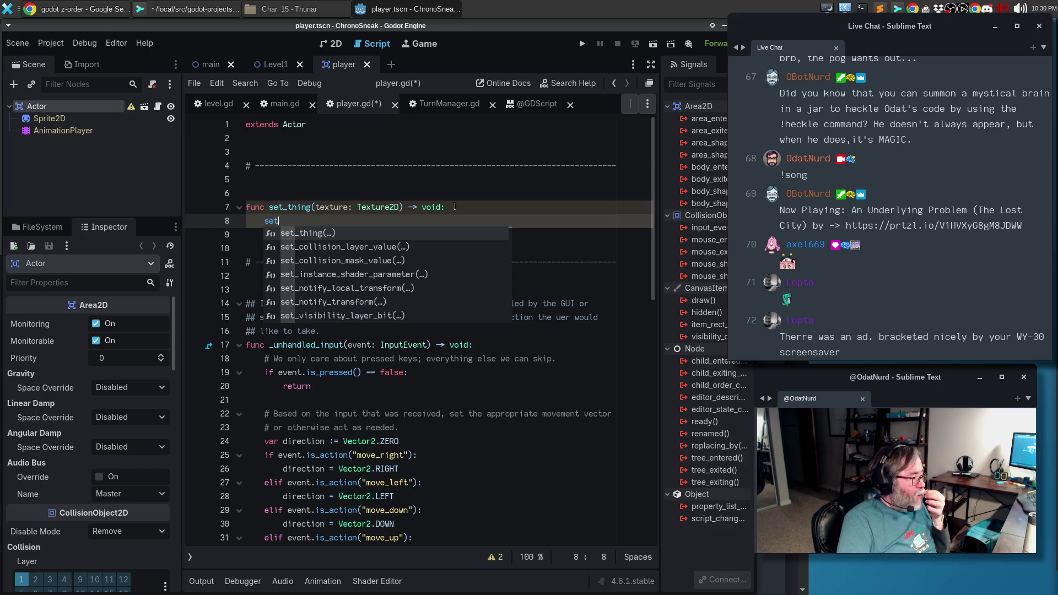
Browse the 'set' autocomplete suggestions, then discard the partial word.
{"action": "key", "text": "Down"}
{"action": "key", "text": "Down"}
{"action": "key", "text": "Down"}
{"action": "key", "text": "Down"}
{"action": "key", "text": "Down"}
{"action": "key", "text": "Down"}
{"action": "key", "text": "Down"}
{"action": "key", "text": "Down"}
{"action": "key", "text": "Down"}
{"action": "key", "text": "Down"}
{"action": "key", "text": "Down"}
{"action": "key", "text": "Down"}
{"action": "key", "text": "Down"}
{"action": "key", "text": "Down"}
{"action": "key", "text": "Down"}
{"action": "key", "text": "Down"}
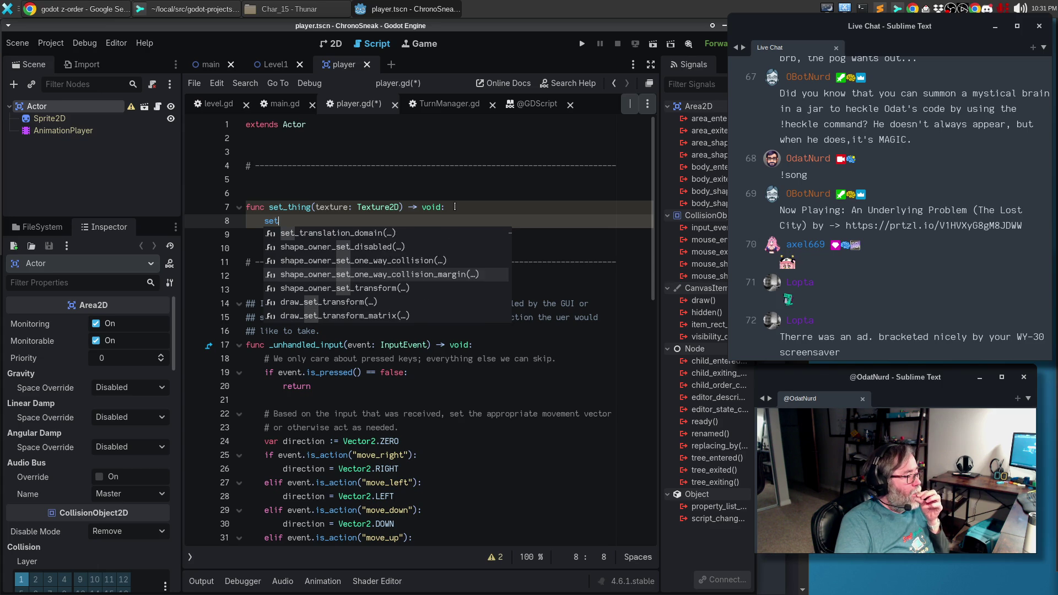
{"action": "key", "text": "Down"}
{"action": "key", "text": "Down"}
{"action": "key", "text": "Down"}
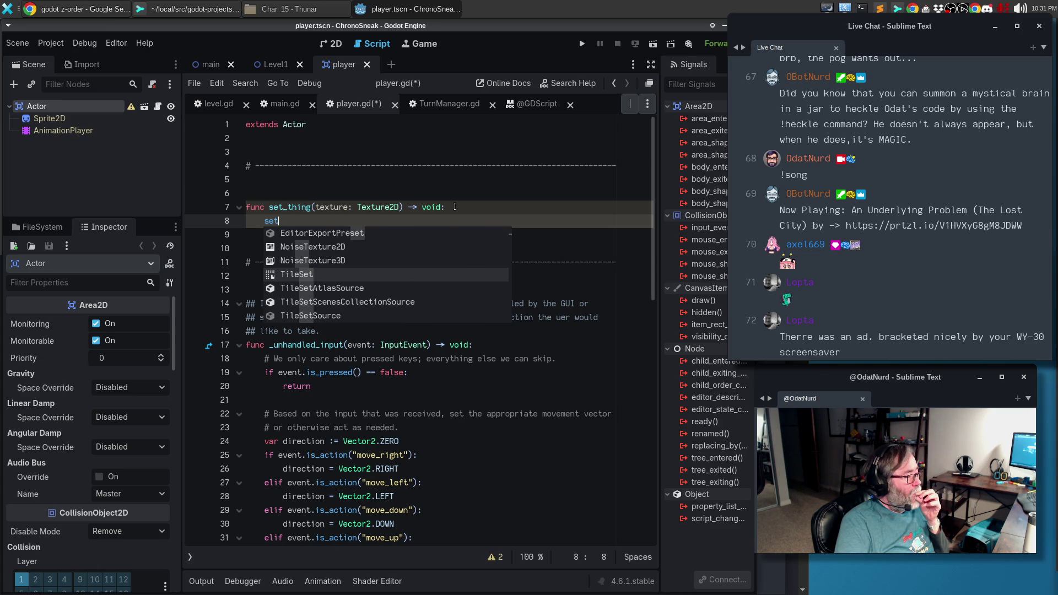
{"action": "key", "text": "Down"}
{"action": "key", "text": "Down"}
{"action": "key", "text": "Down"}
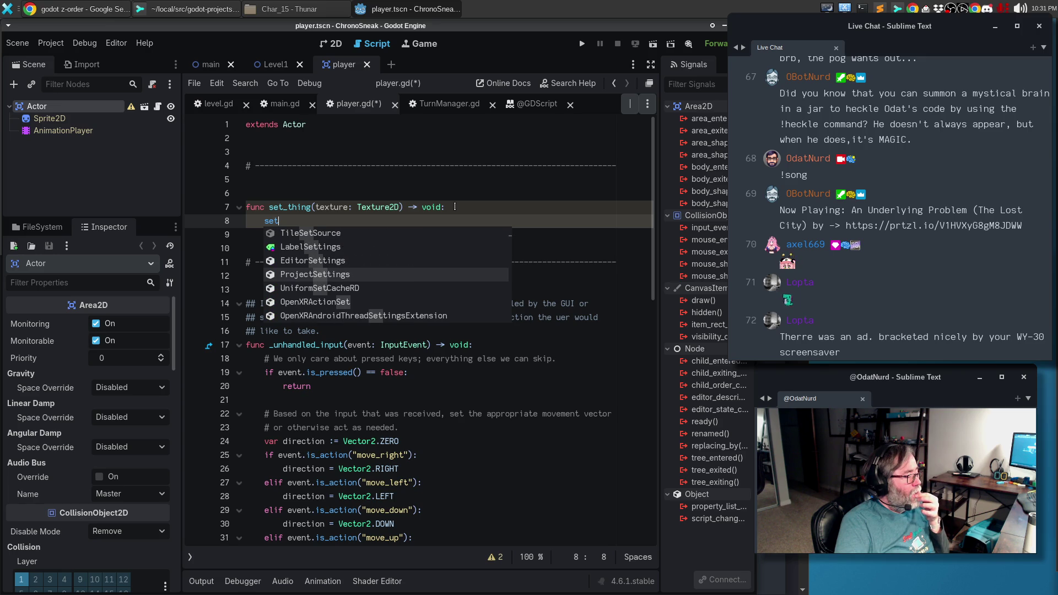
{"action": "key", "text": "Escape"}
{"action": "key", "text": "BackSpace"}
{"action": "key", "text": "BackSpace"}
{"action": "key", "text": "BackSpace"}
Write '$Sprite2D.texture = texture' with autocompletion and delete the pass line below.
{"action": "type", "text": "$"}
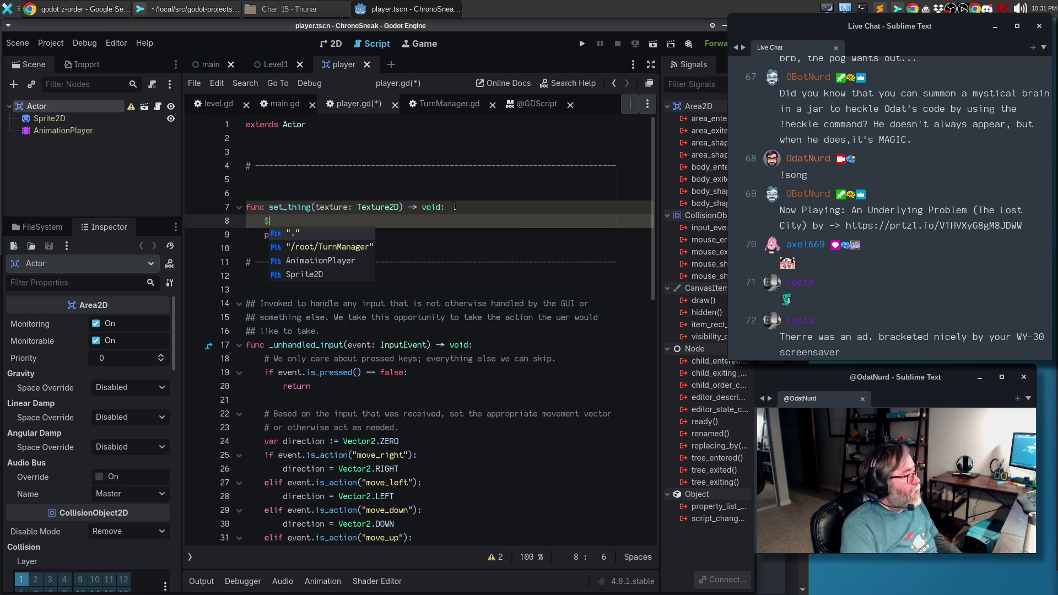
{"action": "type", "text": "Sp"}
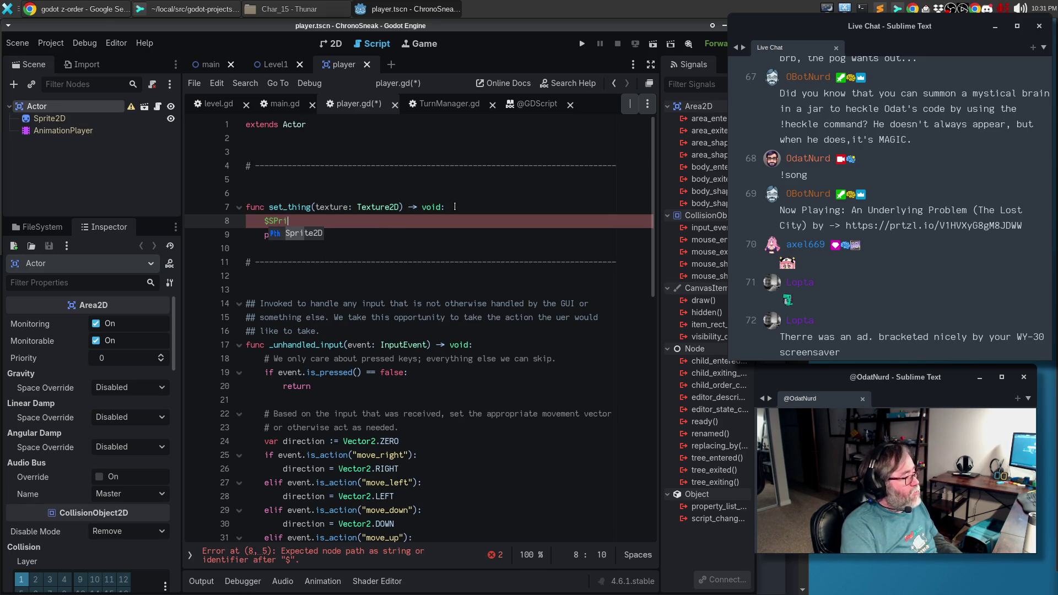
{"action": "key", "text": "Return"}
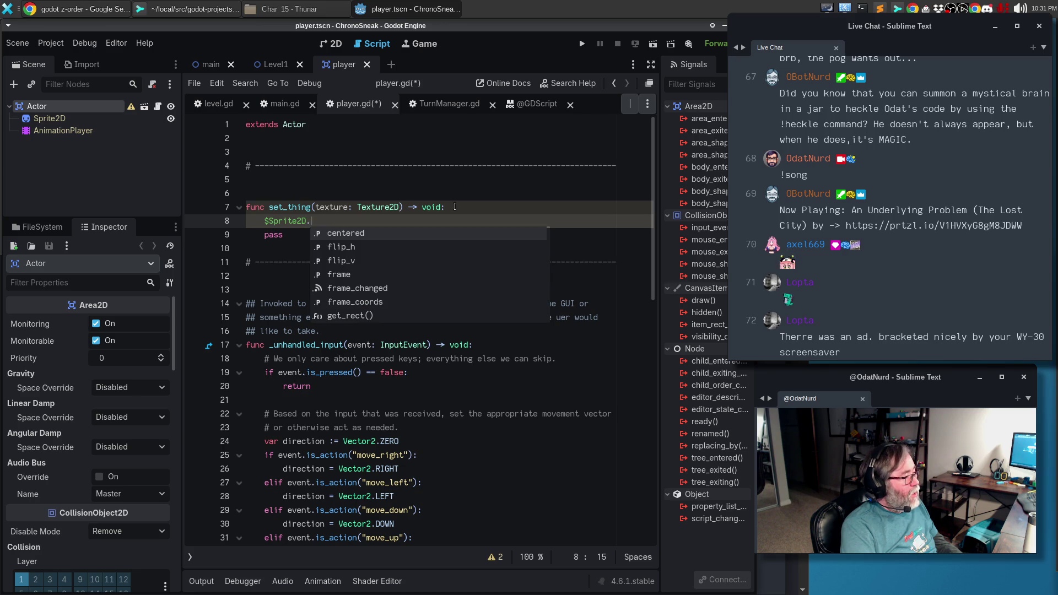
{"action": "type", "text": "te"}
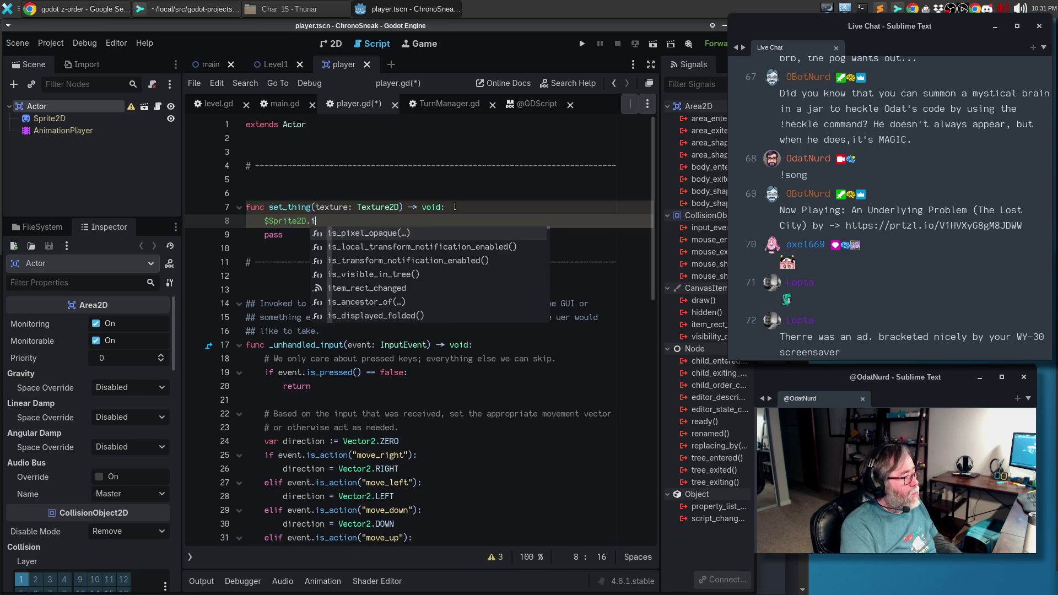
{"action": "type", "text": "xt"}
{"action": "key", "text": "Return"}
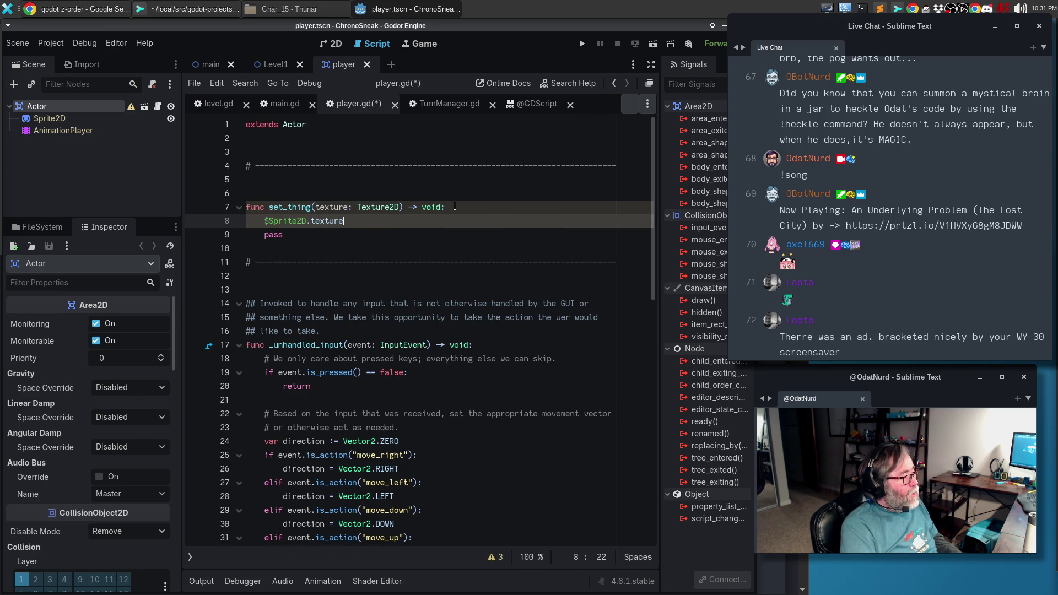
{"action": "type", "text": " ="}
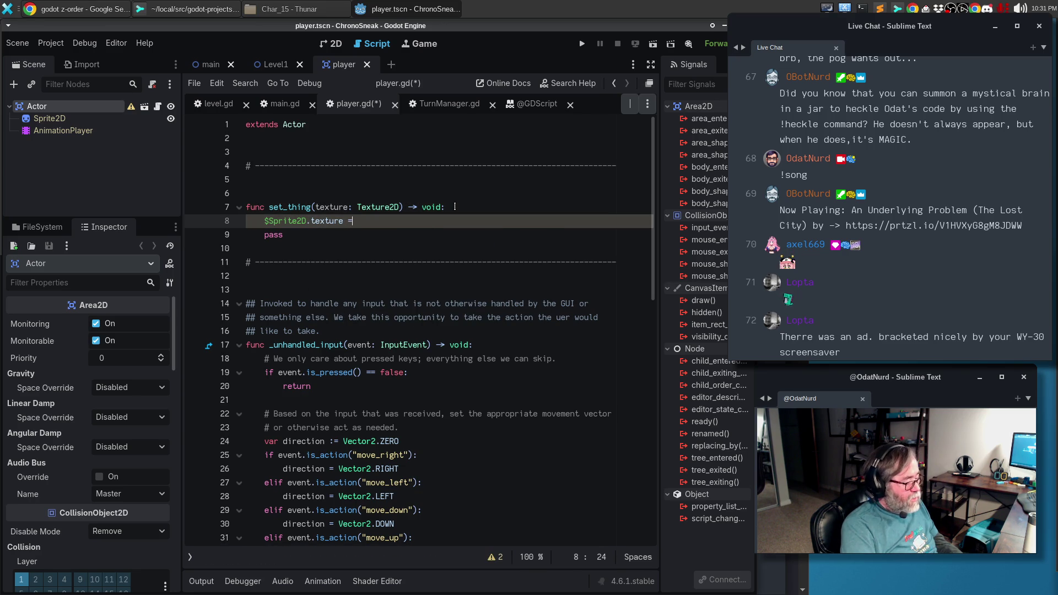
{"action": "type", "text": " texture"}
{"action": "key", "text": "Down"}
{"action": "key", "text": "Return"}
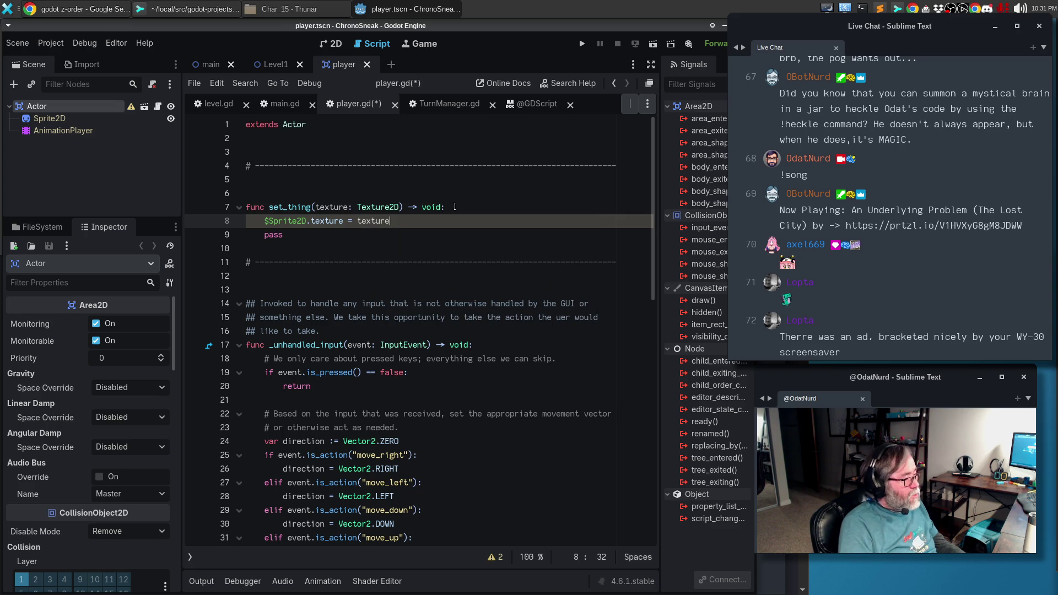
{"action": "key", "text": "Down"}
{"action": "key", "text": "ctrl+shift+k"}
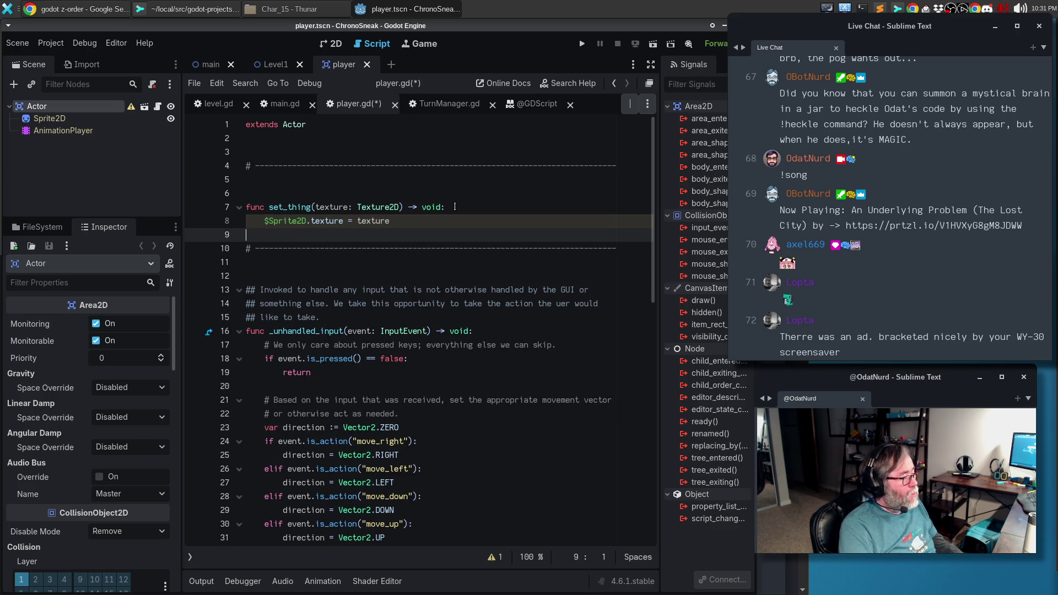
{"action": "key", "text": "Down"}
{"action": "key", "text": "Down"}
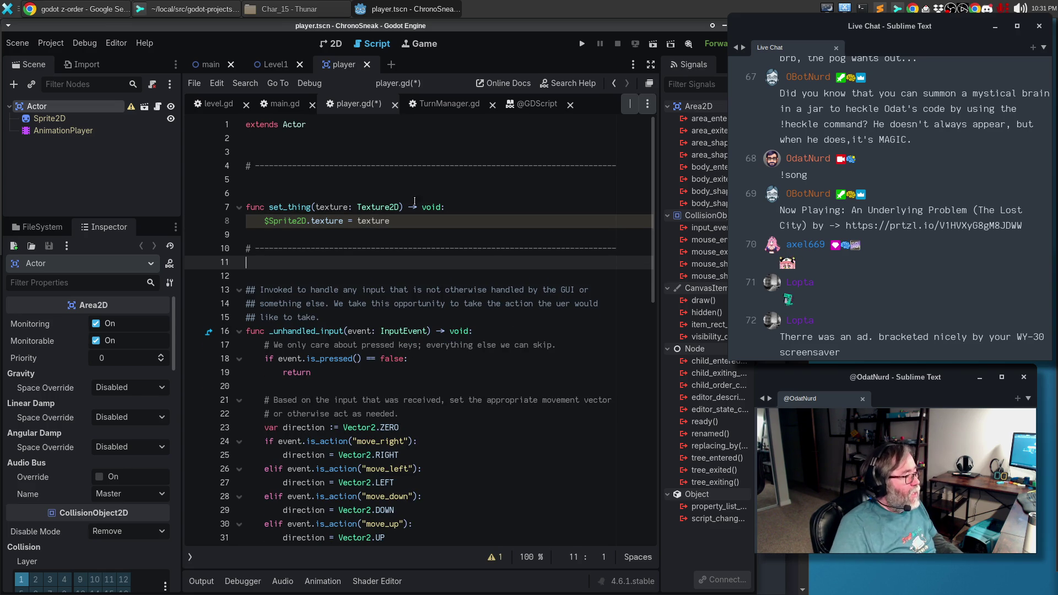
Check the script warnings, then declare 'var sprite := $Sprite2D' at the top of the function.
{"action": "left_click", "coordinate": [490, 556]}
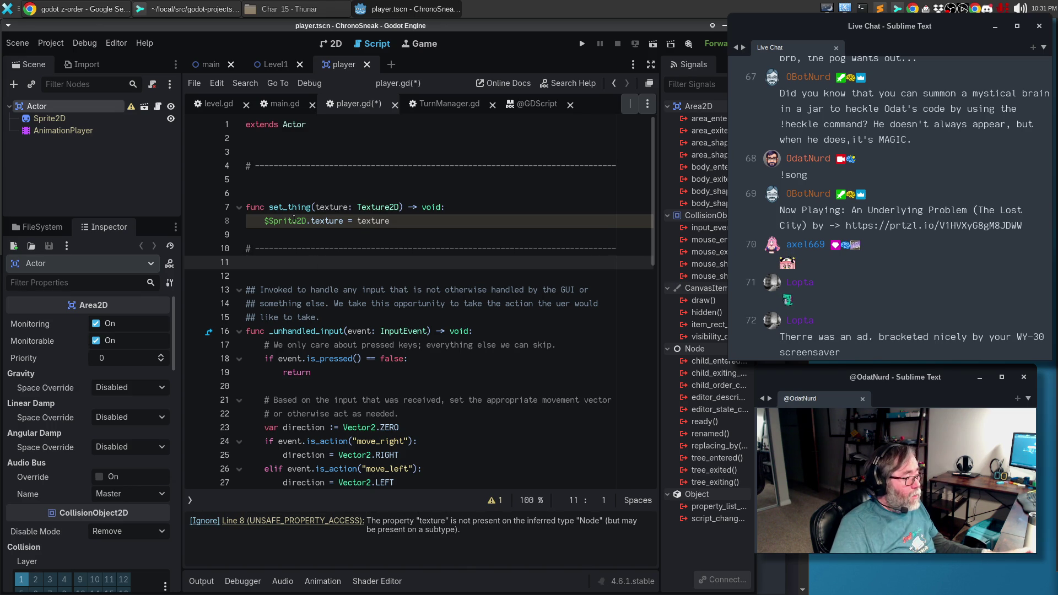
{"action": "mouse_move", "coordinate": [294, 219]}
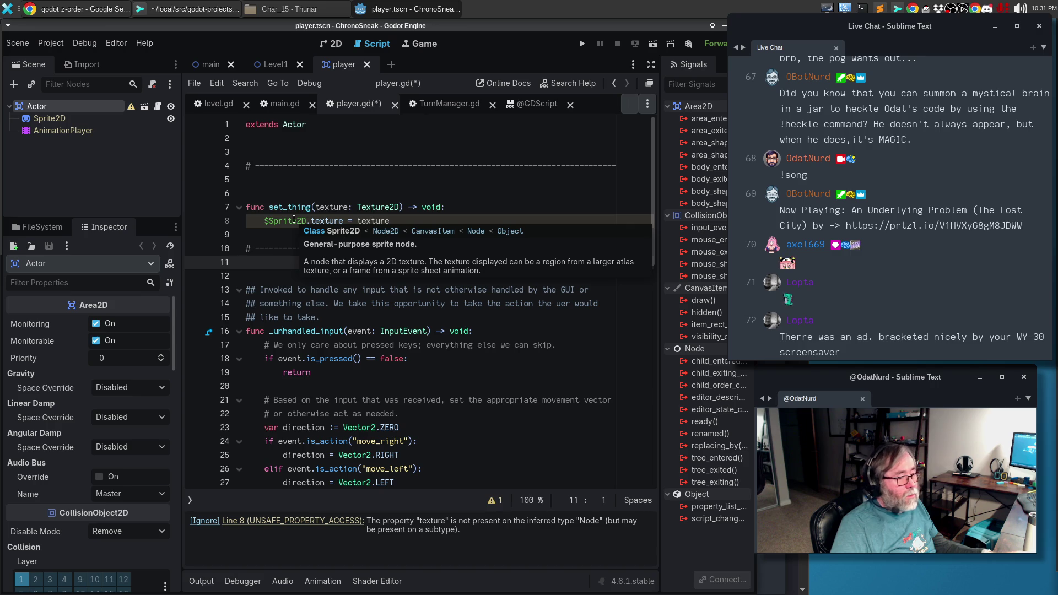
{"action": "left_click", "coordinate": [463, 208]}
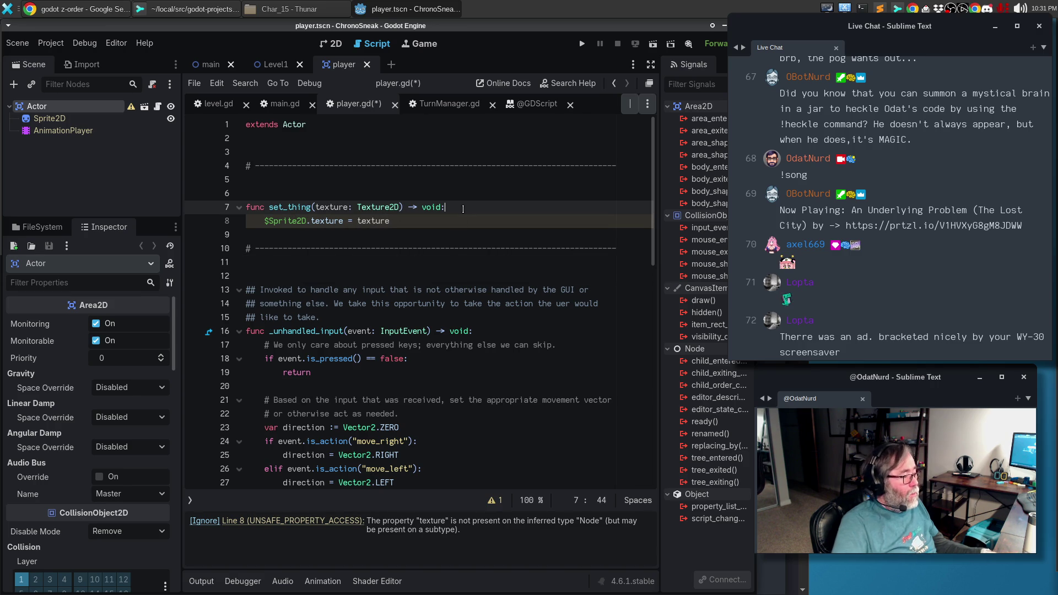
{"action": "key", "text": "Return"}
{"action": "type", "text": "var "}
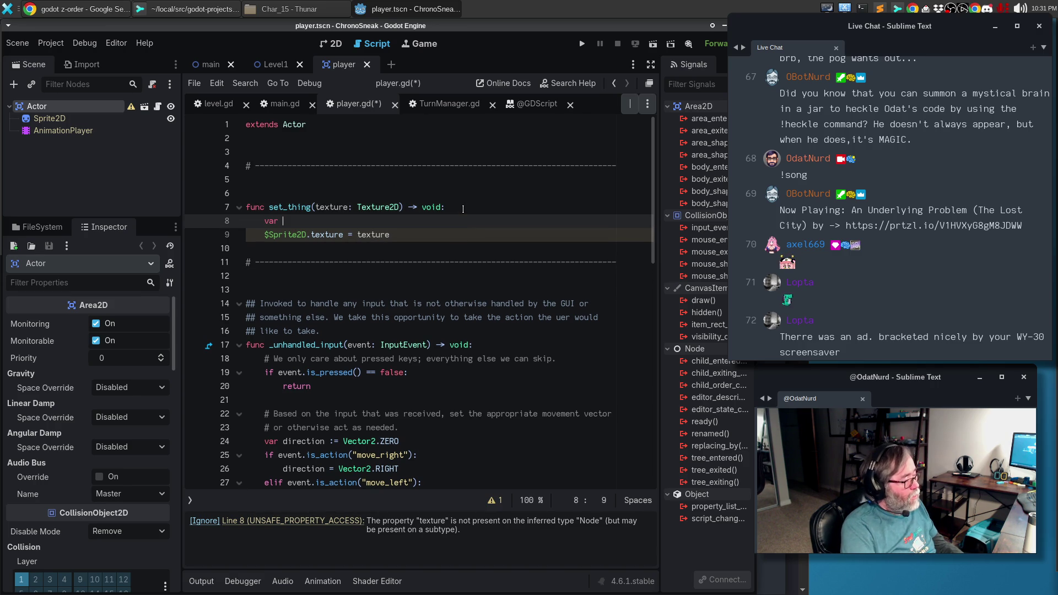
{"action": "type", "text": "sprite"}
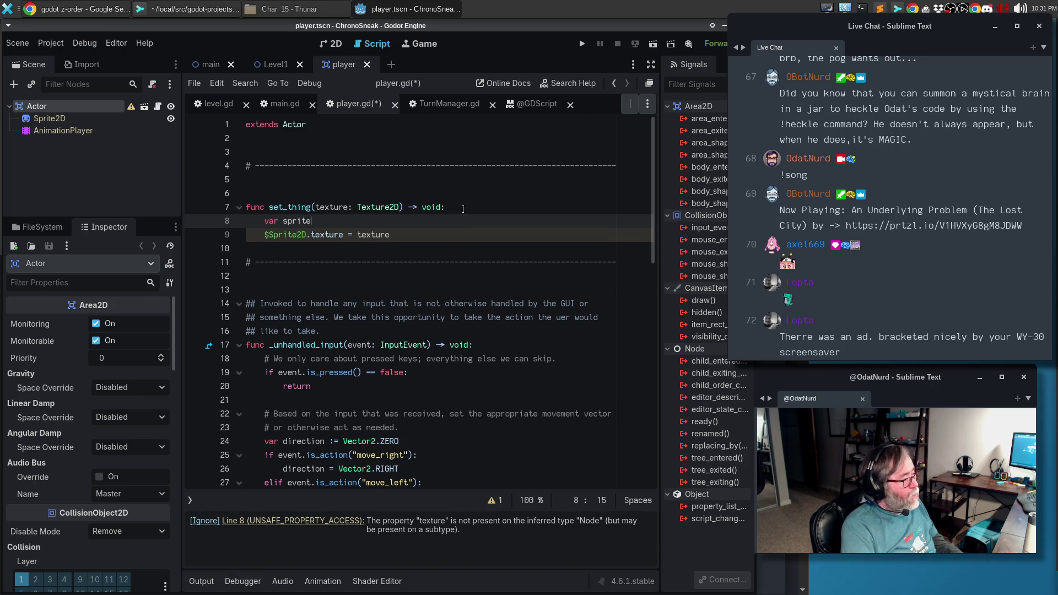
{"action": "type", "text": ": Sp"}
{"action": "type", "text": "rite2d"}
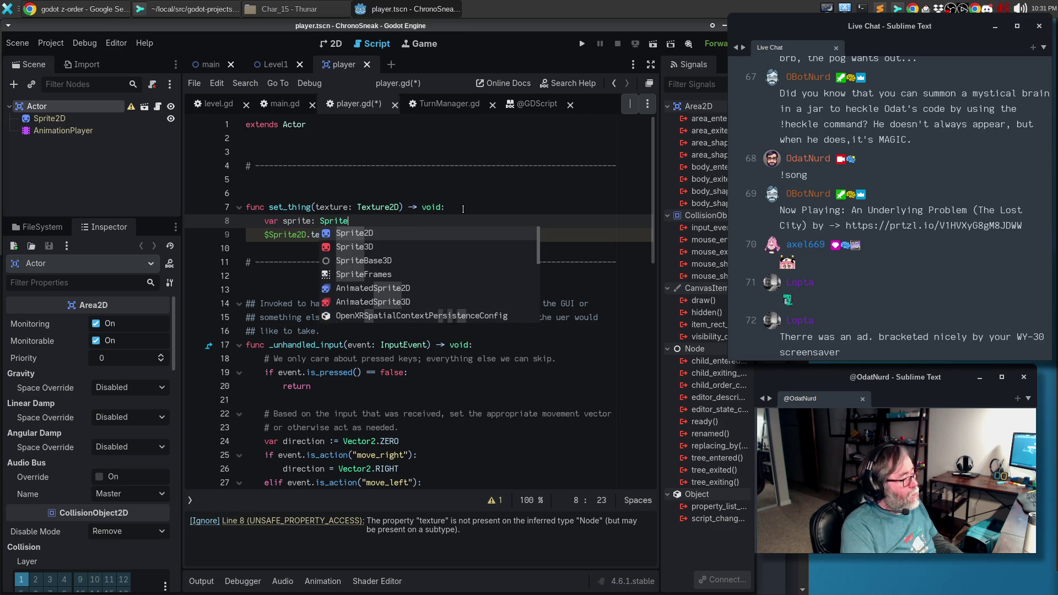
{"action": "key", "text": "BackSpace"}
{"action": "key", "text": "BackSpace"}
{"action": "key", "text": "BackSpace"}
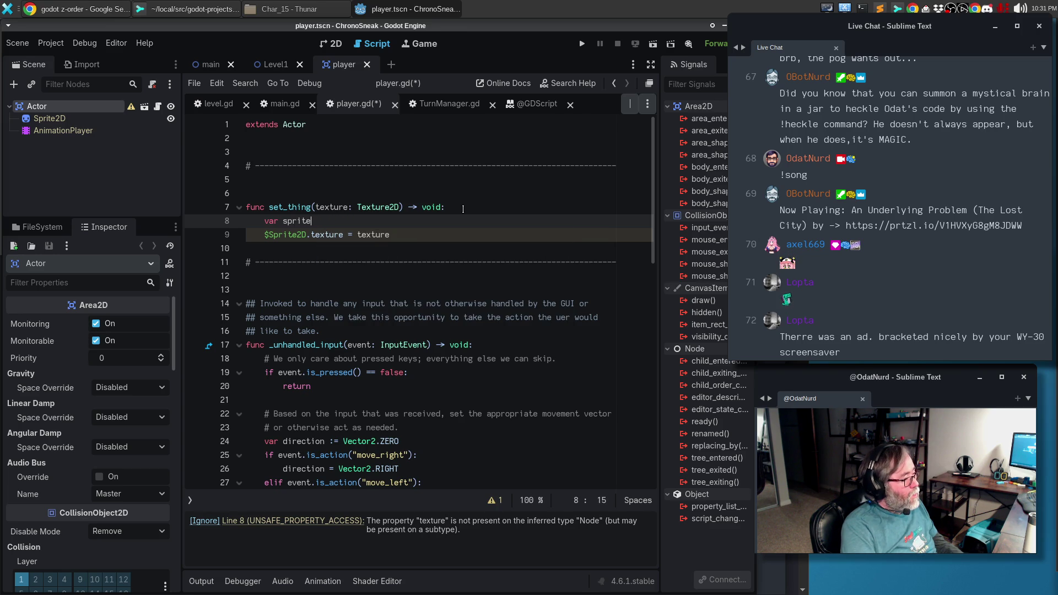
{"action": "type", "text": ":= $Sprite3"}
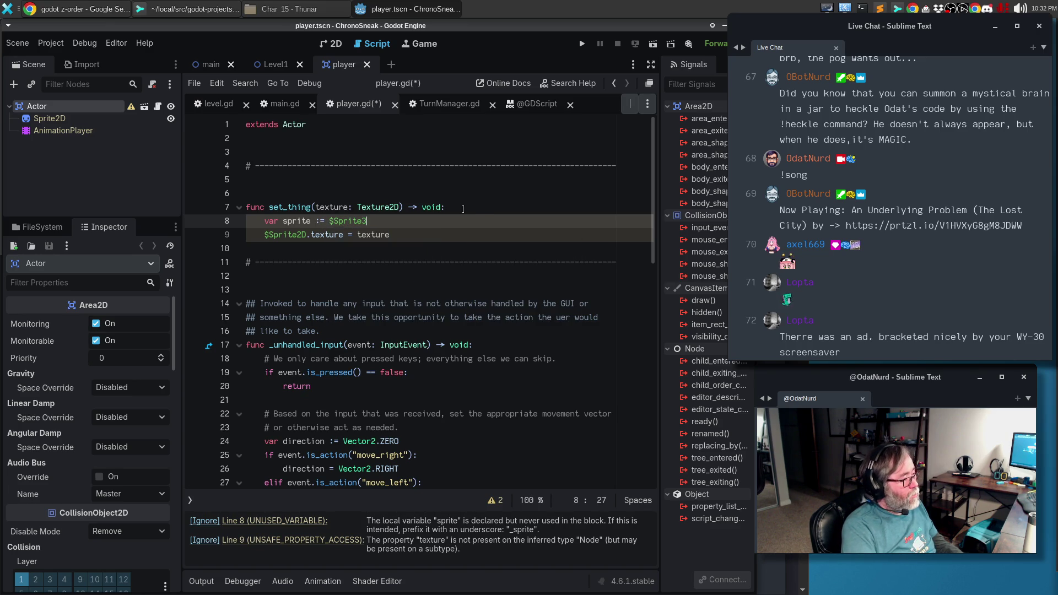
{"action": "key", "text": "BackSpace"}
{"action": "type", "text": "2D"}
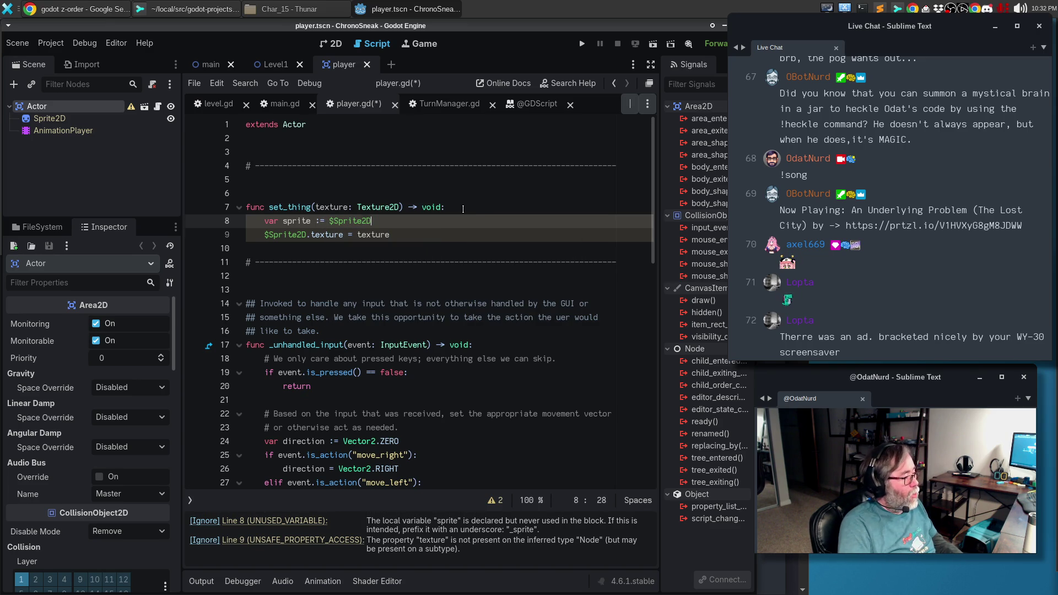
Assign the texture through sprite instead of $Sprite2D and cast the declaration 'as Sprite2D'.
{"action": "key", "text": "Down"}
{"action": "key", "text": "Home"}
{"action": "key", "text": "ctrl+shift+Right"}
{"action": "type", "text": "sprit"}
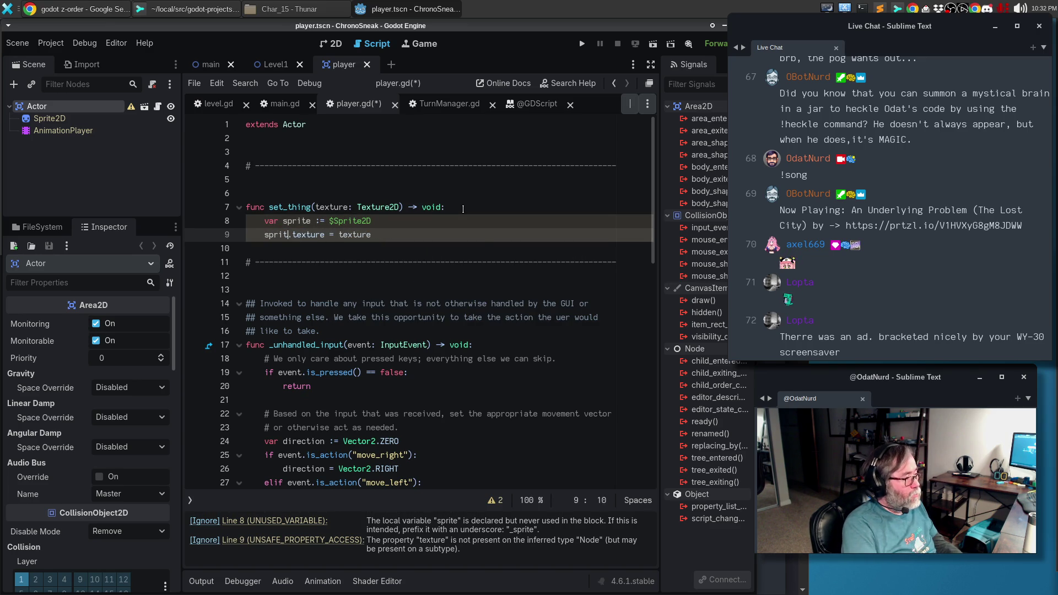
{"action": "type", "text": "e"}
{"action": "key", "text": "Escape"}
{"action": "key", "text": "Down"}
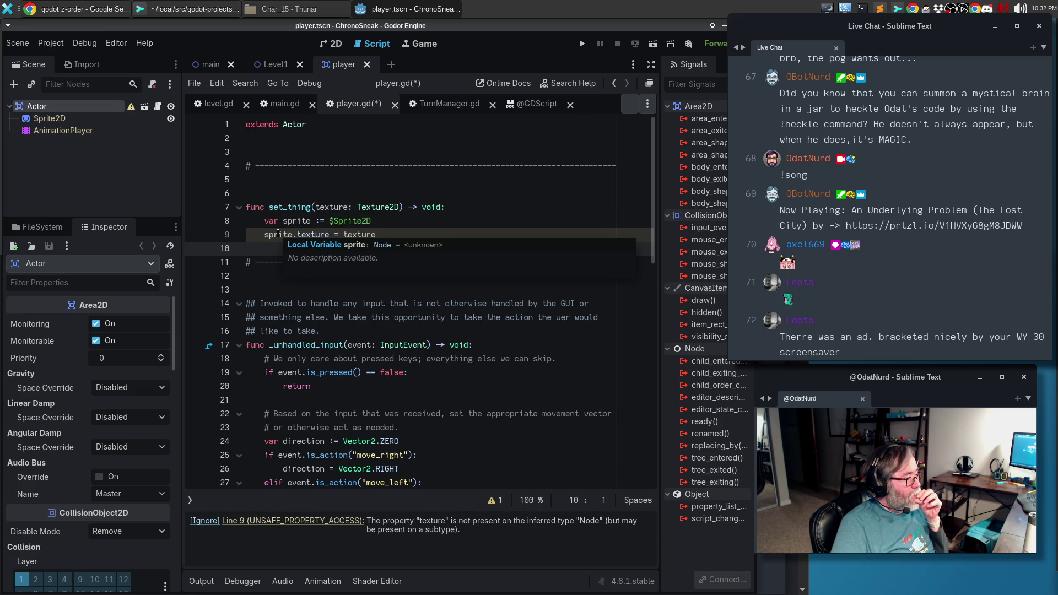
{"action": "left_click", "coordinate": [395, 223]}
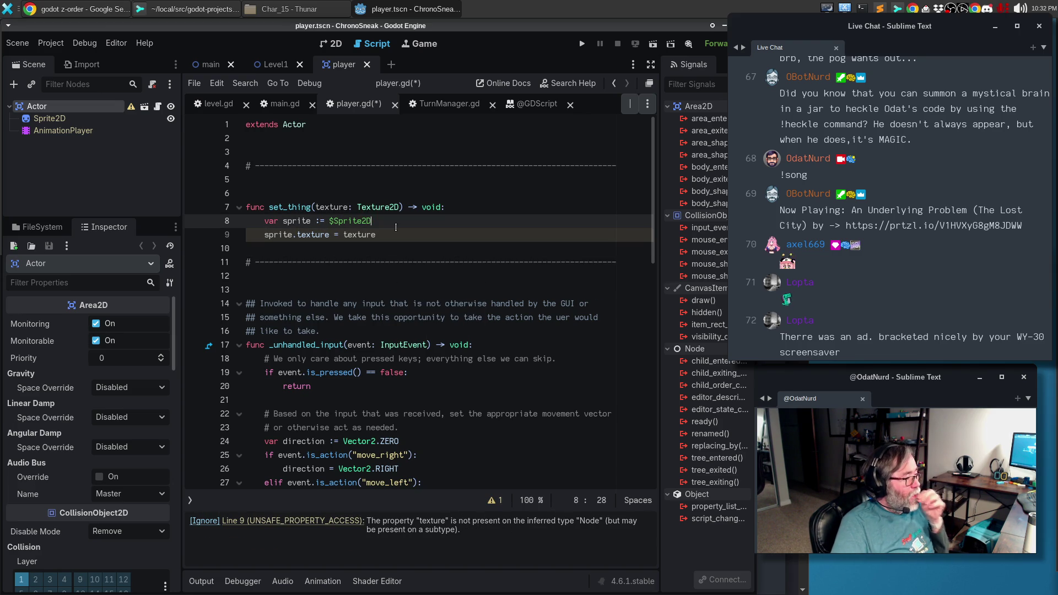
{"action": "type", "text": "as Sprite"}
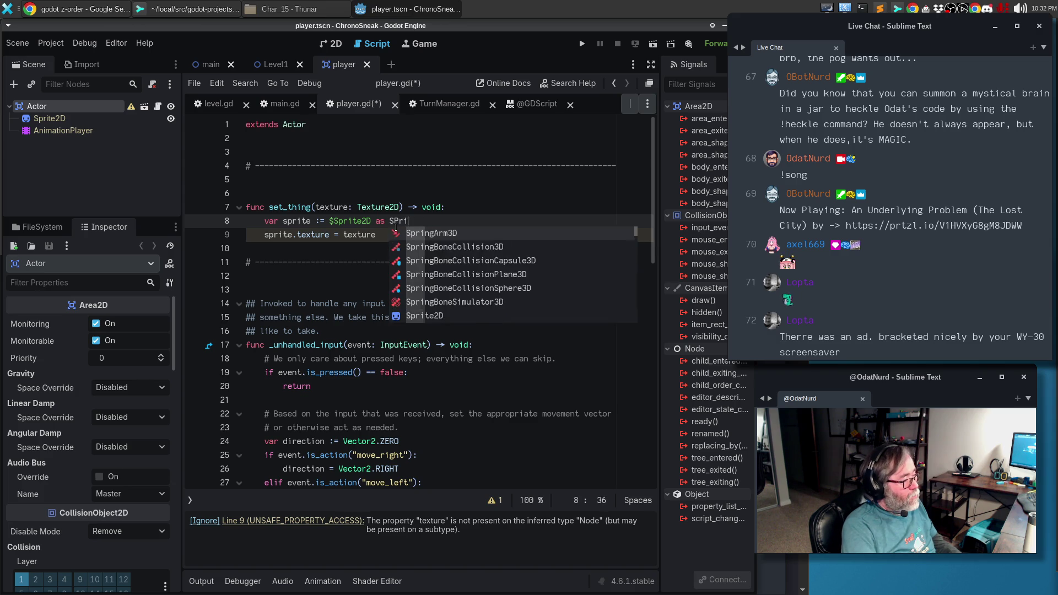
{"action": "type", "text": "2D"}
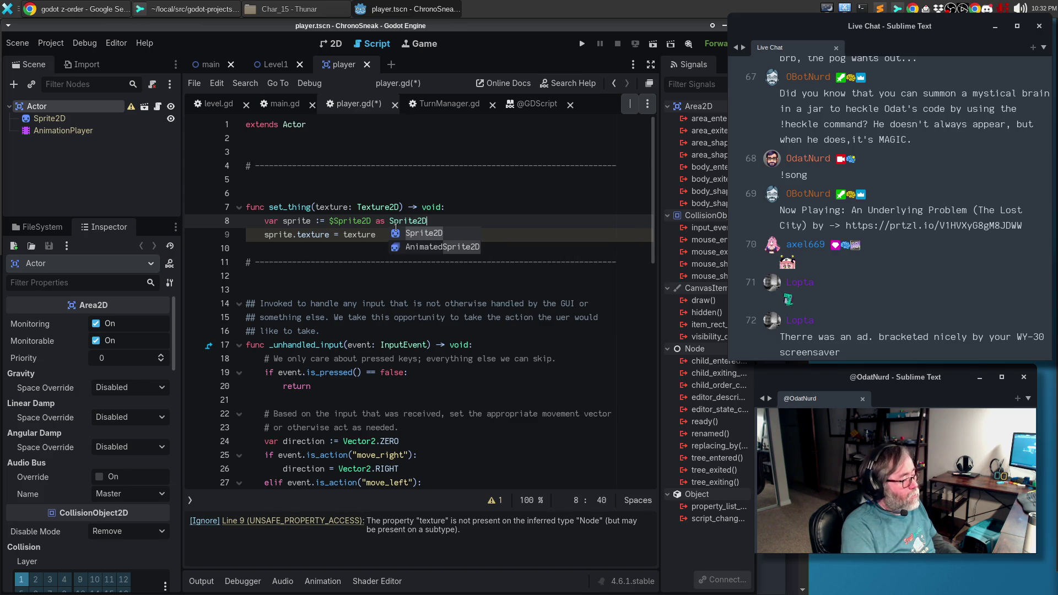
{"action": "key", "text": "Return"}
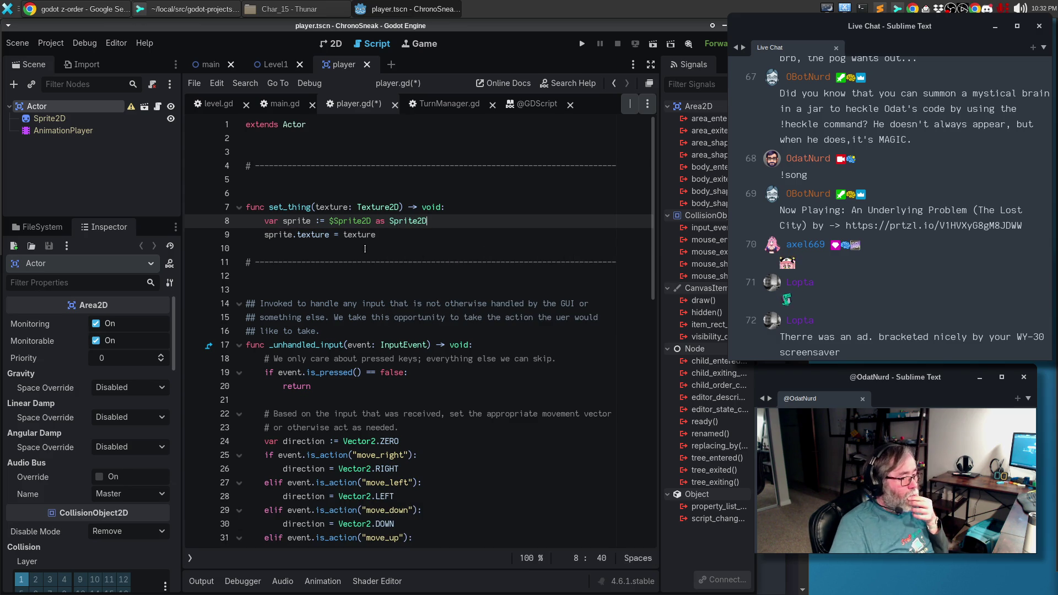
Add a blank line after the function and an '## Alter the' doc comment above its header.
{"action": "left_click", "coordinate": [309, 239]}
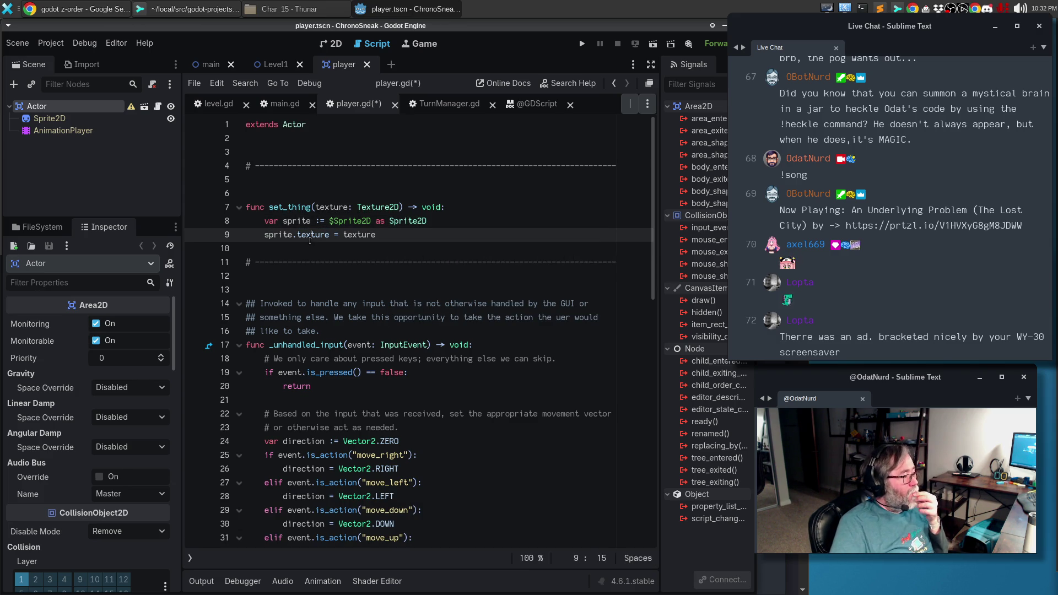
{"action": "left_click", "coordinate": [304, 251]}
{"action": "key", "text": "Return"}
{"action": "key", "text": "Up"}
{"action": "key", "text": "Up"}
{"action": "key", "text": "Up"}
{"action": "key", "text": "Up"}
{"action": "key", "text": "Up"}
{"action": "key", "text": "Return"}
{"action": "type", "text": "# "}
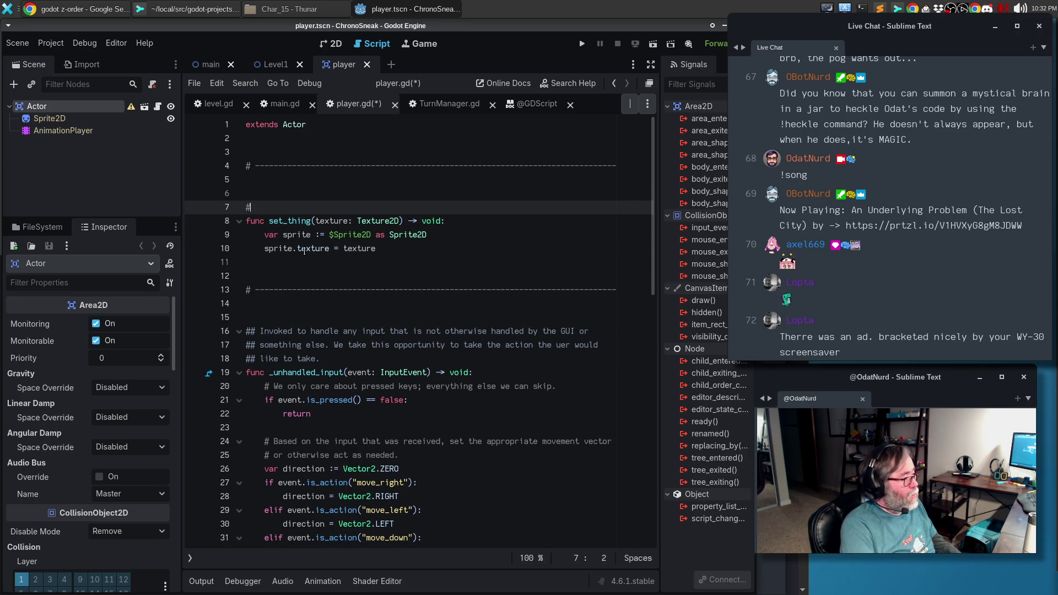
{"action": "type", "text": "Alter the"}
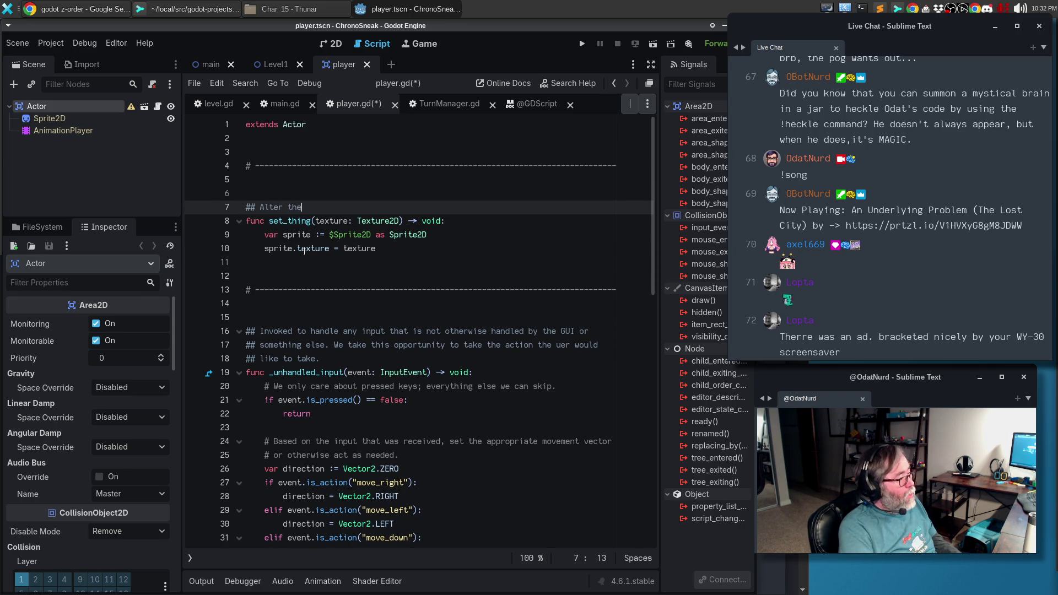
Rename the function from set_thing to set_texture.
{"action": "key", "text": "Down"}
{"action": "key", "text": "BackSpace"}
{"action": "key", "text": "BackSpace"}
{"action": "key", "text": "Delete"}
{"action": "key", "text": "Delete"}
{"action": "type", "text": "ext"}
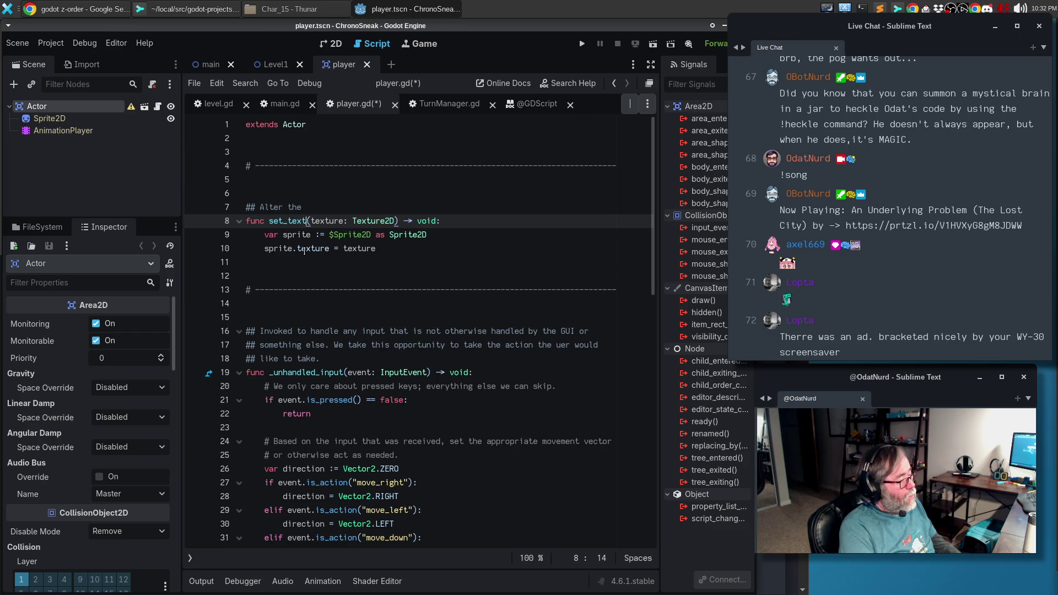
{"action": "type", "text": "ure"}
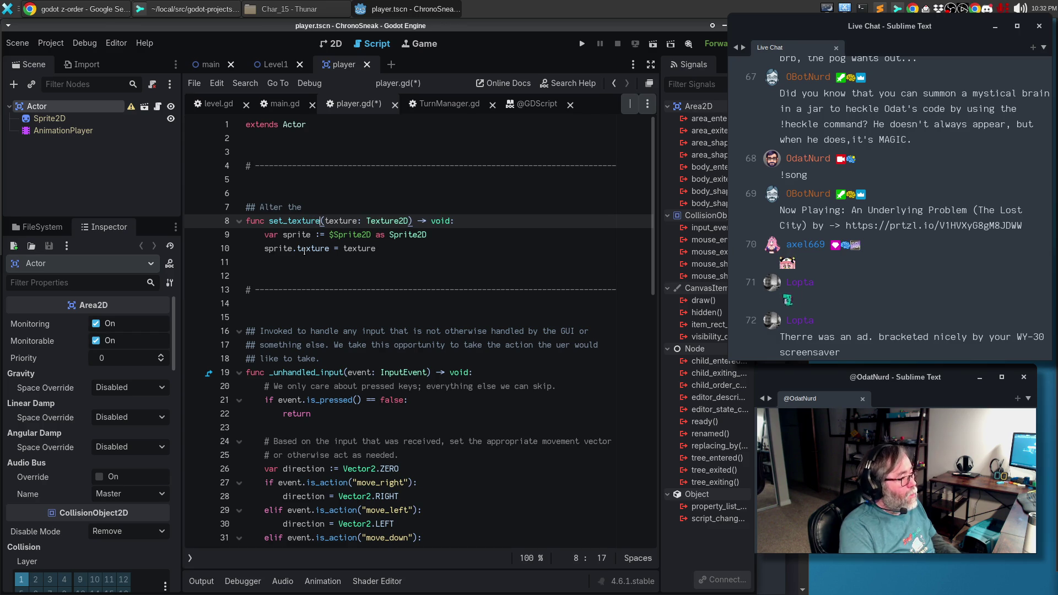
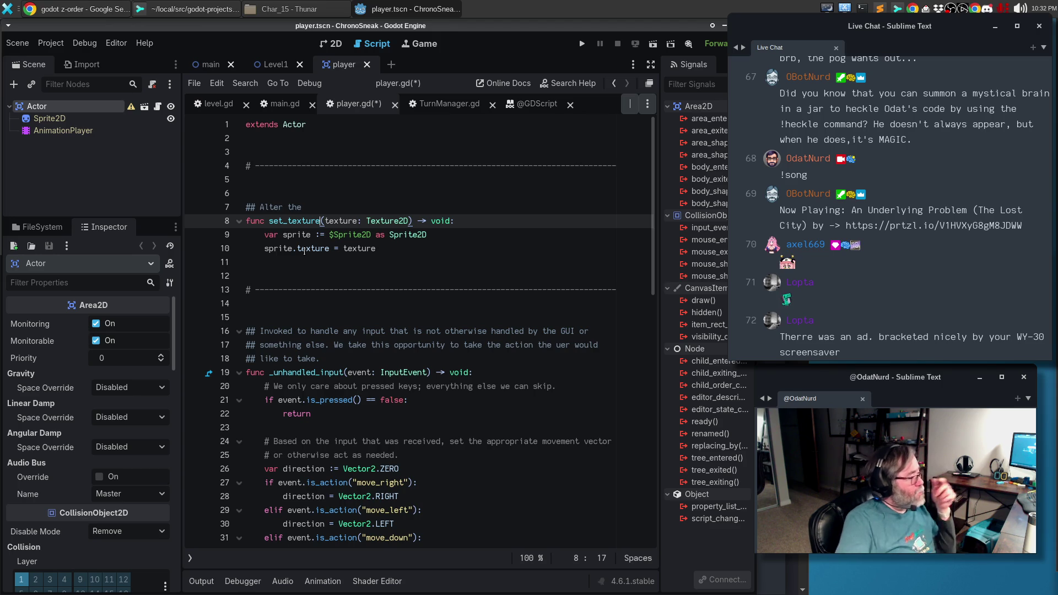
Open scenes/actor.tscn from the FileSystem, return to the player scene, and select player.gd's set_texture block.
{"action": "left_click", "coordinate": [47, 226]}
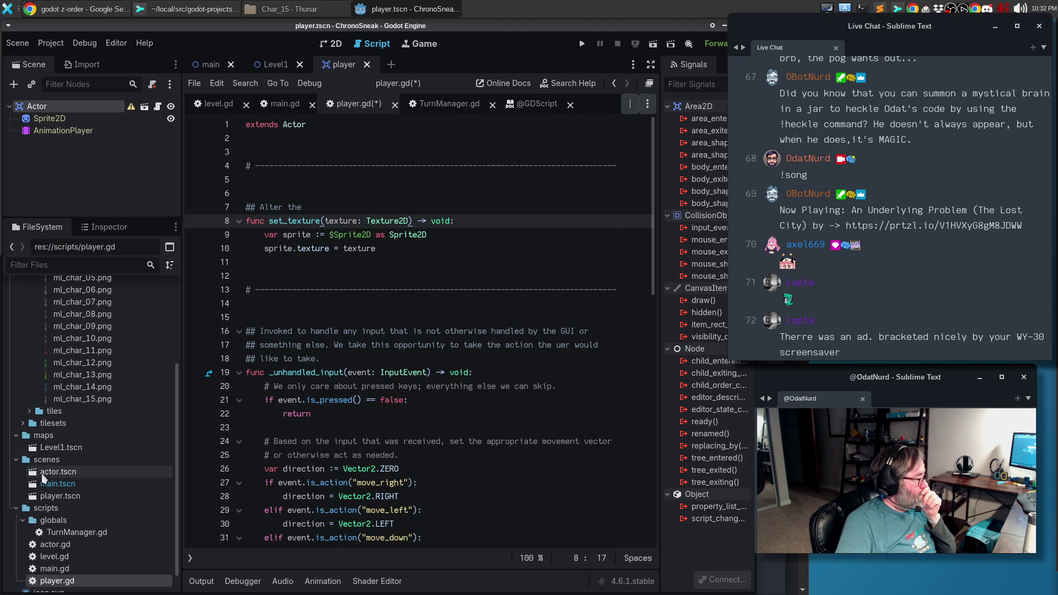
{"action": "double_click", "coordinate": [61, 471]}
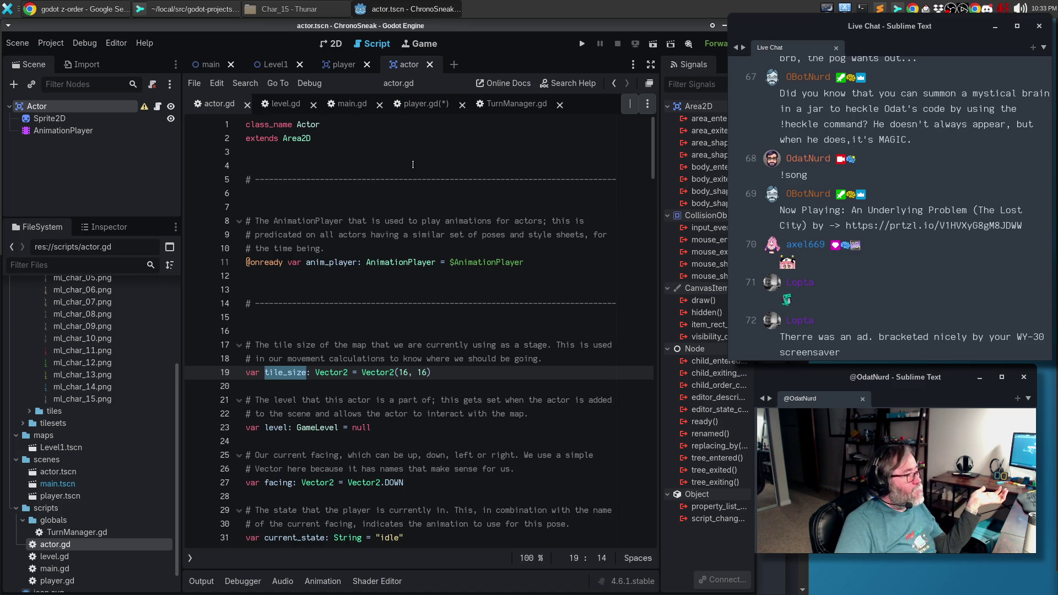
{"action": "left_click", "coordinate": [343, 67]}
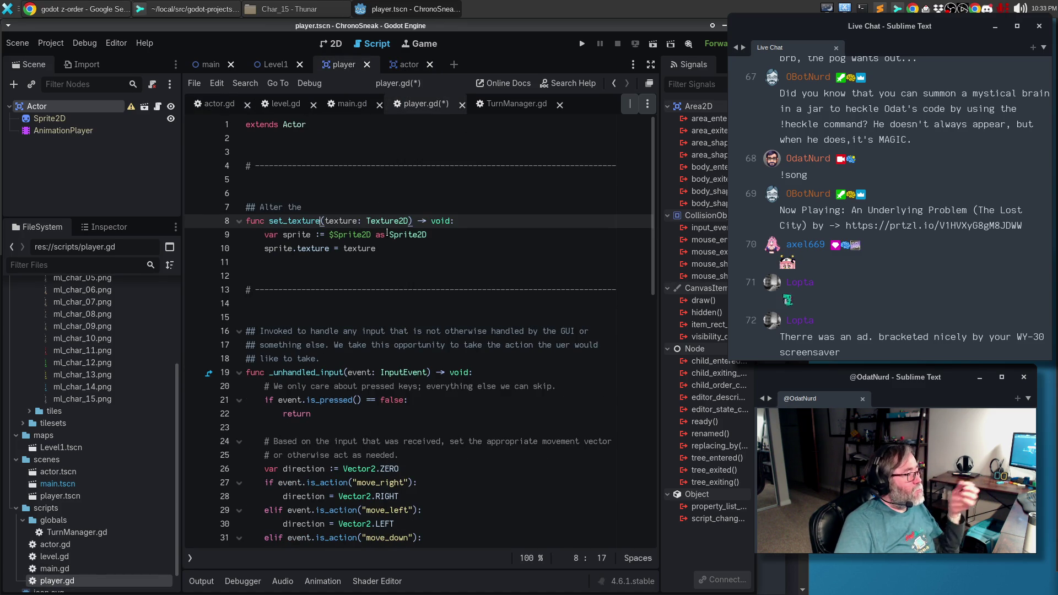
{"action": "left_click_drag", "start_coordinate": [247, 166], "coordinate": [282, 273]}
{"action": "key", "text": "ctrl+c"}
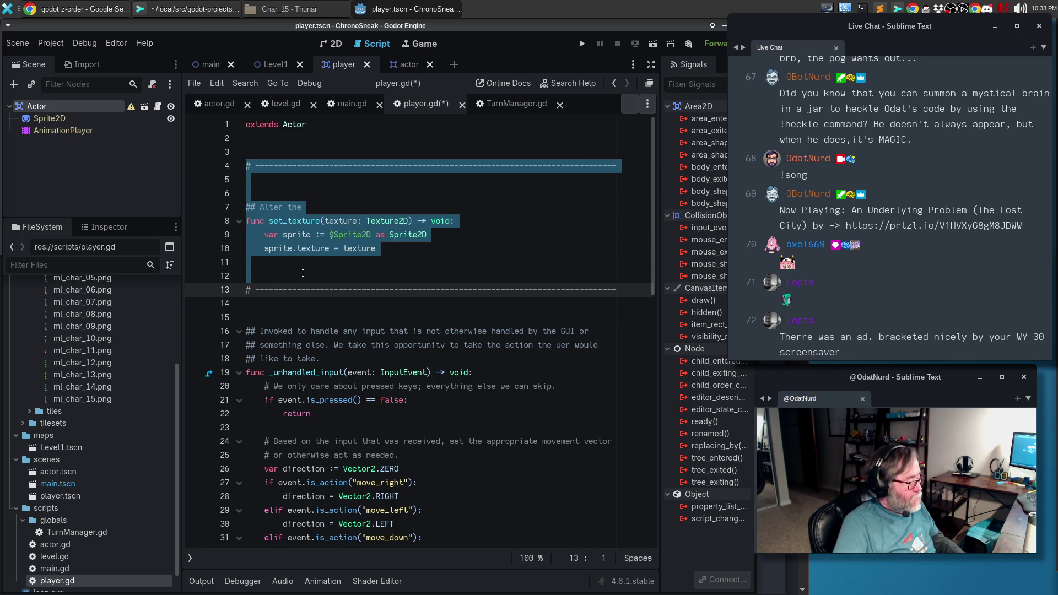
Remove the set_texture function from player.gd and save the script.
{"action": "key", "text": "Delete"}
{"action": "key", "text": "ctrl+s"}
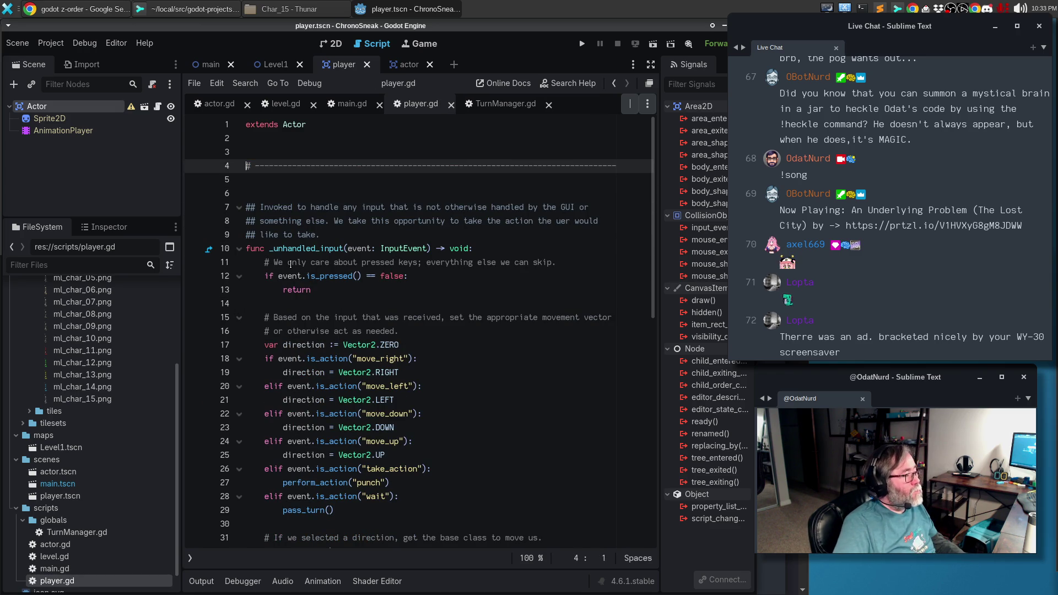
{"action": "left_click", "coordinate": [404, 65]}
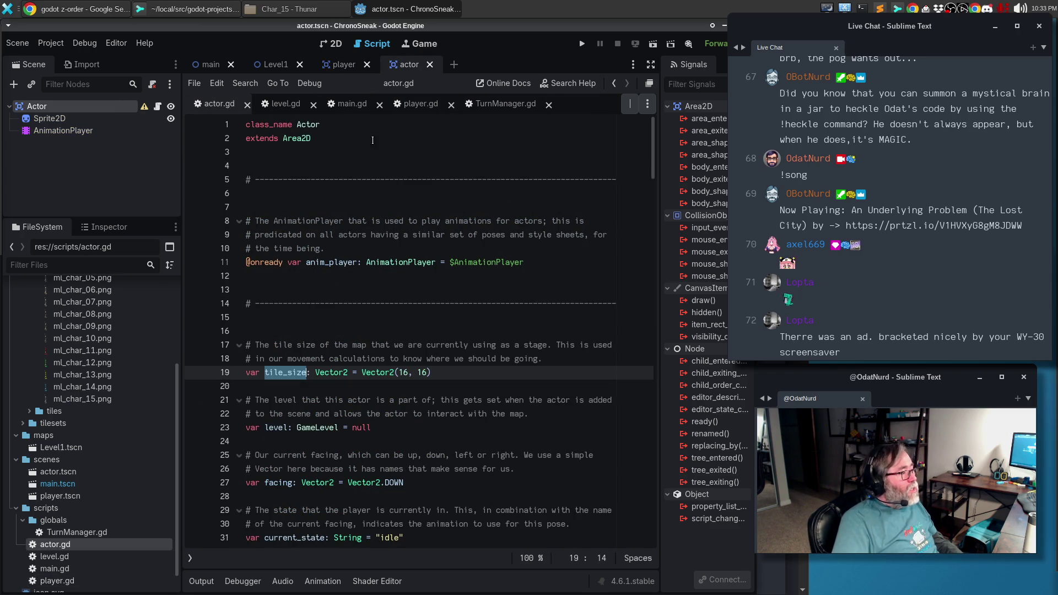
{"action": "left_click", "coordinate": [344, 64]}
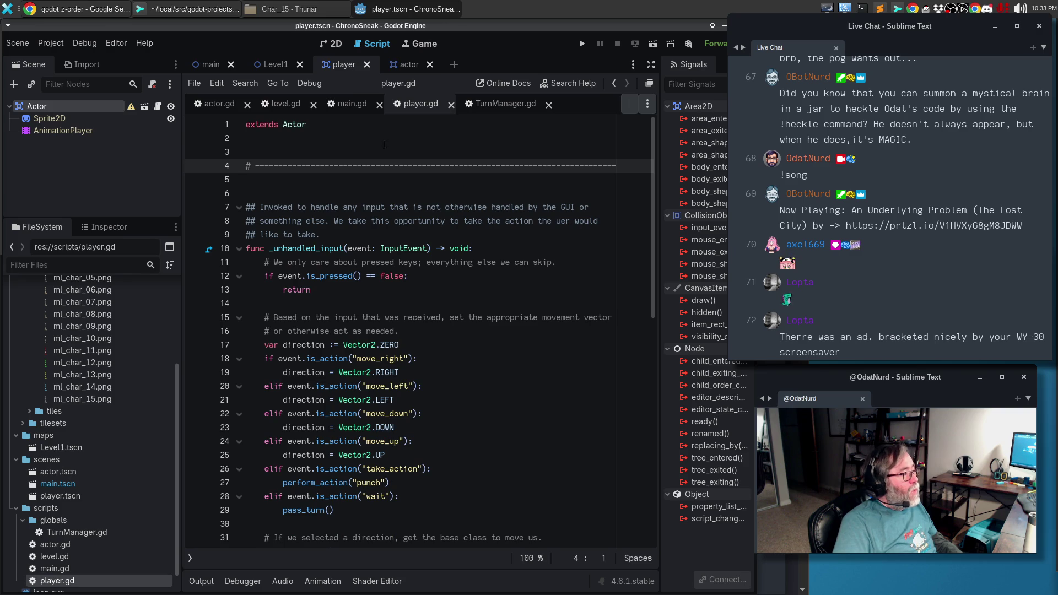
{"action": "left_click", "coordinate": [216, 104]}
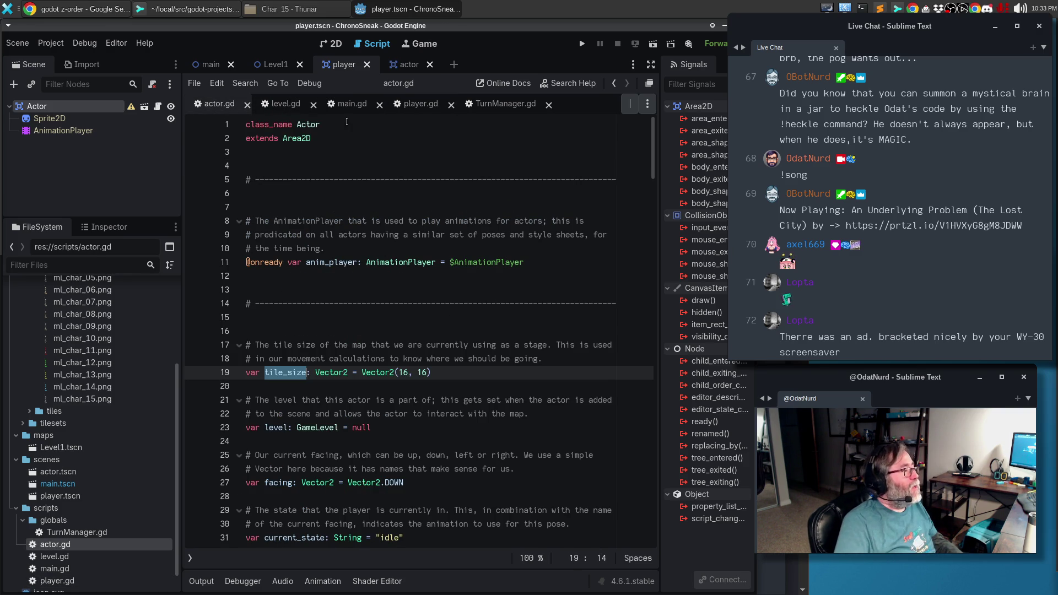
Close the actor scene tab and open actor.gd, scrolling down past its _ready function.
{"action": "left_click", "coordinate": [408, 64]}
{"action": "left_click", "coordinate": [430, 64]}
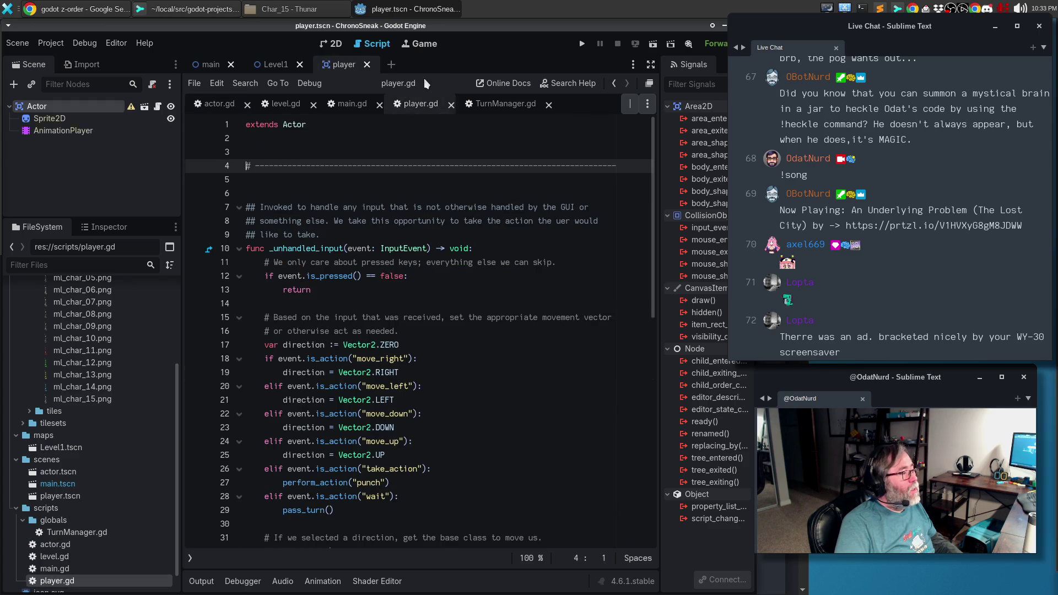
{"action": "left_click", "coordinate": [220, 105]}
{"action": "left_click", "coordinate": [308, 279]}
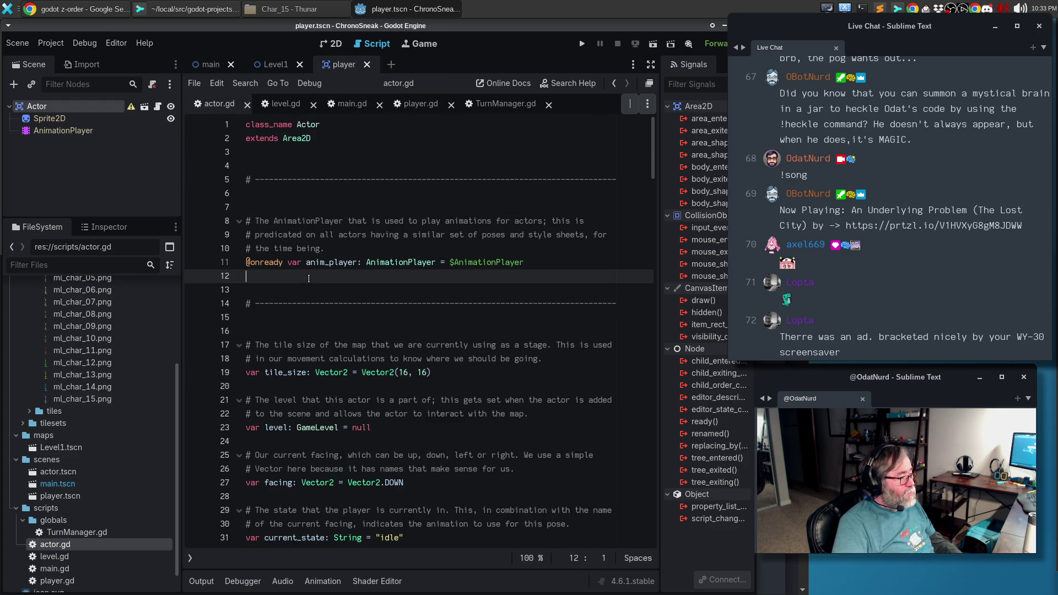
{"action": "scroll", "coordinate": [324, 266], "scroll_direction": "down", "scroll_amount": 2}
{"action": "scroll", "coordinate": [325, 264], "scroll_direction": "down", "scroll_amount": 3}
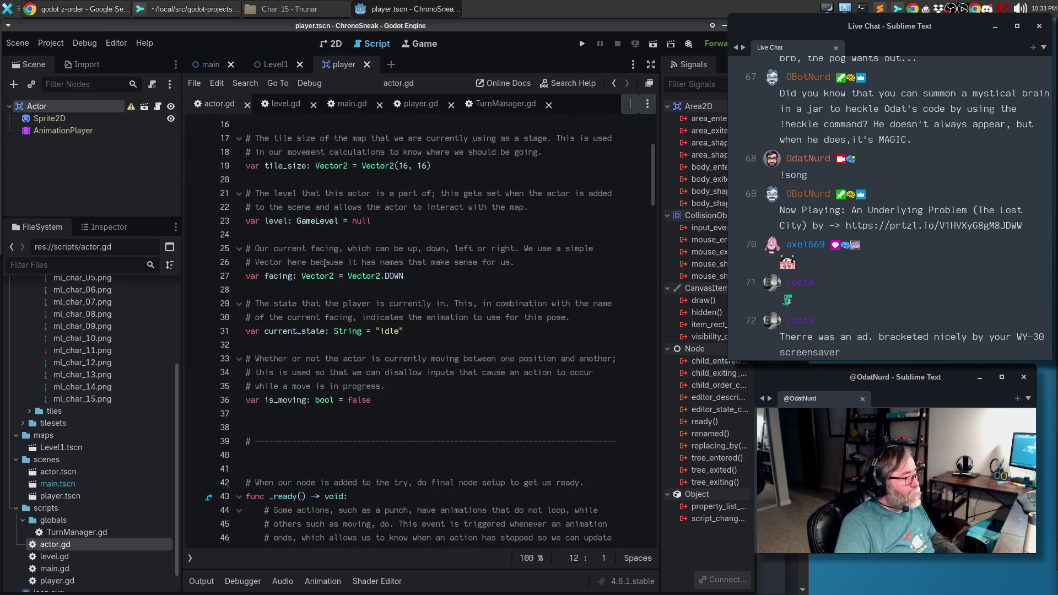
{"action": "scroll", "coordinate": [326, 264], "scroll_direction": "down", "scroll_amount": 4}
{"action": "scroll", "coordinate": [325, 266], "scroll_direction": "down", "scroll_amount": 3}
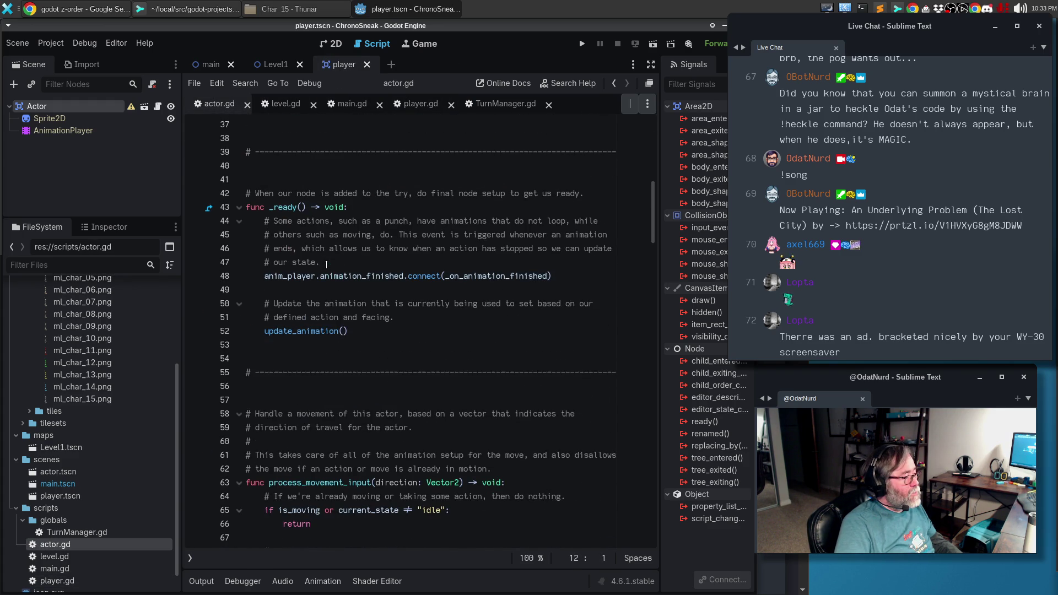
Paste set_texture into actor.gd after _ready and delete the unfinished 'Alter' comment.
{"action": "left_click", "coordinate": [284, 352]}
{"action": "key", "text": "ctrl+v"}
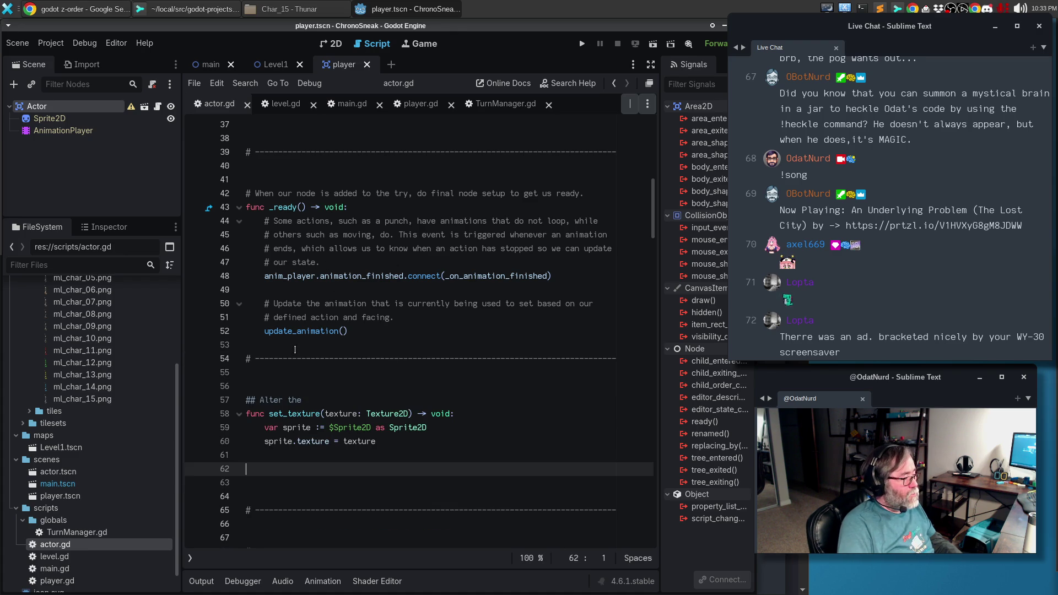
{"action": "key", "text": "Up"}
{"action": "key", "text": "Up"}
{"action": "key", "text": "Up"}
{"action": "key", "text": "Return"}
{"action": "key", "text": "Down"}
{"action": "key", "text": "Down"}
{"action": "key", "text": "Down"}
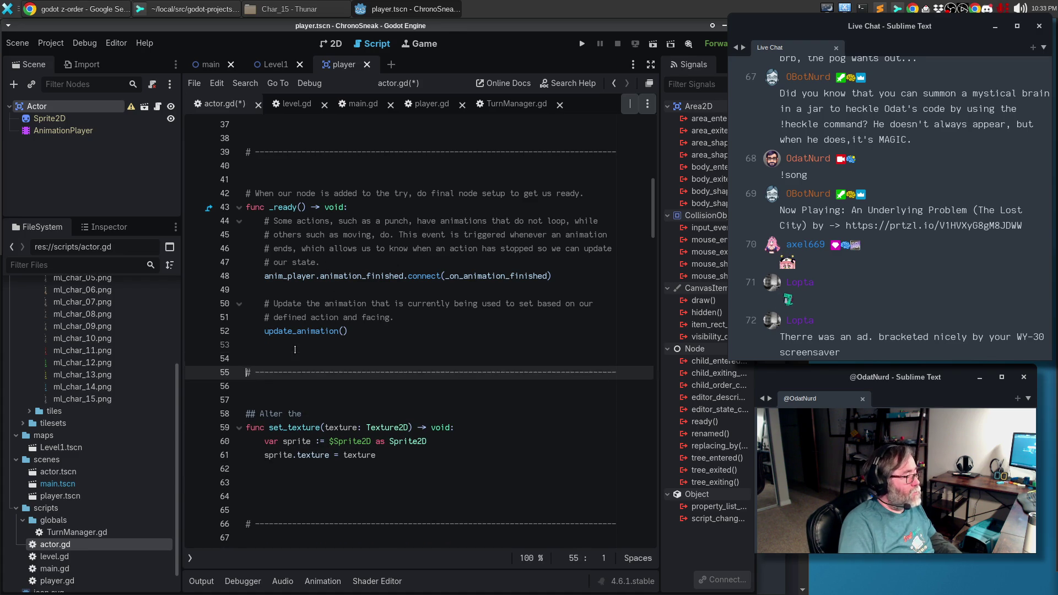
{"action": "key", "text": "End"}
{"action": "key", "text": "ctrl+BackSpace"}
{"action": "key", "text": "ctrl+BackSpace"}
{"action": "key", "text": "ctrl+BackSpace"}
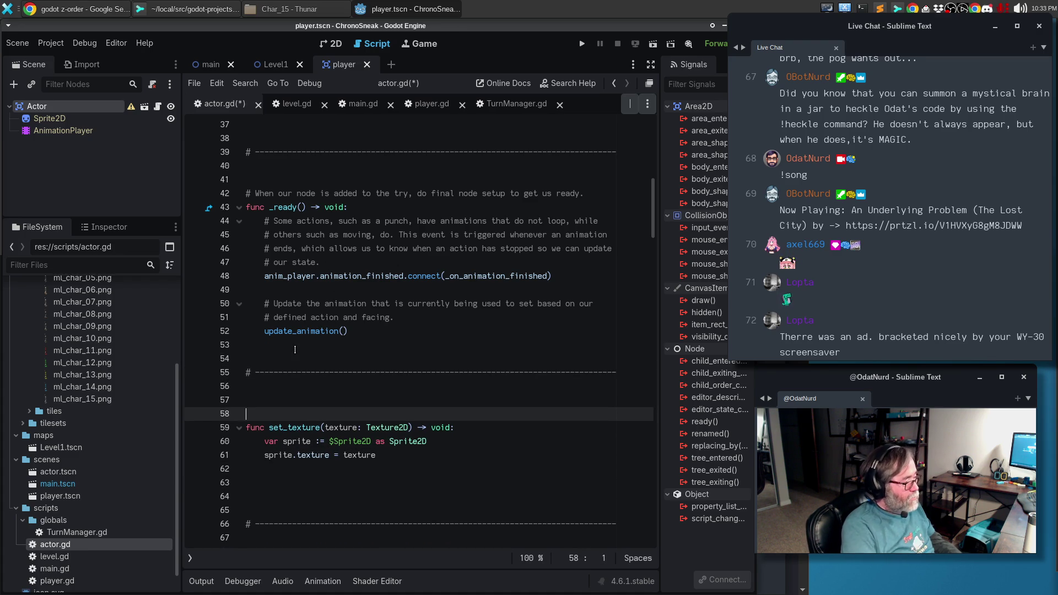
Write the doc comment '## Set the texture that is to be used for this actor to the one passed in'.
{"action": "type", "text": "## Se"}
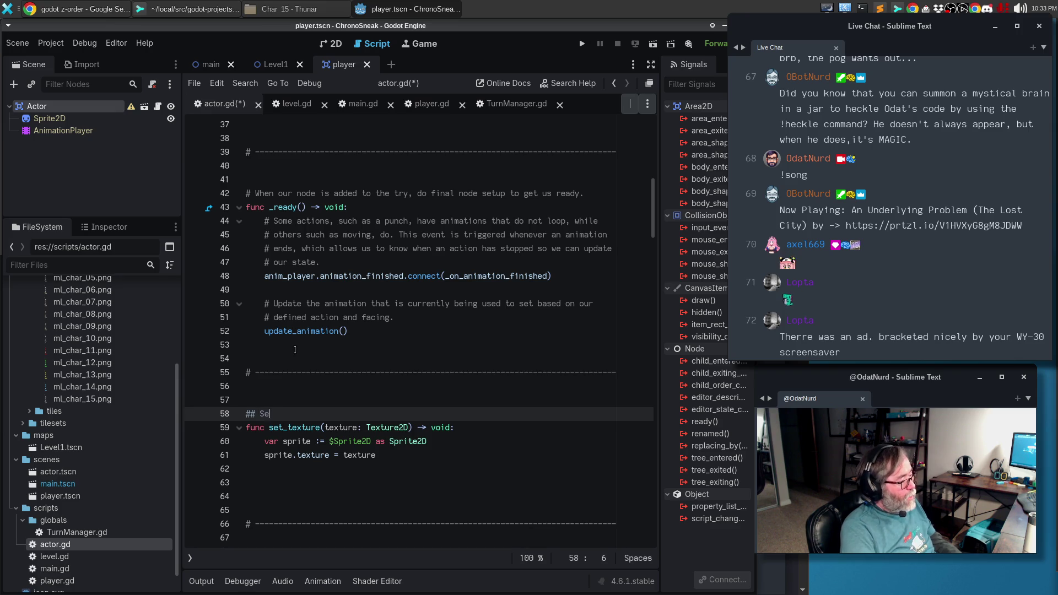
{"action": "type", "text": "t the texture that is"}
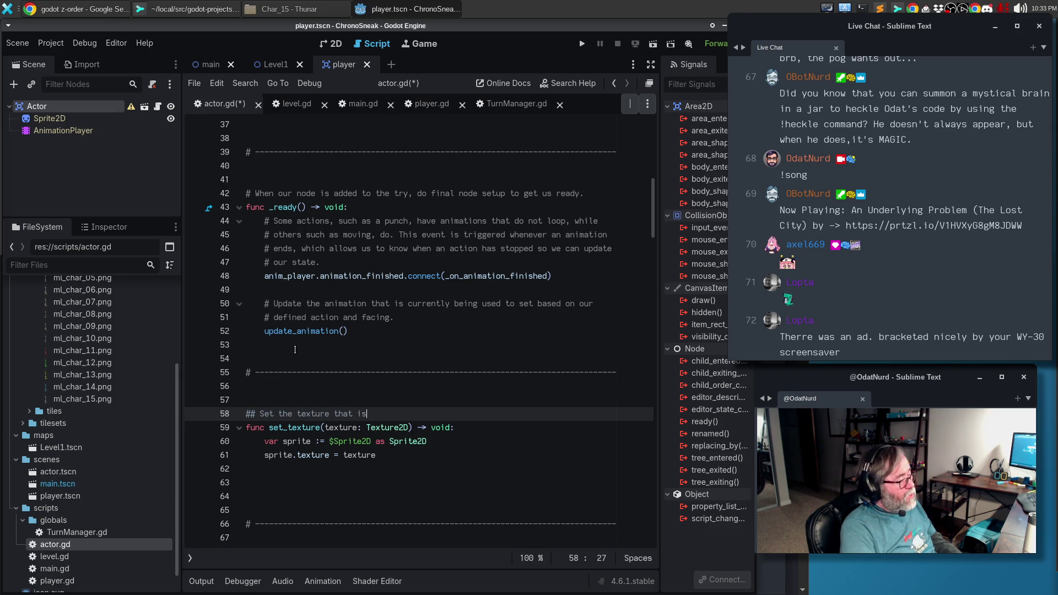
{"action": "type", "text": " to be used for this"}
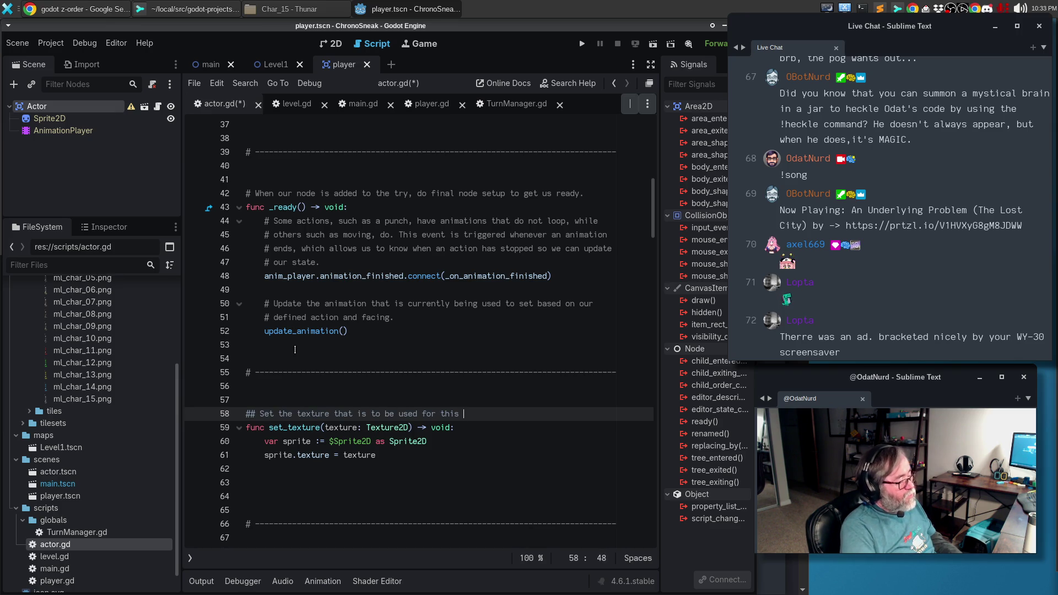
{"action": "key", "text": "Down"}
{"action": "key", "text": "Down"}
{"action": "key", "text": "Down"}
{"action": "key", "text": "BackSpace"}
{"action": "key", "text": "BackSpace"}
{"action": "key", "text": "BackSpace"}
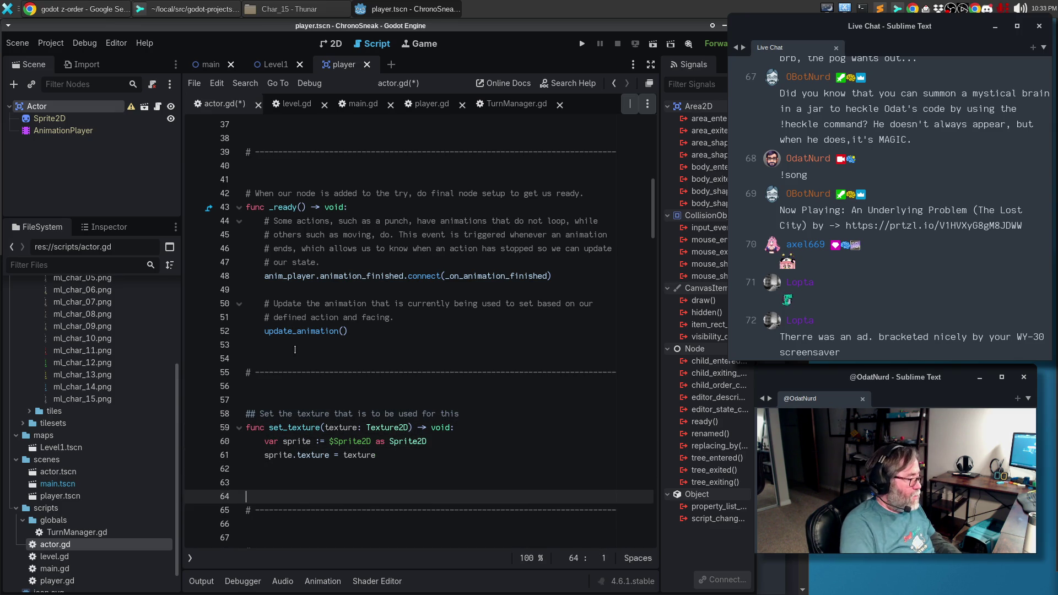
{"action": "key", "text": "Return"}
{"action": "key", "text": "Up"}
{"action": "key", "text": "Up"}
{"action": "key", "text": "Up"}
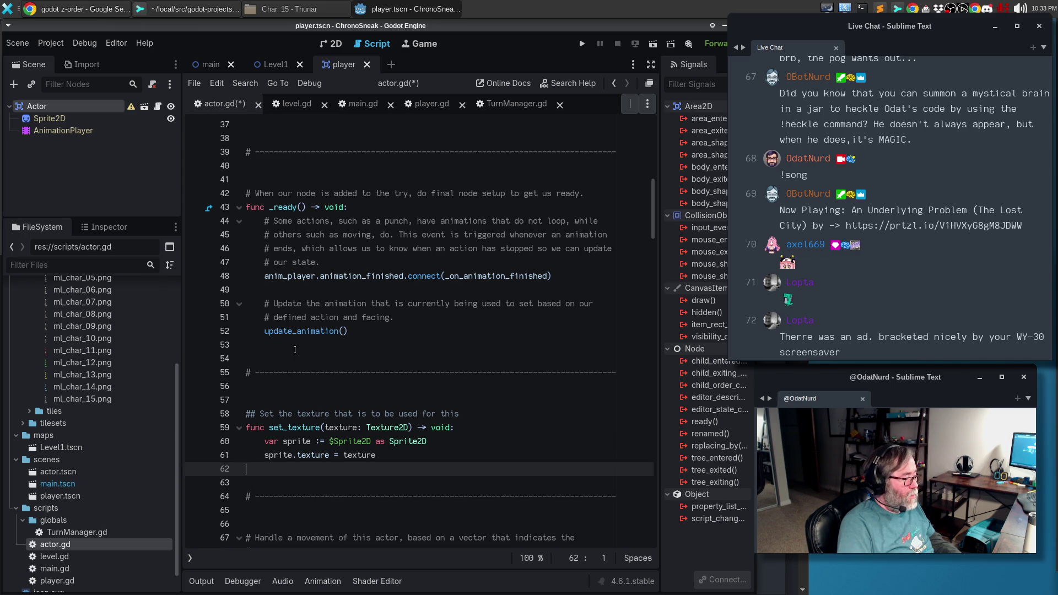
{"action": "key", "text": "End"}
{"action": "type", "text": "cto"}
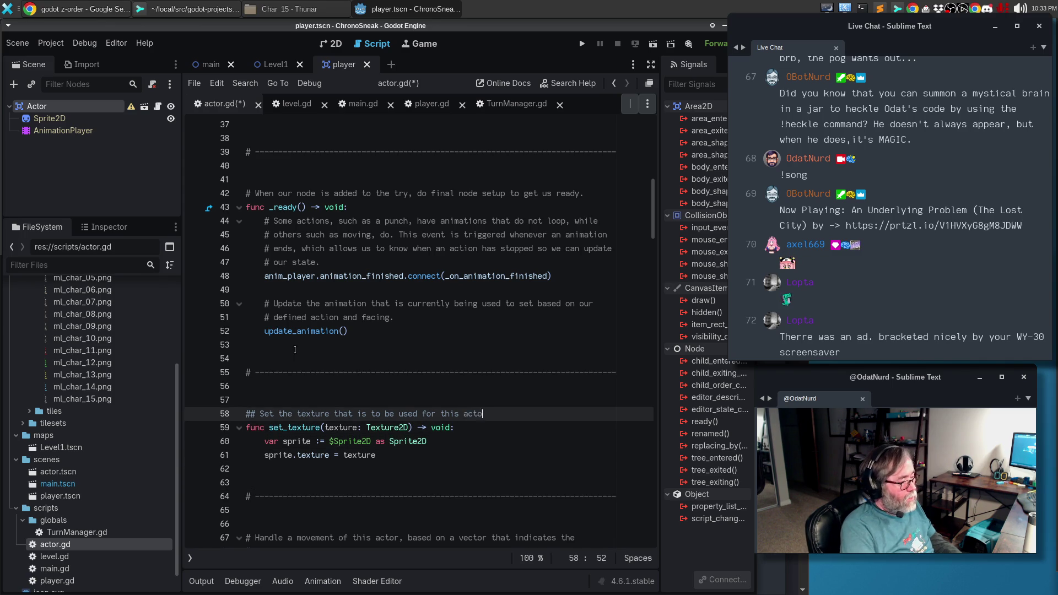
{"action": "type", "text": "r to the"}
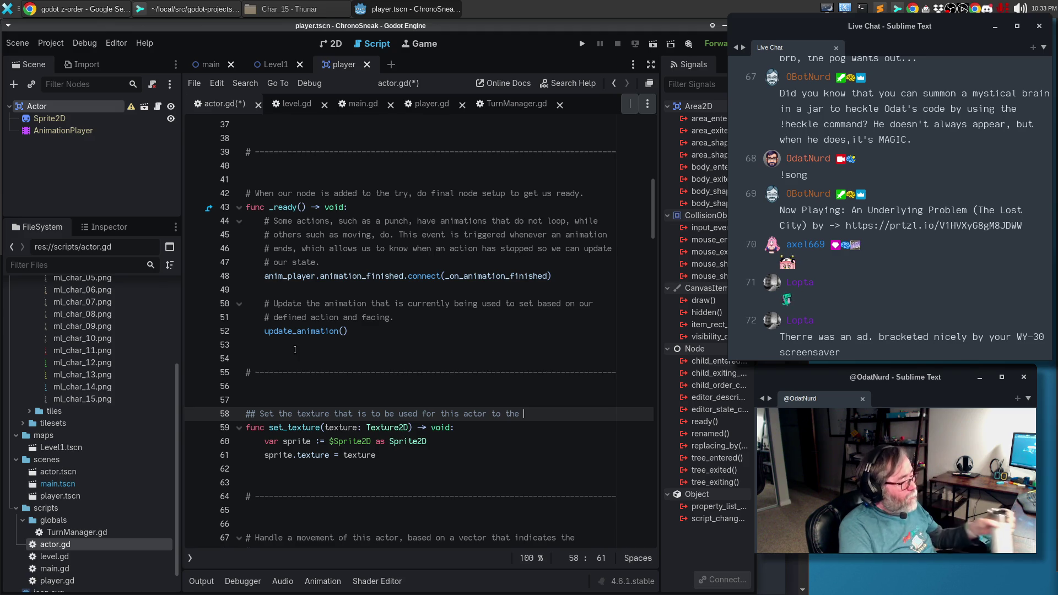
{"action": "type", "text": "one passed in"}
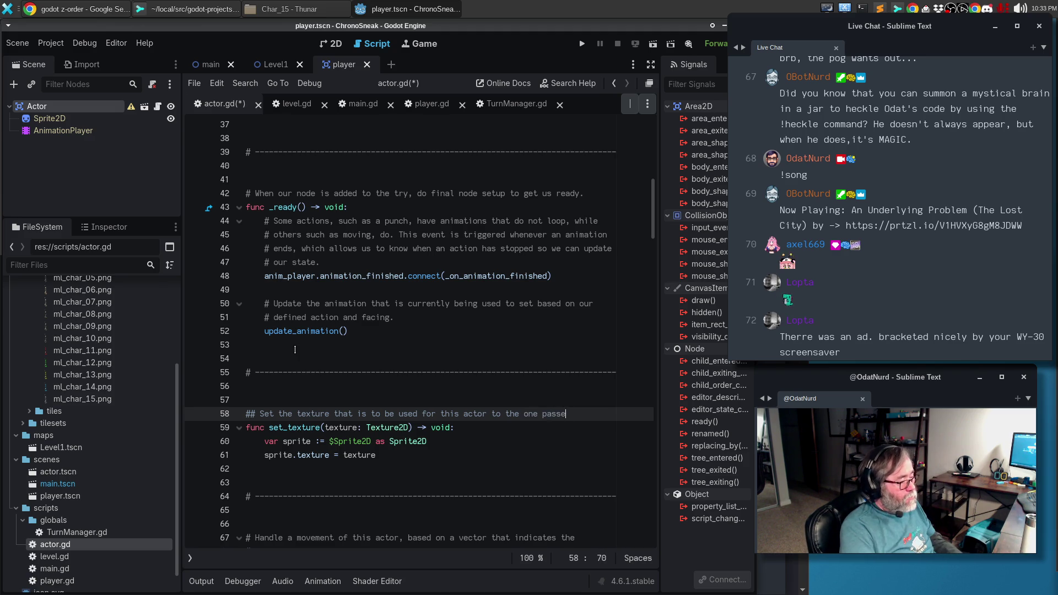
Add a comment line saying the texture must match the base sprite atlas's animation layout, then save.
{"action": "key", "text": "Return"}
{"action": "key", "text": "Return"}
{"action": "type", "text": "This needs to match the s"}
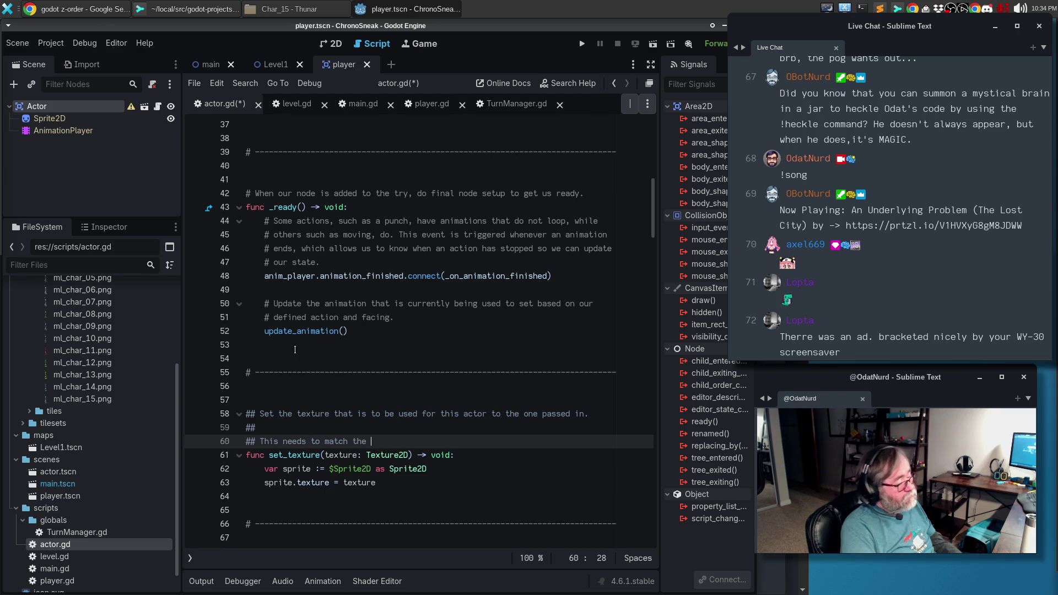
{"action": "type", "text": "ba"}
{"action": "type", "text": "se sprite shee"}
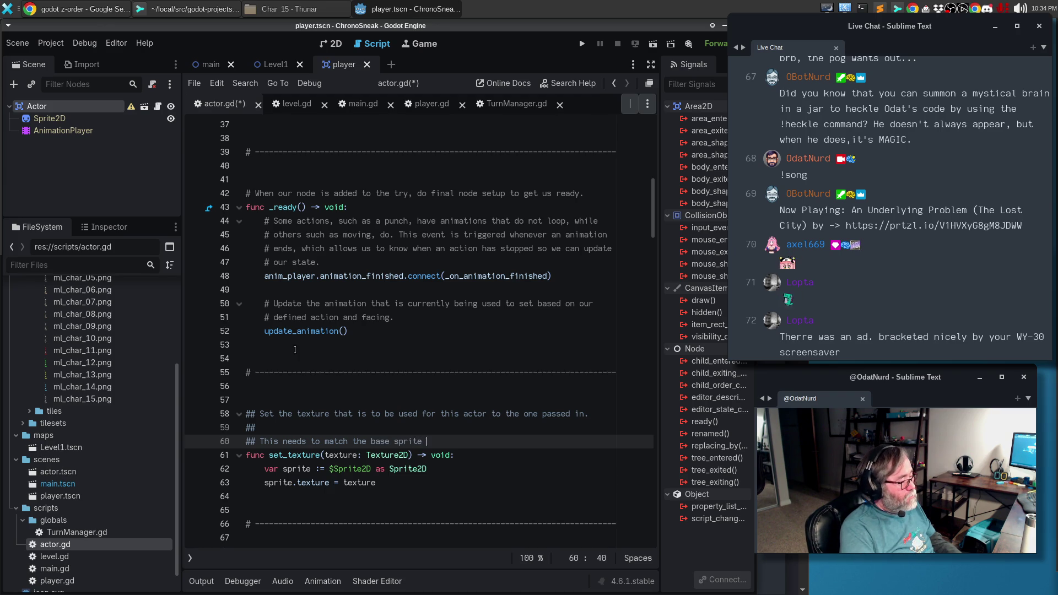
{"action": "key", "text": "BackSpace"}
{"action": "key", "text": "BackSpace"}
{"action": "key", "text": "BackSpace"}
{"action": "type", "text": "atlas"}
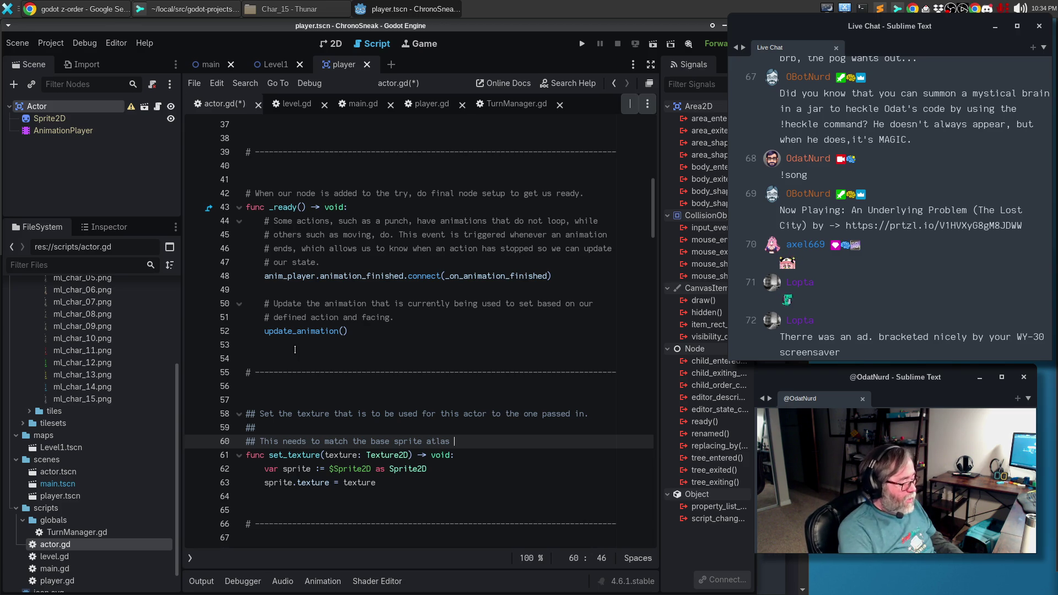
{"action": "type", "text": "for all actors becau"}
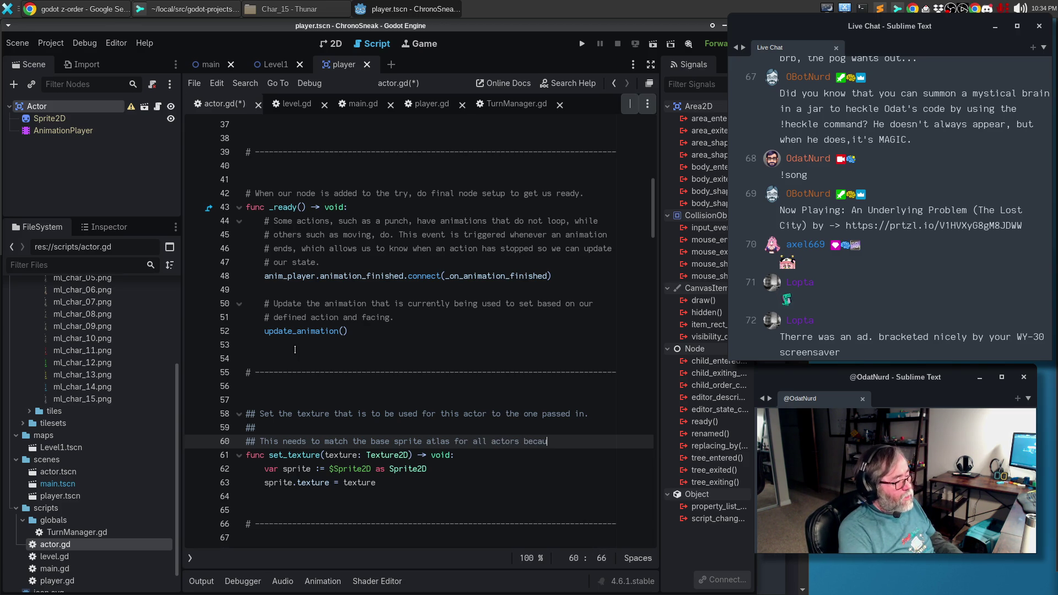
{"action": "type", "text": "assu"}
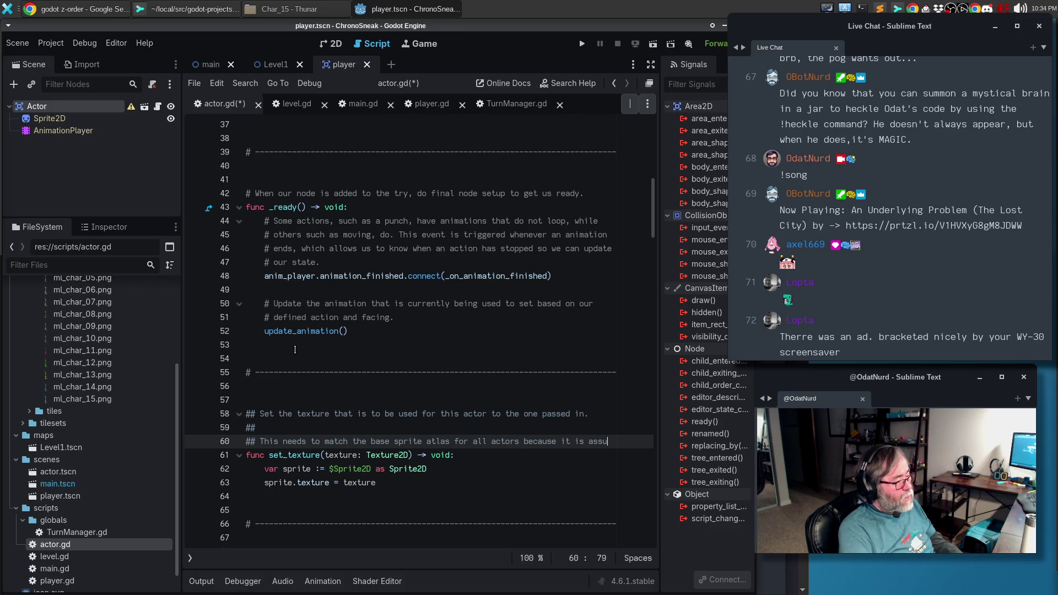
{"action": "type", "text": "medhave "}
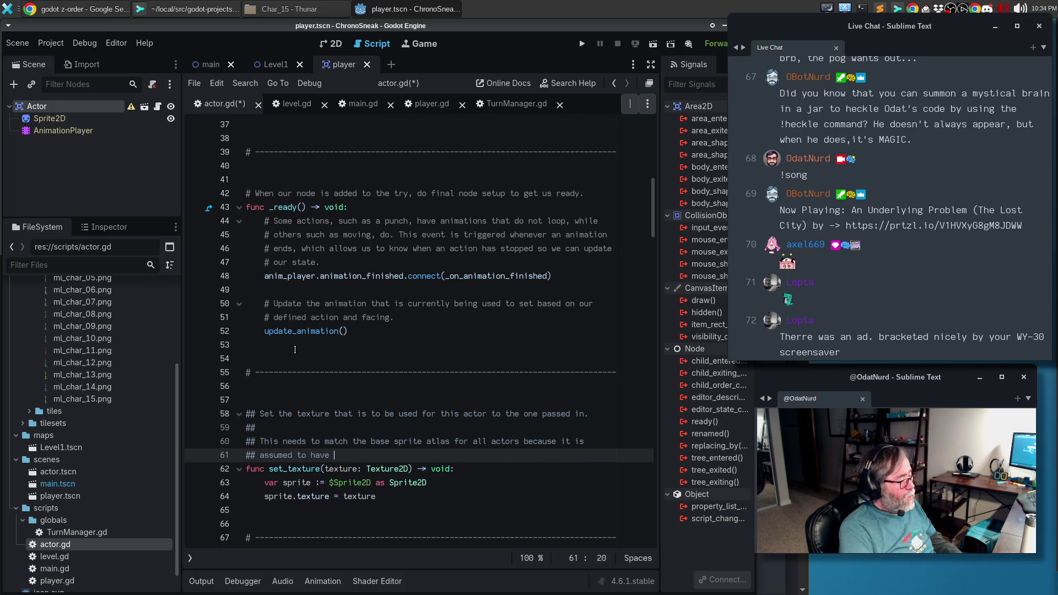
{"action": "type", "text": "mation"}
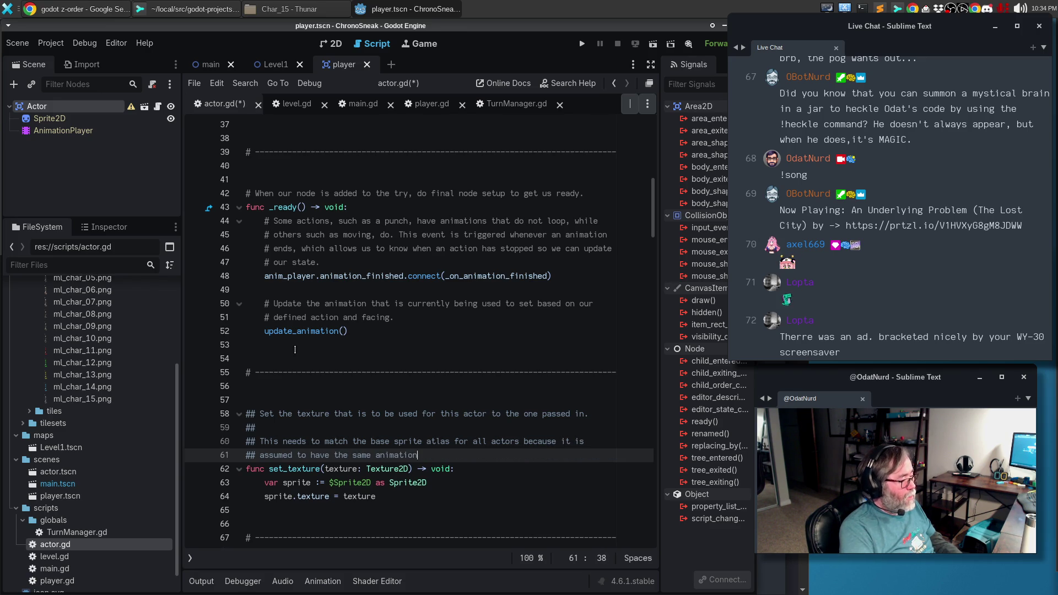
{"action": "type", "text": "s se"}
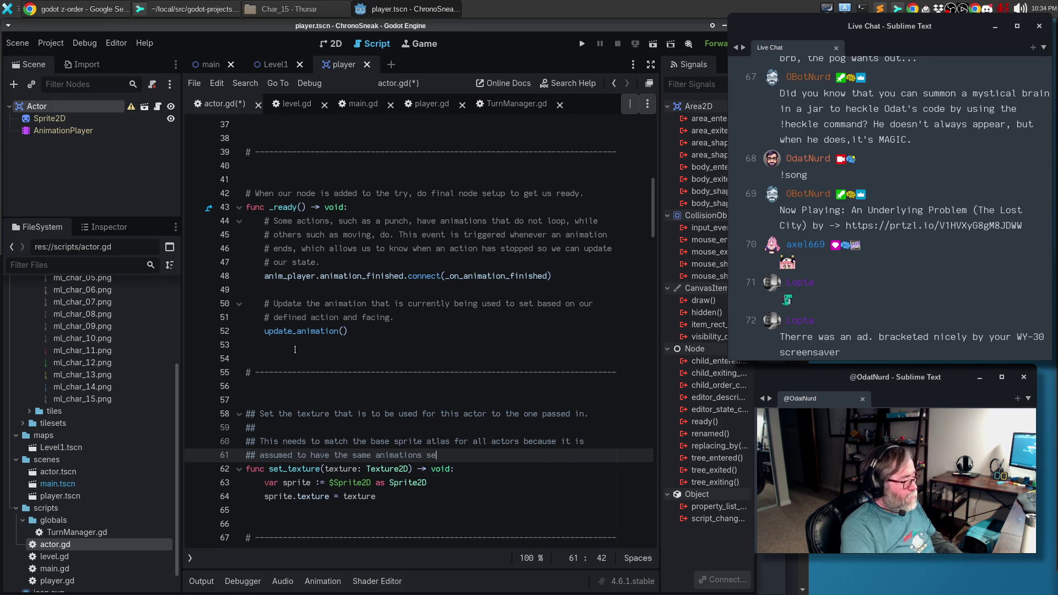
{"action": "type", "text": "t up in the same way."}
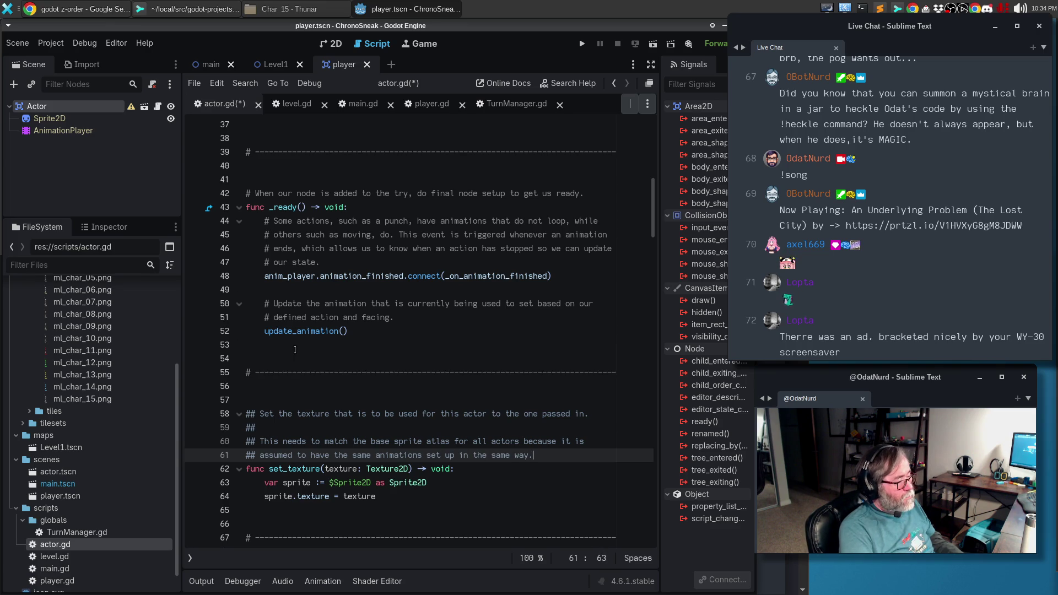
{"action": "key", "text": "ctrl+s"}
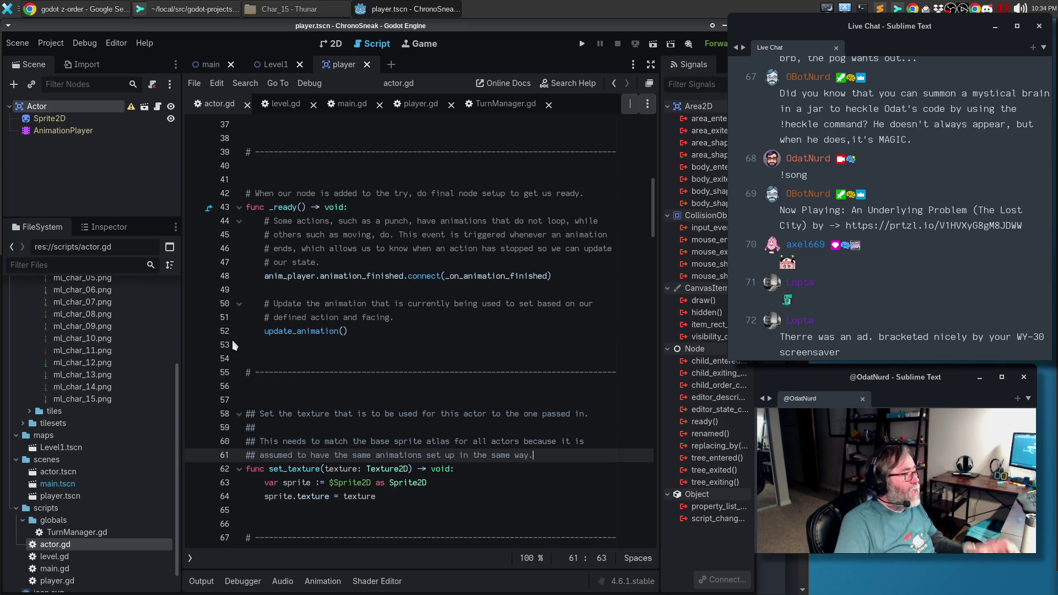
Switch to main.gd and scroll down to the spawn_player function.
{"action": "left_click", "coordinate": [345, 105]}
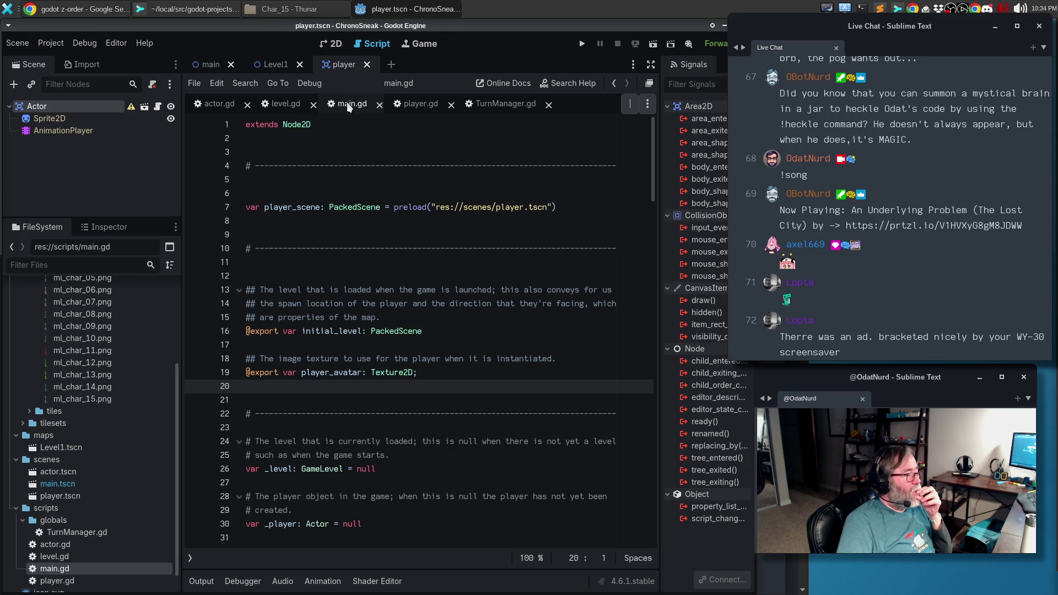
{"action": "scroll", "coordinate": [390, 330], "scroll_direction": "down", "scroll_amount": 10}
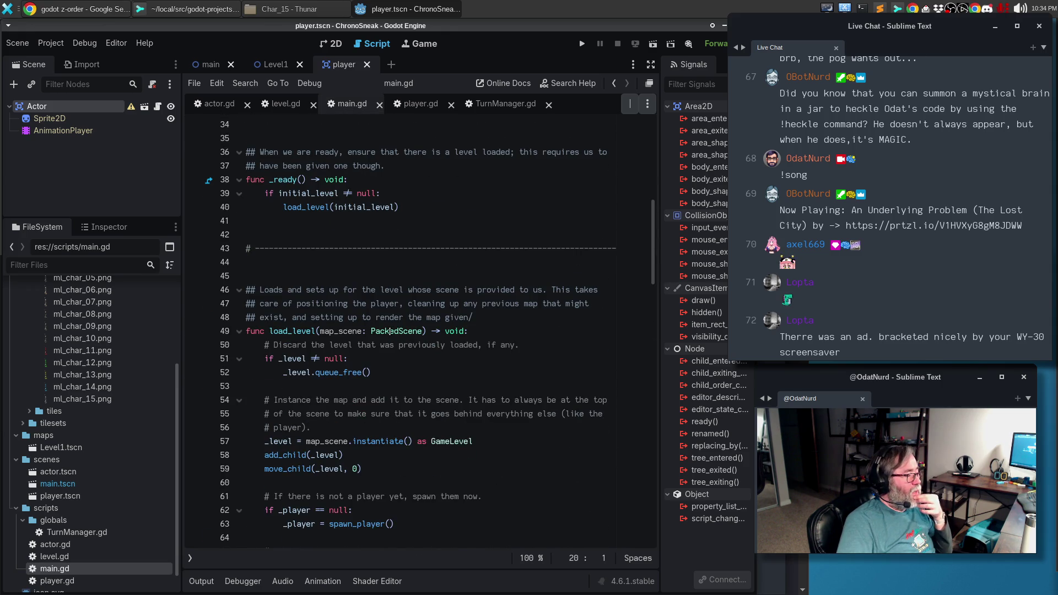
{"action": "scroll", "coordinate": [390, 330], "scroll_direction": "down", "scroll_amount": 5}
{"action": "scroll", "coordinate": [389, 331], "scroll_direction": "down", "scroll_amount": 6}
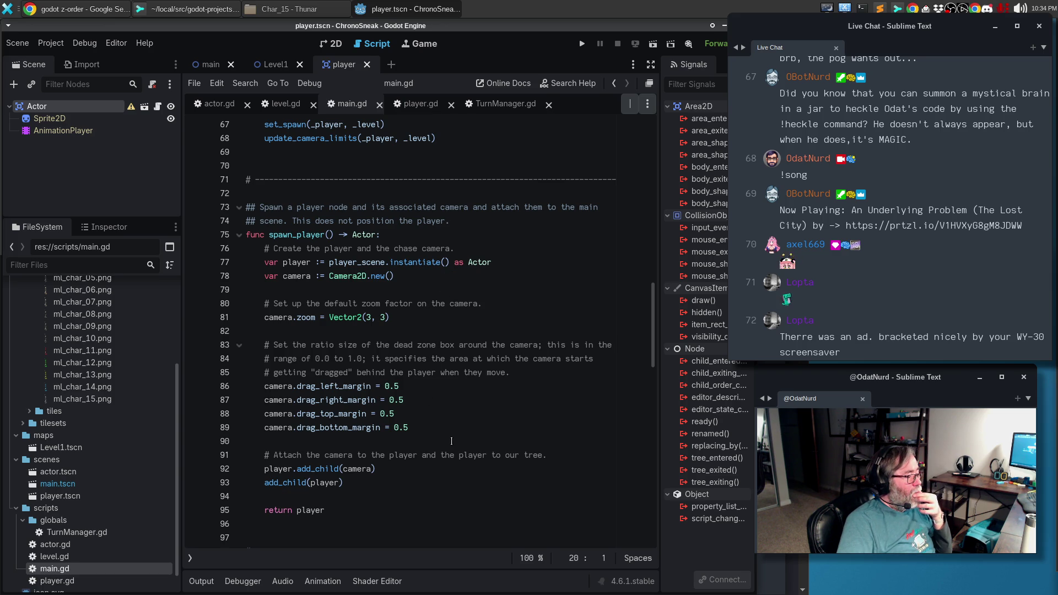
Add a player.set_texture call before 'return player', checking its signature in actor.gd.
{"action": "left_click", "coordinate": [408, 493]}
{"action": "key", "text": "Return"}
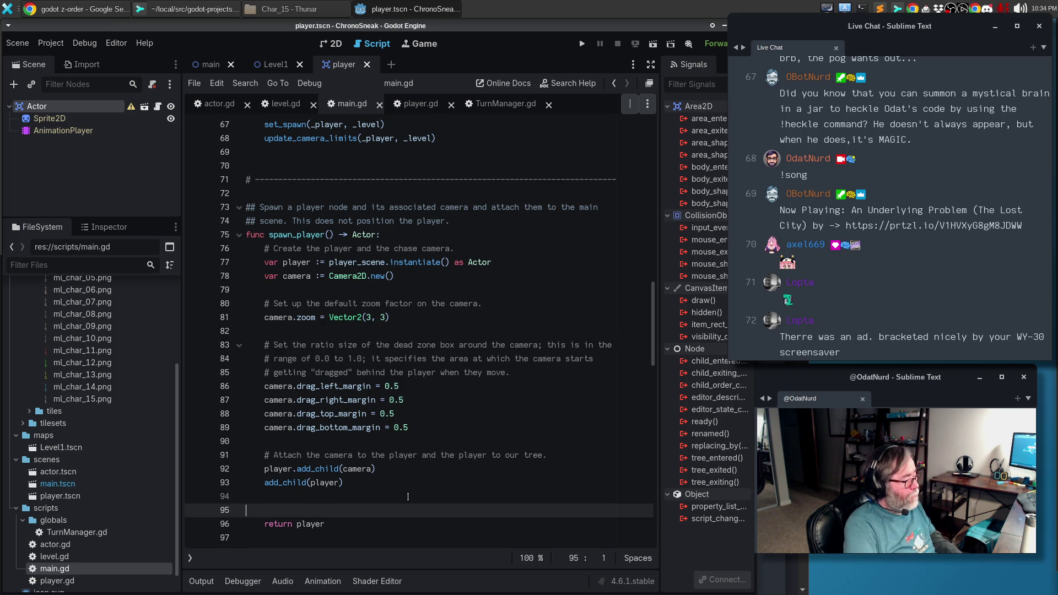
{"action": "type", "text": "player.set_tex"}
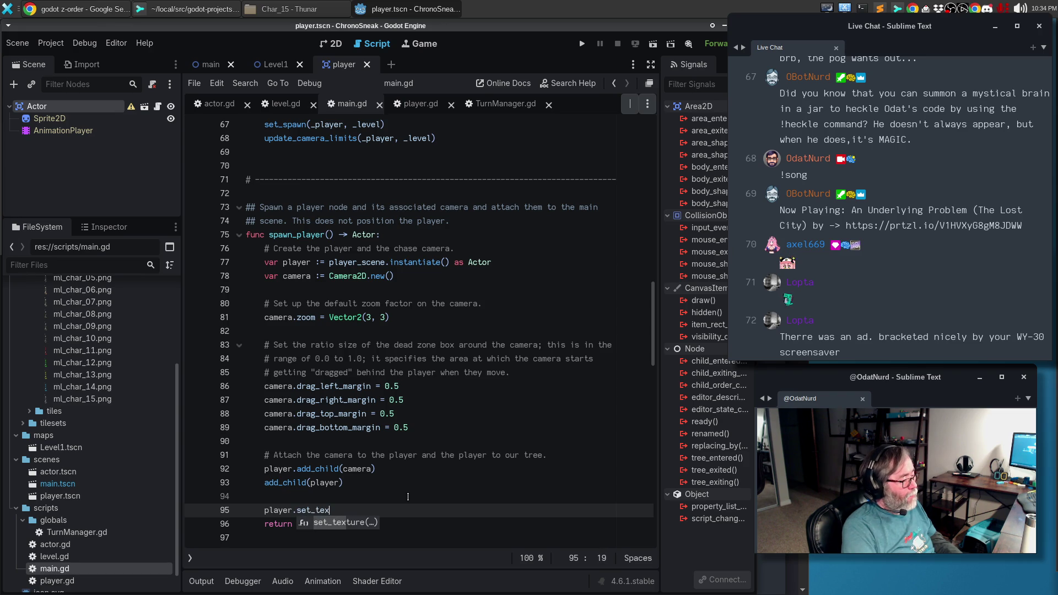
{"action": "key", "text": "Return"}
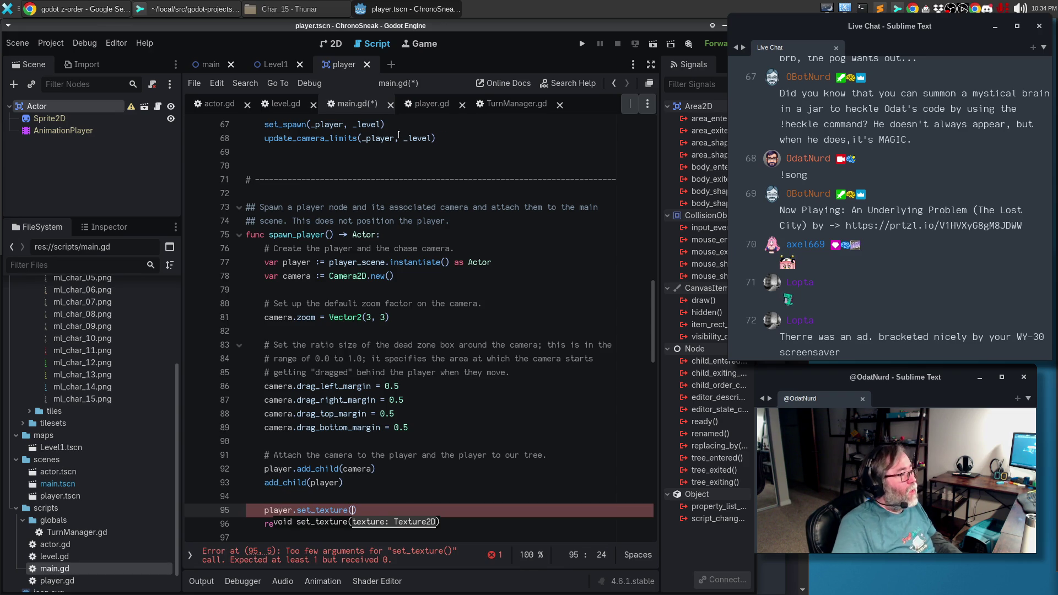
{"action": "left_click", "coordinate": [240, 113]}
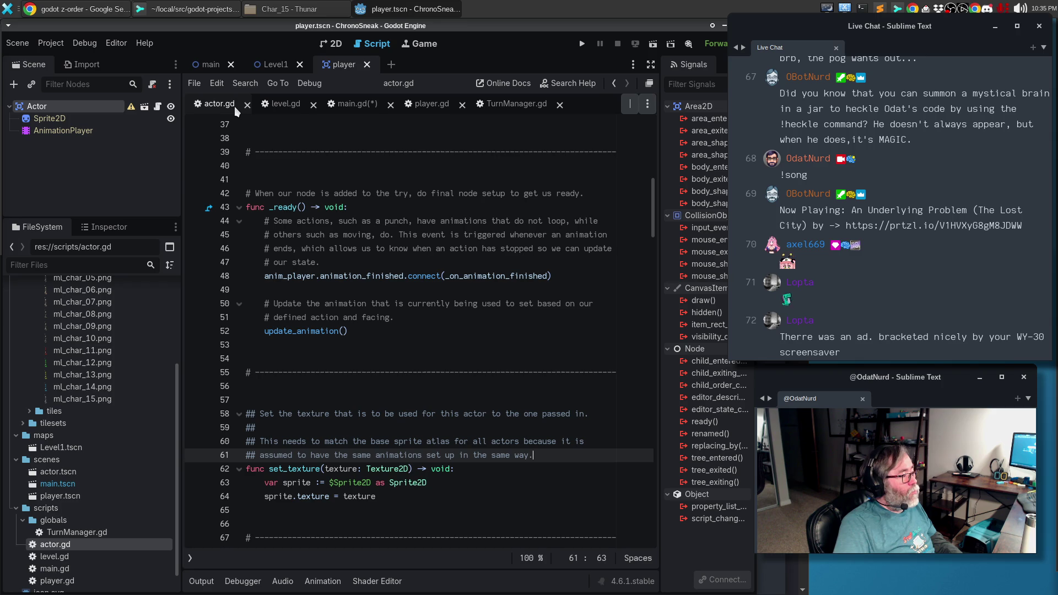
{"action": "left_click", "coordinate": [353, 104]}
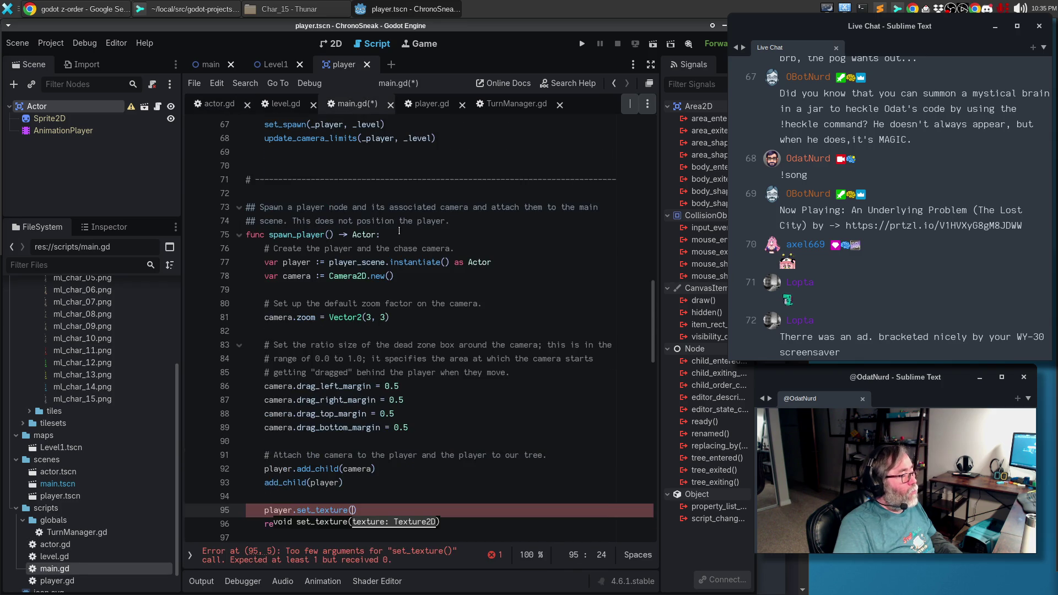
Pass player_avatar as the set_texture argument, then save and run the project with F5.
{"action": "scroll", "coordinate": [410, 223], "scroll_direction": "up", "scroll_amount": 7}
{"action": "scroll", "coordinate": [410, 223], "scroll_direction": "up", "scroll_amount": 10}
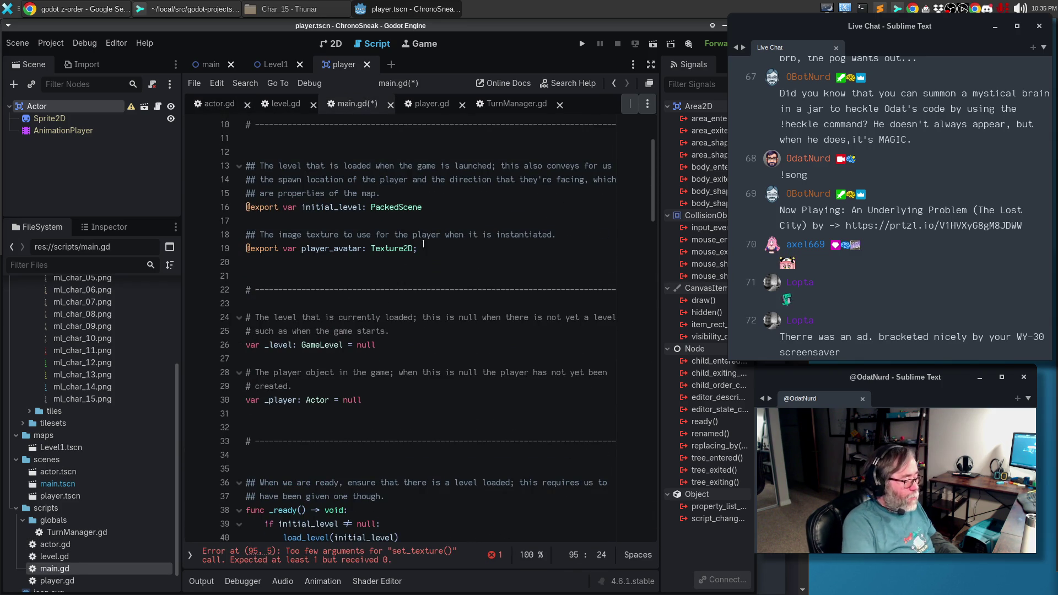
{"action": "type", "text": "player_av)"}
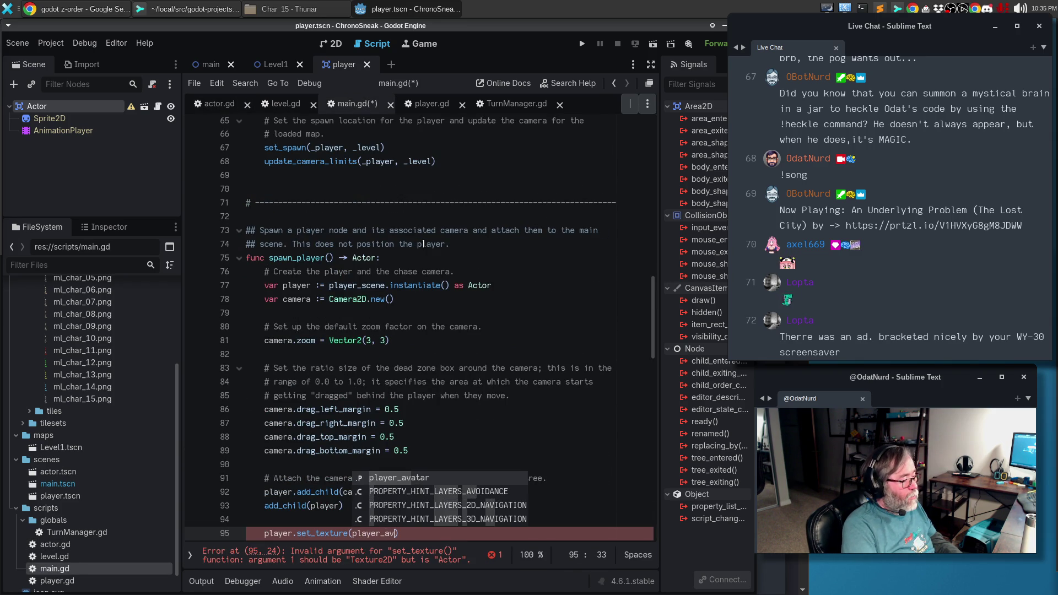
{"action": "key", "text": "Return"}
{"action": "key", "text": "F5"}
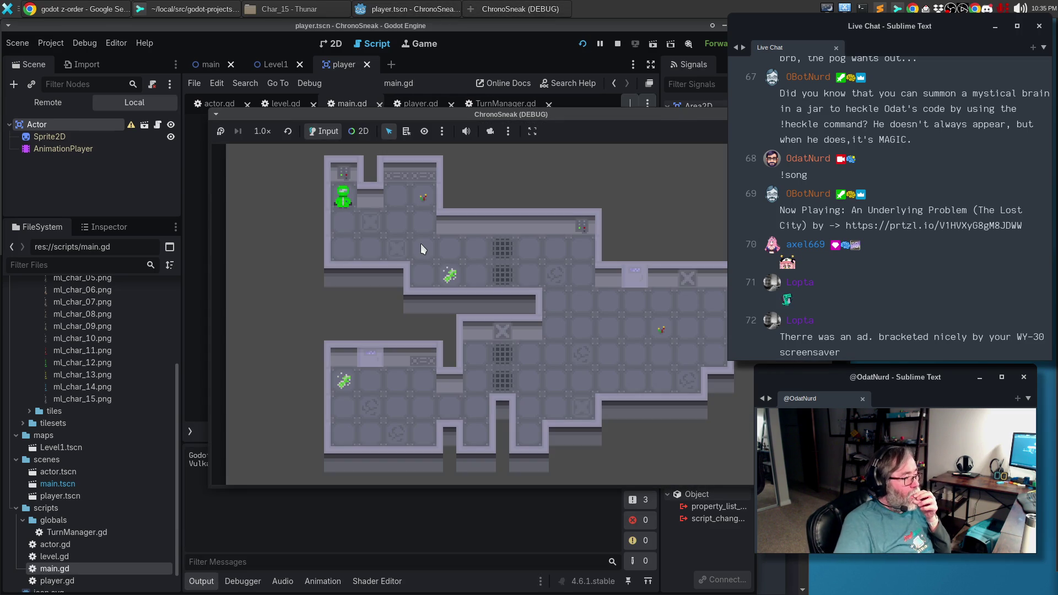
Move the player down and right, attack left, step right, pass a turn, then stop the game.
{"action": "key", "text": "Down"}
{"action": "key", "text": "Down"}
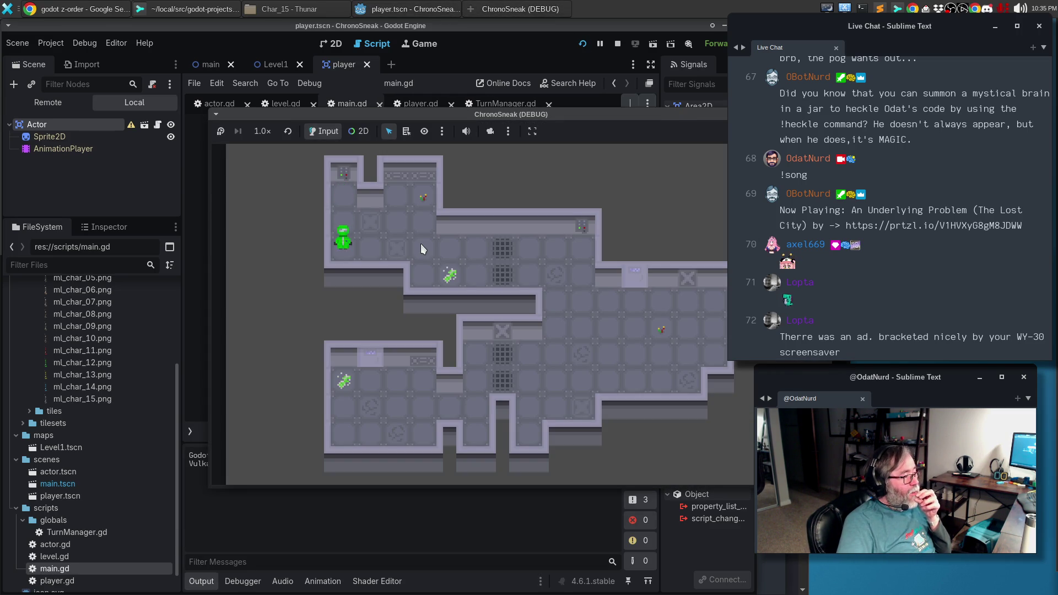
{"action": "key", "text": "Right"}
{"action": "key", "text": "Left"}
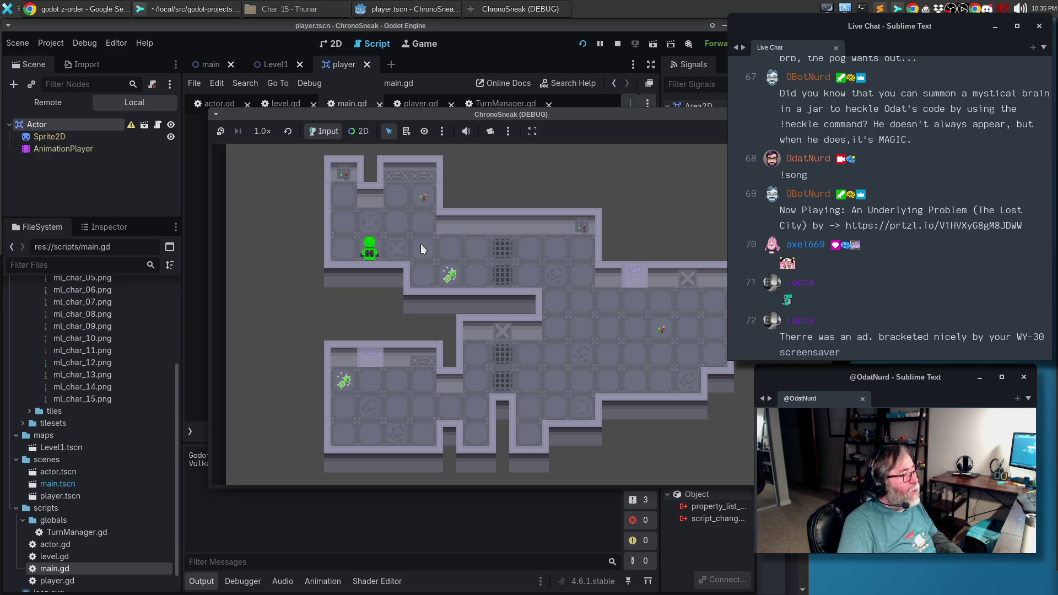
{"action": "key", "text": "Right"}
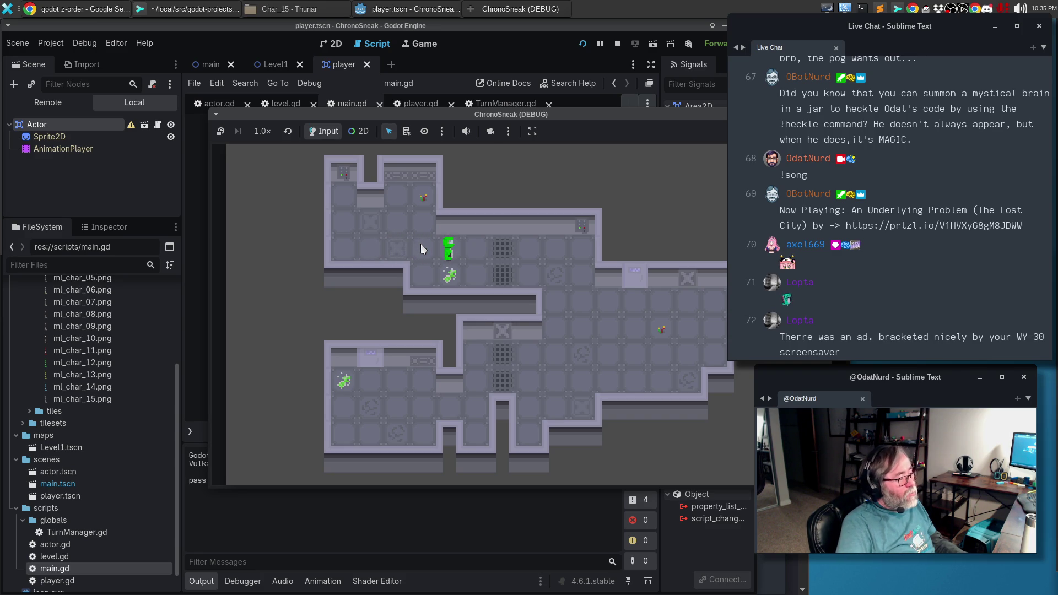
{"action": "key", "text": "Right"}
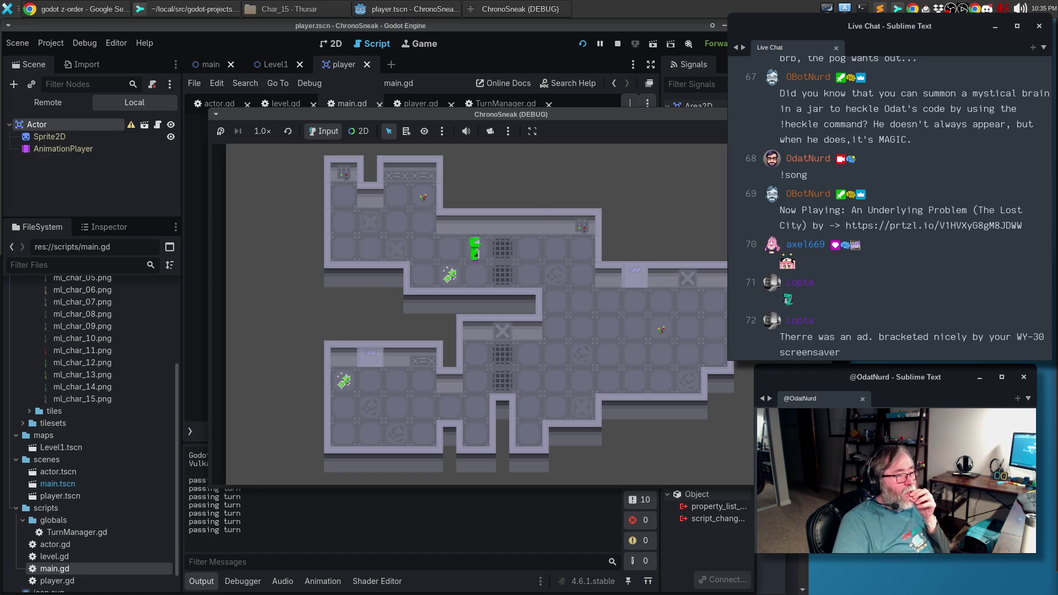
{"action": "key", "text": "F8"}
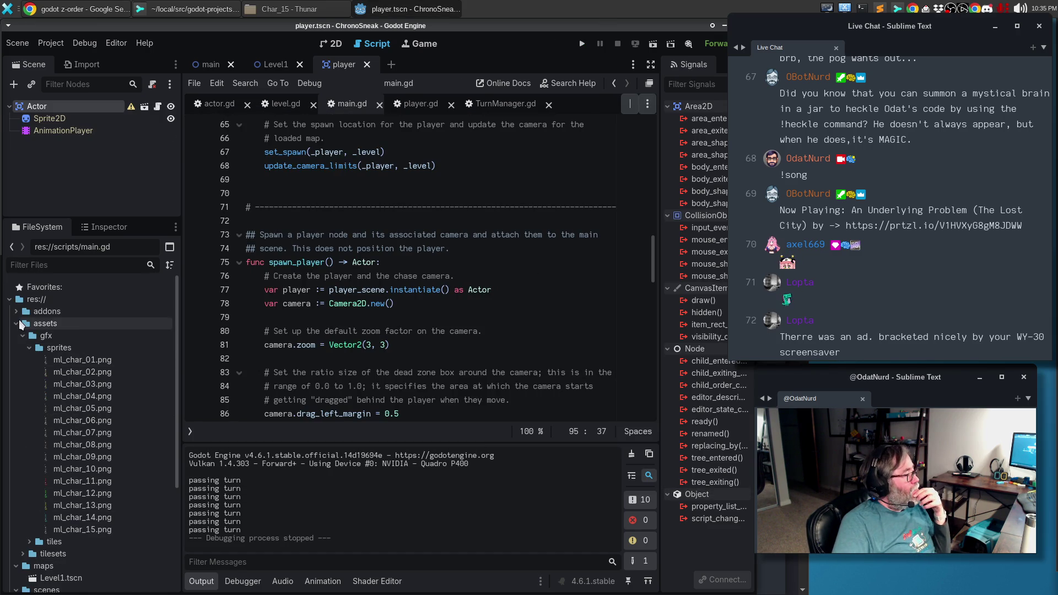
Quick Load a blue character sprite sheet into the main scene's Player Avatar property.
{"action": "left_click", "coordinate": [16, 323]}
{"action": "left_click", "coordinate": [105, 227]}
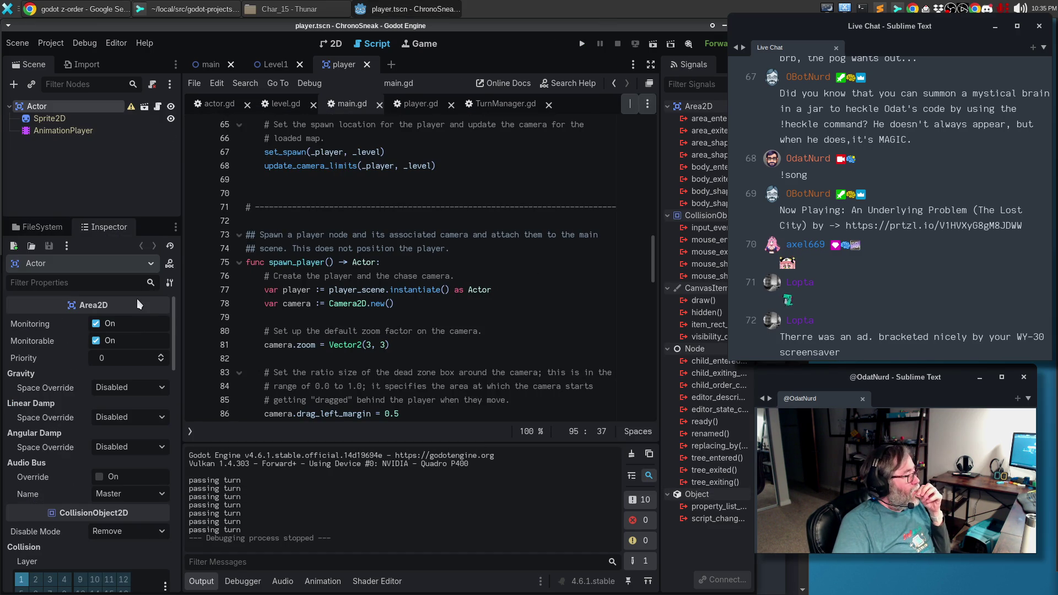
{"action": "left_click", "coordinate": [208, 65]}
{"action": "left_click", "coordinate": [134, 374]}
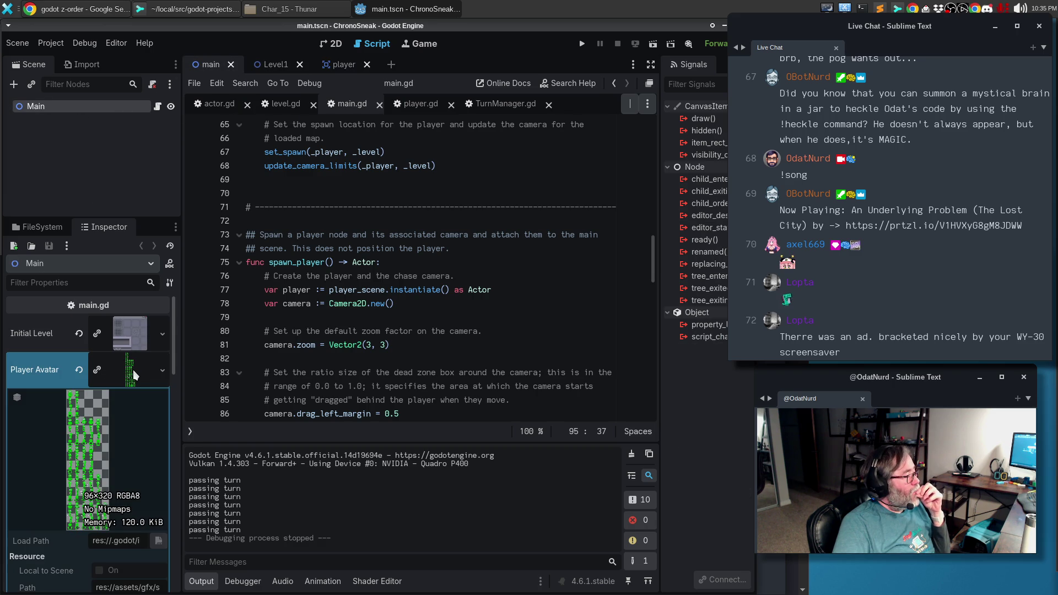
{"action": "left_click", "coordinate": [164, 371]}
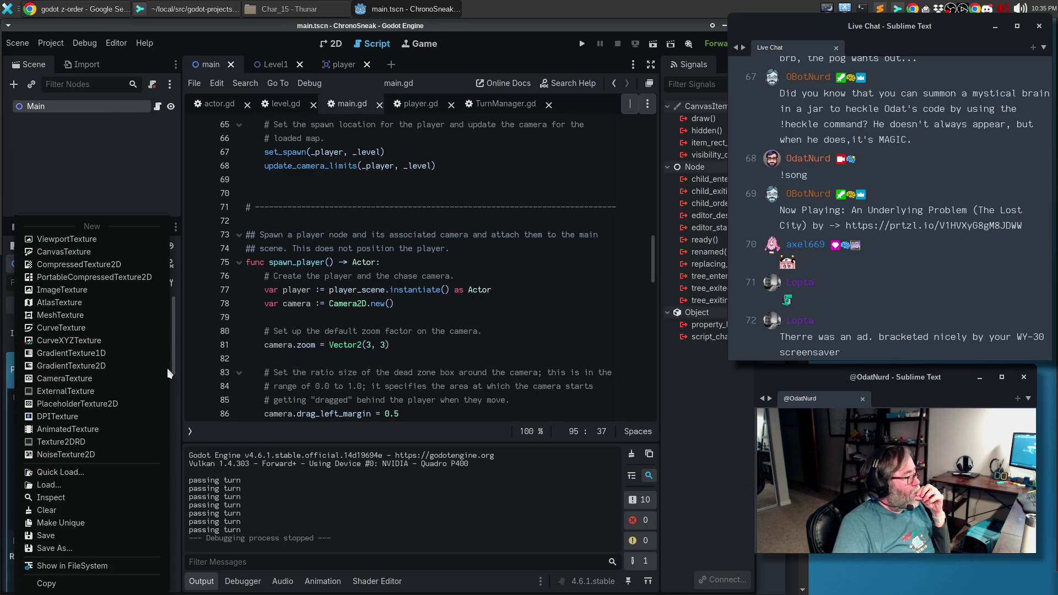
{"action": "left_click", "coordinate": [105, 477]}
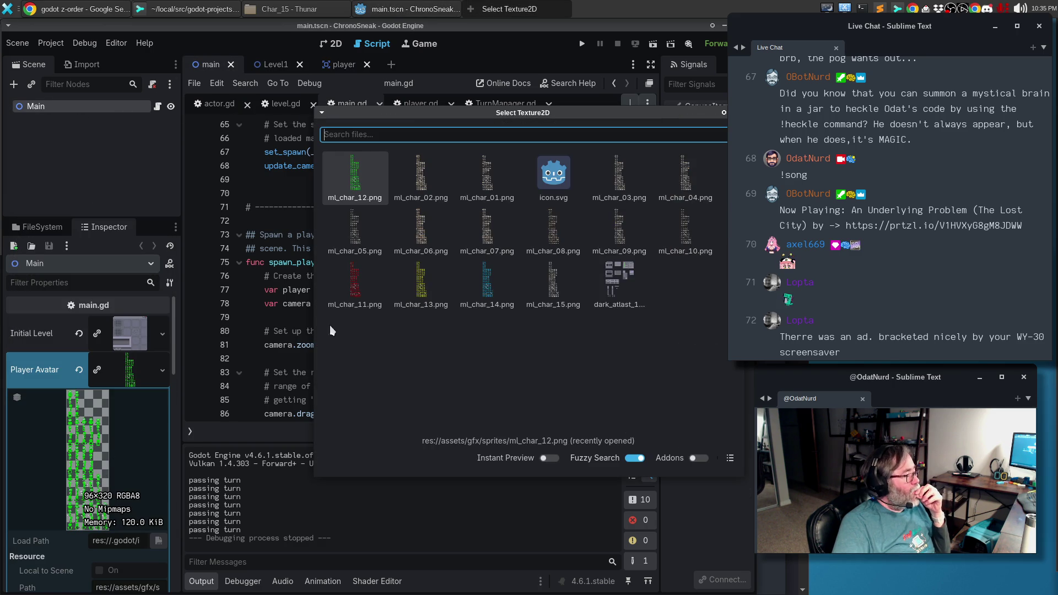
{"action": "double_click", "coordinate": [482, 291]}
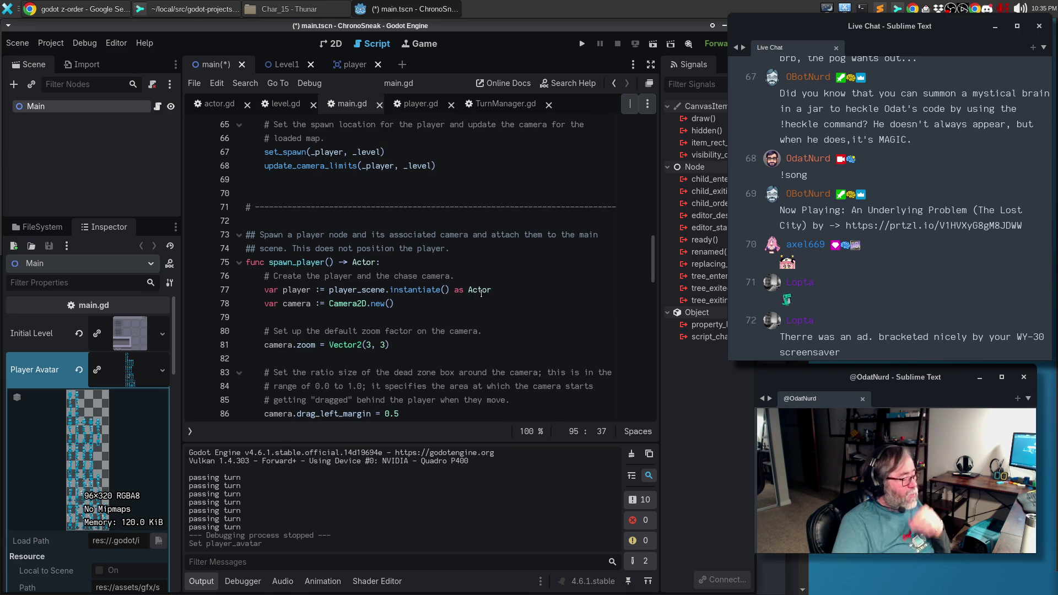
Save and run the game, walk the blue player down, right and up, then stop.
{"action": "key", "text": "F5"}
{"action": "key", "text": "Down"}
{"action": "key", "text": "Right"}
{"action": "key", "text": "Up"}
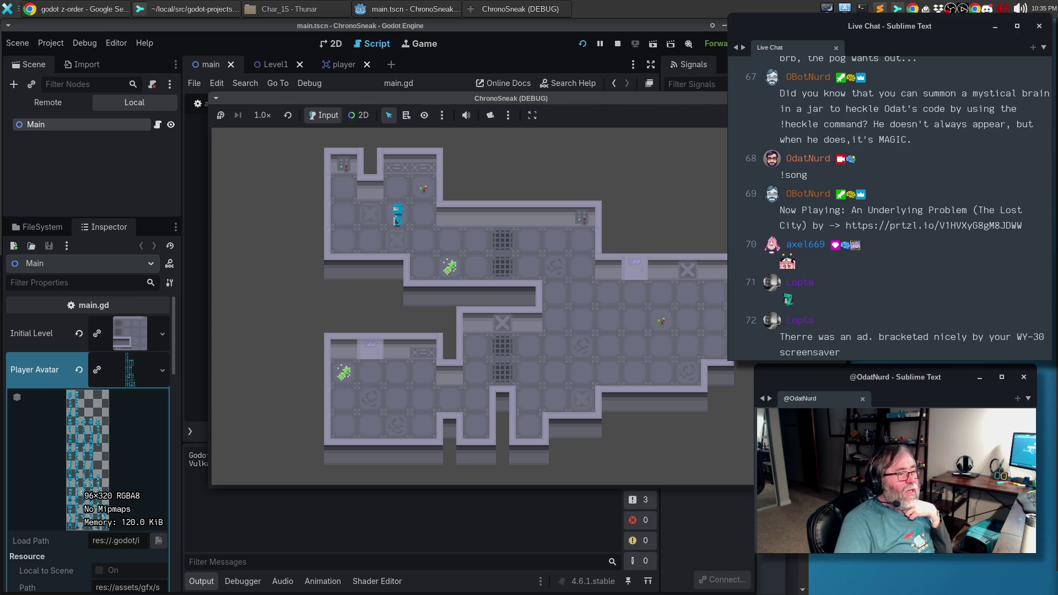
{"action": "key", "text": "F8"}
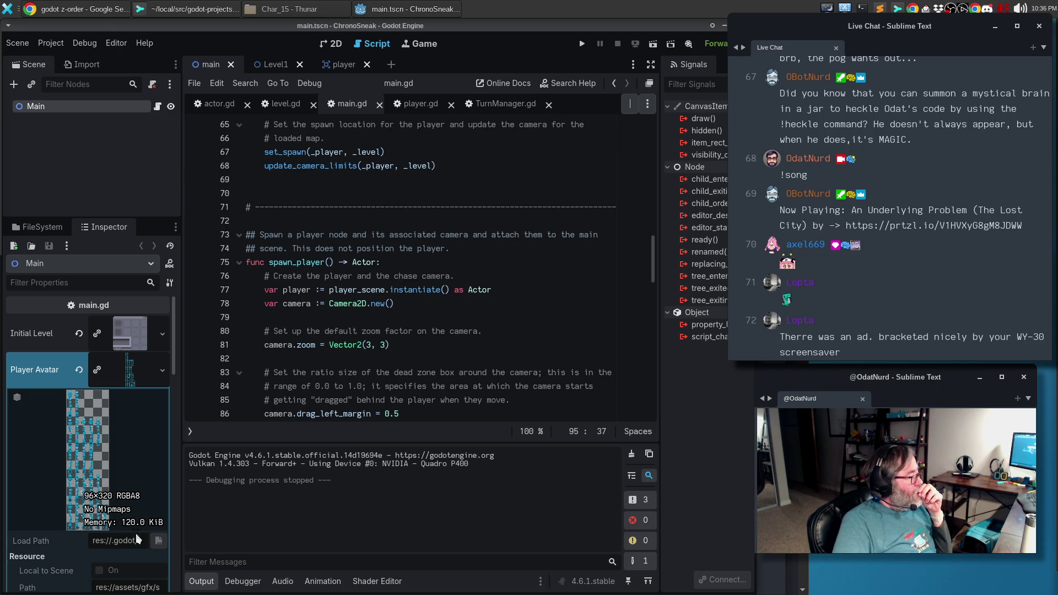
Quick Load ml_char_15.png as the Player Avatar, then save and launch the game.
{"action": "left_click", "coordinate": [164, 374]}
{"action": "left_click", "coordinate": [157, 472]}
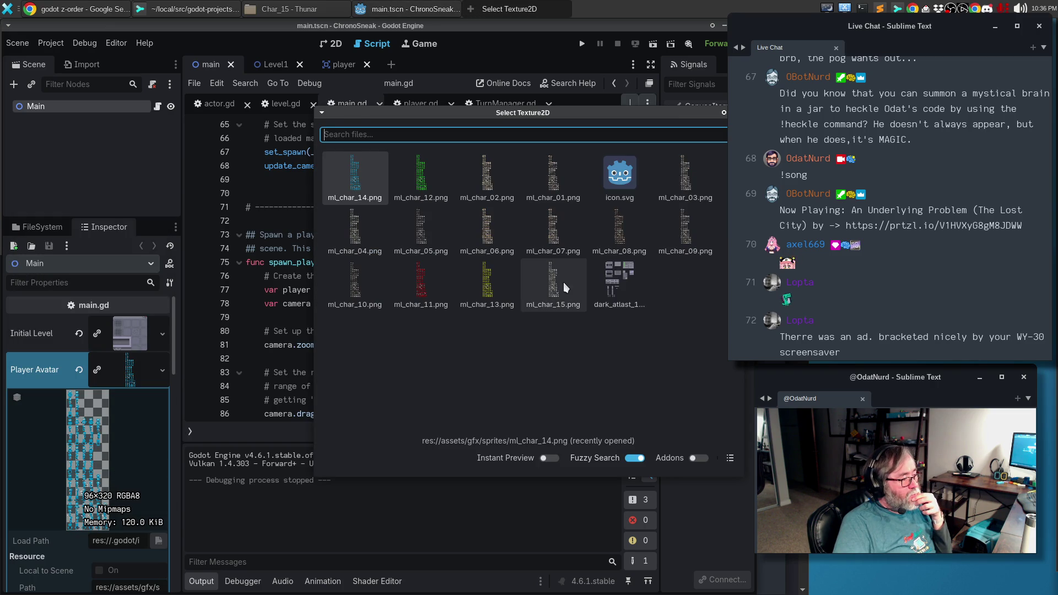
{"action": "left_click", "coordinate": [558, 284]}
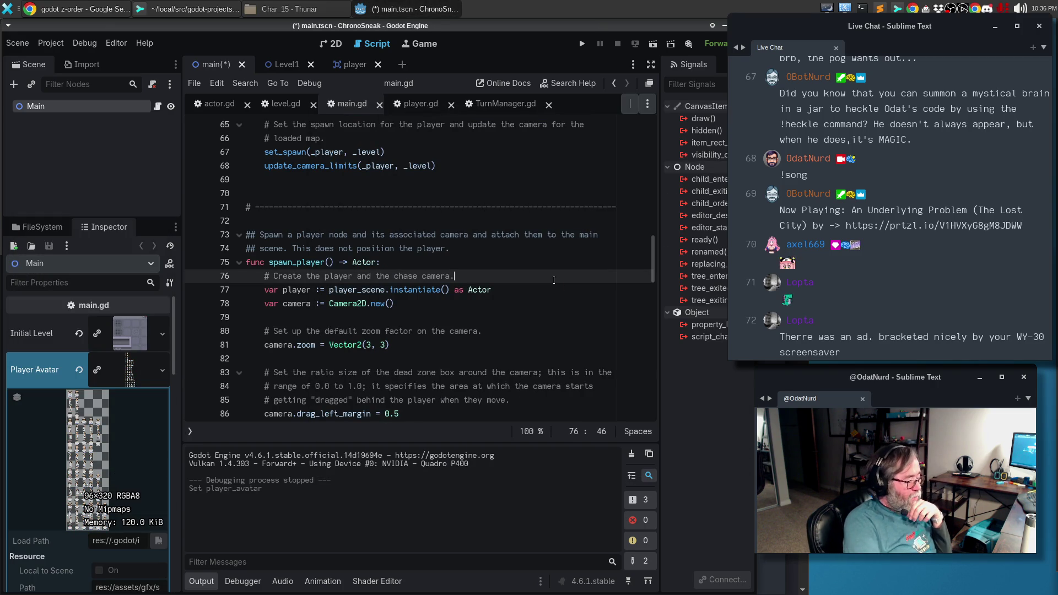
{"action": "key", "text": "F5"}
Walk the grey-white player down, right, left and up around the level, then close the game.
{"action": "key", "text": "Down"}
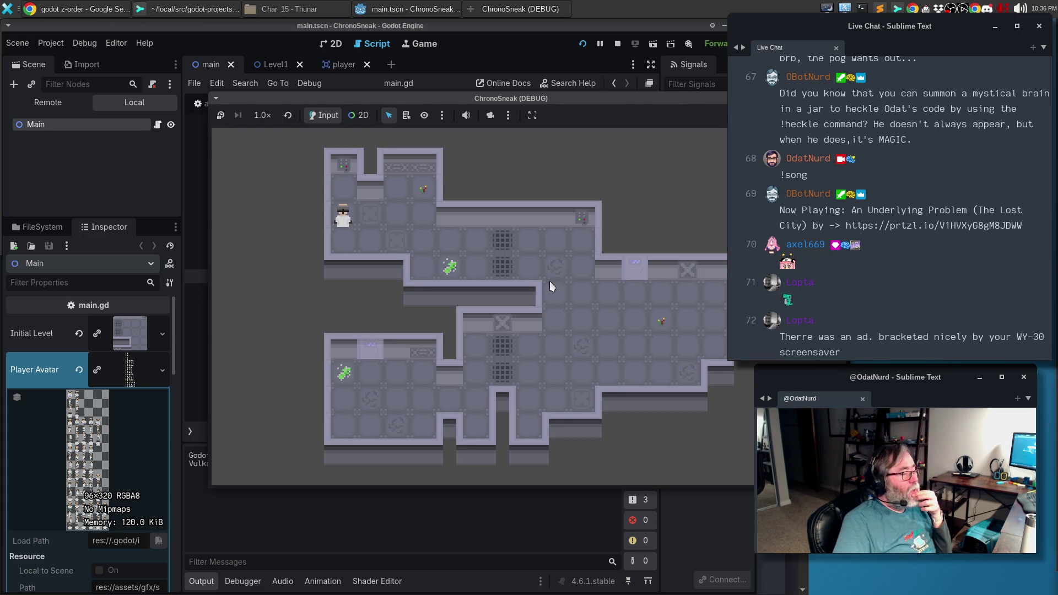
{"action": "key", "text": "Right"}
{"action": "key", "text": "Down"}
{"action": "key", "text": "Right"}
{"action": "key", "text": "Left"}
{"action": "key", "text": "Left"}
{"action": "key", "text": "Up"}
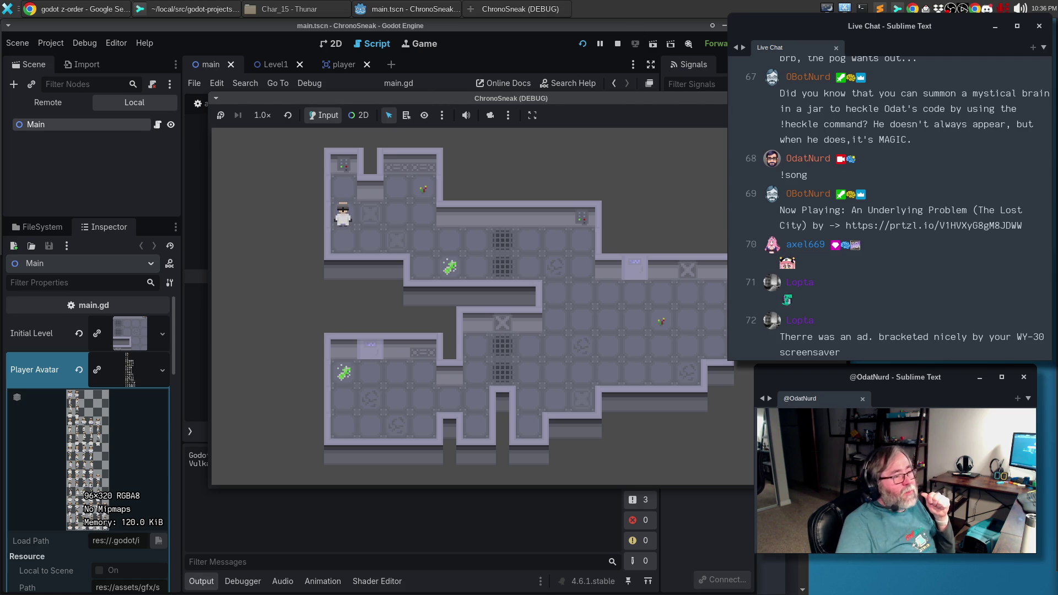
{"action": "key", "text": "F8"}
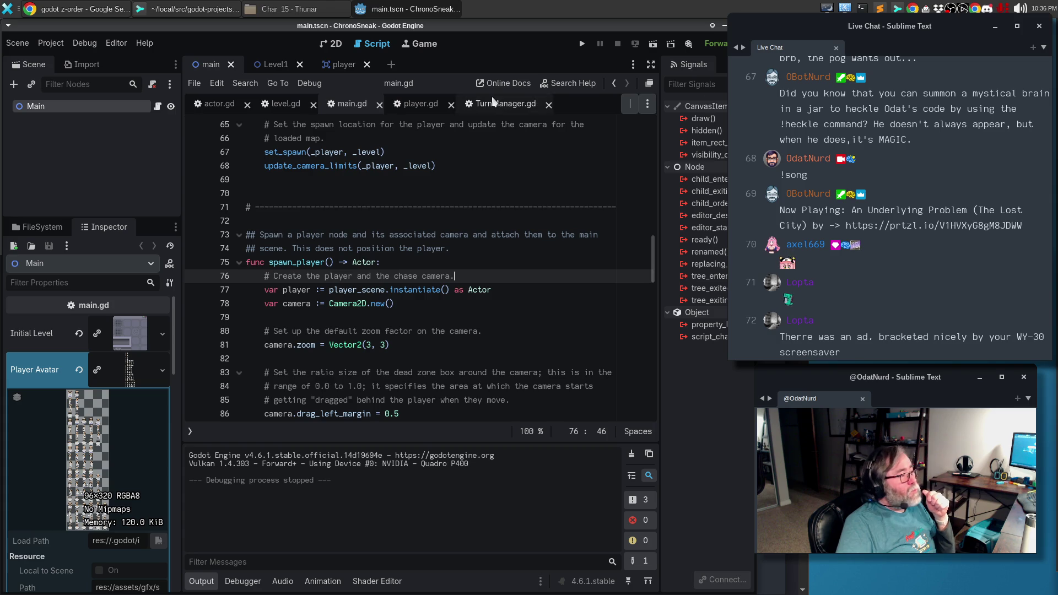
In Sublime Merge, stage minilabs_char_1.png with its .import file, plus ml_char_01.png.import.
{"action": "left_click", "coordinate": [181, 10]}
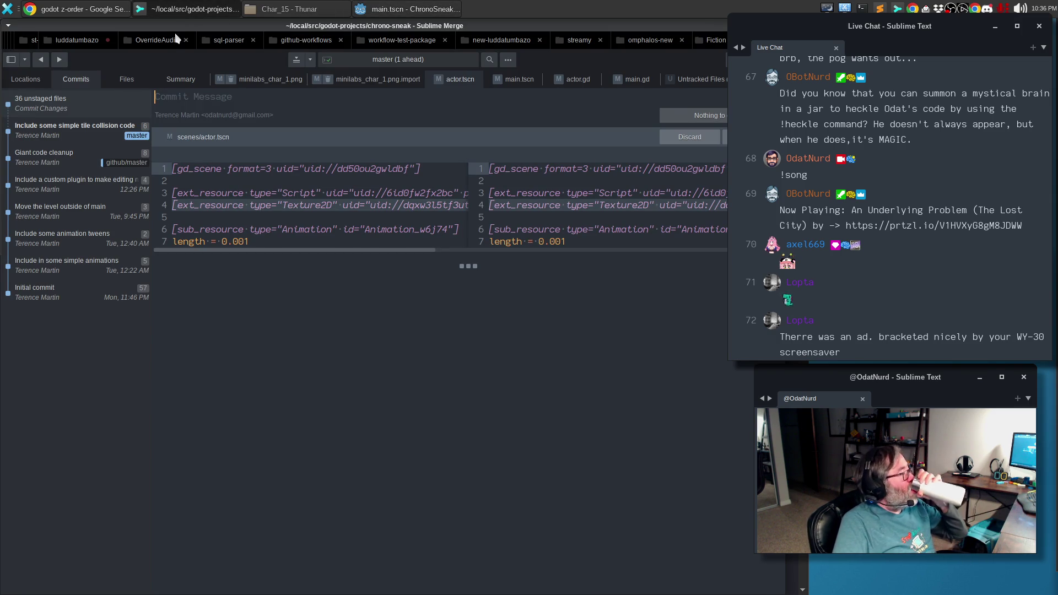
{"action": "left_click", "coordinate": [245, 82]}
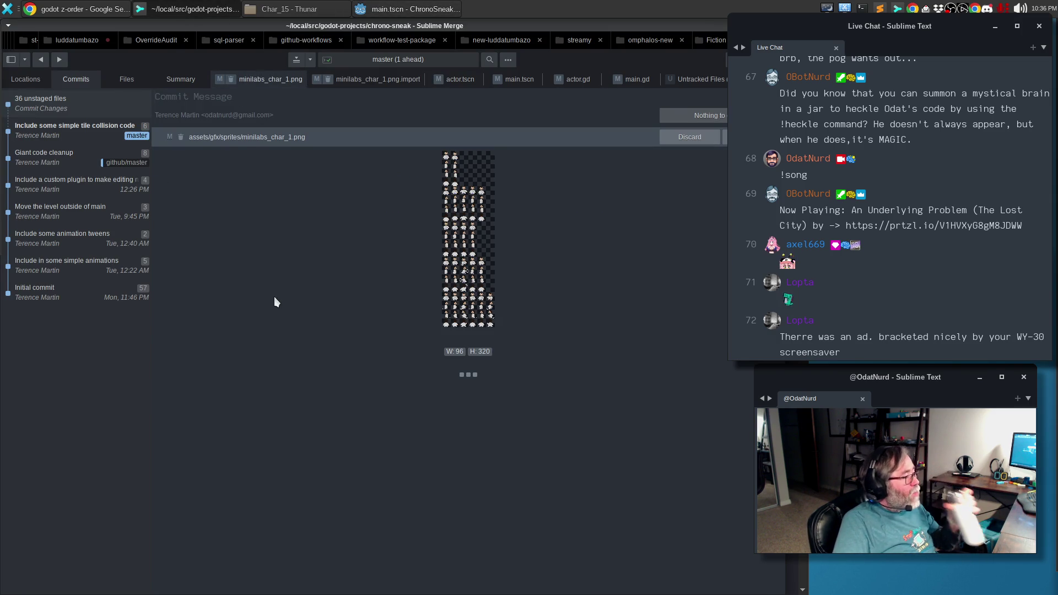
{"action": "left_click", "coordinate": [124, 80]}
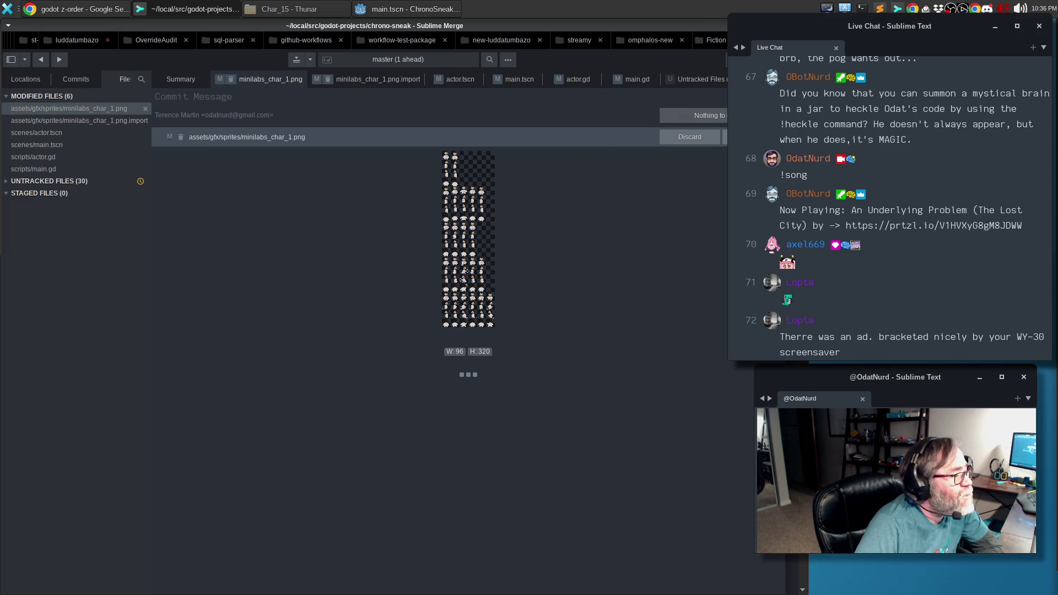
{"action": "left_click", "coordinate": [725, 136]}
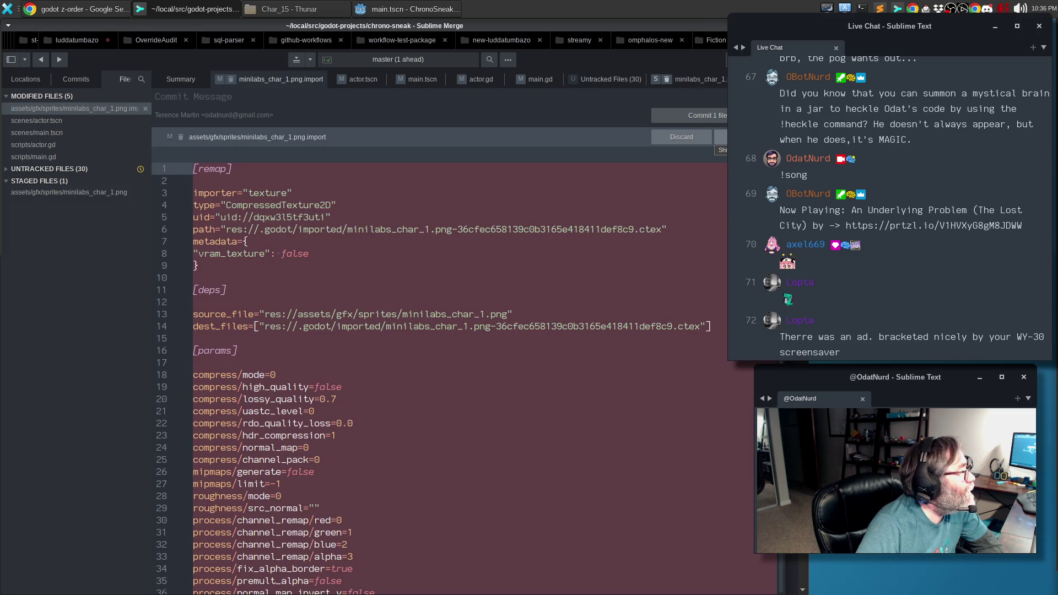
{"action": "left_click", "coordinate": [725, 136]}
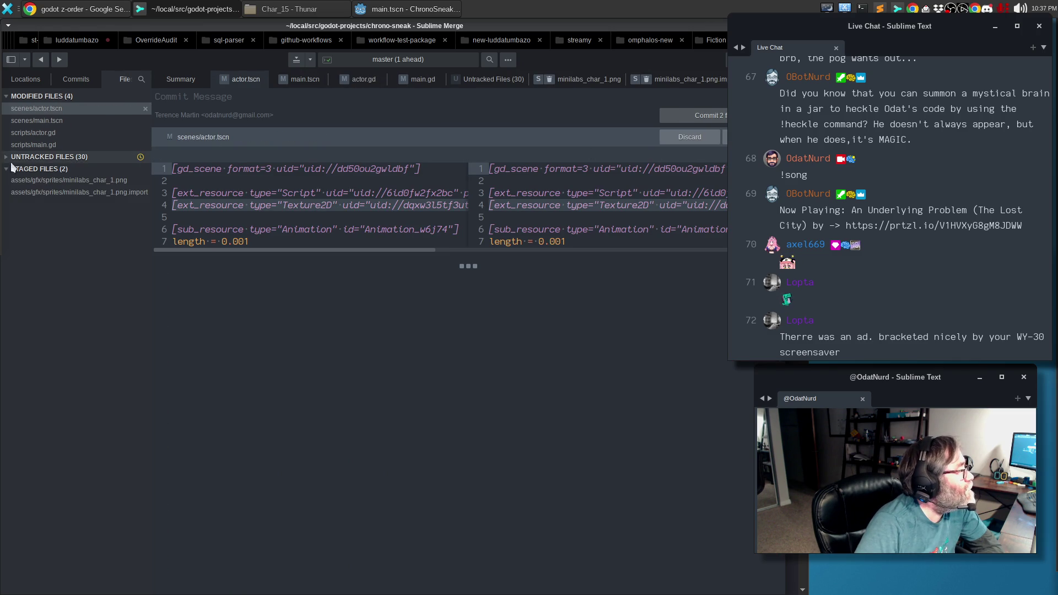
{"action": "left_click", "coordinate": [8, 158]}
{"action": "left_click", "coordinate": [38, 168]}
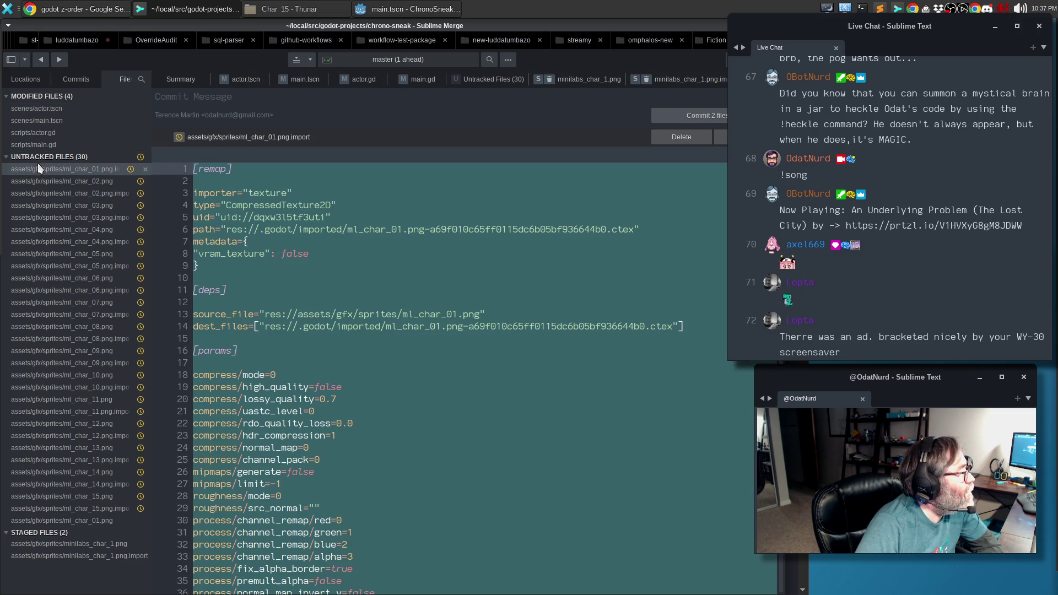
{"action": "left_click", "coordinate": [721, 137]}
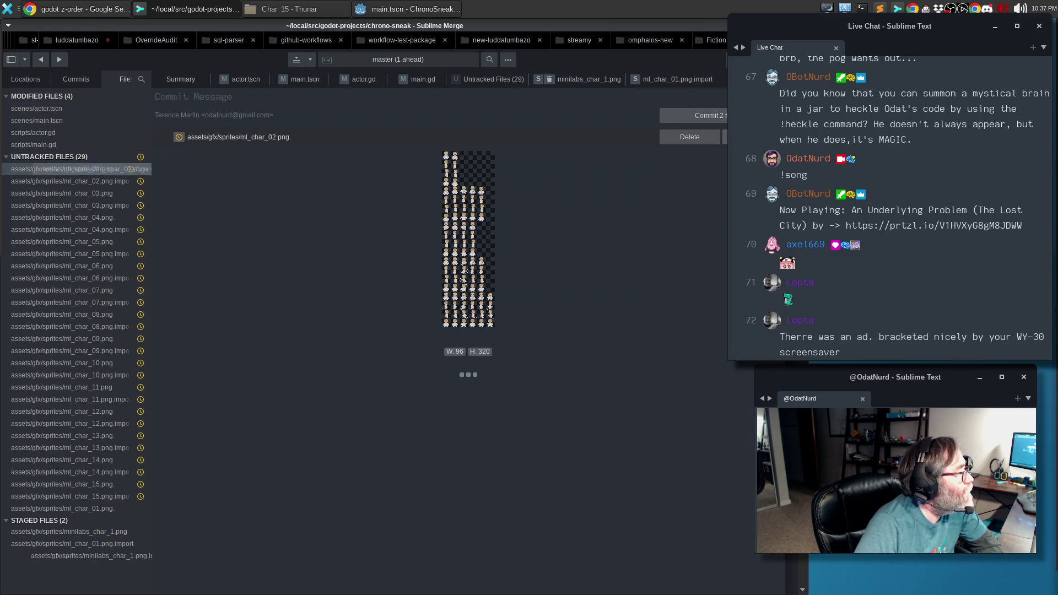
Stage the ml_char_02 through ml_char_15 sprite PNGs and their .import files, plus ml_char_01.png.
{"action": "left_click", "coordinate": [725, 137]}
{"action": "left_click", "coordinate": [725, 138]}
{"action": "left_click", "coordinate": [724, 137]}
{"action": "left_click", "coordinate": [724, 138]}
{"action": "left_click", "coordinate": [724, 137]}
{"action": "left_click", "coordinate": [725, 138]}
{"action": "left_click", "coordinate": [724, 138]}
{"action": "left_click", "coordinate": [724, 138]}
{"action": "left_click", "coordinate": [724, 138]}
{"action": "left_click", "coordinate": [724, 137]}
{"action": "left_click", "coordinate": [724, 138]}
{"action": "left_click", "coordinate": [724, 138]}
{"action": "left_click", "coordinate": [724, 138]}
{"action": "left_click", "coordinate": [724, 137]}
{"action": "left_click", "coordinate": [725, 138]}
{"action": "left_click", "coordinate": [725, 137]}
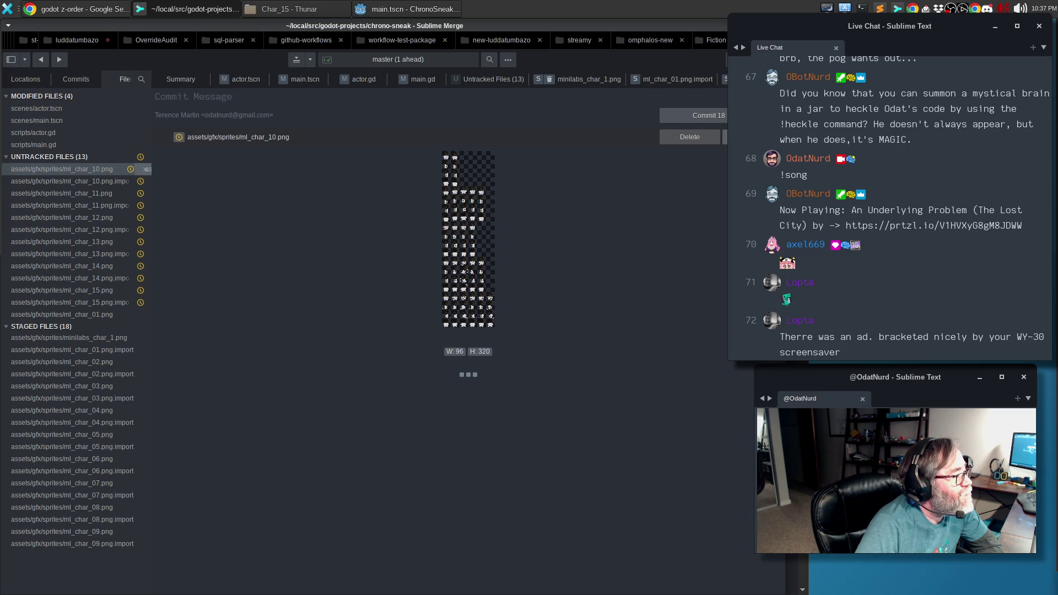
{"action": "left_click", "coordinate": [725, 137]}
{"action": "left_click", "coordinate": [724, 137]}
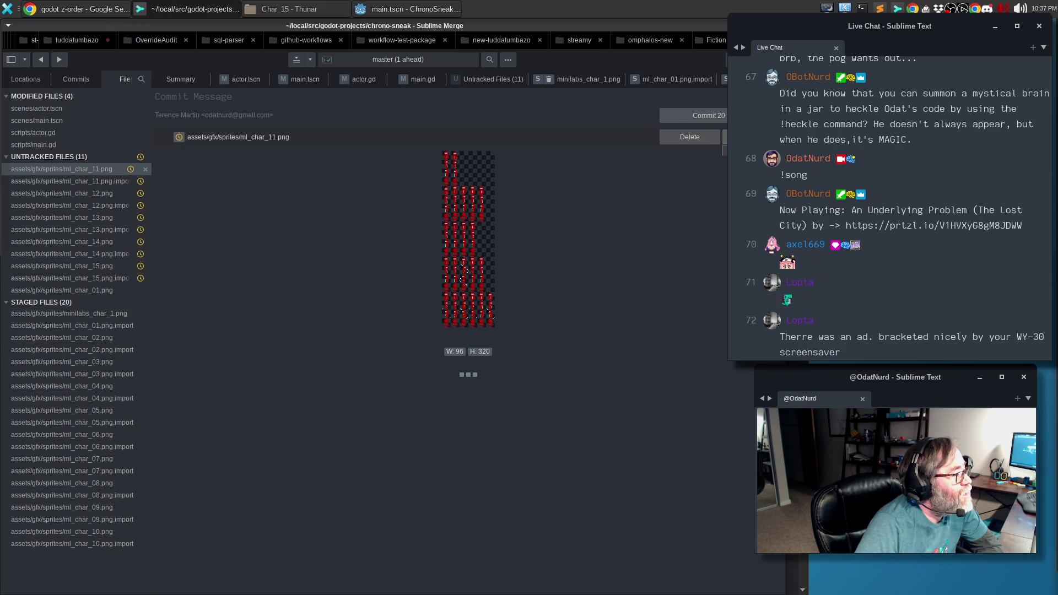
{"action": "left_click", "coordinate": [725, 138]}
{"action": "left_click", "coordinate": [725, 138]}
{"action": "left_click", "coordinate": [725, 138]}
{"action": "left_click", "coordinate": [725, 137]}
{"action": "left_click", "coordinate": [724, 138]}
{"action": "left_click", "coordinate": [724, 137]}
{"action": "left_click", "coordinate": [725, 136]}
{"action": "left_click", "coordinate": [725, 137]}
{"action": "left_click", "coordinate": [725, 136]}
{"action": "left_click", "coordinate": [725, 137]}
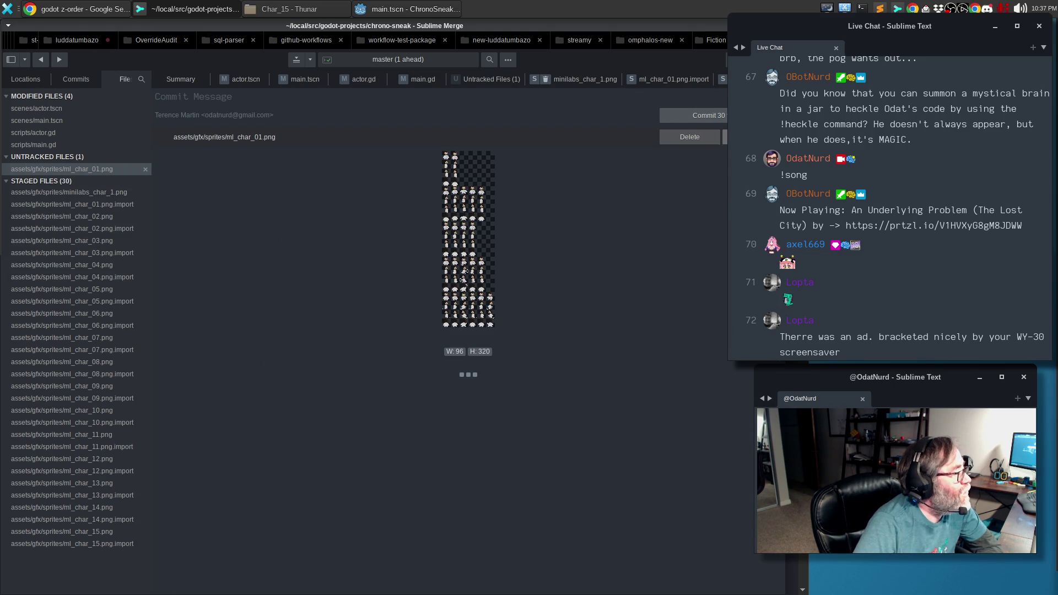
{"action": "left_click", "coordinate": [725, 137]}
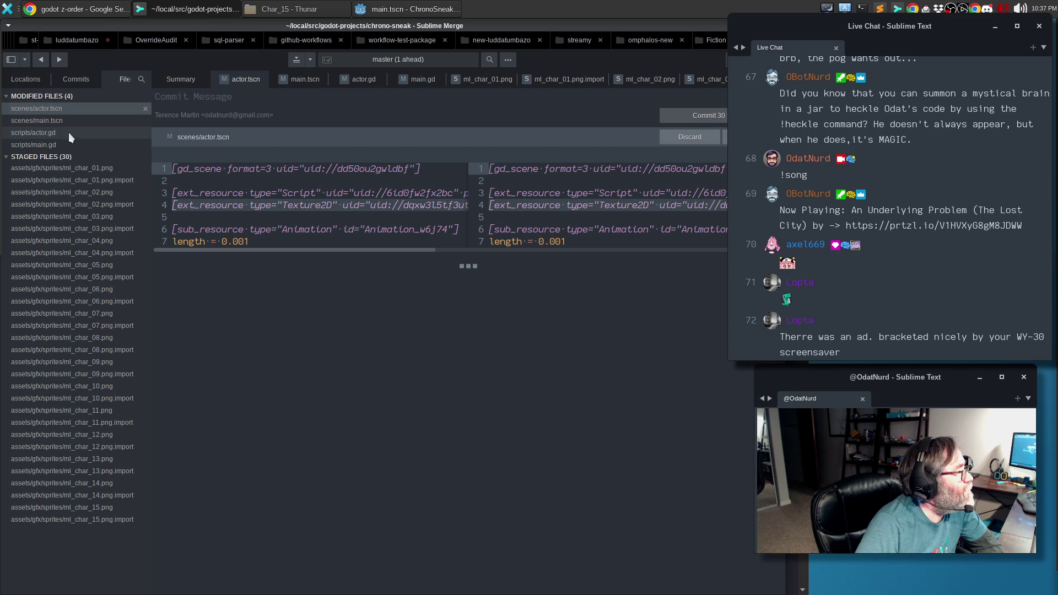
Review and stage the scripts/main.gd and scripts/actor.gd changes.
{"action": "left_click", "coordinate": [64, 145]}
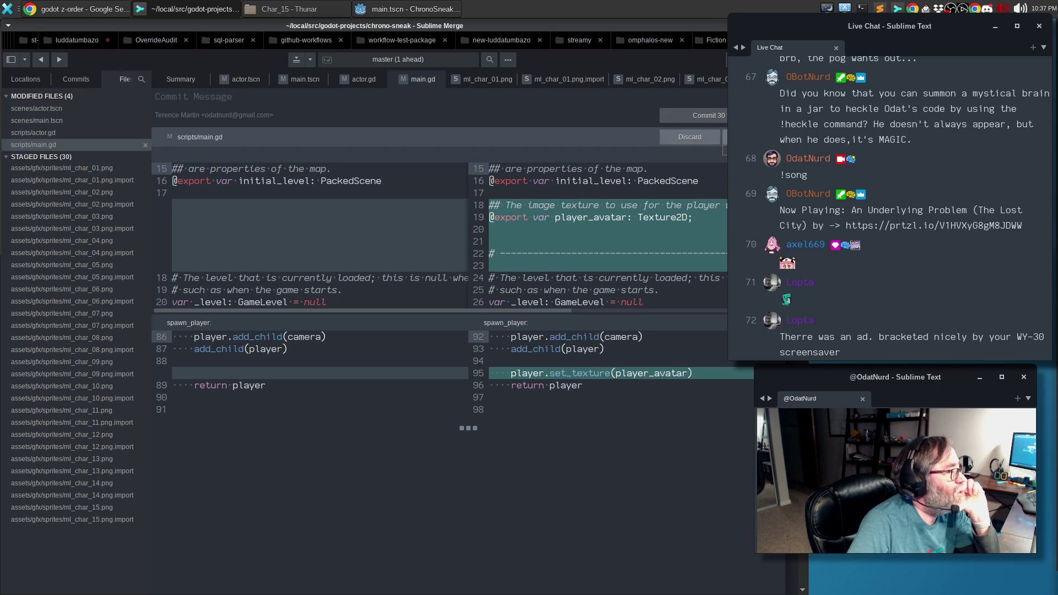
{"action": "left_click", "coordinate": [724, 138]}
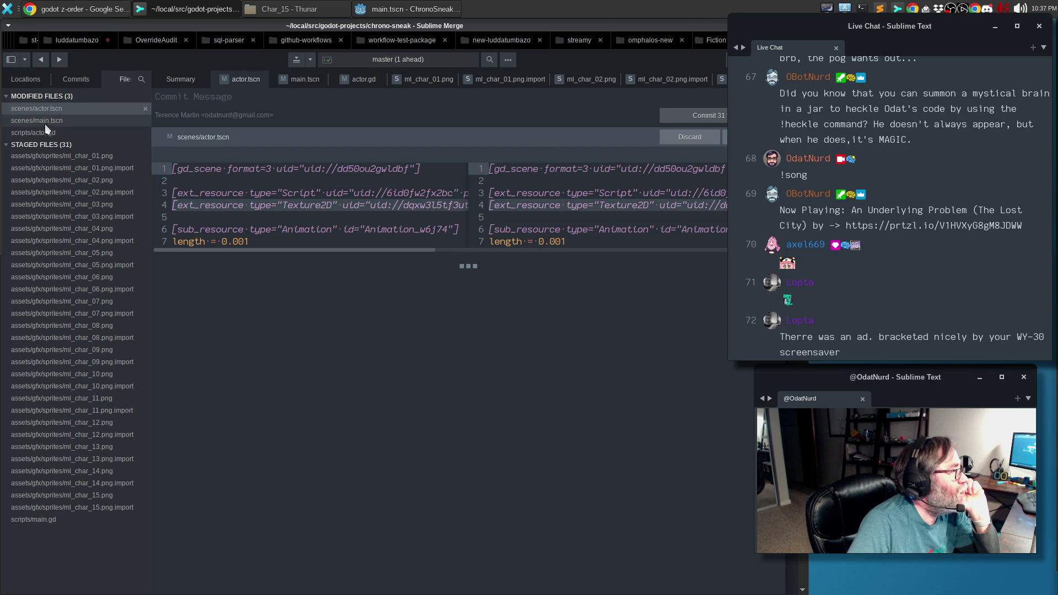
{"action": "left_click", "coordinate": [48, 134]}
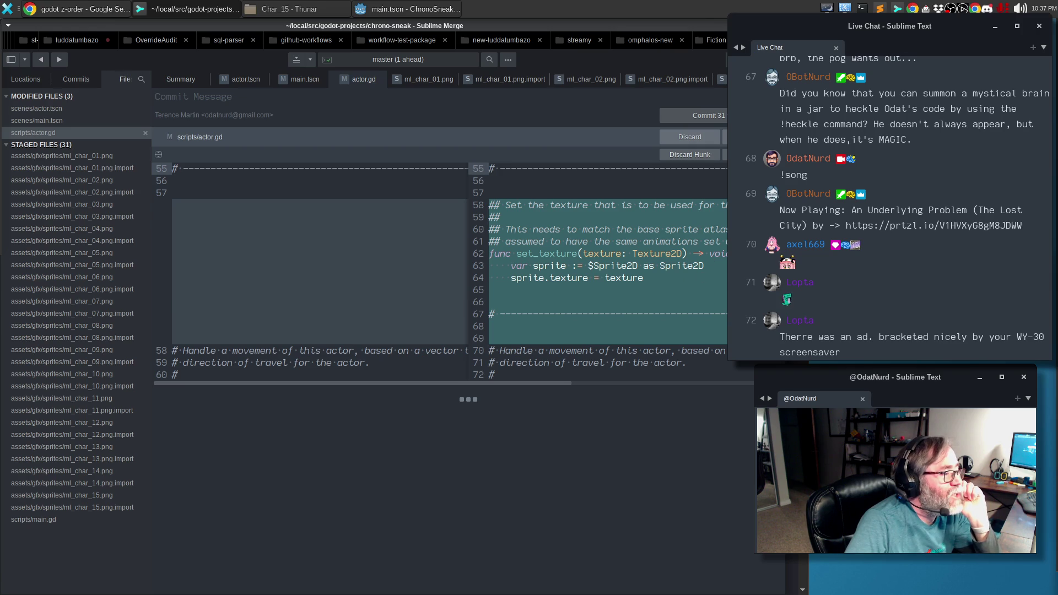
{"action": "left_click", "coordinate": [724, 137]}
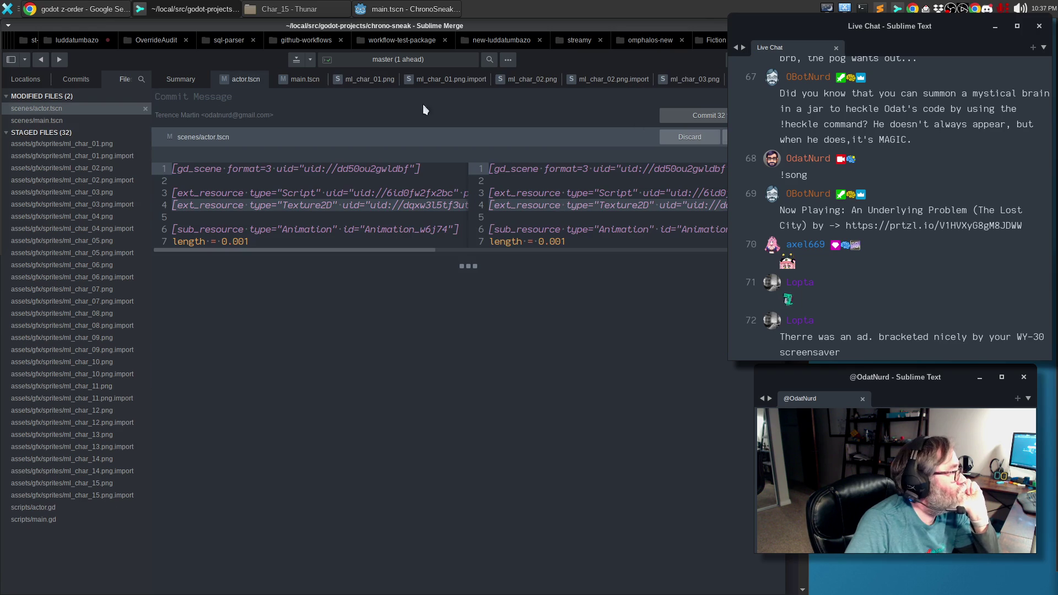
Review the main.tscn and actor.tscn diffs, stage actor.tscn, and begin the commit message 'Increase the number'.
{"action": "left_click", "coordinate": [91, 122]}
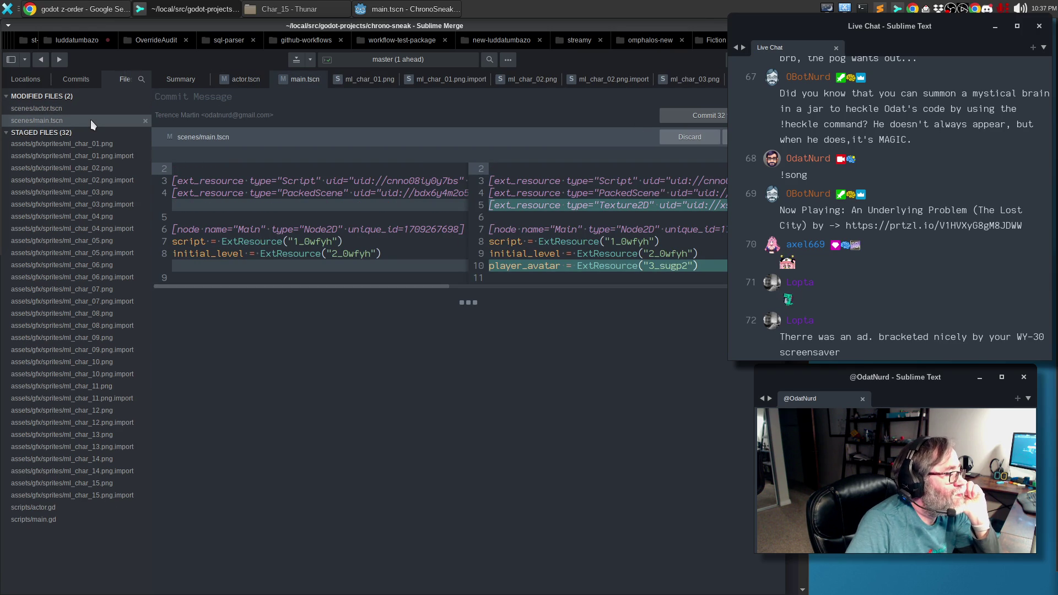
{"action": "left_click", "coordinate": [61, 114]}
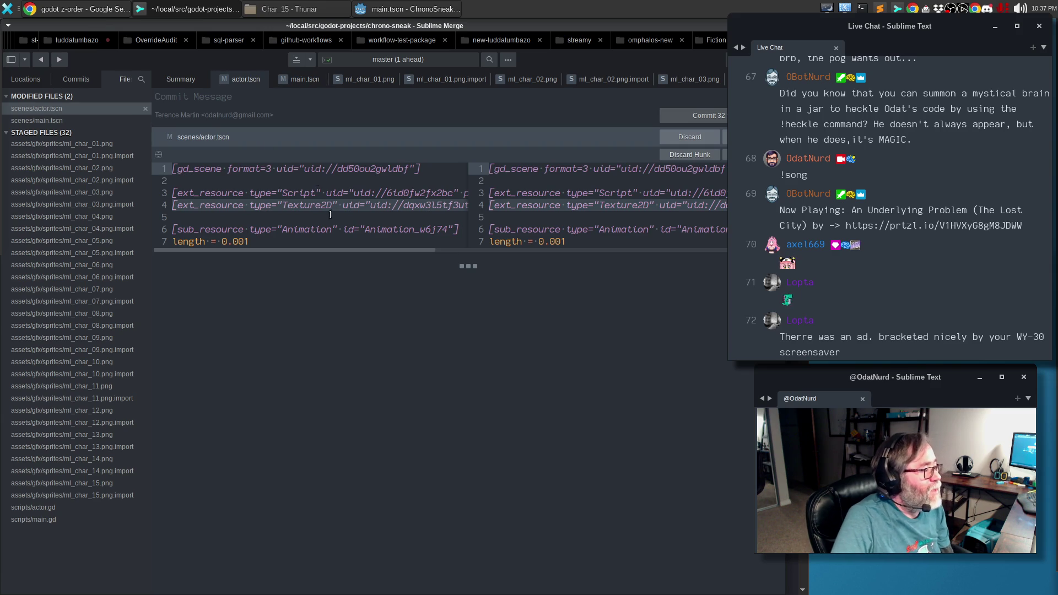
{"action": "left_click_drag", "start_coordinate": [333, 249], "coordinate": [653, 252]}
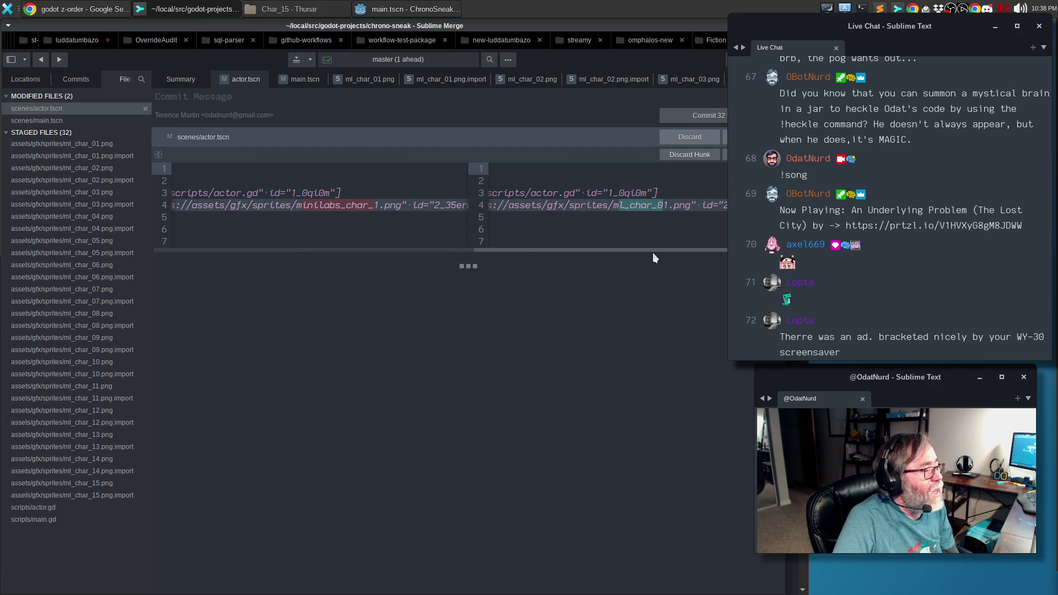
{"action": "left_click_drag", "start_coordinate": [653, 253], "coordinate": [201, 227]}
{"action": "left_click", "coordinate": [725, 154]}
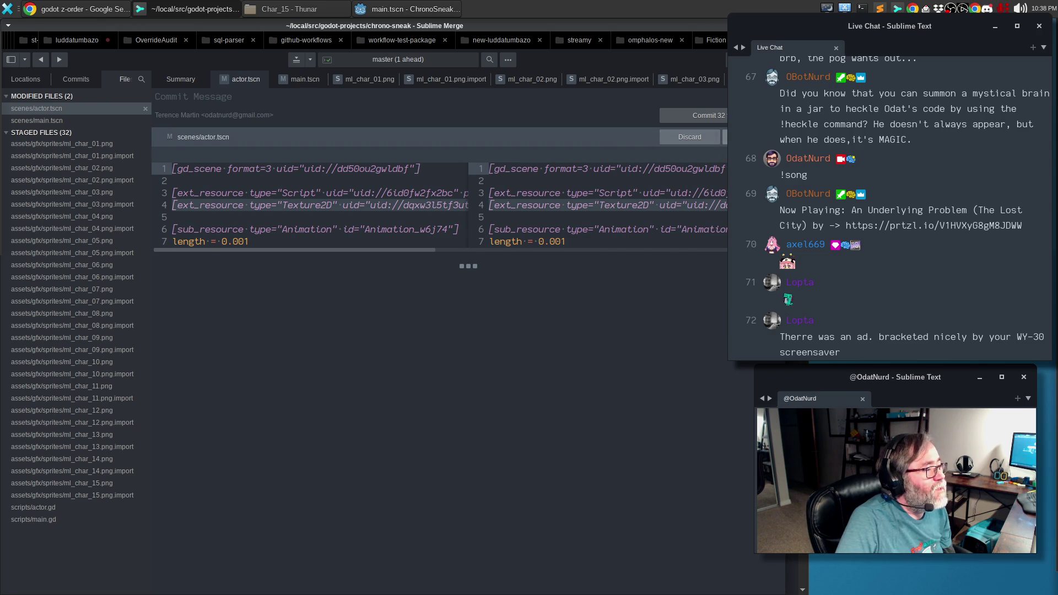
{"action": "left_click", "coordinate": [229, 92]}
{"action": "type", "text": "Increase the number"}
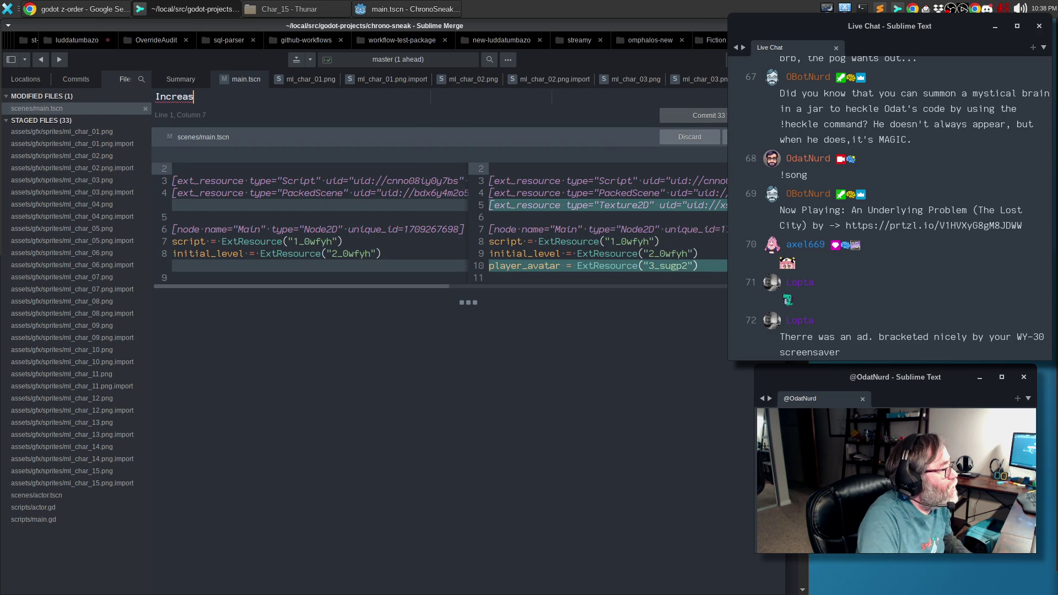
Replace the commit summary with "Bring in all of the available characters".
{"action": "key", "text": "ctrl+BackSpace"}
{"action": "key", "text": "ctrl+BackSpace"}
{"action": "key", "text": "ctrl+BackSpace"}
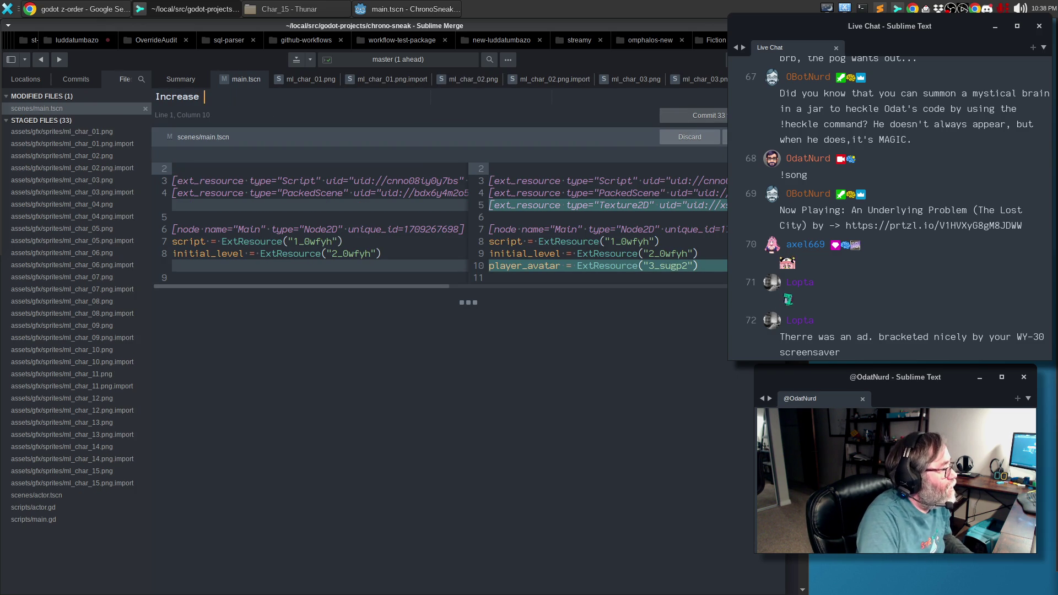
{"action": "type", "text": "Bring in all of the available "}
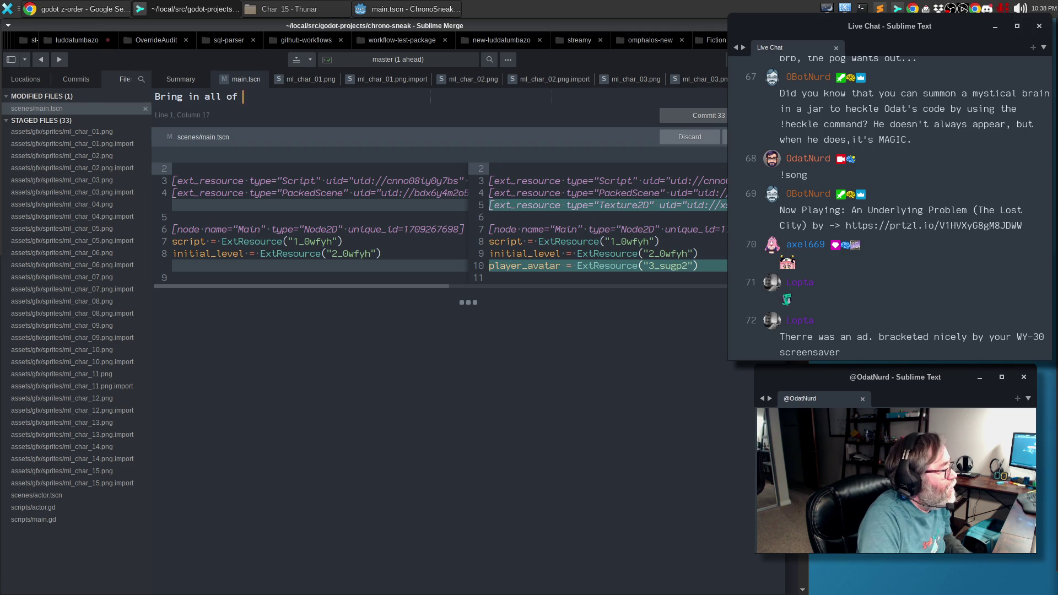
{"action": "type", "text": "characters."}
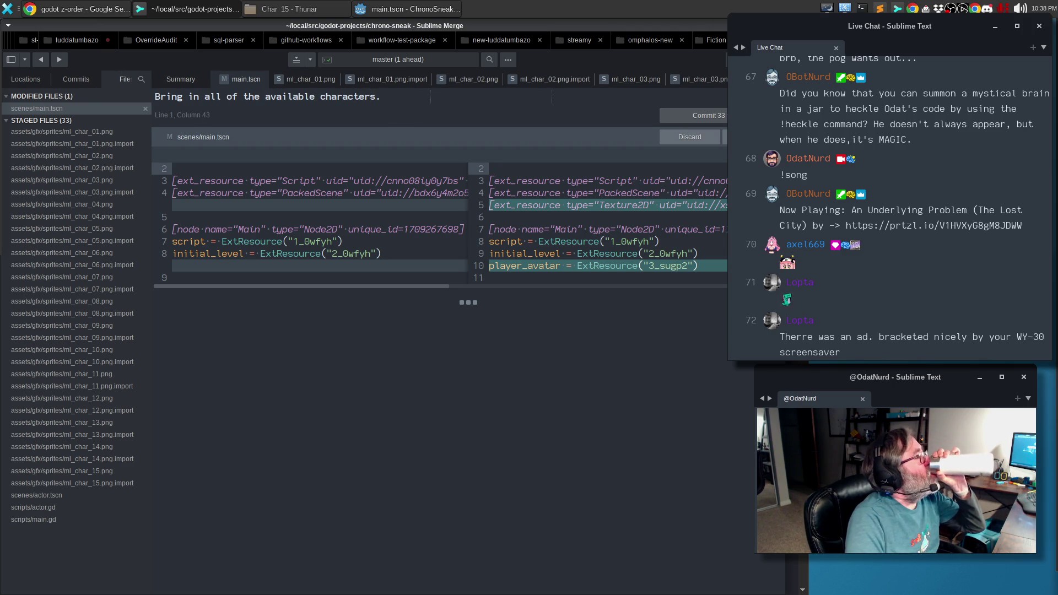
{"action": "key", "text": "BackSpace"}
{"action": "key", "text": "BackSpace"}
Add a body explaining all 15 characters share one sprite atlas, allowing easy swapping.
{"action": "key", "text": "Return"}
{"action": "key", "text": "Return"}
{"action": "type", "text": "Th"}
{"action": "key", "text": "BackSpace"}
{"action": "type", "text": "THe sp"}
{"action": "key", "text": "BackSpace"}
{"action": "key", "text": "BackSpace"}
{"action": "type", "text": "he sprite set has"}
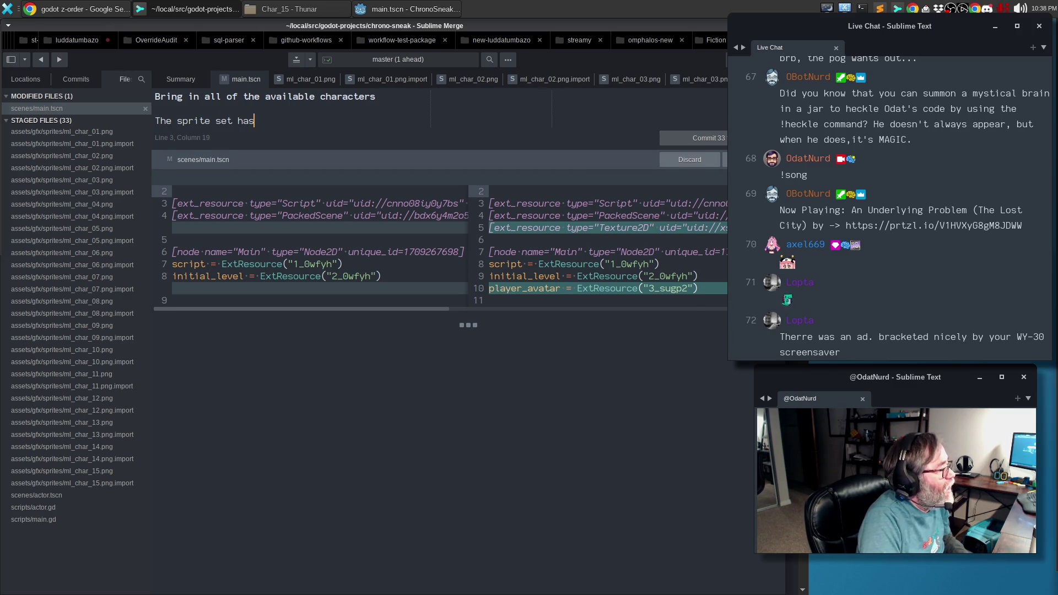
{"action": "type", "text": "15 characters "}
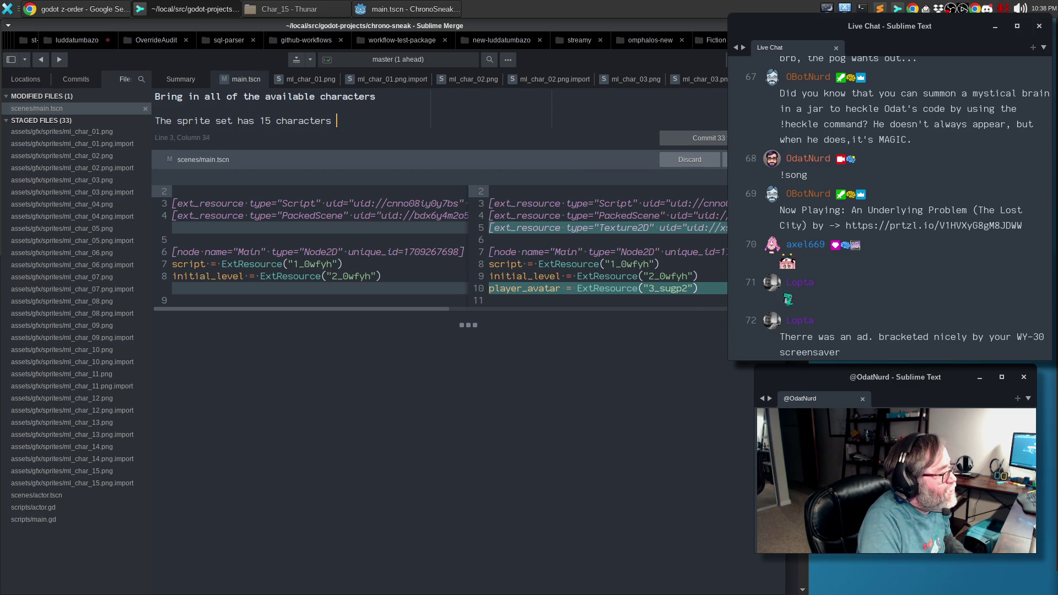
{"action": "type", "text": "that are all the"}
{"action": "key", "text": "BackSpace"}
{"action": "key", "text": "BackSpace"}
{"action": "key", "text": "BackSpace"}
{"action": "type", "text": "s"}
{"action": "key", "text": "BackSpace"}
{"action": "type", "text": "ll set up with"}
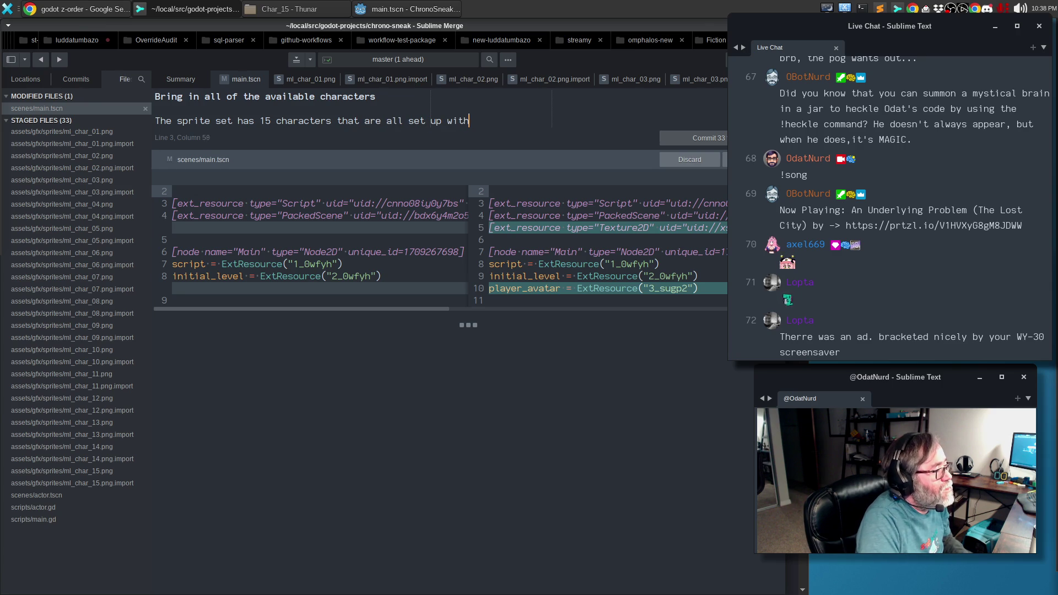
{"action": "type", "text": " the same"}
{"action": "key", "text": "Return"}
{"action": "type", "text": "sprite a"}
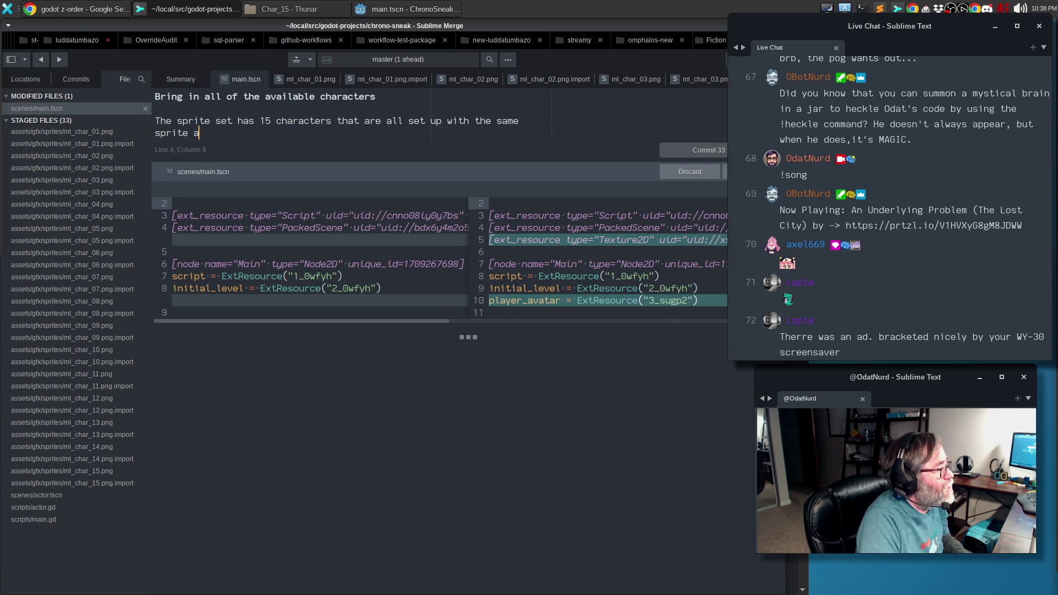
{"action": "type", "text": "tlas, so this al"}
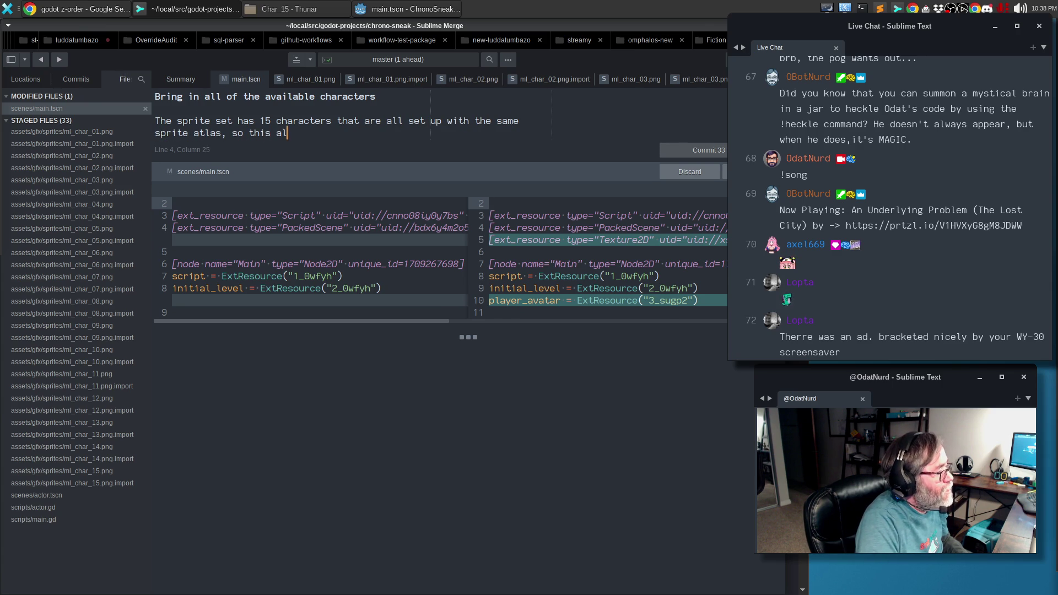
{"action": "type", "text": "lows us to easily s"}
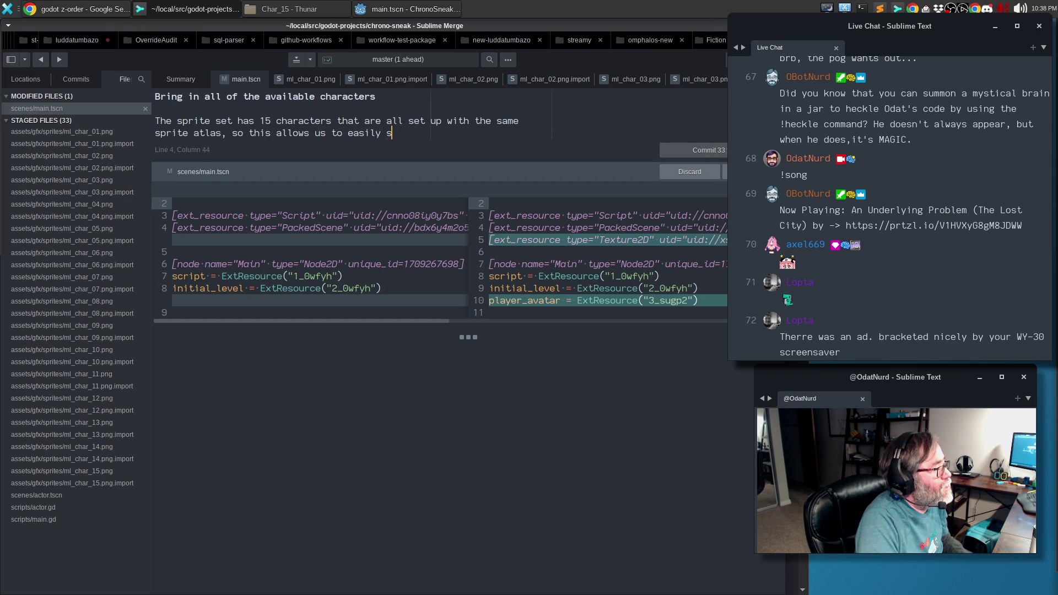
{"action": "type", "text": "wap as needed."}
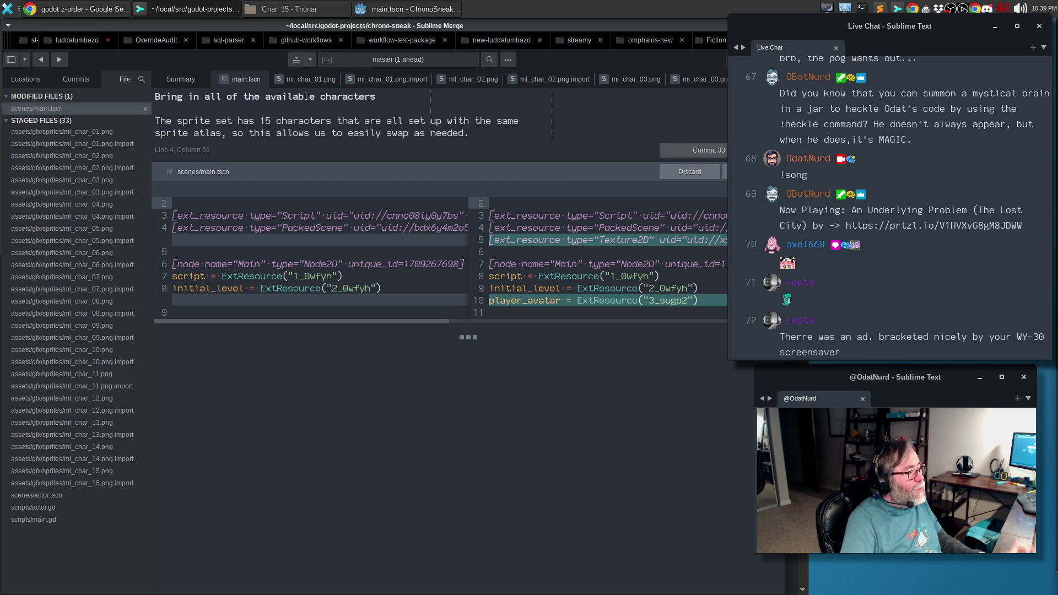
{"action": "key", "text": "Return"}
{"action": "key", "text": "Return"}
Write that the main scene is given and passes through the player actor's texture.
{"action": "type", "text": "his allows us to easily swap as needed.  We also set u"}
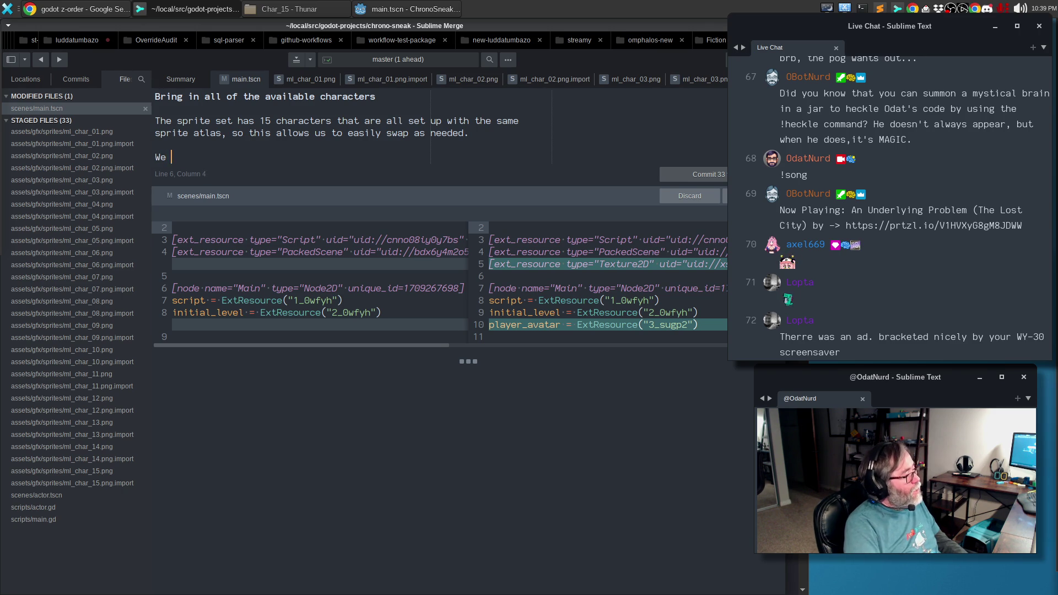
{"action": "type", "text": "p so "}
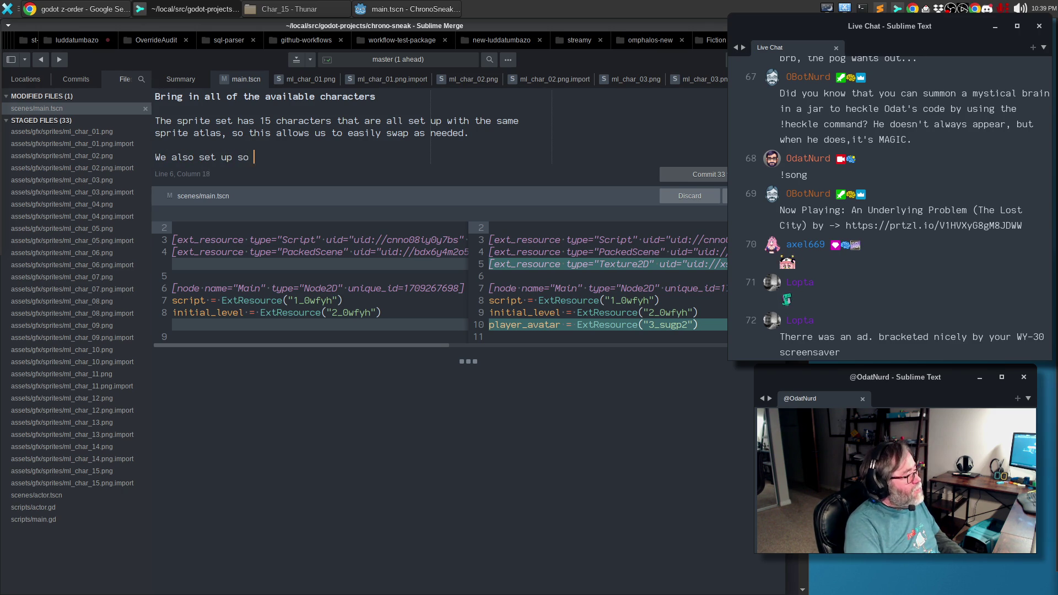
{"action": "type", "text": "that the main scene"}
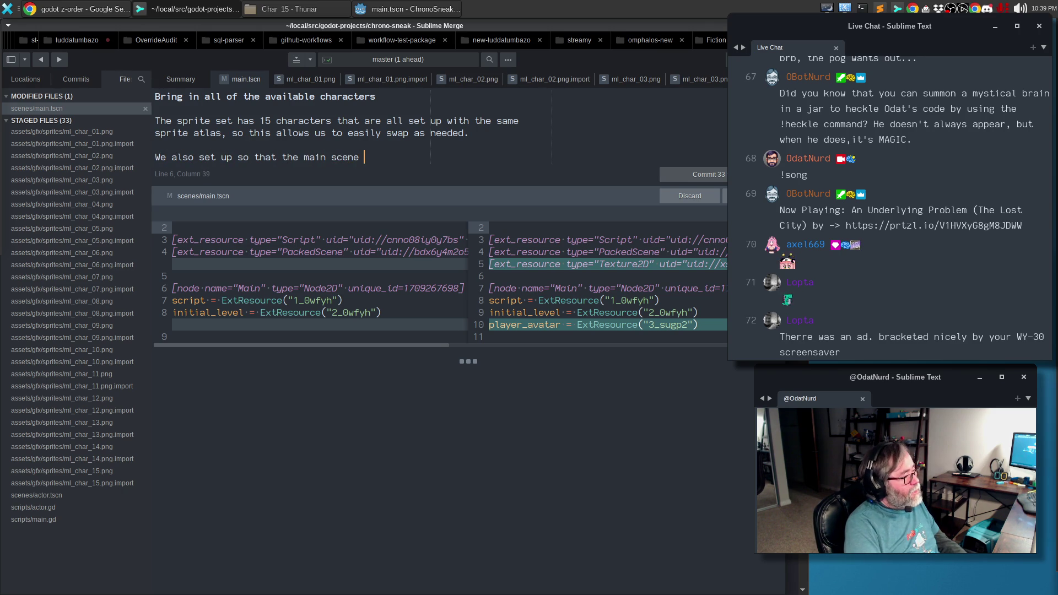
{"action": "key", "text": "BackSpace"}
{"action": "key", "text": "BackSpace"}
{"action": "key", "text": "BackSpace"}
{"action": "type", "text": "is given (and passes therou"}
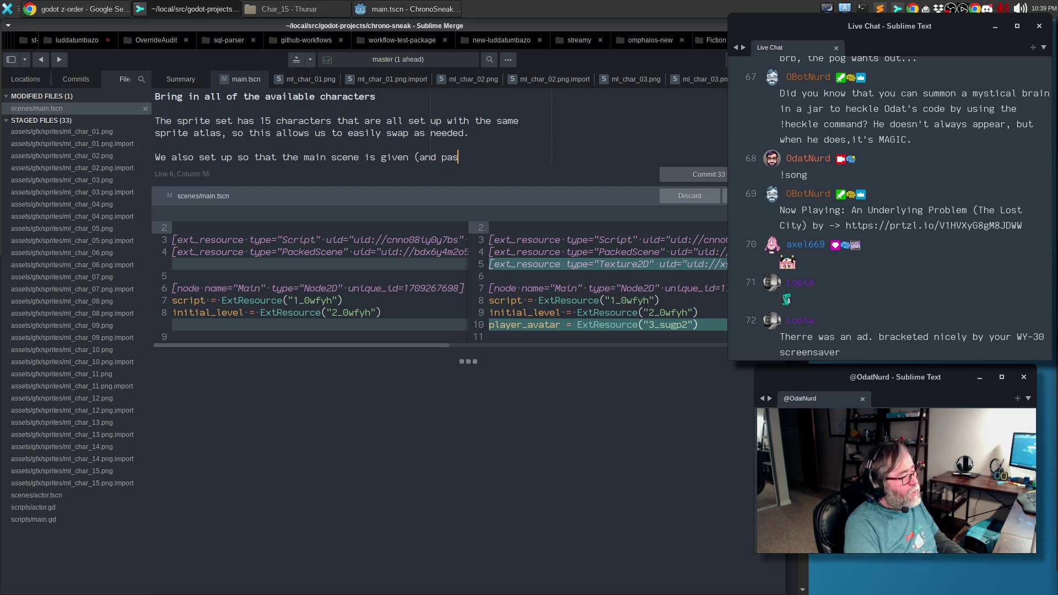
{"action": "key", "text": "BackSpace"}
{"action": "key", "text": "BackSpace"}
{"action": "key", "text": "BackSpace"}
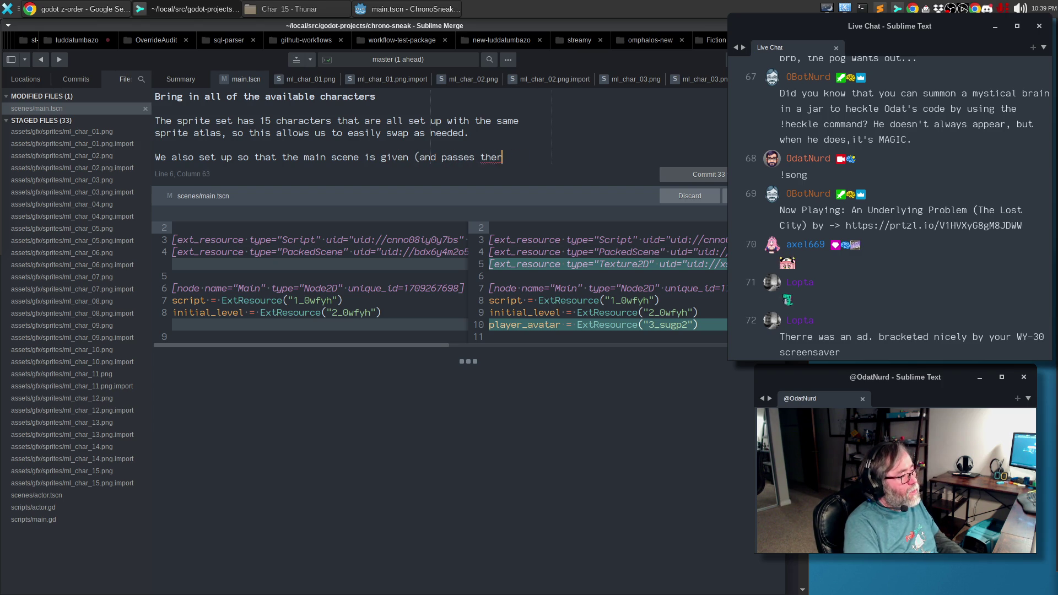
{"action": "type", "text": "rou"}
{"action": "key", "text": "BackSpace"}
{"action": "key", "text": "BackSpace"}
{"action": "key", "text": "BackSpace"}
{"action": "key", "text": "BackSpace"}
{"action": "type", "text": "rough"}
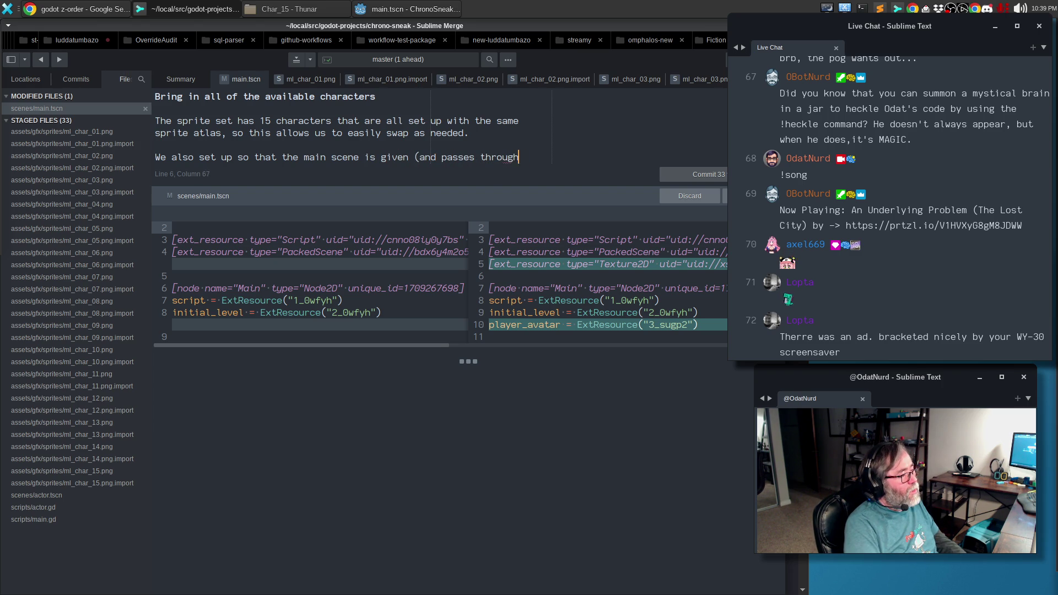
{"action": "type", "text": ") the texture to "}
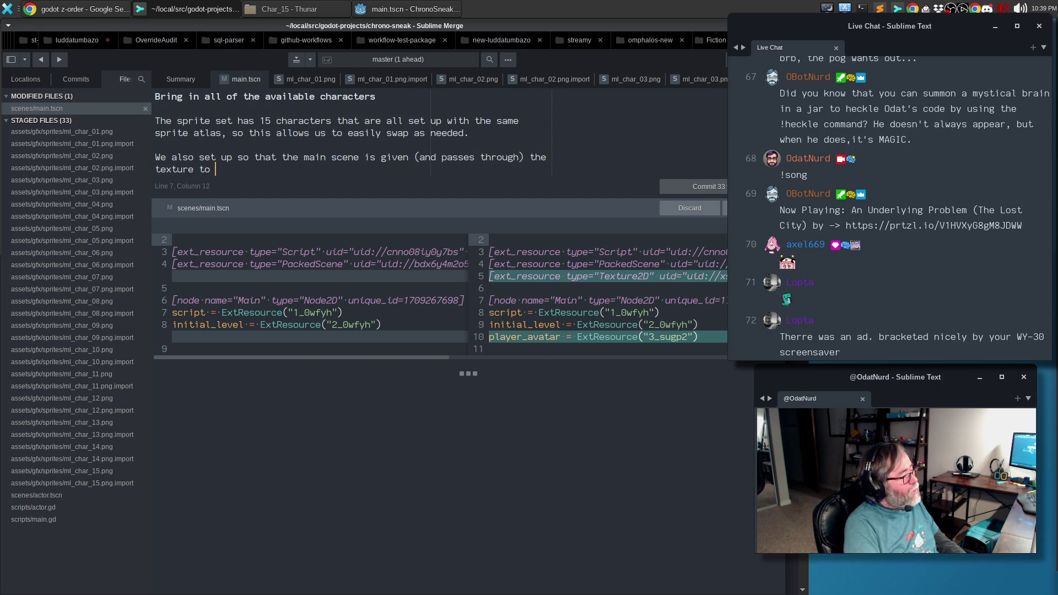
{"action": "type", "text": "use for the player actor so that it"}
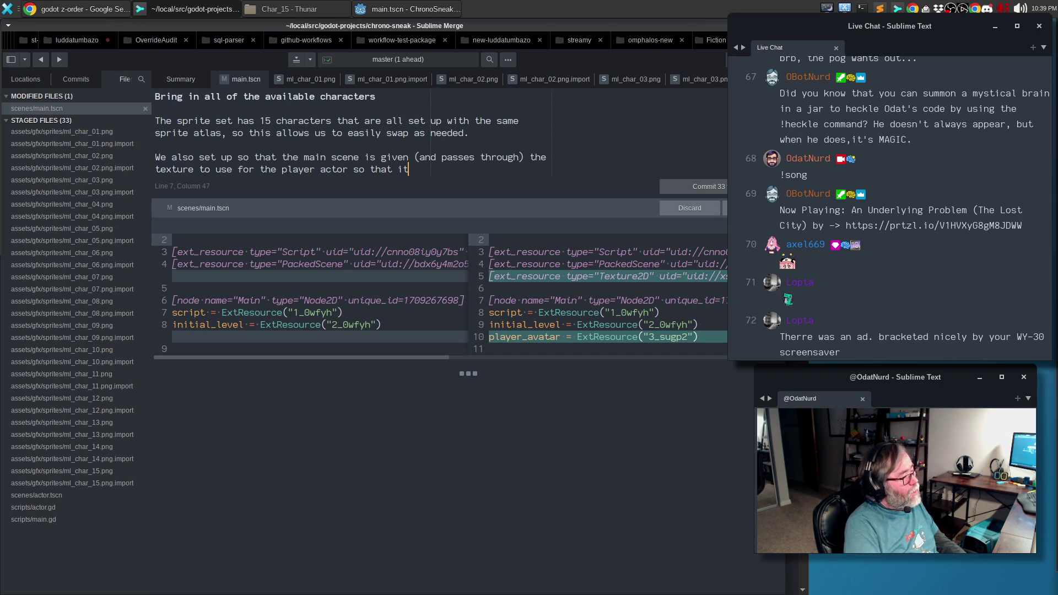
{"action": "type", "text": "easily d"}
{"action": "type", "text": "settable,"}
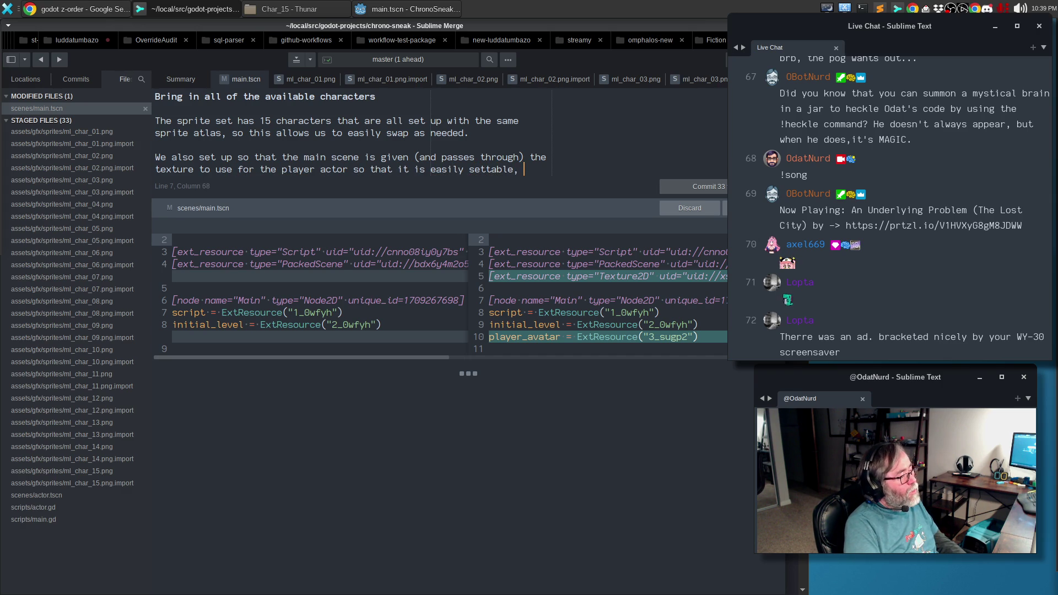
Add that the texture is settable level by level, based on data conveyed by the map.
{"action": "key", "text": "Return"}
{"action": "type", "text": "possibly even on a level by level basis if we wantwed it"}
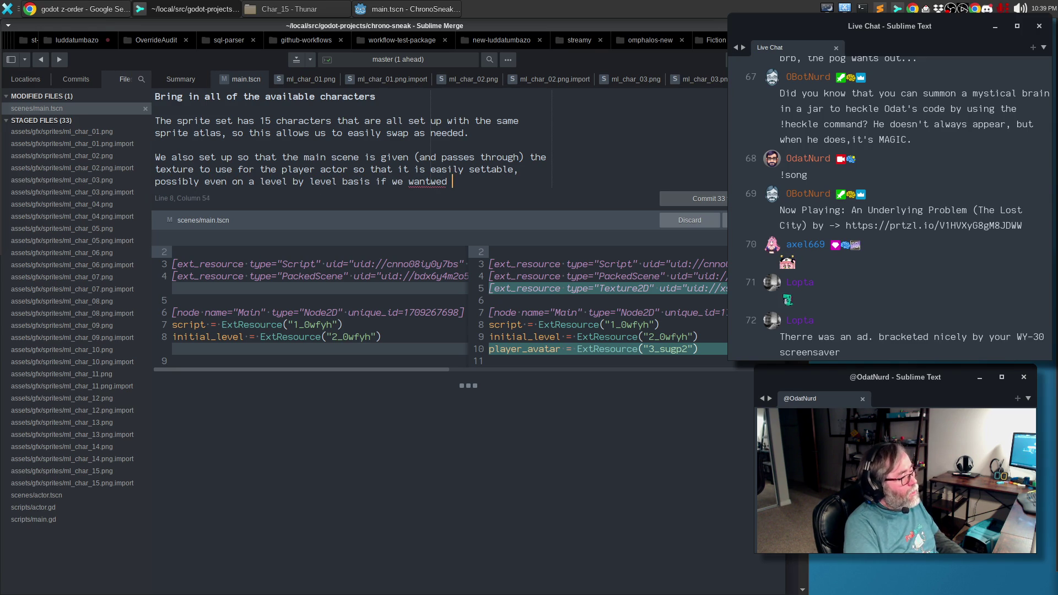
{"action": "key", "text": "BackSpace"}
{"action": "key", "text": "BackSpace"}
{"action": "type", "text": "ed it to "}
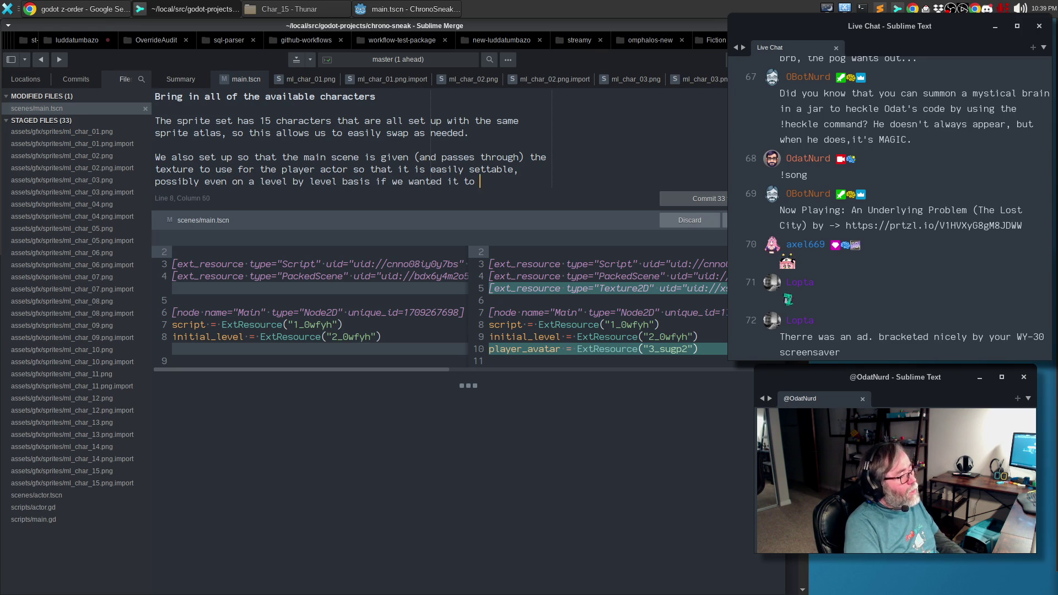
{"action": "type", "text": "be based on"}
{"action": "key", "text": "Return"}
{"action": "type", "text": "data c"}
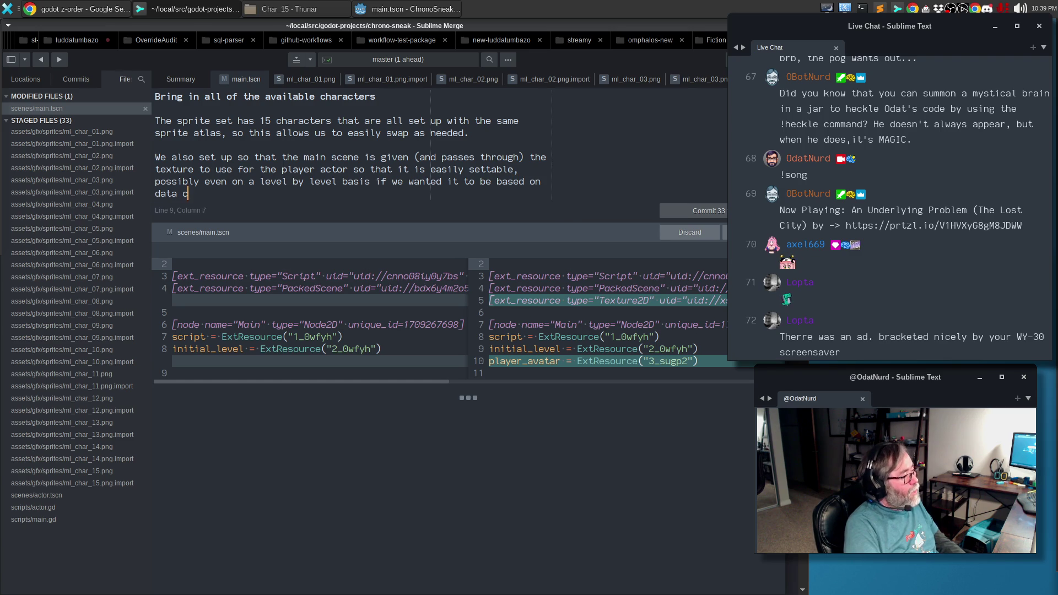
{"action": "type", "text": "onveyed by the map."}
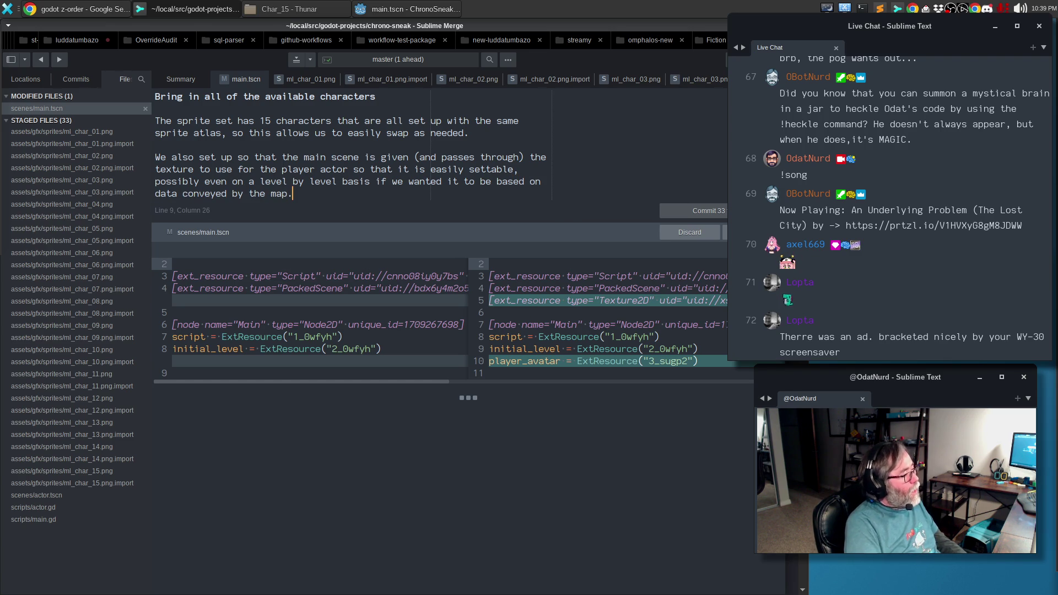